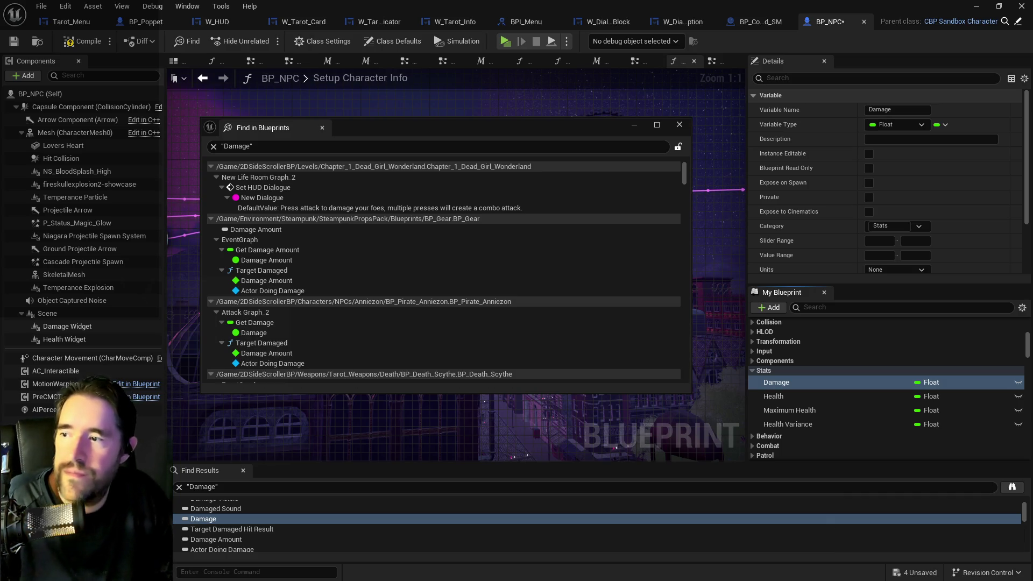
- Open the Damage use in BP_Pirate_Anniezon's Attack Graph_2, showing the Launch Target and Target Damaged nodes
{"action": "double_click", "coordinate": [258, 333]}
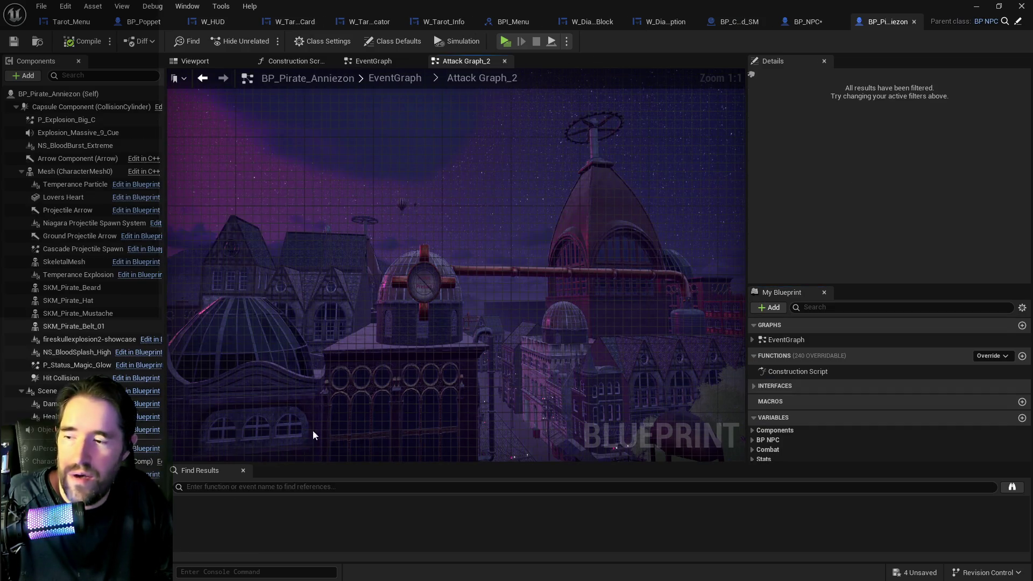
{"action": "scroll", "coordinate": [456, 365], "scroll_direction": "down", "scroll_amount": 2}
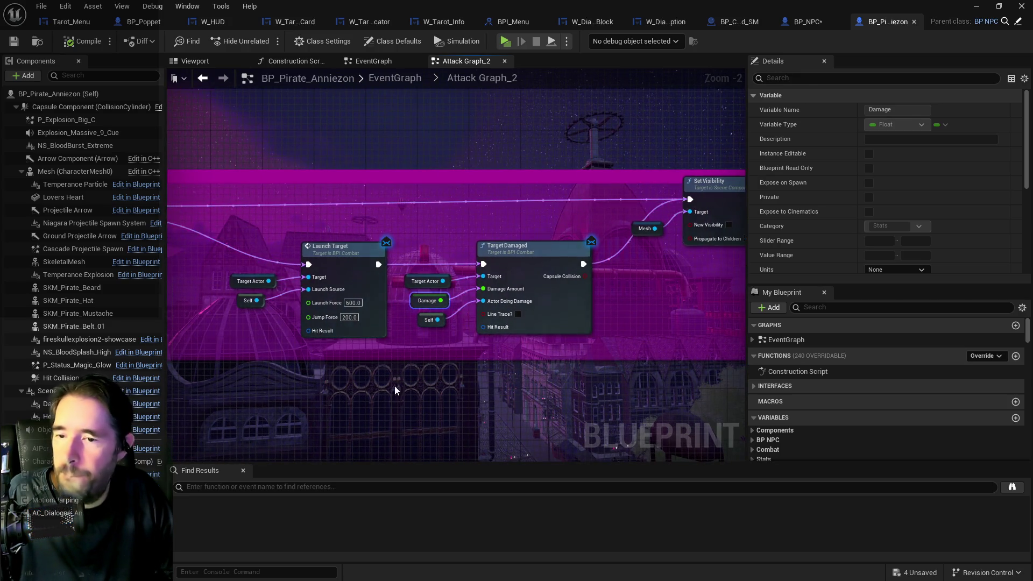
{"action": "scroll", "coordinate": [394, 356], "scroll_direction": "down", "scroll_amount": 3}
{"action": "scroll", "coordinate": [394, 356], "scroll_direction": "up", "scroll_amount": 3}
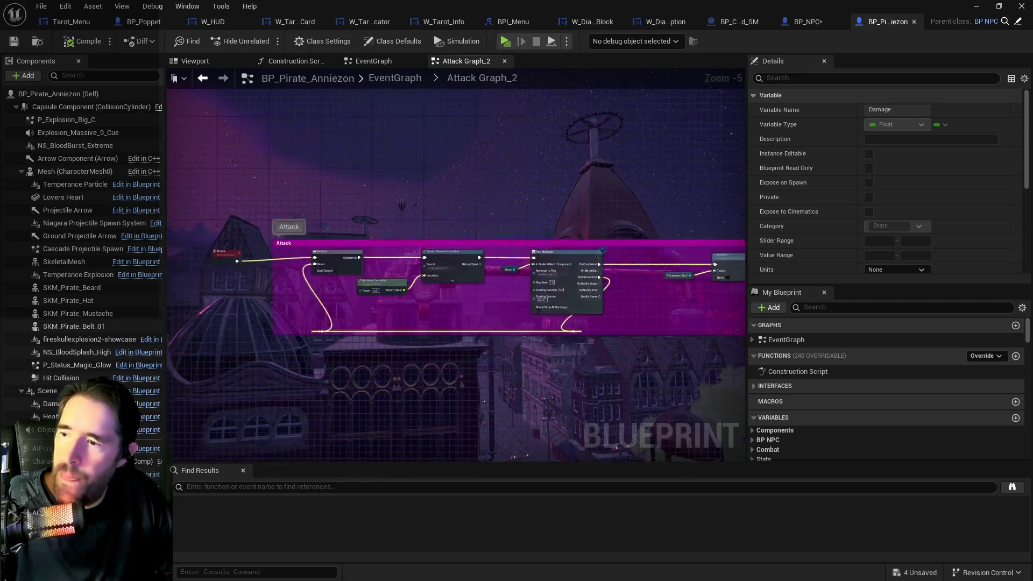
{"action": "scroll", "coordinate": [681, 336], "scroll_direction": "down", "scroll_amount": 3}
{"action": "left_click_drag", "start_coordinate": [681, 336], "coordinate": [315, 310]}
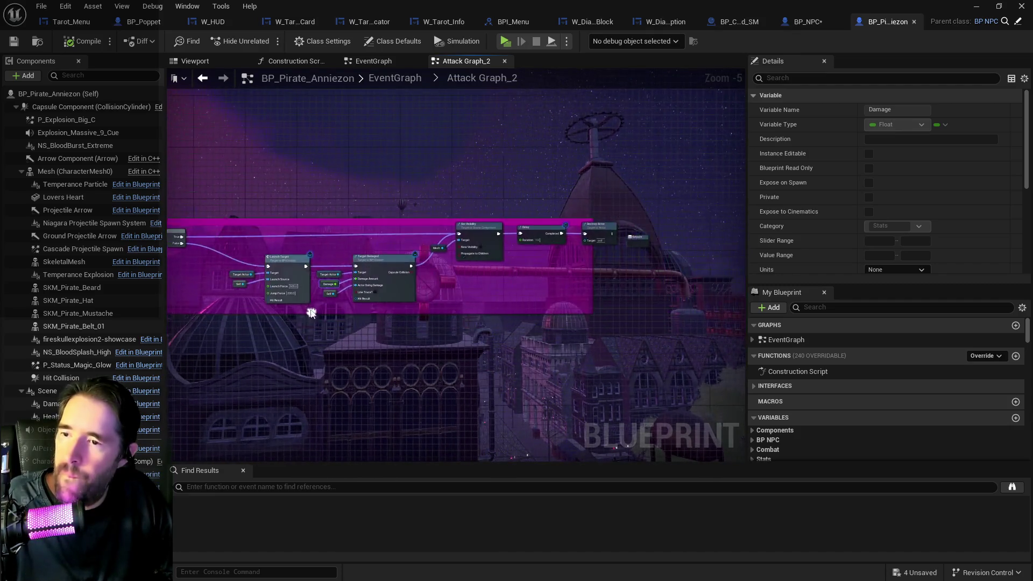
{"action": "scroll", "coordinate": [374, 312], "scroll_direction": "up", "scroll_amount": 3}
{"action": "right_click", "coordinate": [366, 324]}
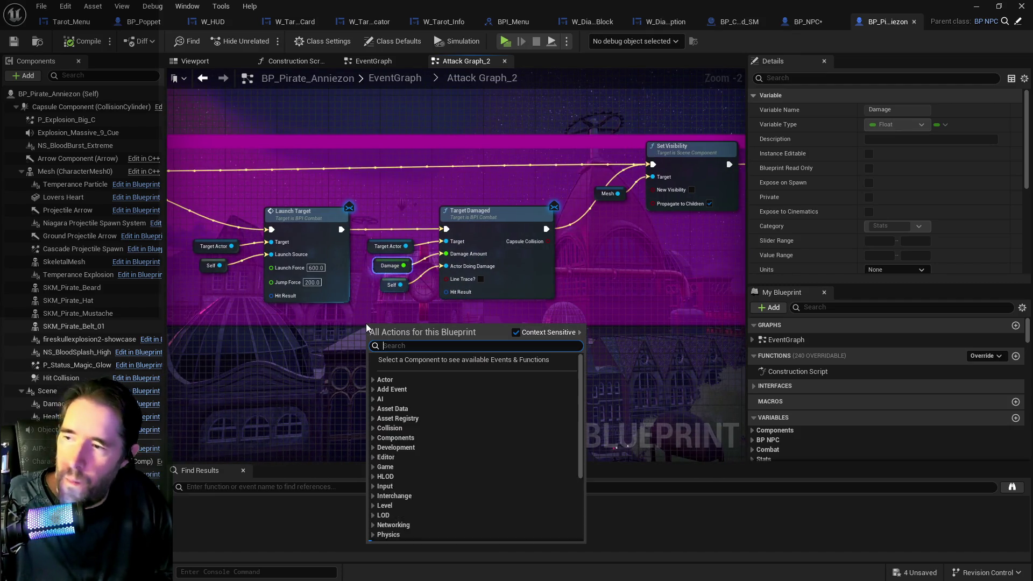
- Add an NPC Stats map getter with a map Find node attached
{"action": "type", "text": "get npc stat"}
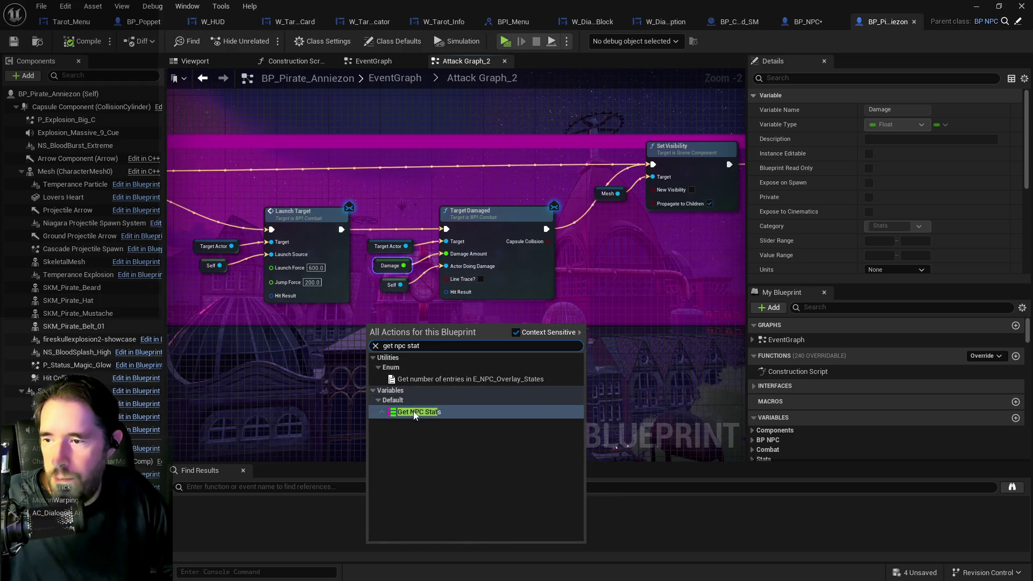
{"action": "key", "text": "Return"}
{"action": "left_click_drag", "start_coordinate": [398, 329], "coordinate": [451, 335]}
{"action": "type", "text": "find ama"}
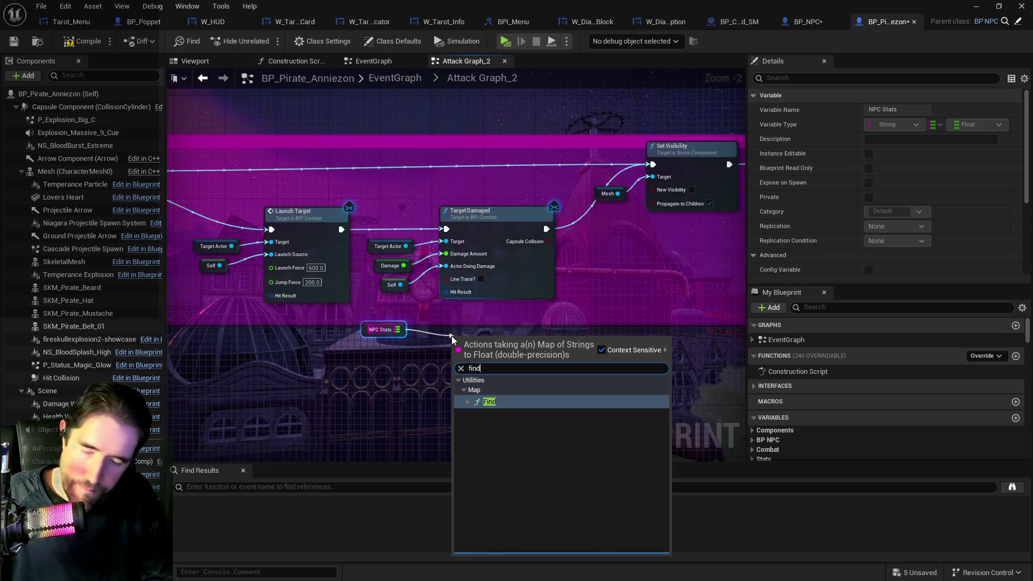
{"action": "key", "text": "BackSpace"}
{"action": "key", "text": "BackSpace"}
{"action": "key", "text": "BackSpace"}
{"action": "type", "text": "d"}
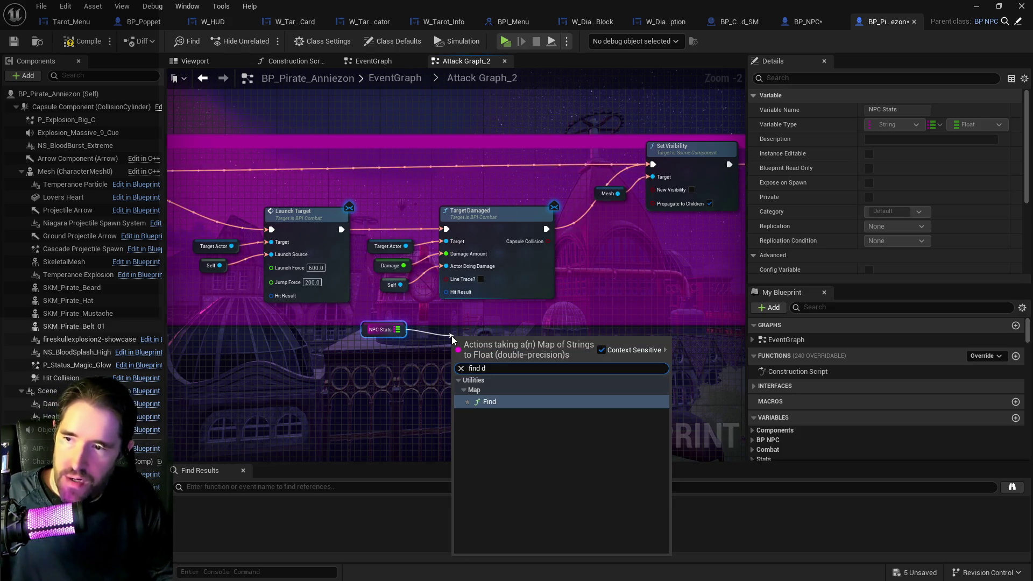
{"action": "left_click", "coordinate": [486, 404]}
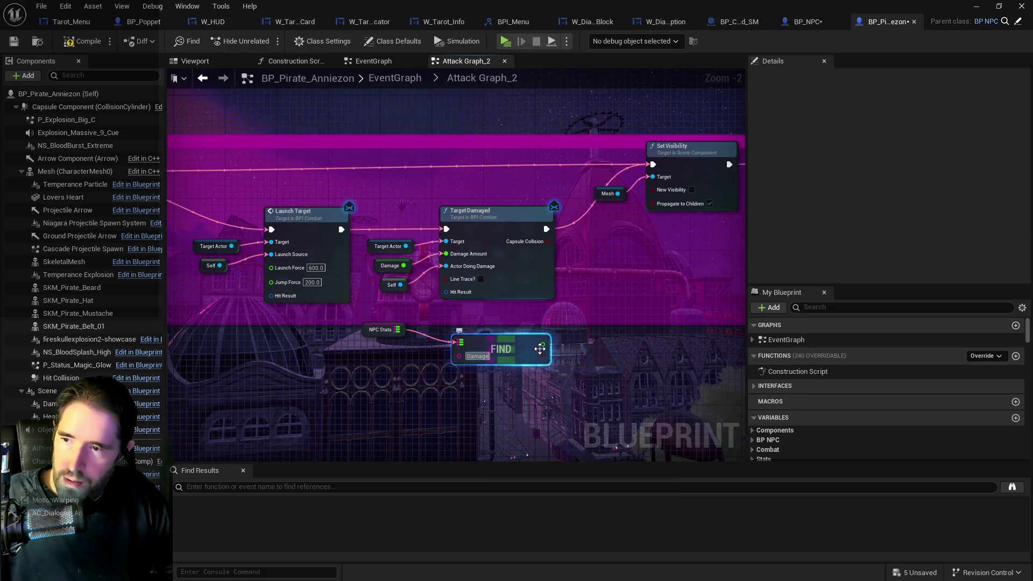
- Wire the Find result into Target Damaged's Damage Amount and delete the old Damage getter
{"action": "mouse_move", "coordinate": [544, 344]}
{"action": "left_mouse_down"}
{"action": "mouse_move", "coordinate": [409, 247]}
{"action": "mouse_move", "coordinate": [445, 254]}
{"action": "left_mouse_up"}
{"action": "left_click", "coordinate": [375, 270]}
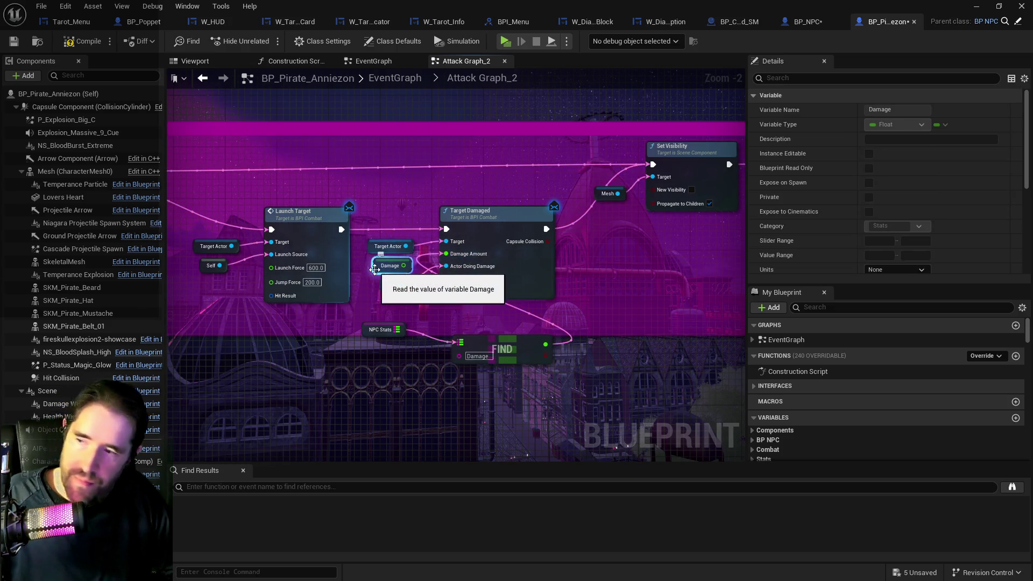
{"action": "key", "text": "Delete"}
{"action": "scroll", "coordinate": [429, 225], "scroll_direction": "down", "scroll_amount": 2}
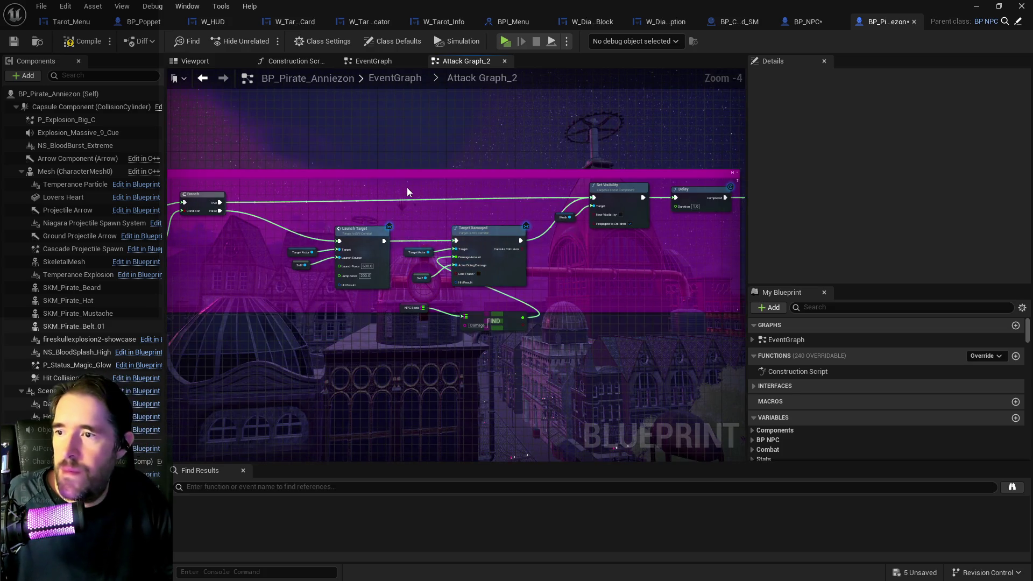
- Shift the Target Damaged chain right and move NPC Stats and FIND into line
{"action": "left_click_drag", "start_coordinate": [670, 257], "coordinate": [477, 258]}
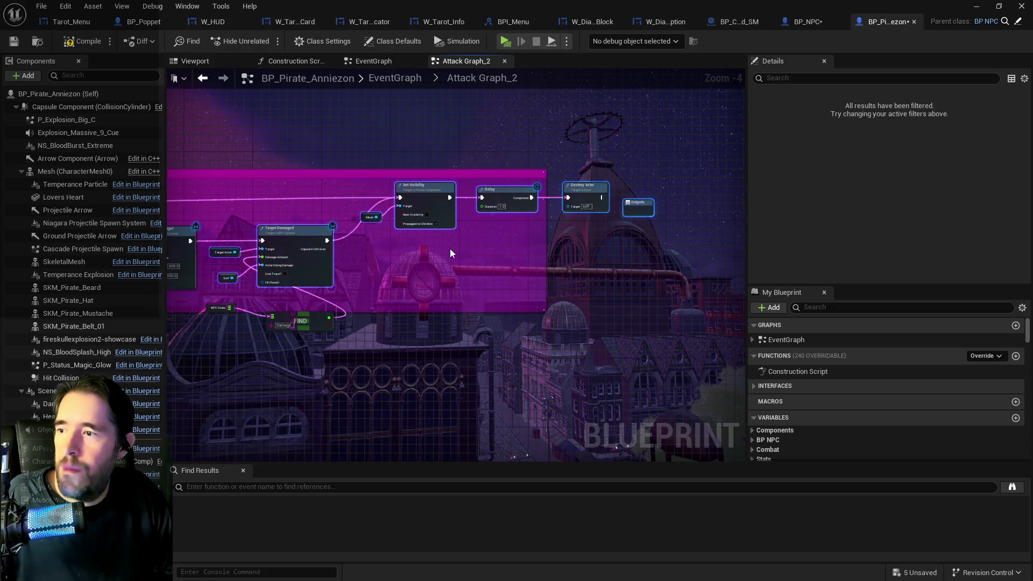
{"action": "left_click_drag", "start_coordinate": [295, 232], "coordinate": [441, 232]}
{"action": "left_click_drag", "start_coordinate": [198, 300], "coordinate": [236, 313]}
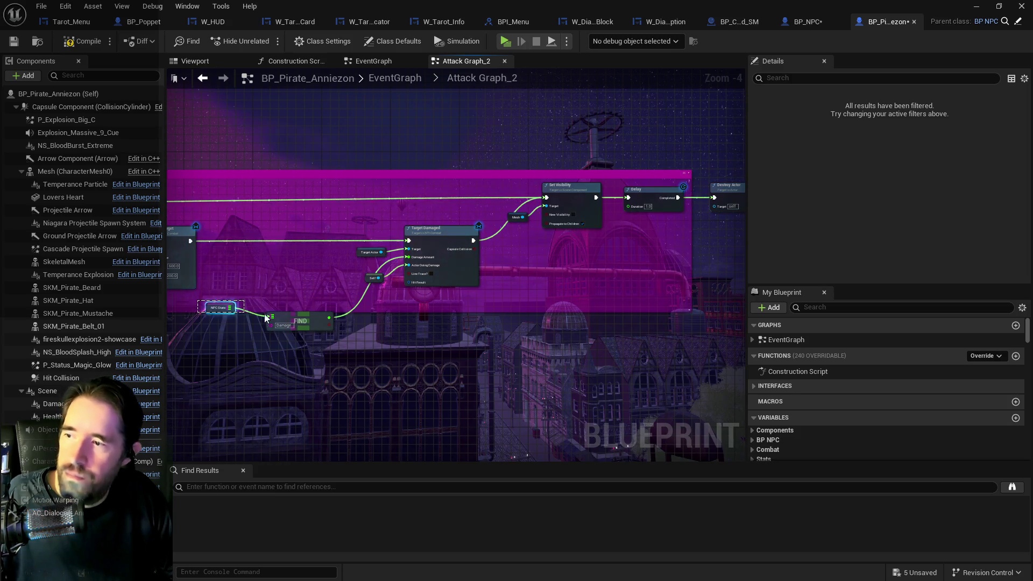
{"action": "left_click", "coordinate": [302, 321], "text": "shift"}
{"action": "left_click_drag", "start_coordinate": [301, 321], "coordinate": [319, 269]}
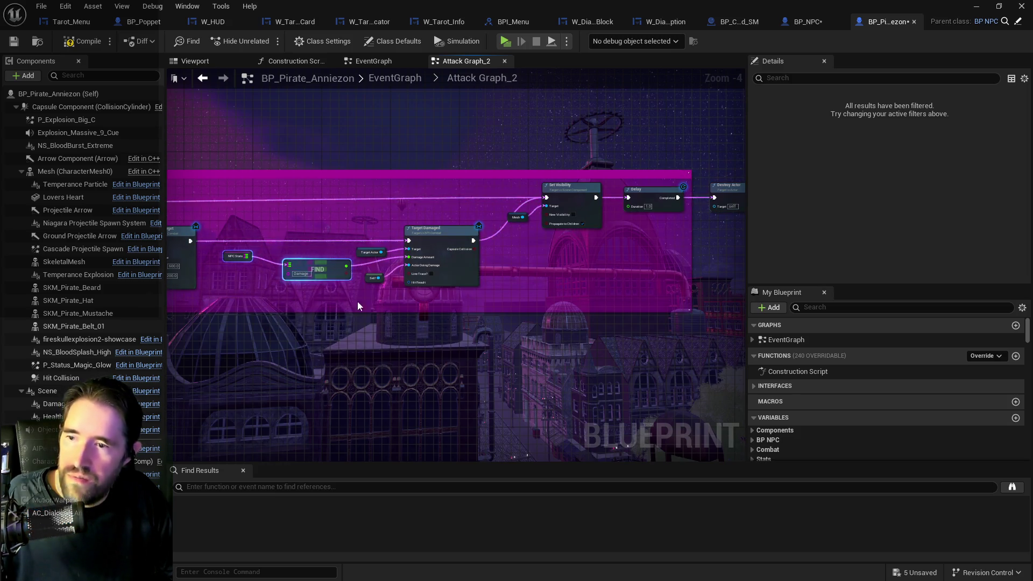
{"action": "left_click", "coordinate": [332, 301]}
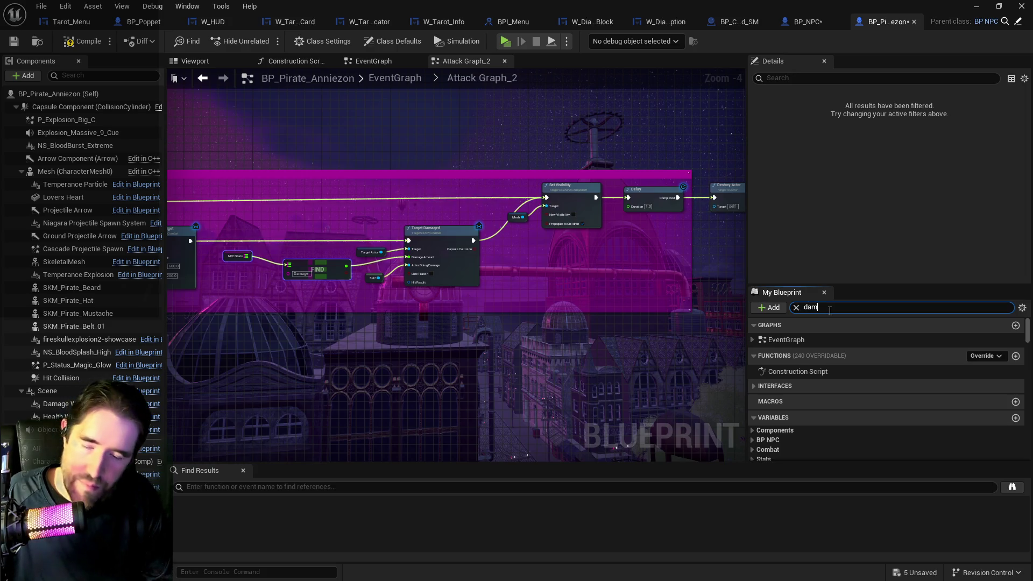
- Inspect the Damage variable's options and properties in the My Blueprint variable list
{"action": "right_click", "coordinate": [804, 332]}
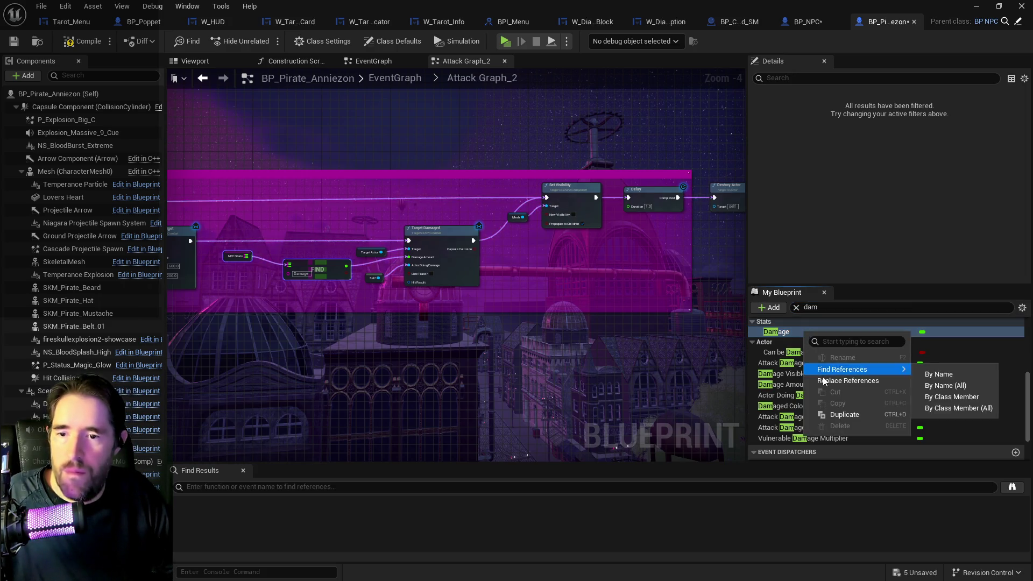
{"action": "left_click", "coordinate": [766, 333]}
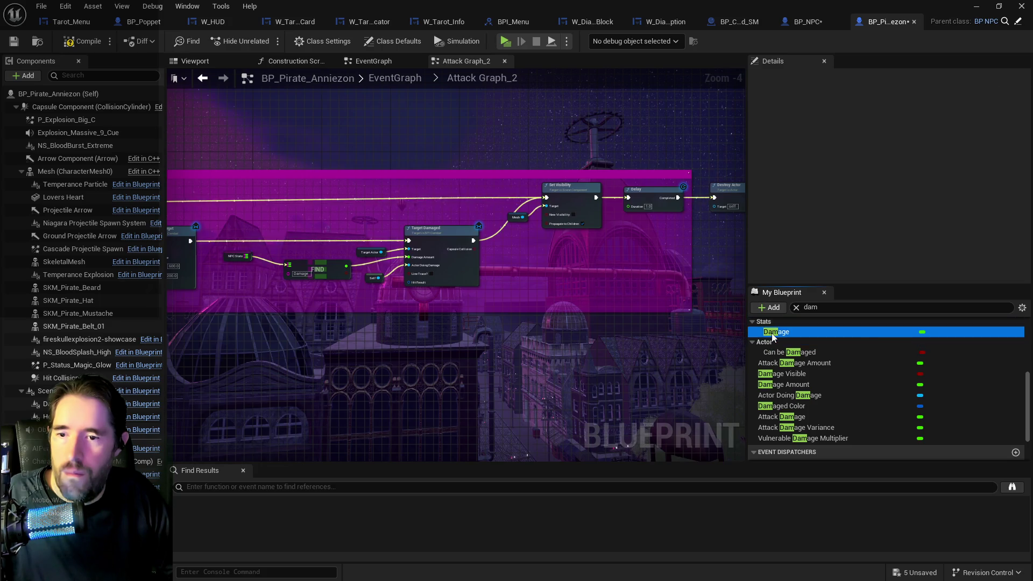
{"action": "right_click", "coordinate": [771, 334]}
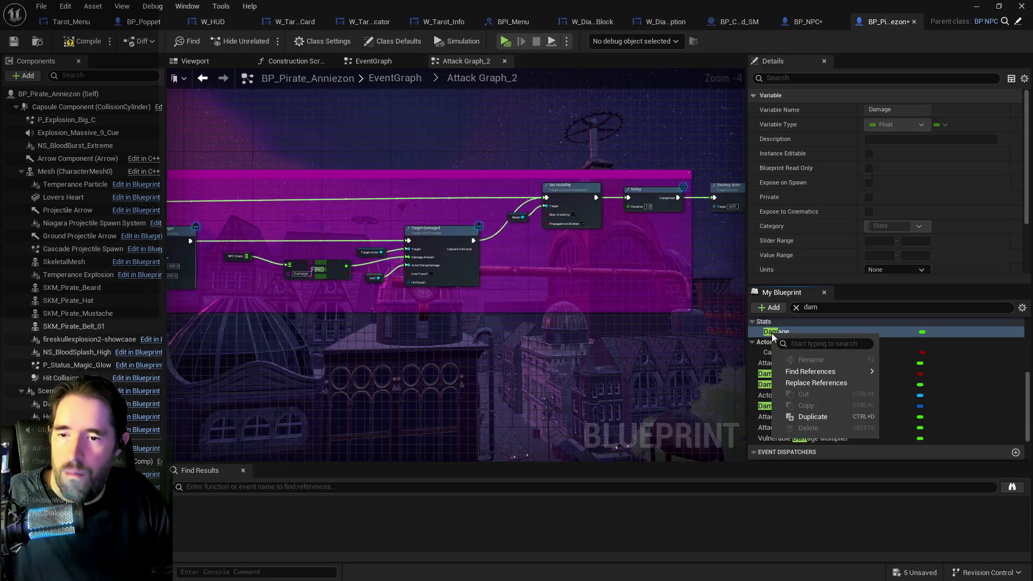
{"action": "left_click", "coordinate": [795, 308]}
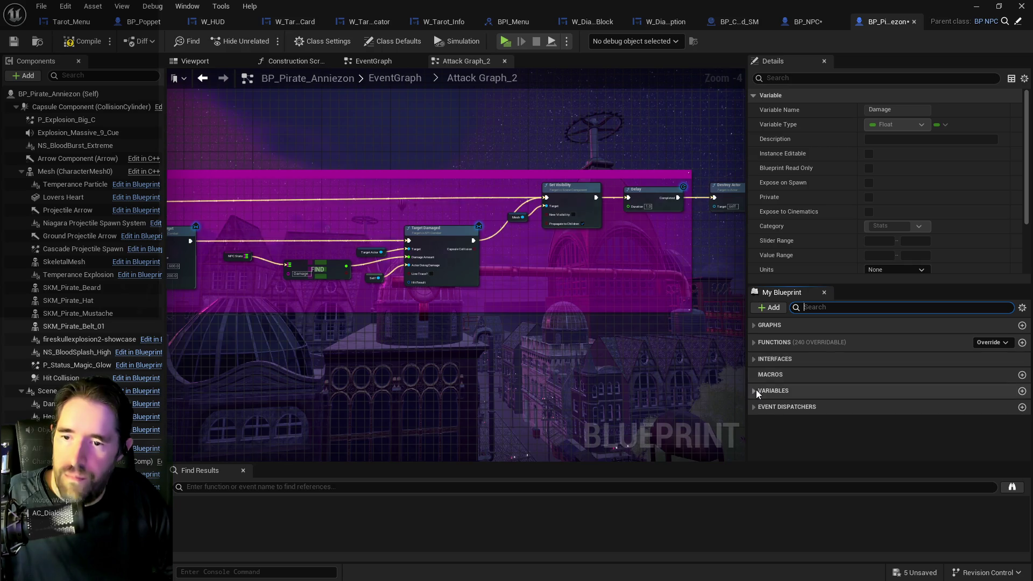
{"action": "left_click", "coordinate": [756, 389]}
{"action": "scroll", "coordinate": [813, 402], "scroll_direction": "down", "scroll_amount": 3}
{"action": "scroll", "coordinate": [754, 355], "scroll_direction": "up", "scroll_amount": 3}
{"action": "scroll", "coordinate": [755, 356], "scroll_direction": "down", "scroll_amount": 3}
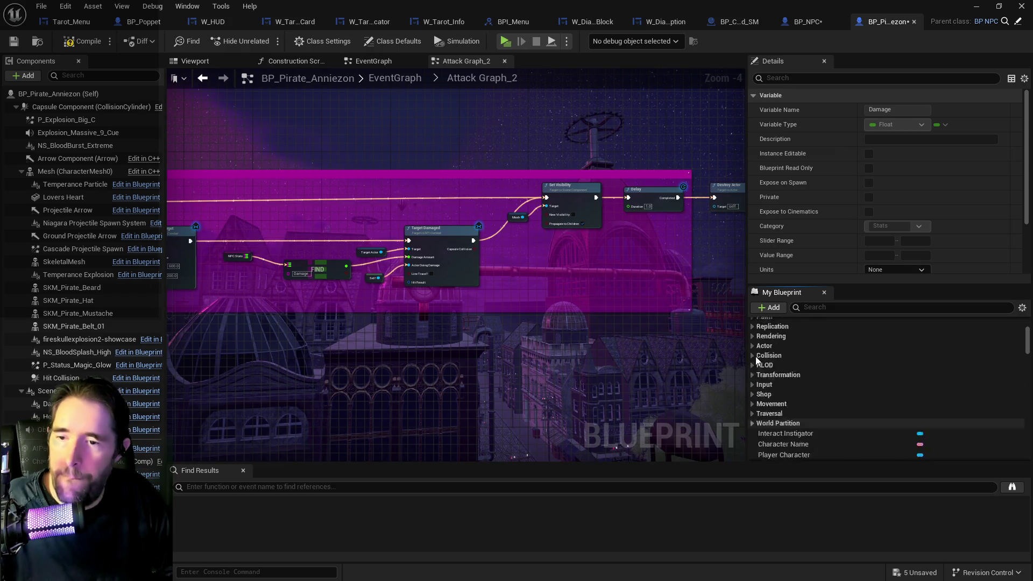
{"action": "scroll", "coordinate": [755, 356], "scroll_direction": "up", "scroll_amount": 3}
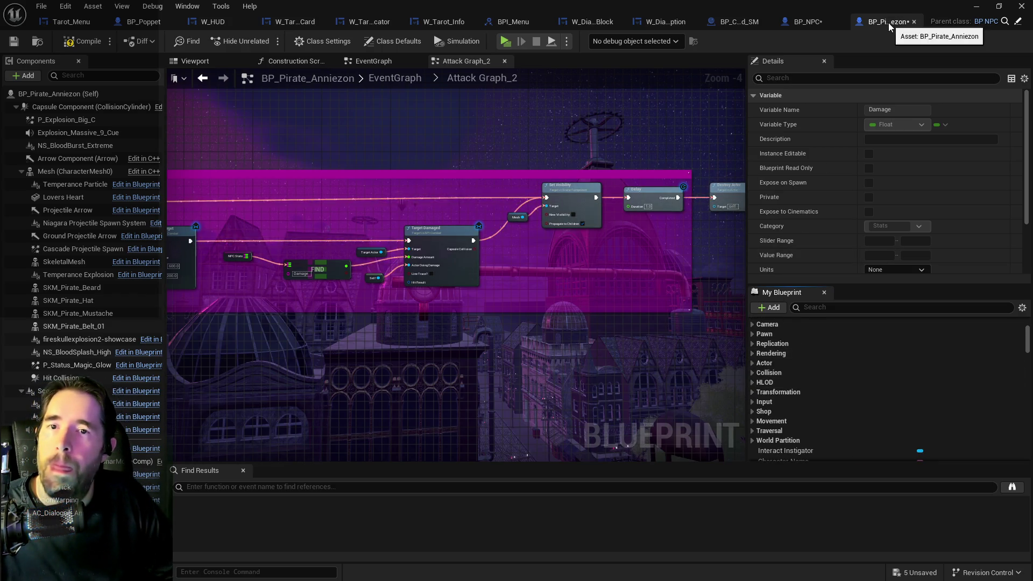
- Select the NPC Stats and FIND nodes and save the pirate blueprint
{"action": "left_click_drag", "start_coordinate": [534, 288], "coordinate": [661, 299]}
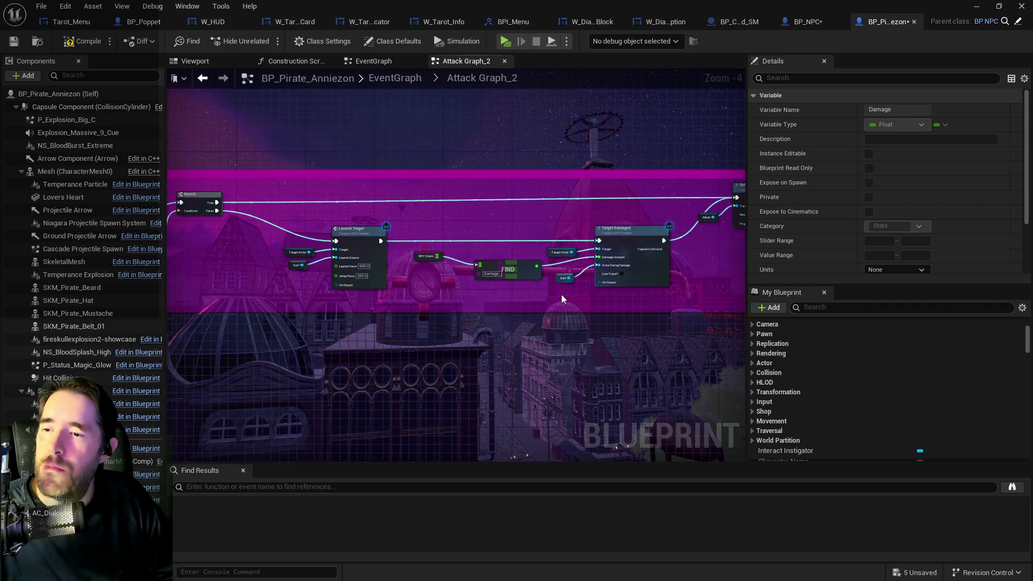
{"action": "left_click_drag", "start_coordinate": [519, 287], "coordinate": [431, 253]}
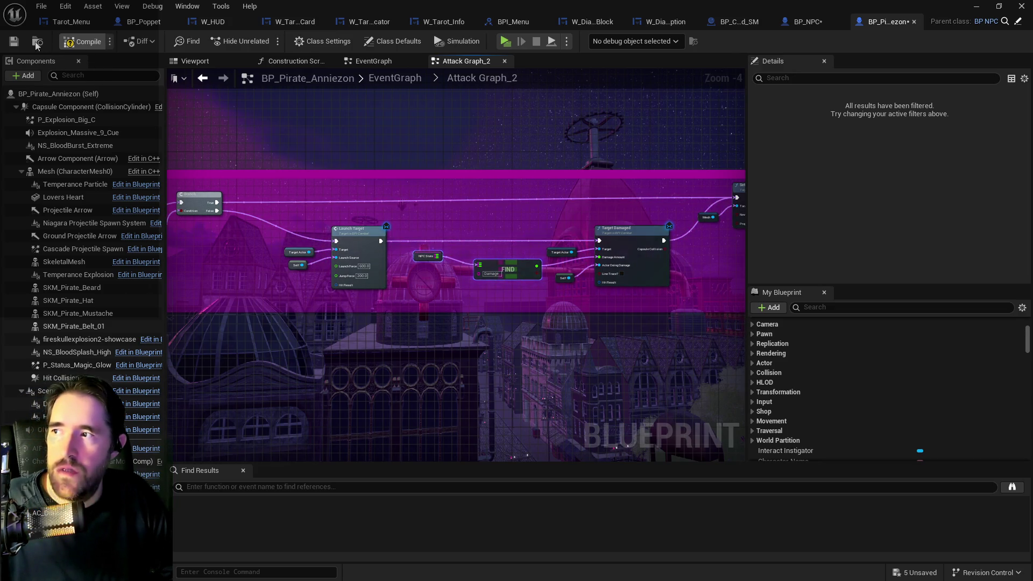
{"action": "left_click", "coordinate": [13, 41]}
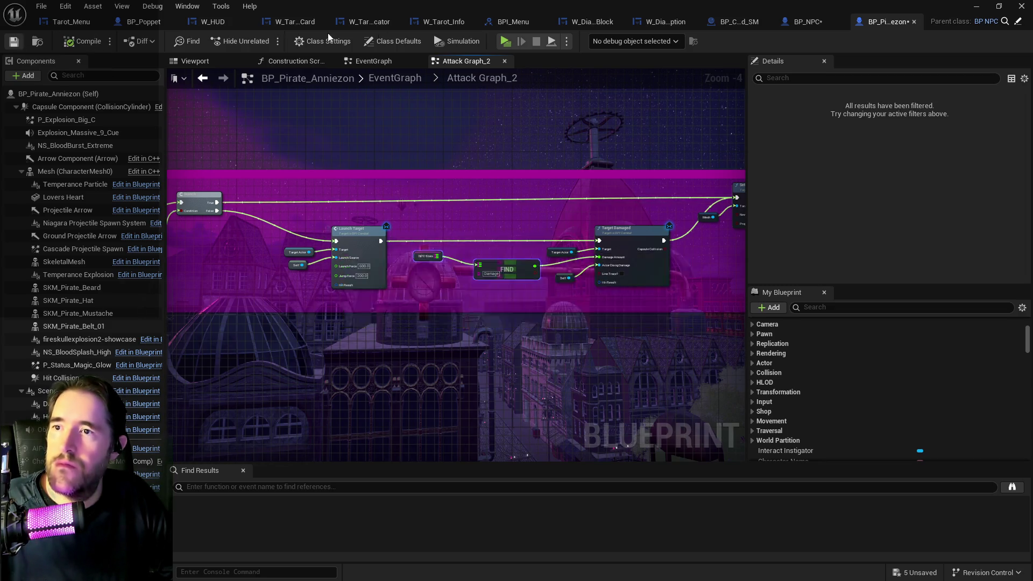
- In BP_NPC, try deleting the Damage variable but keep it because it is still referenced
{"action": "left_click", "coordinate": [794, 25]}
{"action": "right_click", "coordinate": [788, 383]}
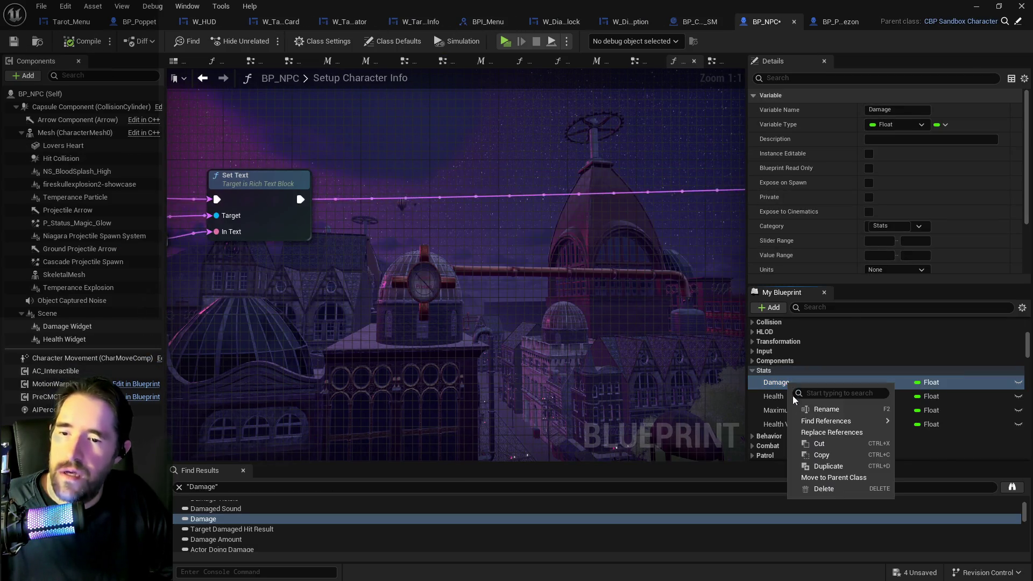
{"action": "left_click", "coordinate": [818, 489]}
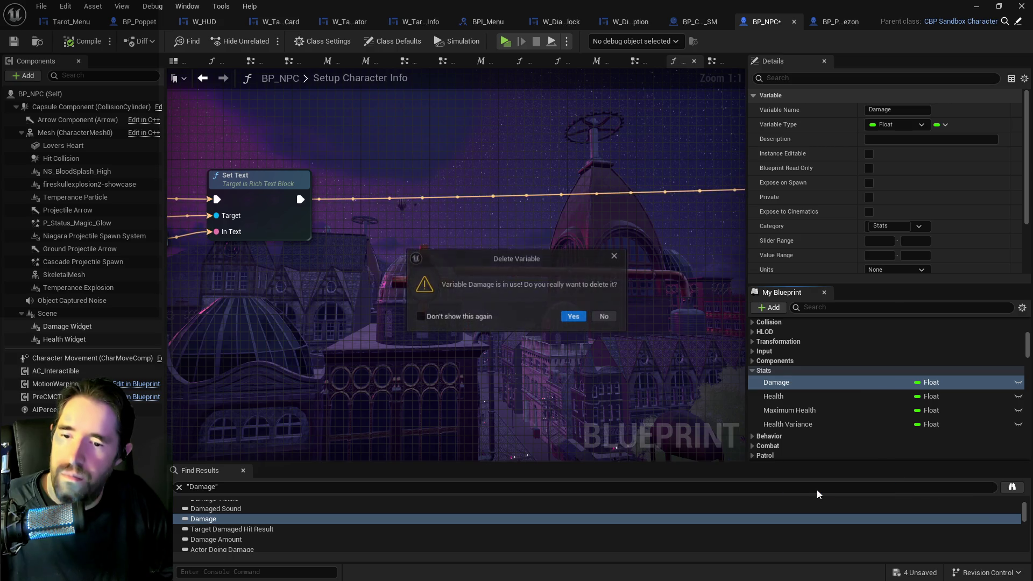
{"action": "left_click", "coordinate": [605, 317]}
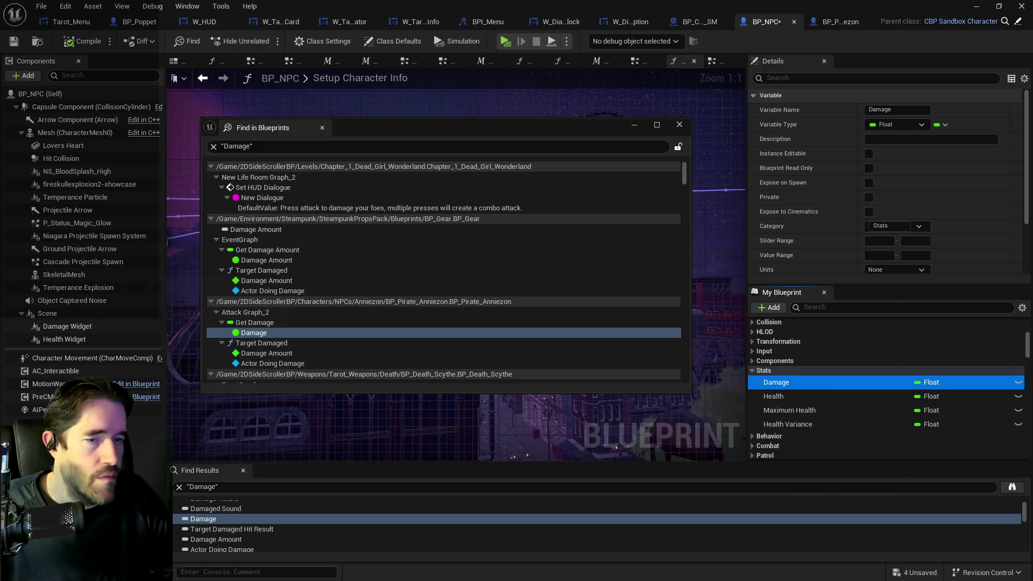
- Browse the reference results and pick the Damage use in BP_Enemy_Bomb
{"action": "scroll", "coordinate": [401, 313], "scroll_direction": "down", "scroll_amount": 5}
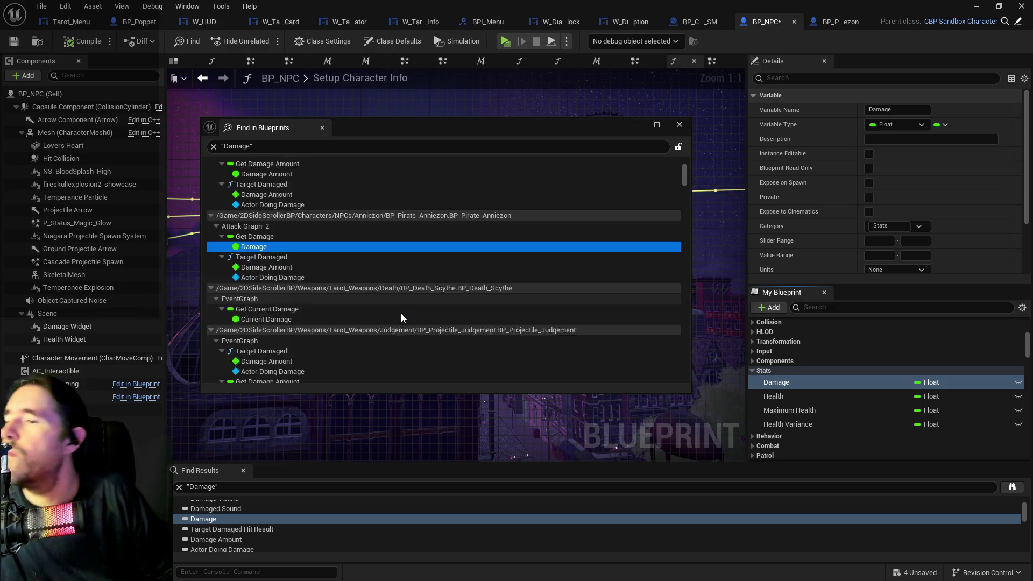
{"action": "scroll", "coordinate": [402, 313], "scroll_direction": "down", "scroll_amount": 8}
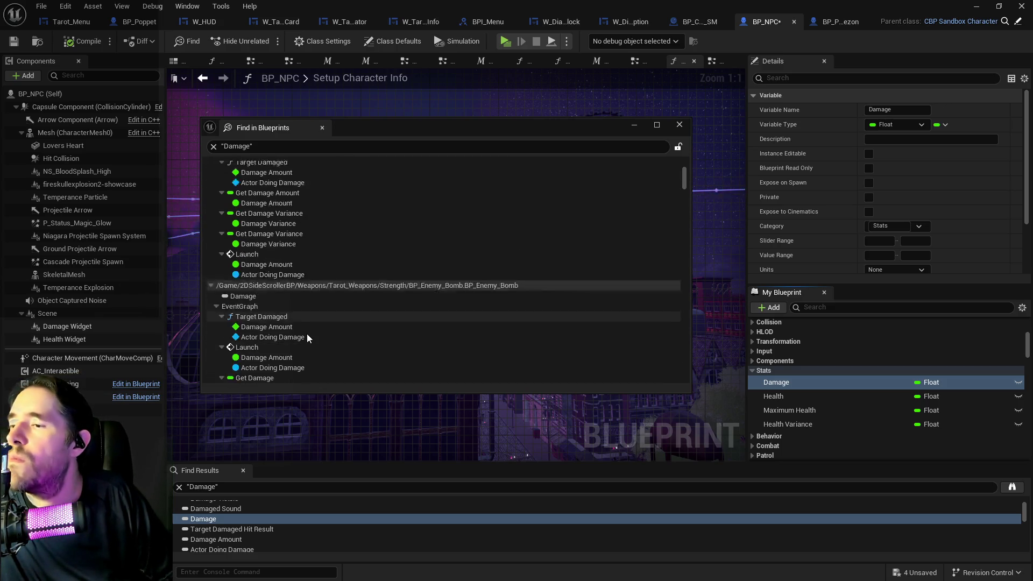
{"action": "scroll", "coordinate": [307, 336], "scroll_direction": "down", "scroll_amount": 3}
{"action": "left_click", "coordinate": [258, 320]}
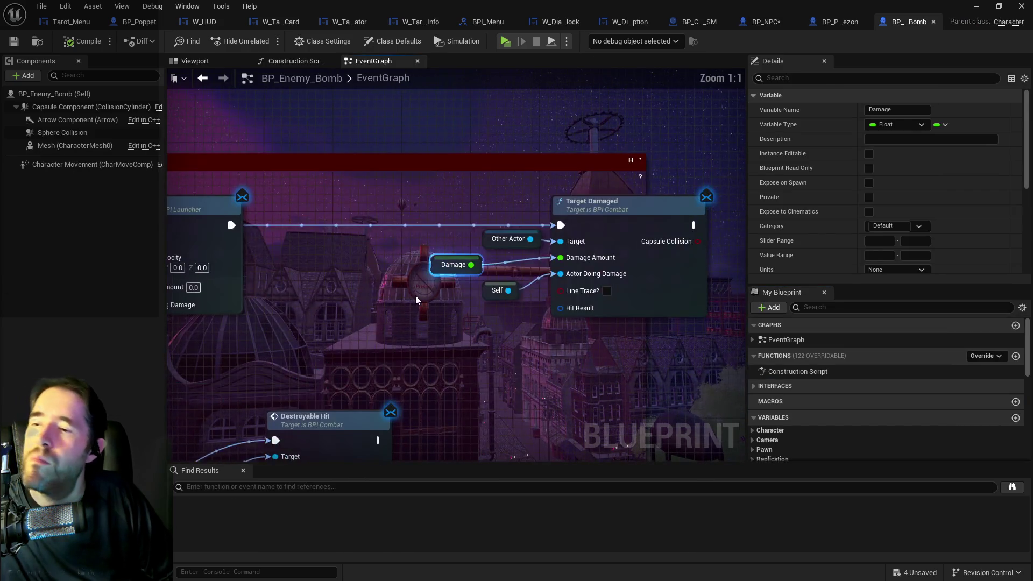
- Paste the NPC Stats and FIND nodes and feed FIND into Target Damaged's Damage Amount
{"action": "left_click", "coordinate": [440, 319]}
{"action": "key", "text": "ctrl+v"}
{"action": "mouse_move", "coordinate": [613, 332]}
{"action": "left_mouse_down"}
{"action": "mouse_move", "coordinate": [615, 304]}
{"action": "mouse_move", "coordinate": [652, 253]}
{"action": "left_mouse_up"}
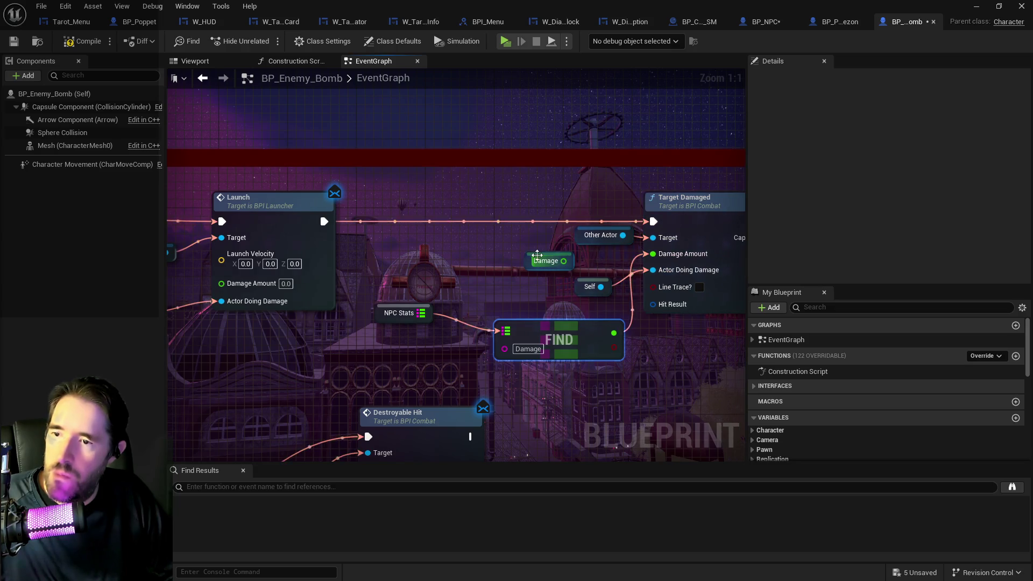
{"action": "left_click", "coordinate": [545, 260]}
{"action": "scroll", "coordinate": [851, 239], "scroll_direction": "down", "scroll_amount": 10}
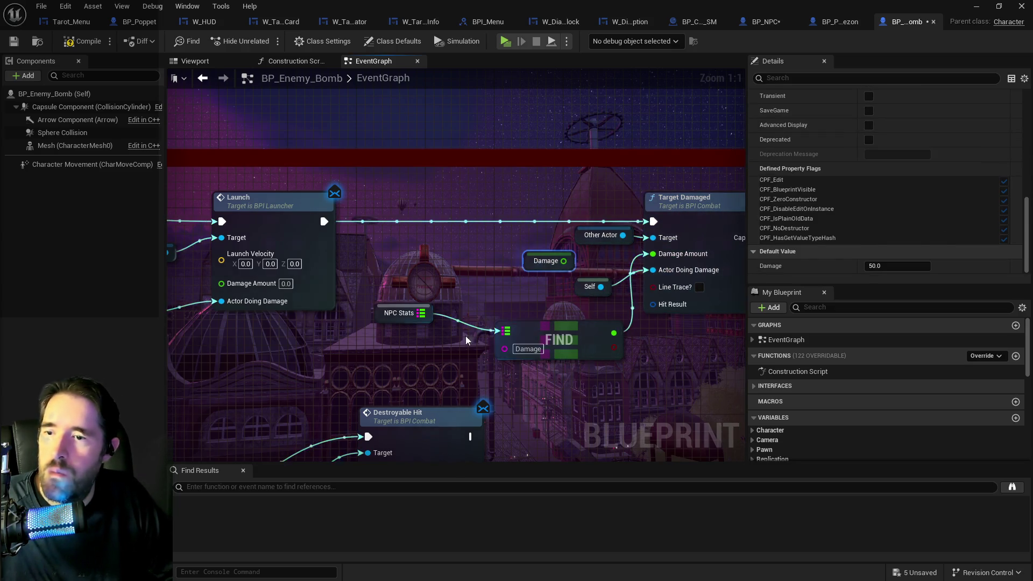
- Reconnect the Damage variable to Damage Amount and delete the FIND and NPC Stats nodes
{"action": "left_click", "coordinate": [386, 317]}
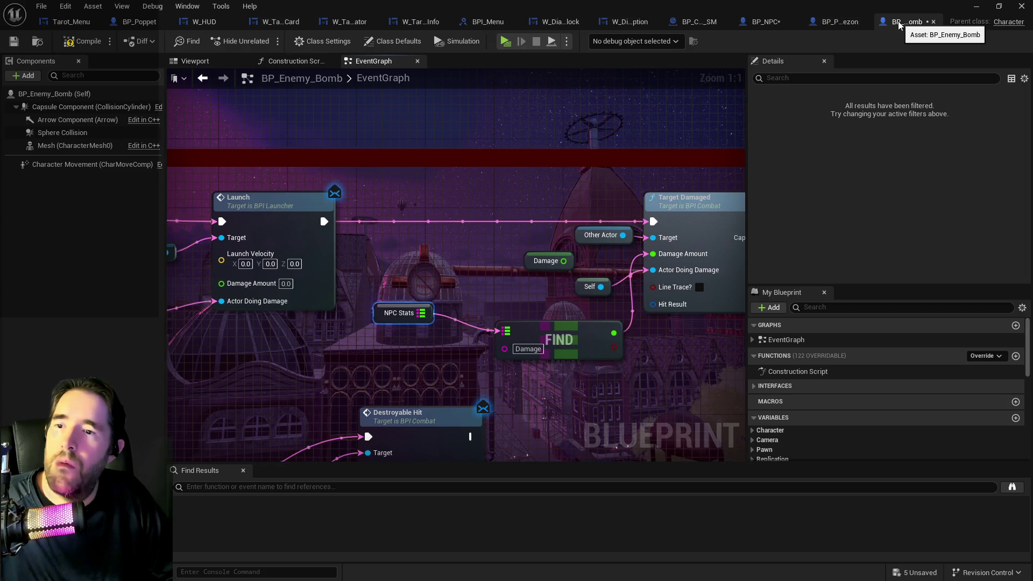
{"action": "left_click_drag", "start_coordinate": [564, 260], "coordinate": [651, 254]}
{"action": "left_click_drag", "start_coordinate": [415, 284], "coordinate": [523, 332]}
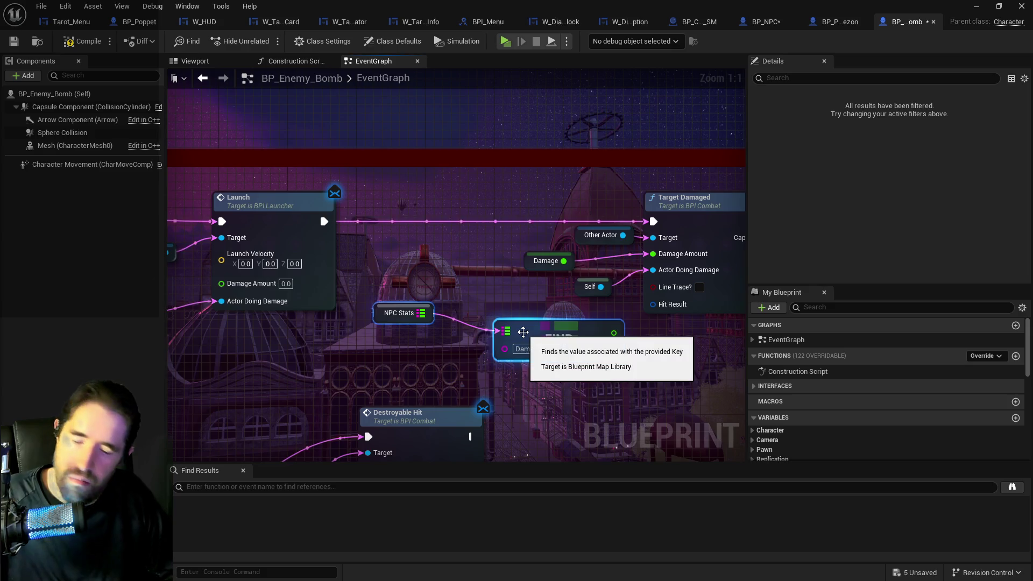
{"action": "key", "text": "Delete"}
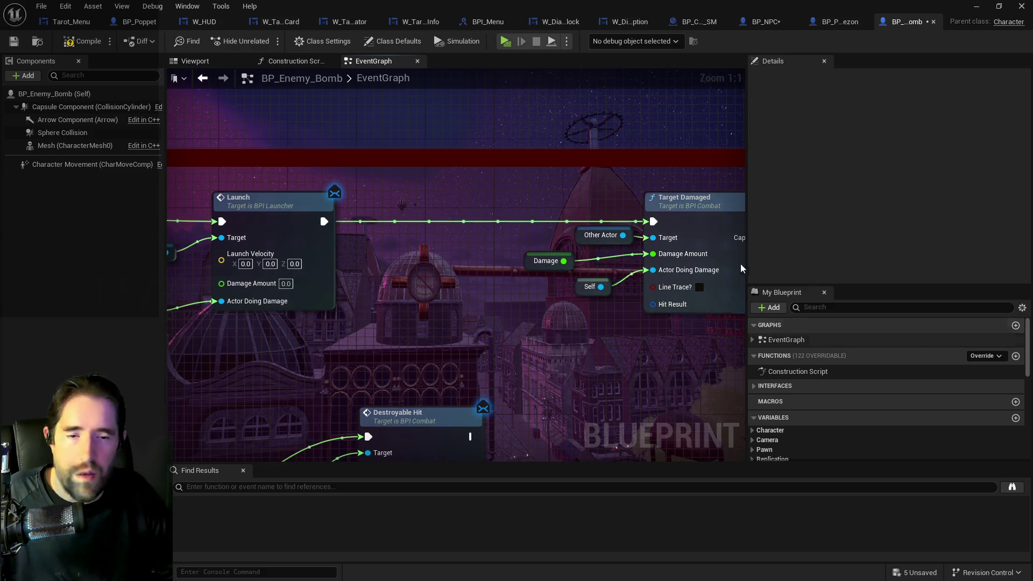
{"action": "left_click", "coordinate": [765, 21]}
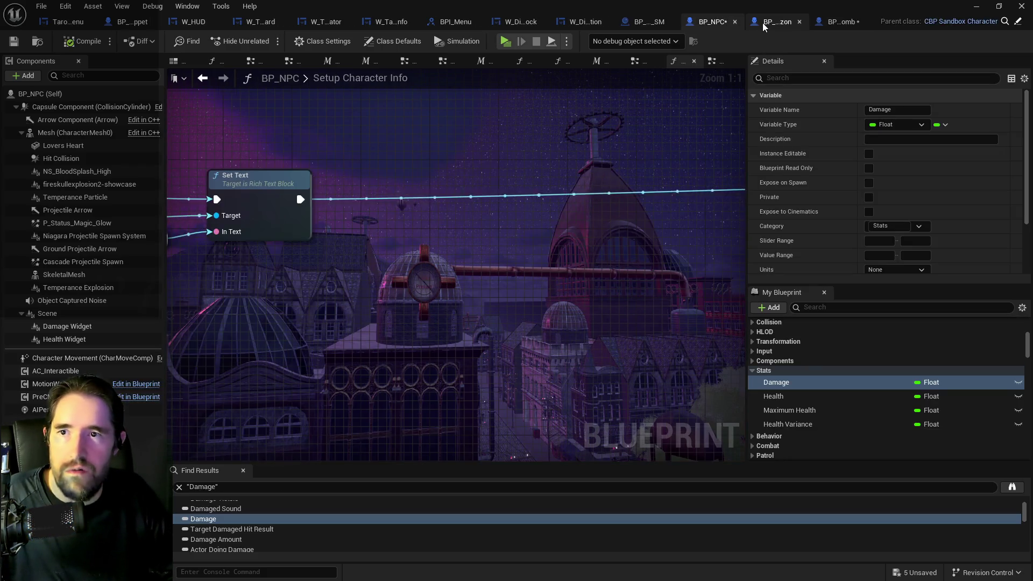
- Find BP_NPC's references to Damage by name and jump to the Target Damaged use
{"action": "right_click", "coordinate": [781, 383]}
{"action": "mouse_move", "coordinate": [815, 420]}
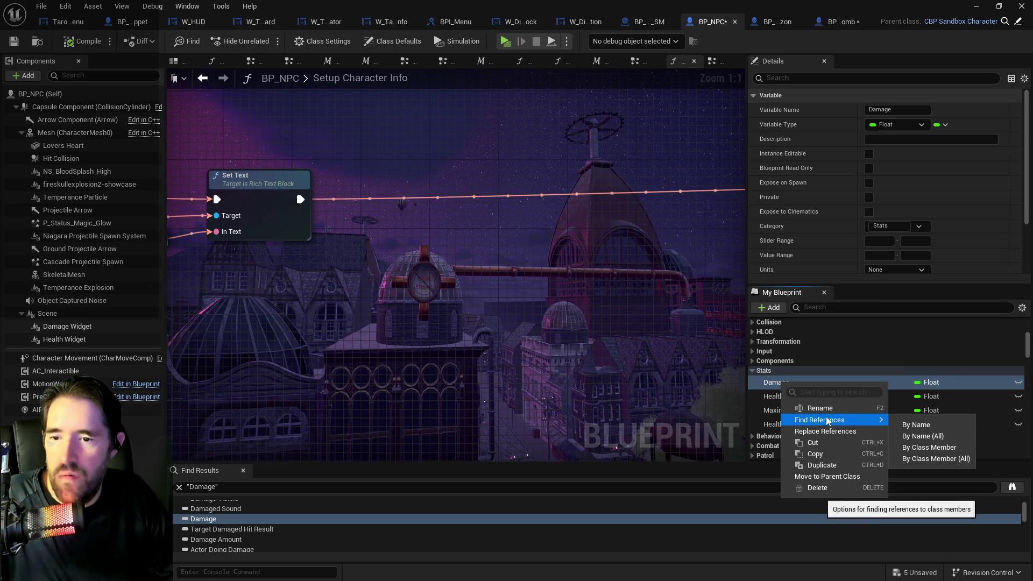
{"action": "left_click", "coordinate": [926, 425]}
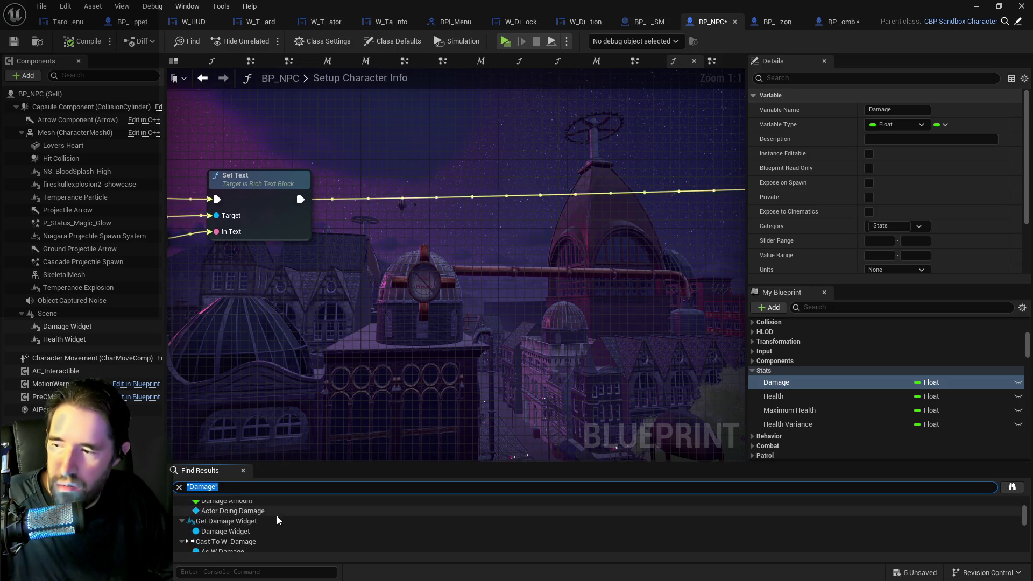
{"action": "left_click", "coordinate": [233, 518]}
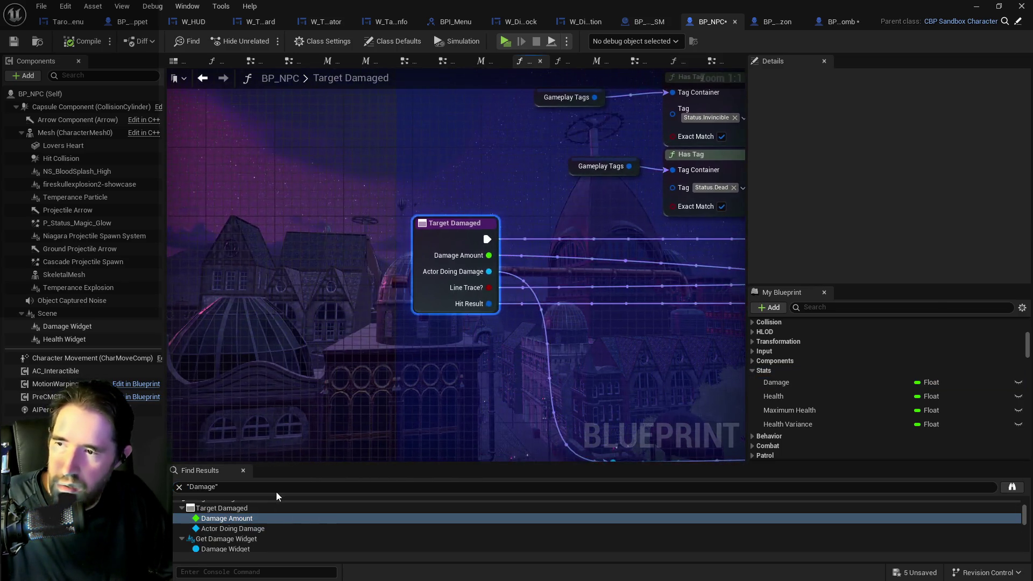
{"action": "scroll", "coordinate": [228, 517], "scroll_direction": "down", "scroll_amount": 6}
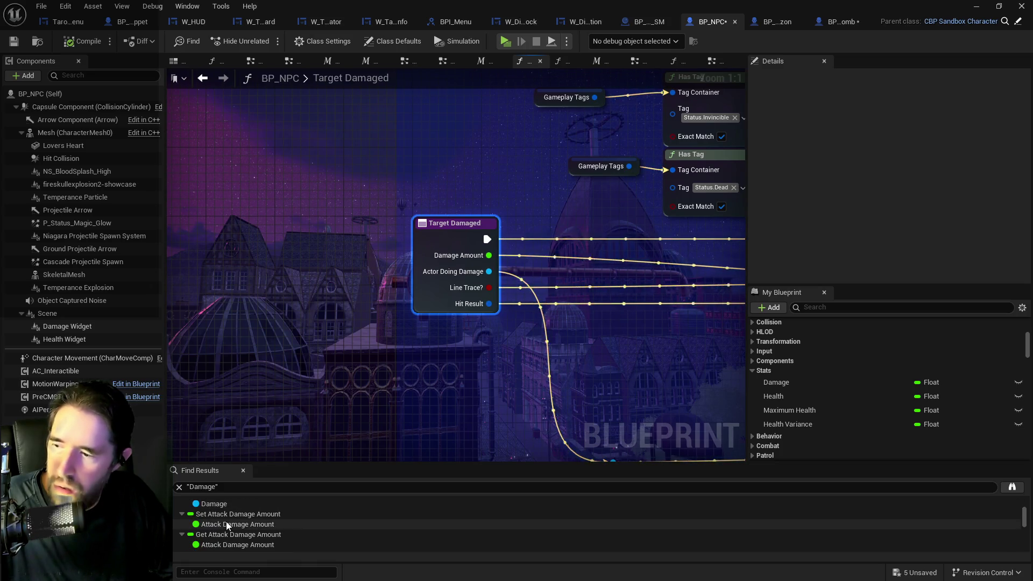
{"action": "scroll", "coordinate": [225, 521], "scroll_direction": "down", "scroll_amount": 1}
{"action": "scroll", "coordinate": [225, 521], "scroll_direction": "up", "scroll_amount": 4}
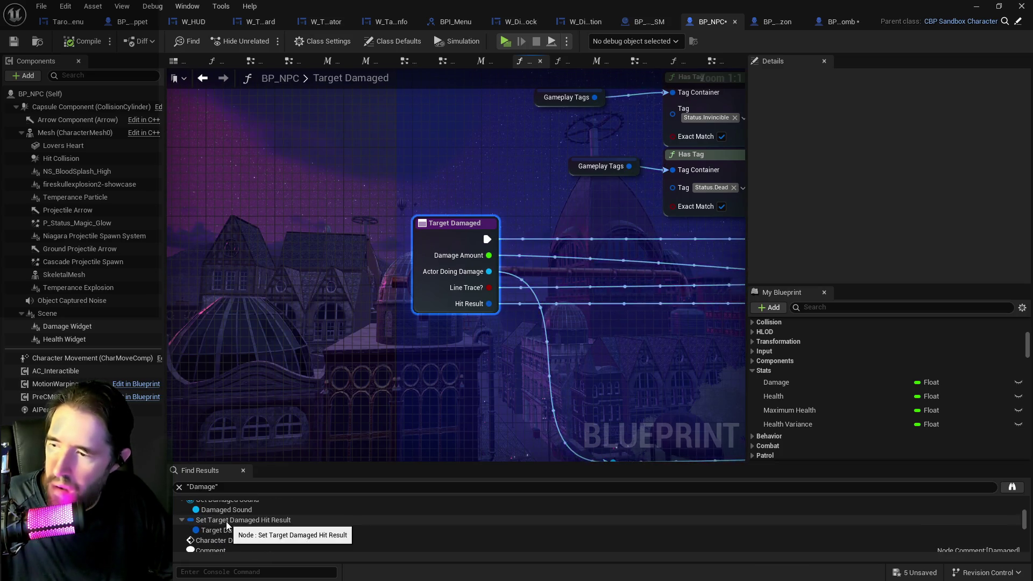
{"action": "scroll", "coordinate": [225, 521], "scroll_direction": "down", "scroll_amount": 5}
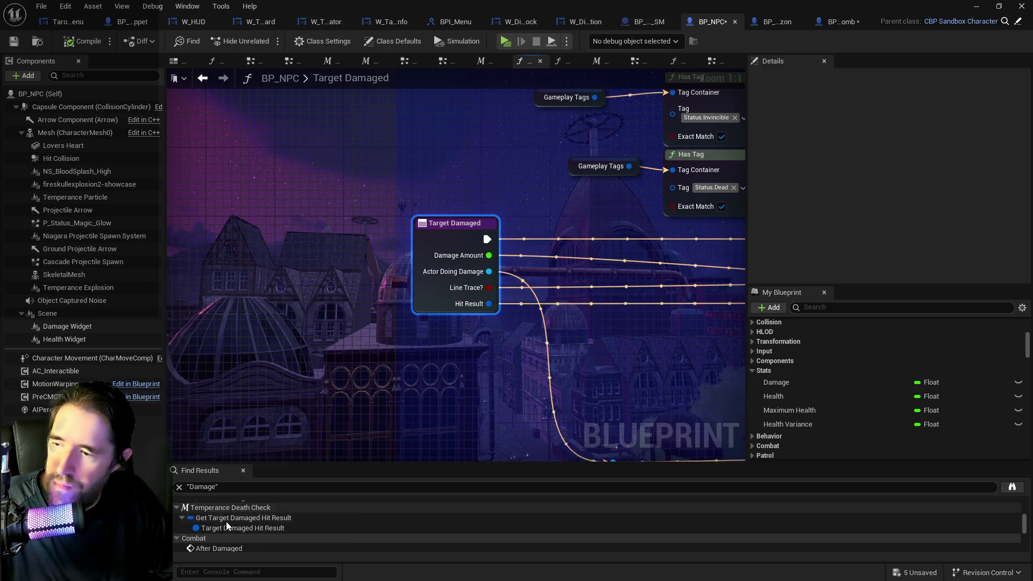
{"action": "scroll", "coordinate": [226, 521], "scroll_direction": "down", "scroll_amount": 5}
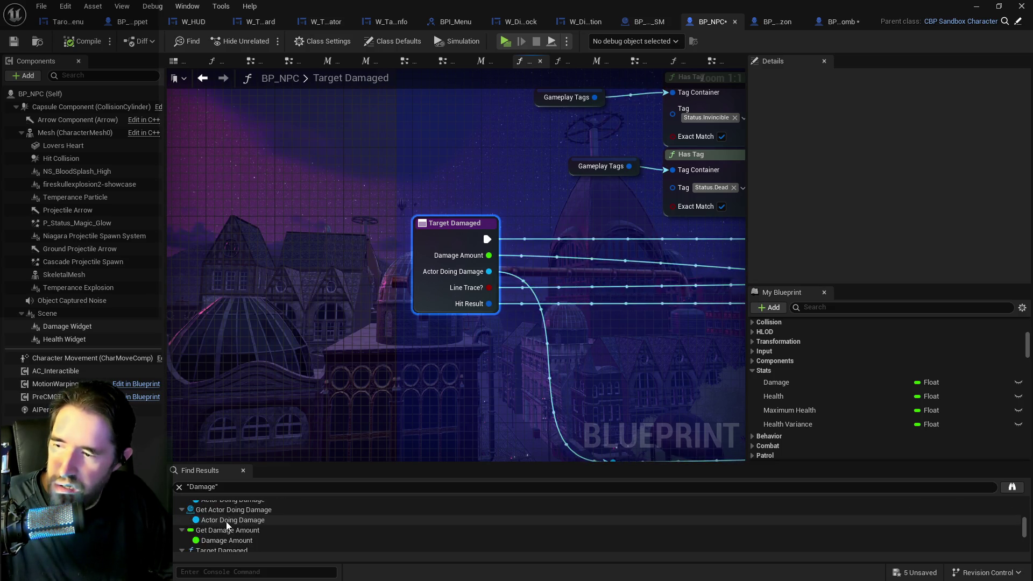
{"action": "scroll", "coordinate": [226, 521], "scroll_direction": "down", "scroll_amount": 5}
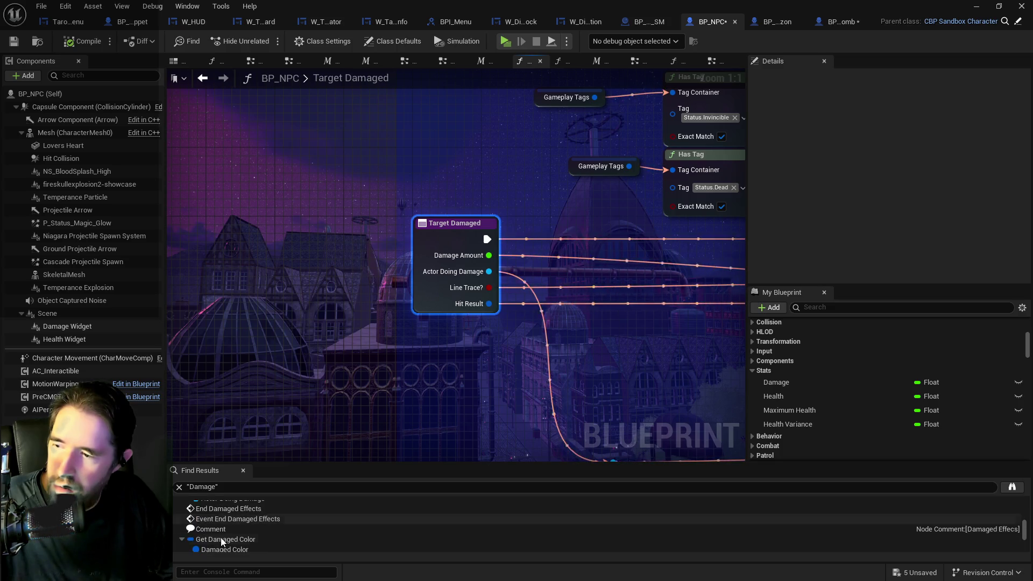
- Jump to the Damage pin on Swing Weapon and browse the remaining results
{"action": "double_click", "coordinate": [221, 539]}
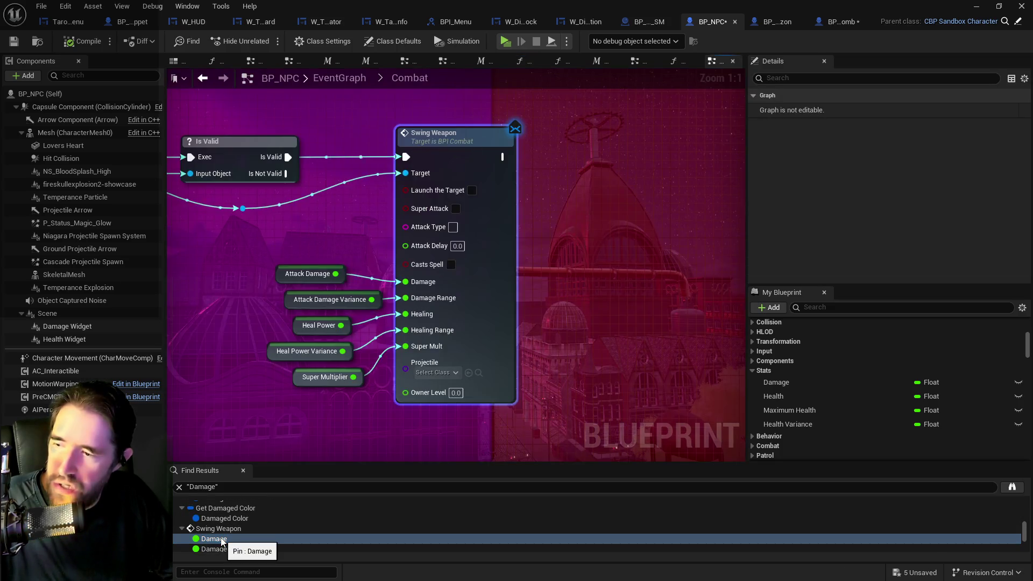
{"action": "scroll", "coordinate": [221, 542], "scroll_direction": "down", "scroll_amount": 5}
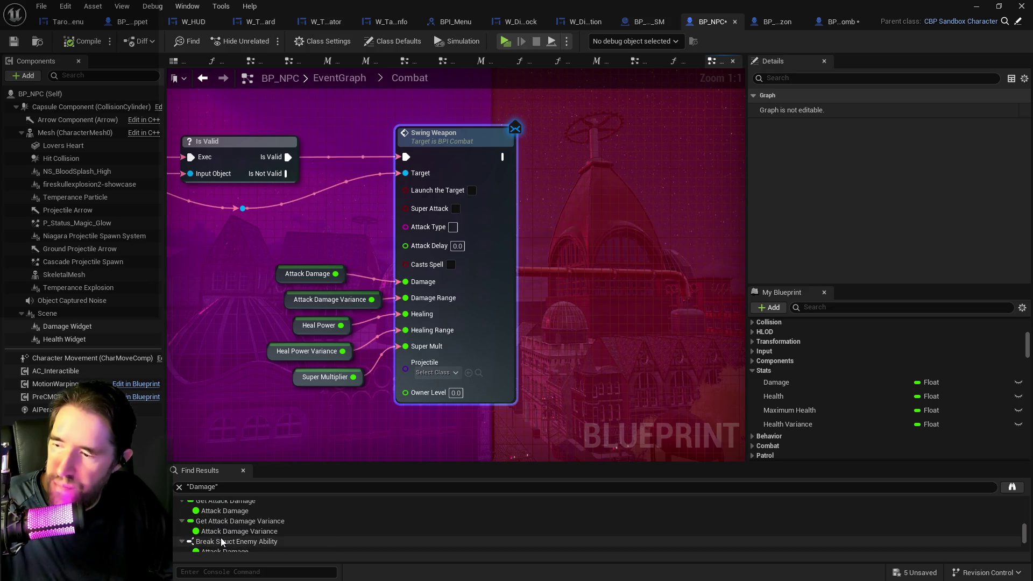
{"action": "scroll", "coordinate": [221, 541], "scroll_direction": "down", "scroll_amount": 2}
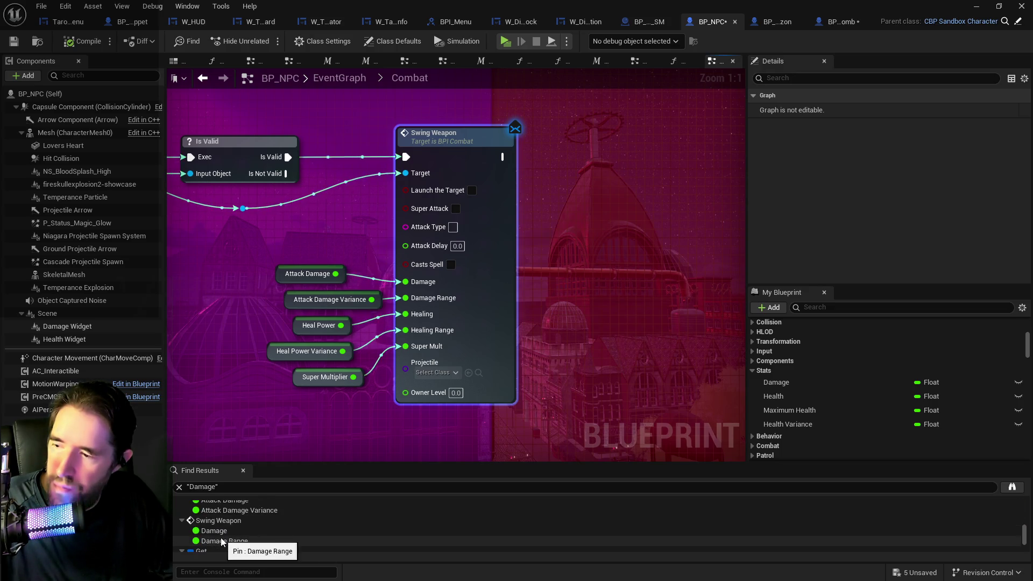
{"action": "scroll", "coordinate": [221, 542], "scroll_direction": "down", "scroll_amount": 5}
{"action": "scroll", "coordinate": [221, 540], "scroll_direction": "down", "scroll_amount": 4}
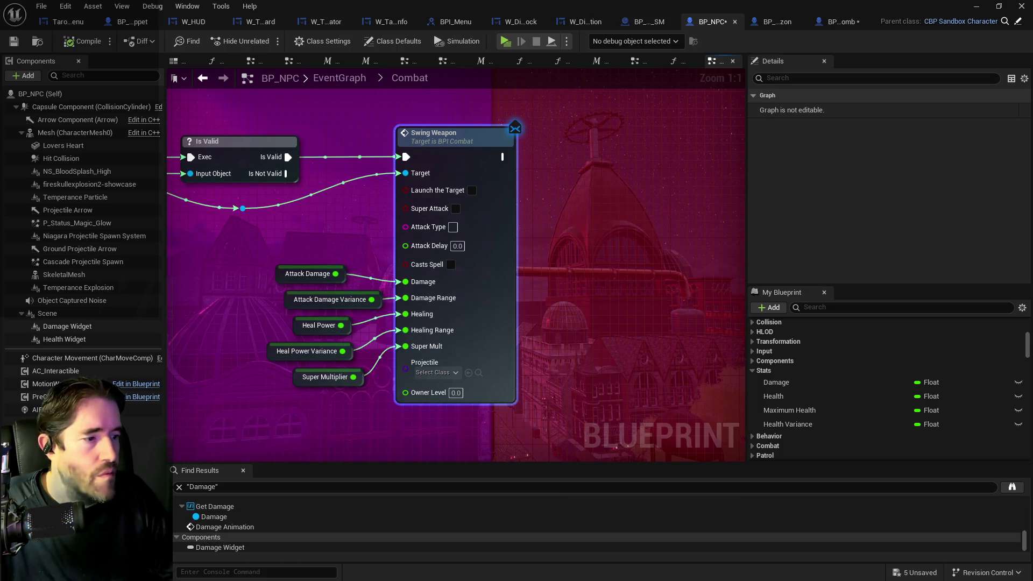
- Search for Damage across all blueprints in the project
{"action": "left_click", "coordinate": [1012, 487]}
{"action": "scroll", "coordinate": [263, 315], "scroll_direction": "down", "scroll_amount": 2}
{"action": "scroll", "coordinate": [259, 319], "scroll_direction": "down", "scroll_amount": 6}
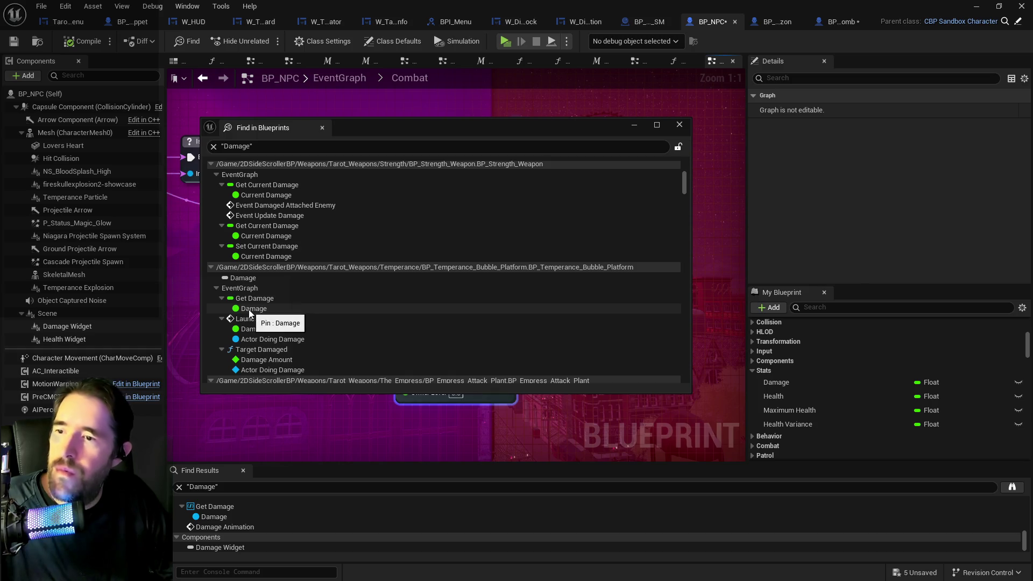
- Scroll the project-wide Damage results down and open BP_Poppet_Clone's Damage Variance reference
{"action": "left_click", "coordinate": [249, 309]}
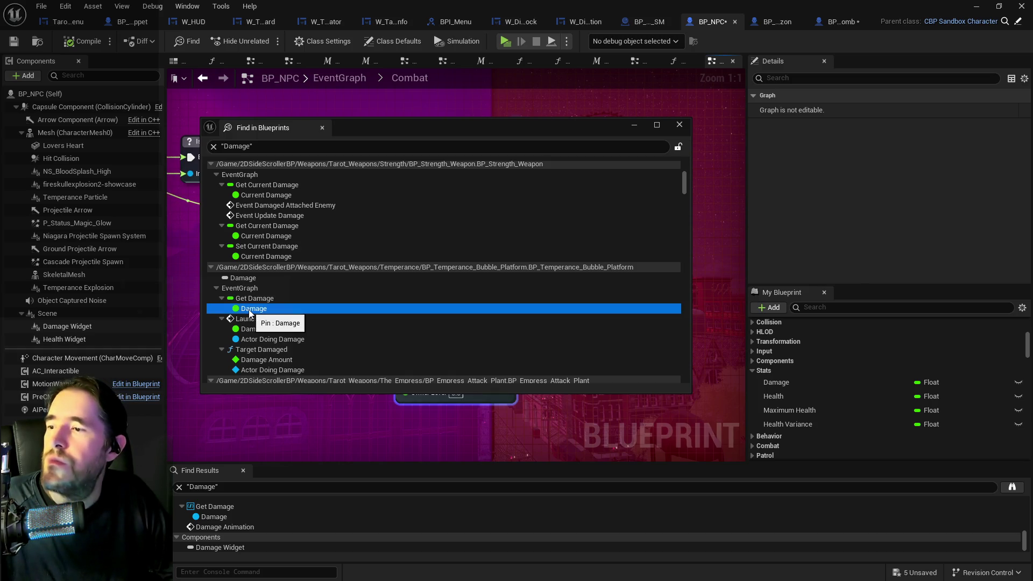
{"action": "scroll", "coordinate": [249, 313], "scroll_direction": "down", "scroll_amount": 6}
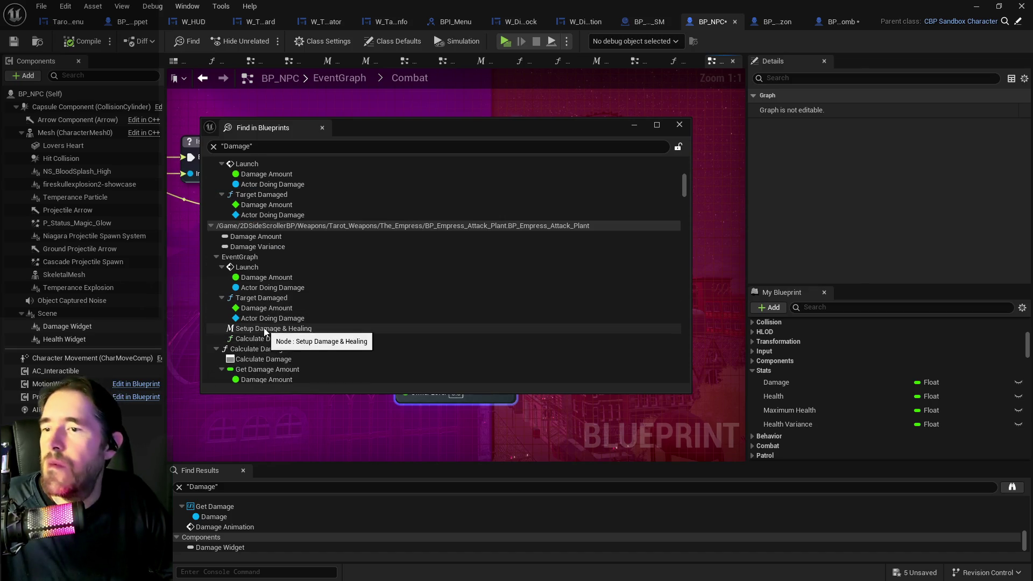
{"action": "scroll", "coordinate": [263, 327], "scroll_direction": "down", "scroll_amount": 4}
{"action": "scroll", "coordinate": [263, 327], "scroll_direction": "down", "scroll_amount": 2}
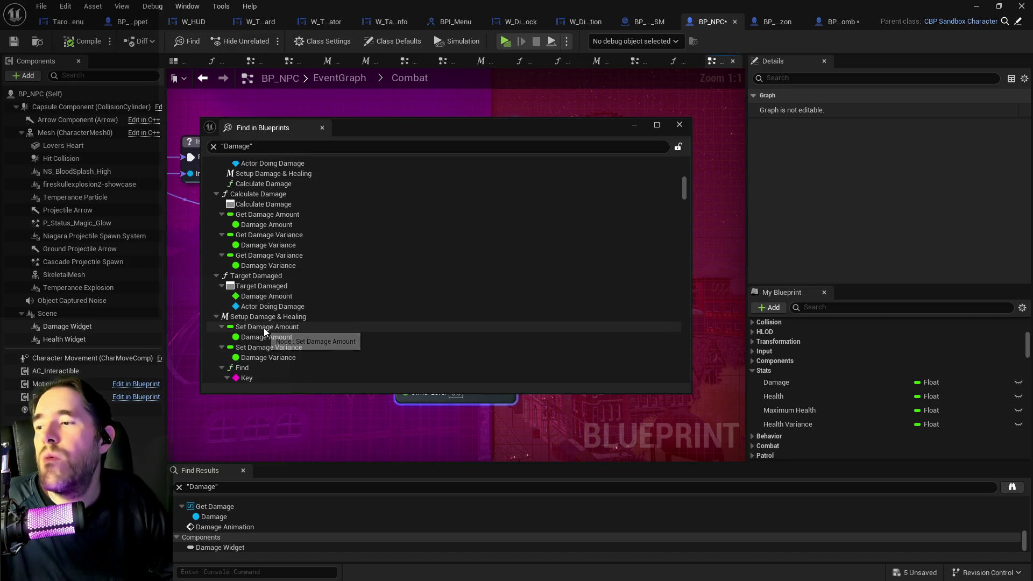
{"action": "scroll", "coordinate": [264, 328], "scroll_direction": "down", "scroll_amount": 4}
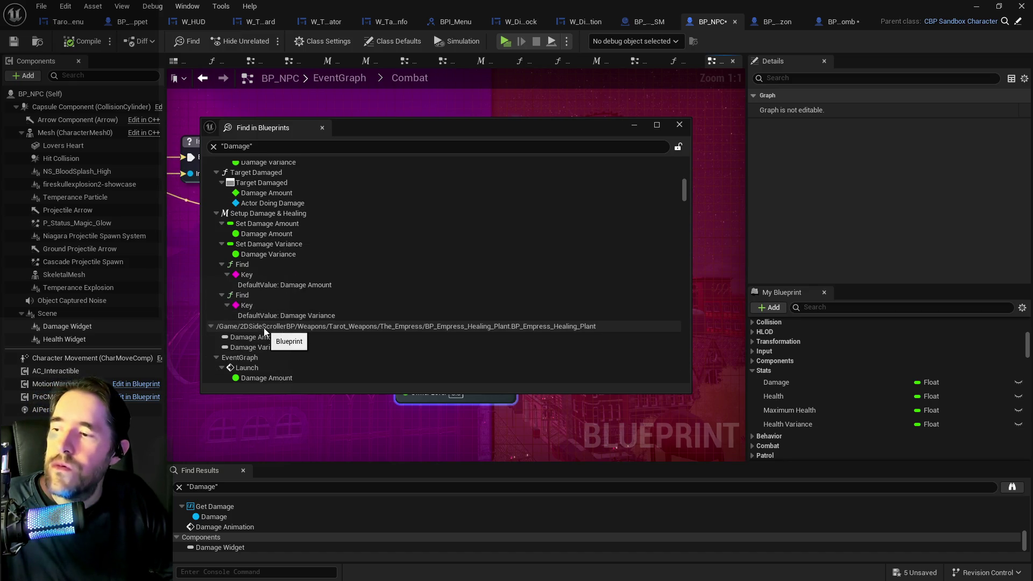
{"action": "scroll", "coordinate": [264, 329], "scroll_direction": "down", "scroll_amount": 6}
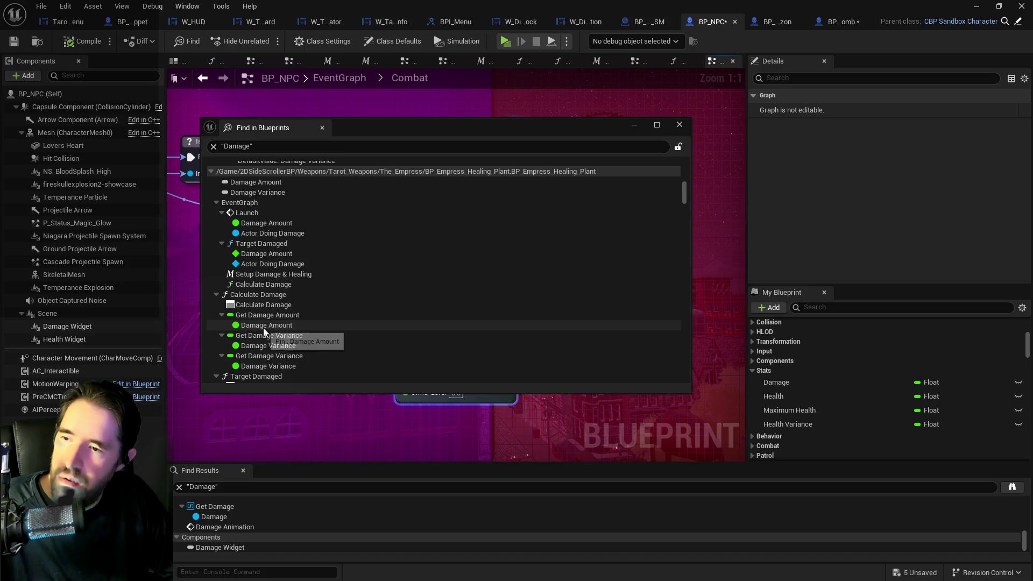
{"action": "scroll", "coordinate": [263, 328], "scroll_direction": "down", "scroll_amount": 5}
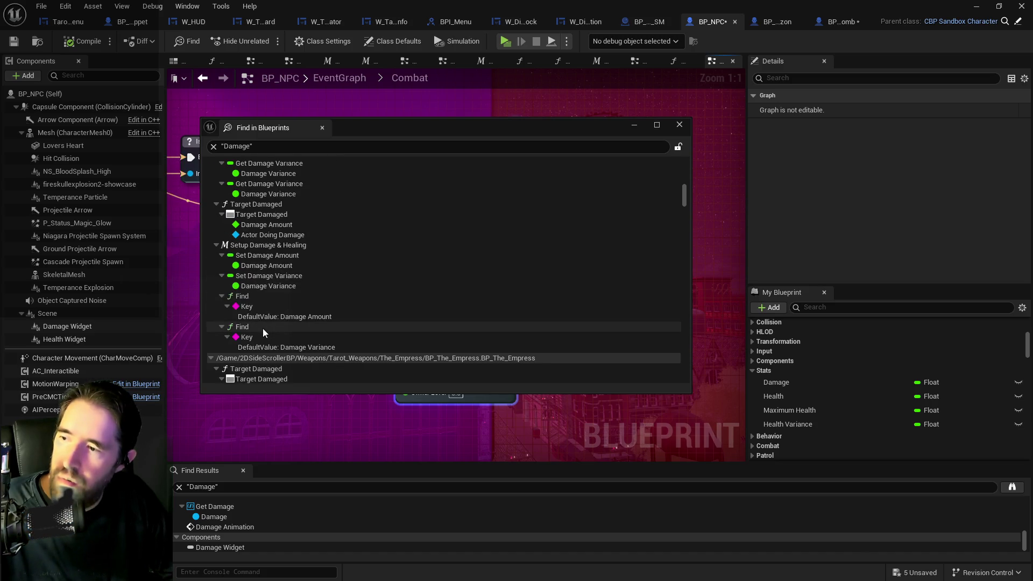
{"action": "scroll", "coordinate": [263, 328], "scroll_direction": "down", "scroll_amount": 3}
{"action": "scroll", "coordinate": [262, 328], "scroll_direction": "down", "scroll_amount": 5}
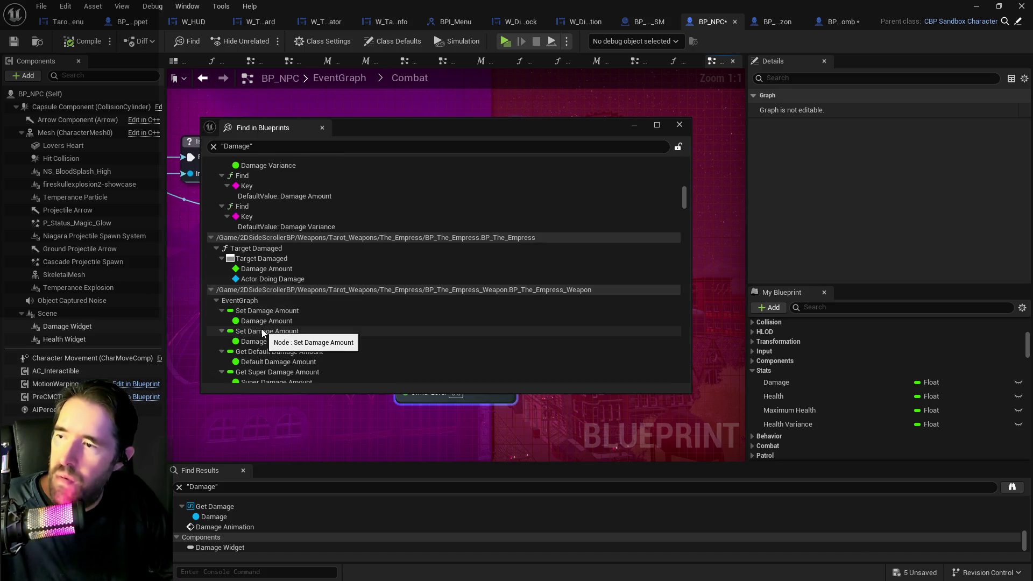
{"action": "scroll", "coordinate": [261, 328], "scroll_direction": "down", "scroll_amount": 6}
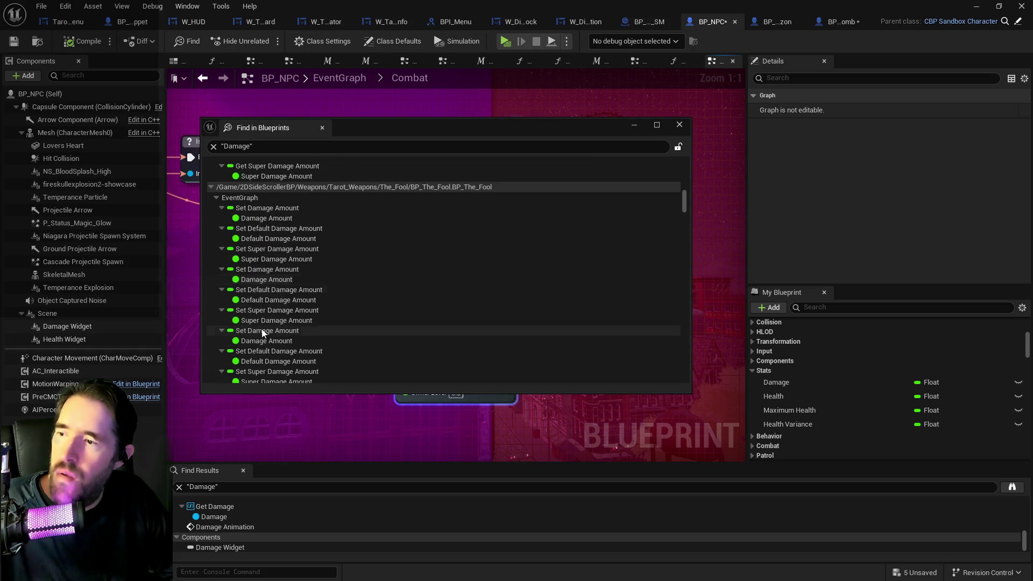
{"action": "scroll", "coordinate": [261, 329], "scroll_direction": "down", "scroll_amount": 2}
{"action": "scroll", "coordinate": [260, 330], "scroll_direction": "down", "scroll_amount": 5}
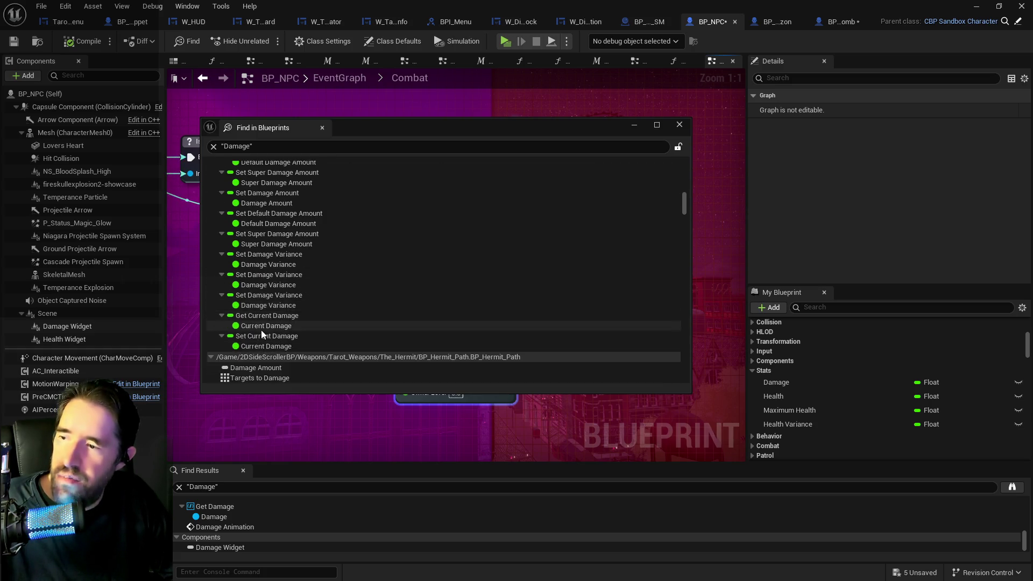
{"action": "scroll", "coordinate": [260, 330], "scroll_direction": "down", "scroll_amount": 3}
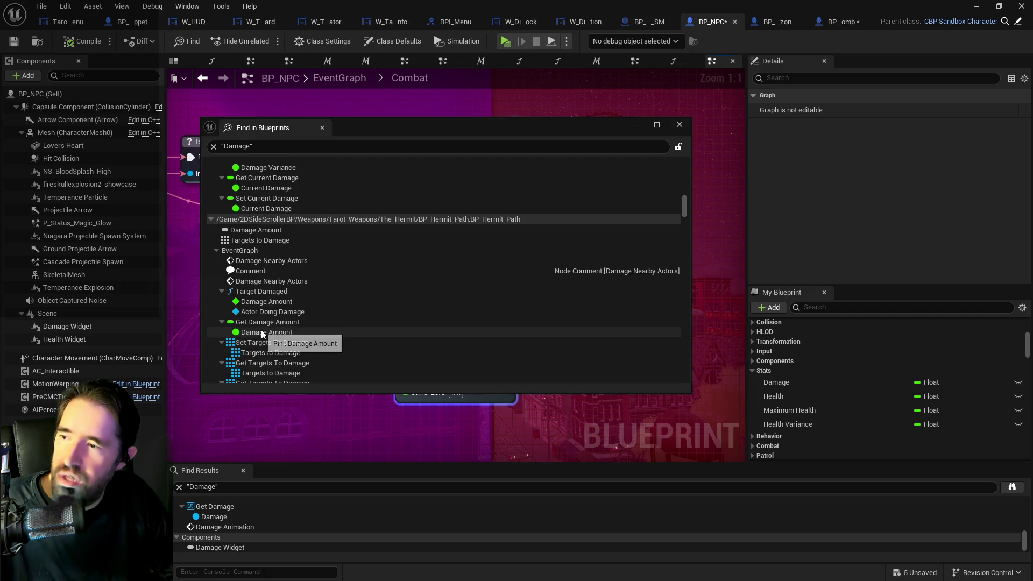
{"action": "scroll", "coordinate": [261, 332], "scroll_direction": "down", "scroll_amount": 6}
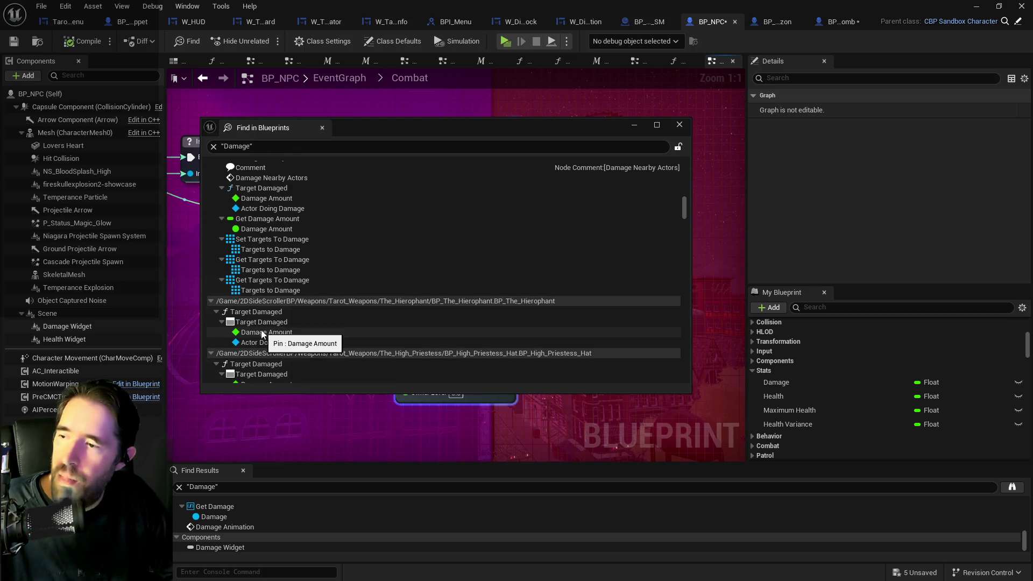
{"action": "scroll", "coordinate": [260, 330], "scroll_direction": "down", "scroll_amount": 4}
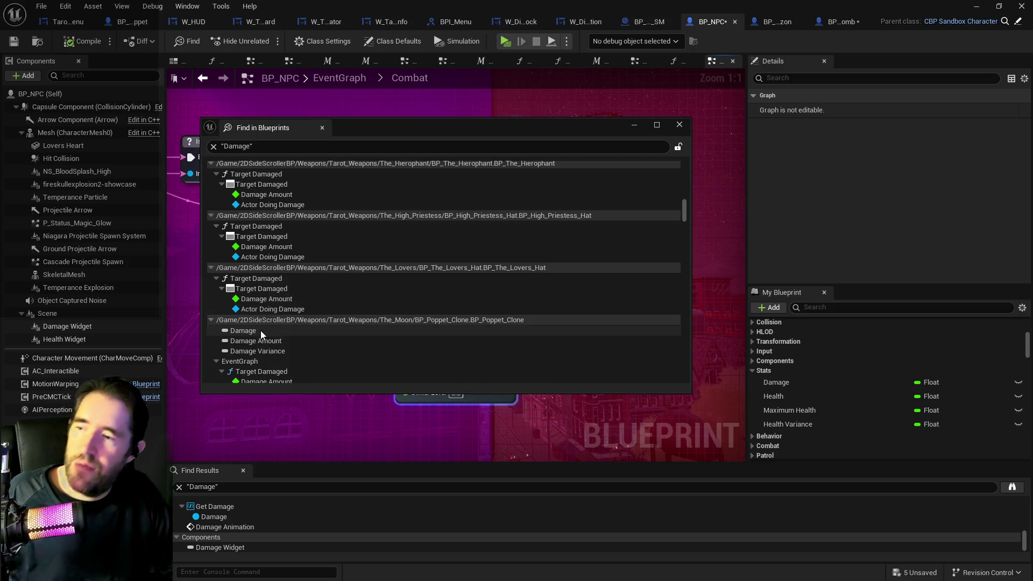
{"action": "scroll", "coordinate": [261, 330], "scroll_direction": "down", "scroll_amount": 2}
{"action": "scroll", "coordinate": [260, 331], "scroll_direction": "down", "scroll_amount": 4}
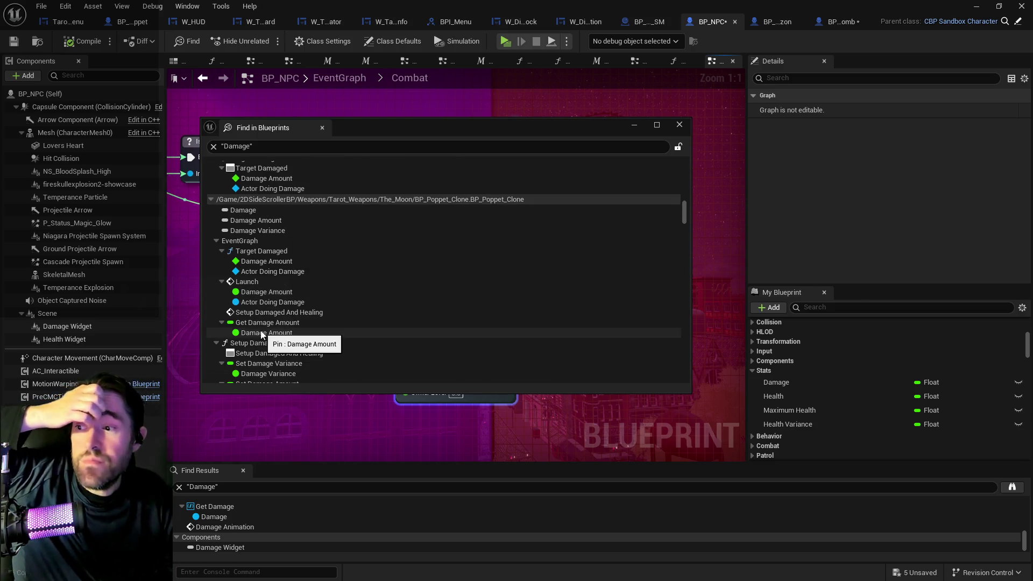
{"action": "scroll", "coordinate": [261, 330], "scroll_direction": "down", "scroll_amount": 2}
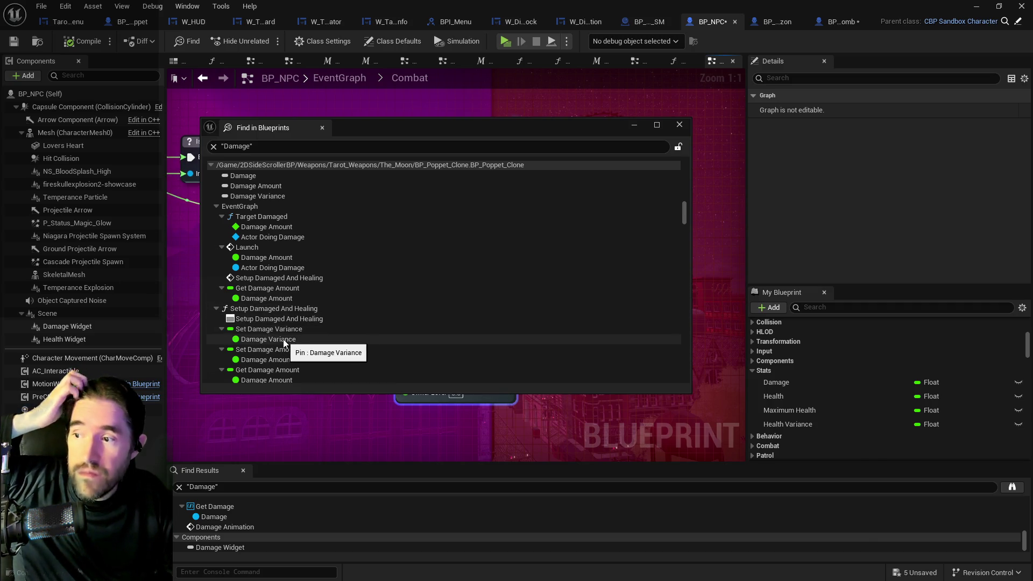
{"action": "double_click", "coordinate": [283, 338]}
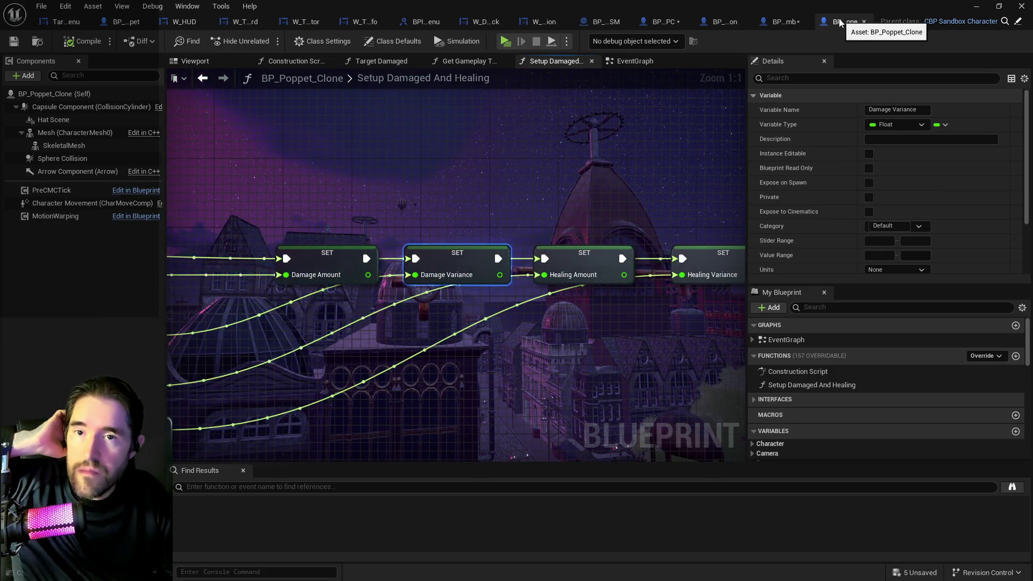
- Pan BP_Poppet_Clone's graph to inspect the FIND and SET nodes, then reopen the Damage search
{"action": "scroll", "coordinate": [698, 153], "scroll_direction": "down", "scroll_amount": 2}
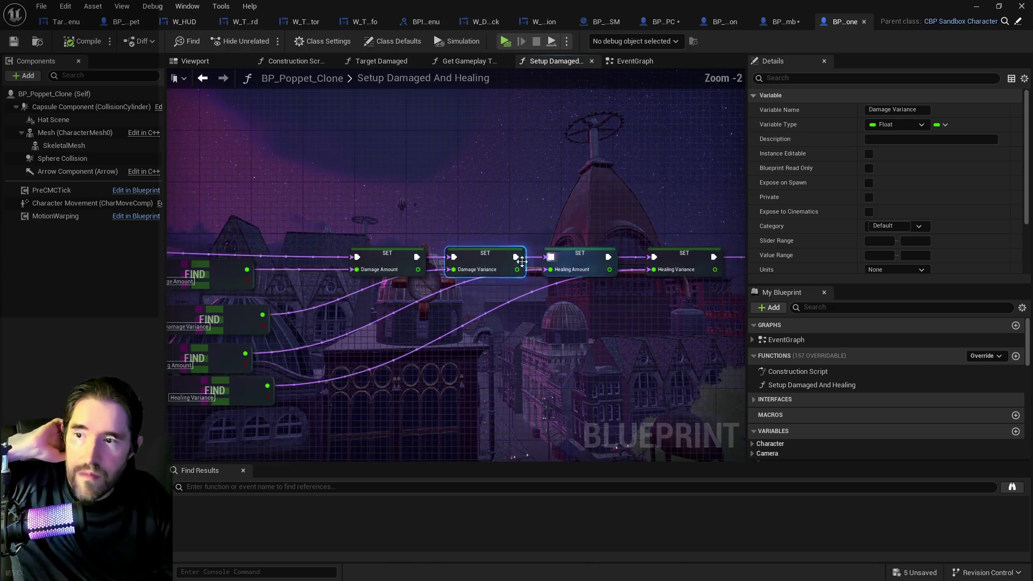
{"action": "left_click_drag", "start_coordinate": [602, 283], "coordinate": [743, 272]}
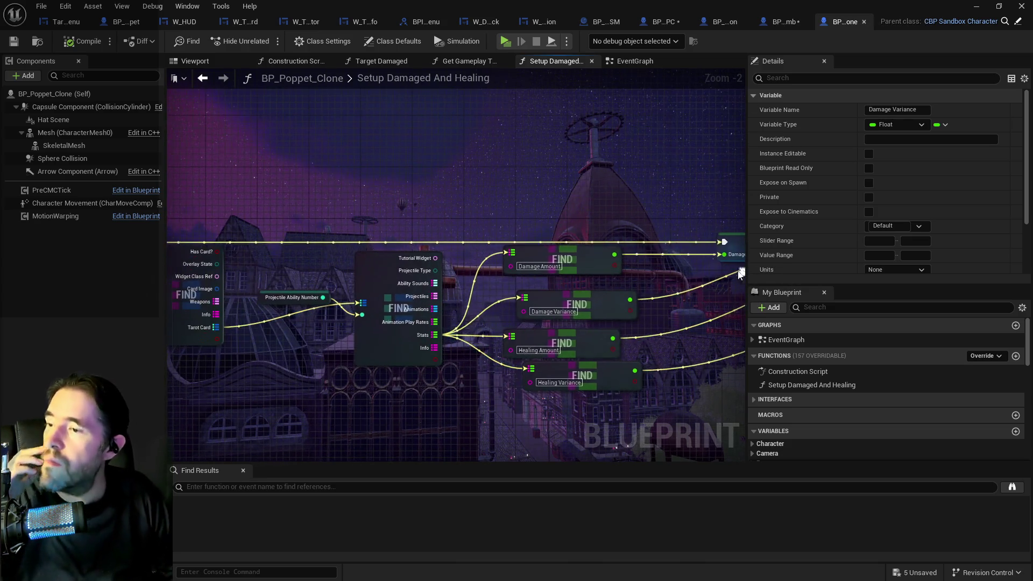
{"action": "mouse_move", "coordinate": [578, 318]}
{"action": "left_mouse_down"}
{"action": "mouse_move", "coordinate": [635, 296]}
{"action": "mouse_move", "coordinate": [156, 236]}
{"action": "left_mouse_up"}
{"action": "left_click_drag", "start_coordinate": [518, 270], "coordinate": [465, 275]}
{"action": "left_click_drag", "start_coordinate": [567, 276], "coordinate": [257, 290]}
{"action": "left_click_drag", "start_coordinate": [683, 282], "coordinate": [450, 284]}
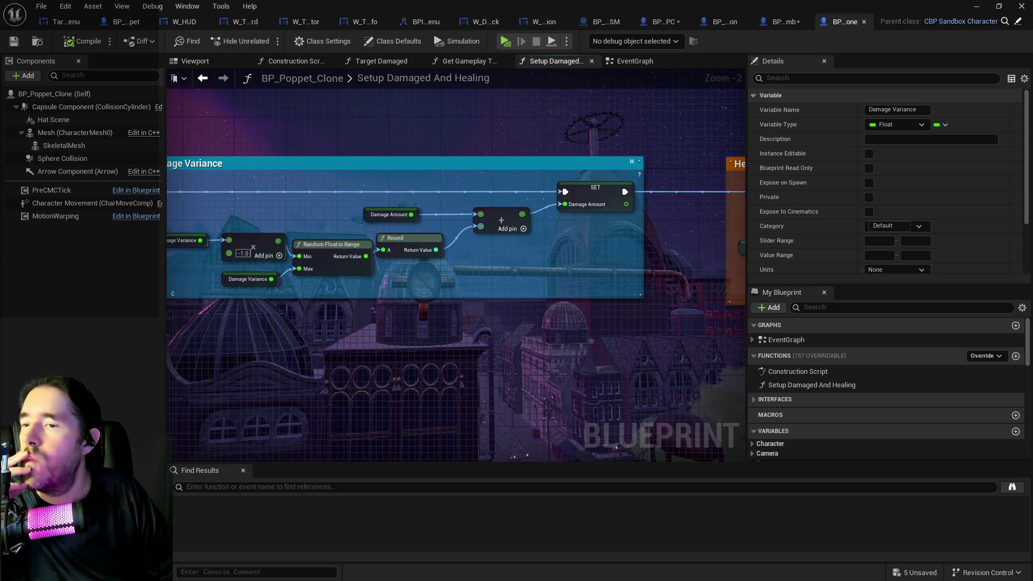
{"action": "key", "text": "ctrl+shift+f"}
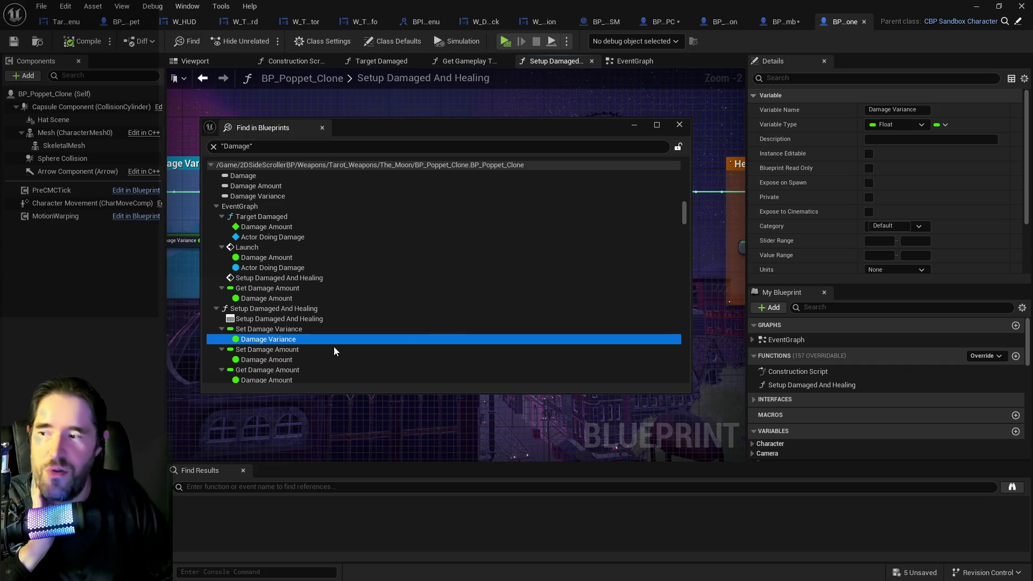
- Scroll the remaining Damage results and open BP_Stitch_Bosun's Get Damage reference
{"action": "scroll", "coordinate": [279, 347], "scroll_direction": "down", "scroll_amount": 5}
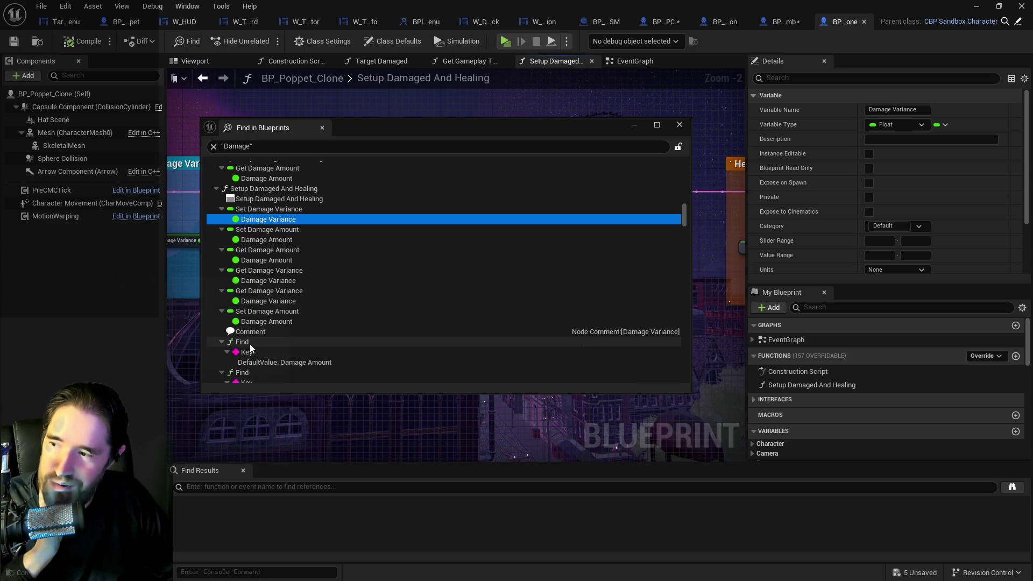
{"action": "scroll", "coordinate": [249, 345], "scroll_direction": "down", "scroll_amount": 4}
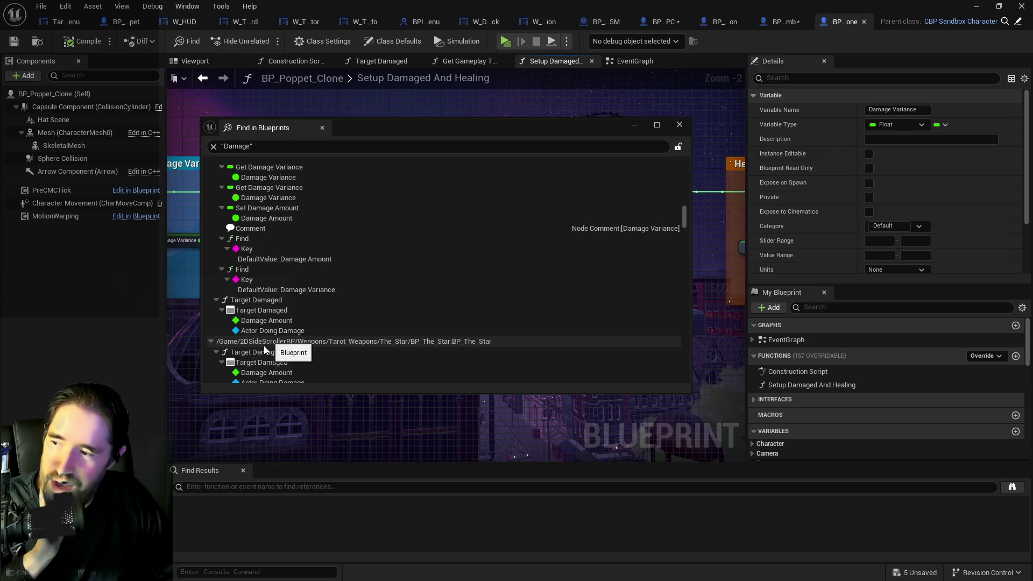
{"action": "scroll", "coordinate": [285, 324], "scroll_direction": "down", "scroll_amount": 1}
{"action": "scroll", "coordinate": [285, 323], "scroll_direction": "up", "scroll_amount": 7}
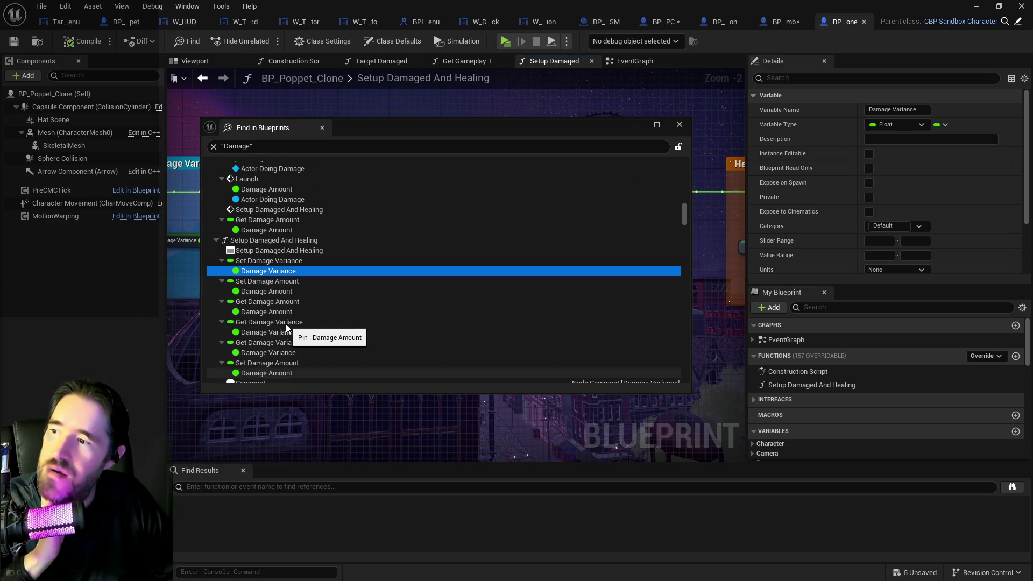
{"action": "scroll", "coordinate": [286, 325], "scroll_direction": "up", "scroll_amount": 5}
{"action": "scroll", "coordinate": [286, 324], "scroll_direction": "down", "scroll_amount": 12}
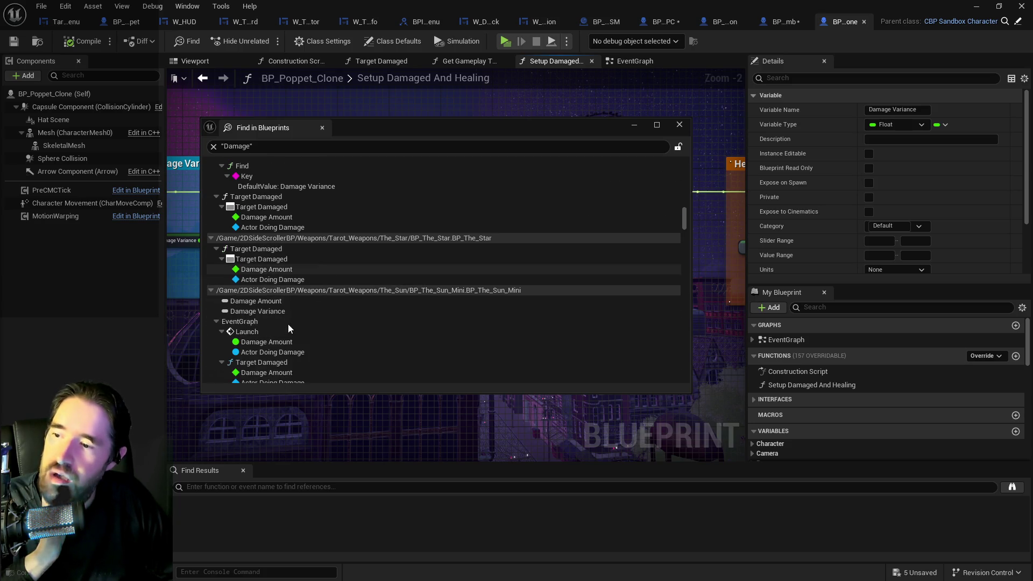
{"action": "scroll", "coordinate": [288, 324], "scroll_direction": "down", "scroll_amount": 8}
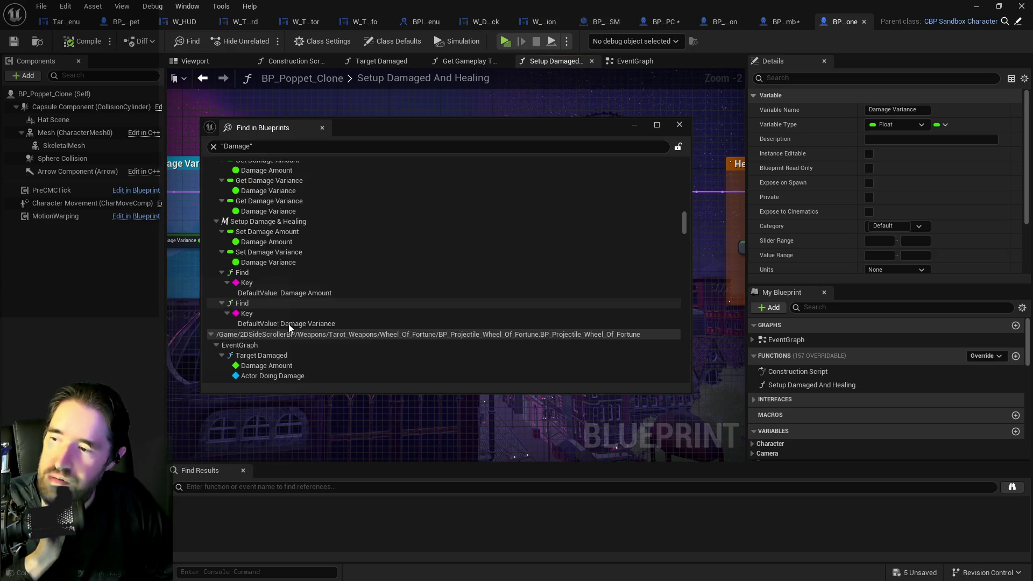
{"action": "scroll", "coordinate": [289, 324], "scroll_direction": "down", "scroll_amount": 3}
{"action": "scroll", "coordinate": [288, 323], "scroll_direction": "down", "scroll_amount": 5}
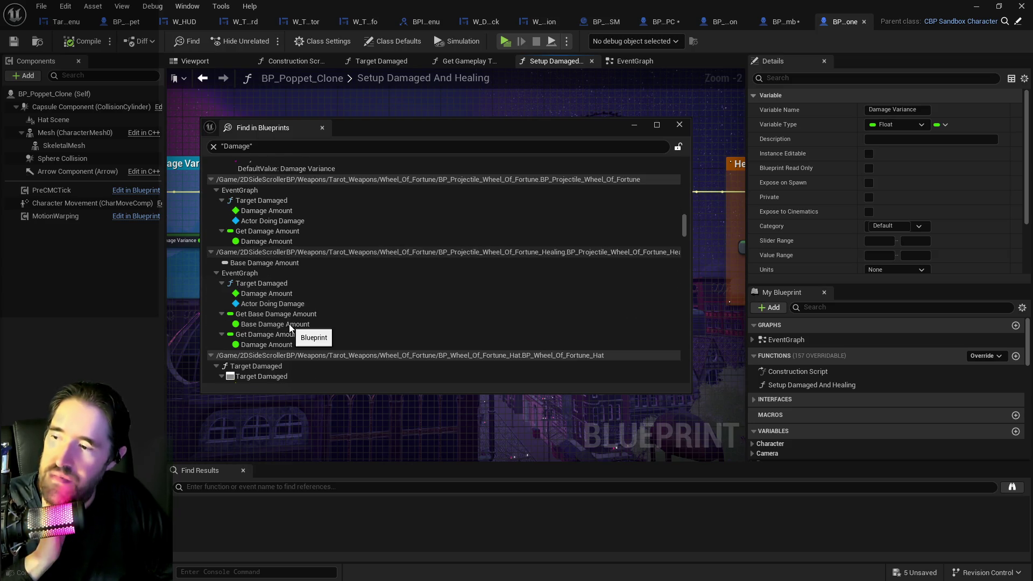
{"action": "scroll", "coordinate": [289, 325], "scroll_direction": "down", "scroll_amount": 5}
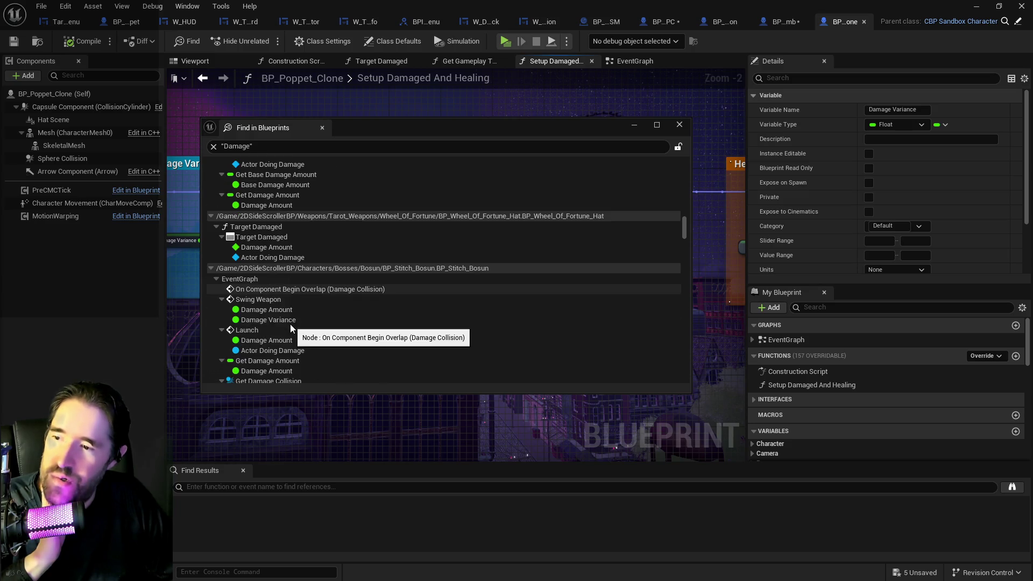
{"action": "scroll", "coordinate": [290, 324], "scroll_direction": "down", "scroll_amount": 1}
{"action": "scroll", "coordinate": [290, 326], "scroll_direction": "down", "scroll_amount": 1}
{"action": "scroll", "coordinate": [291, 326], "scroll_direction": "down", "scroll_amount": 3}
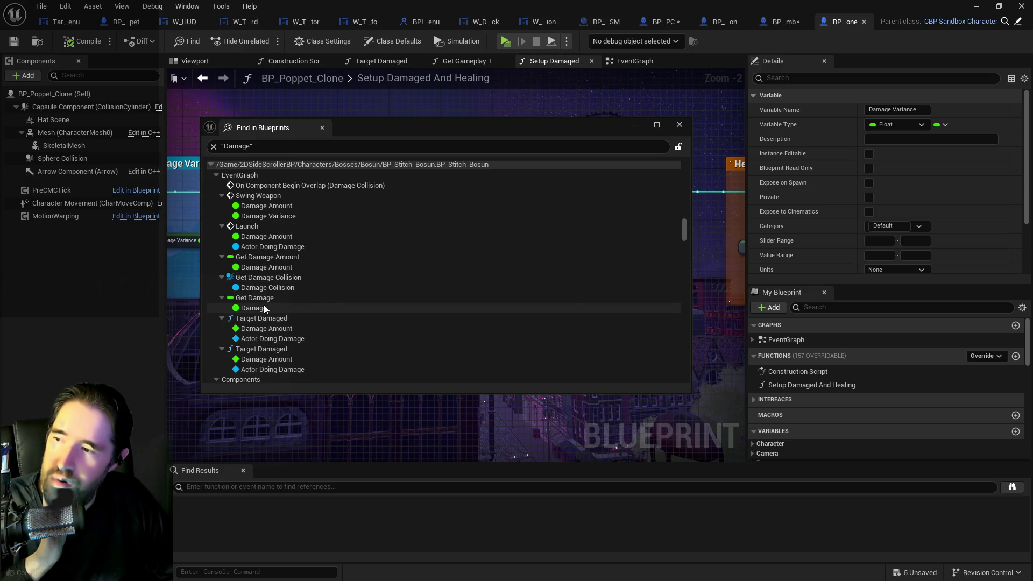
{"action": "double_click", "coordinate": [263, 305]}
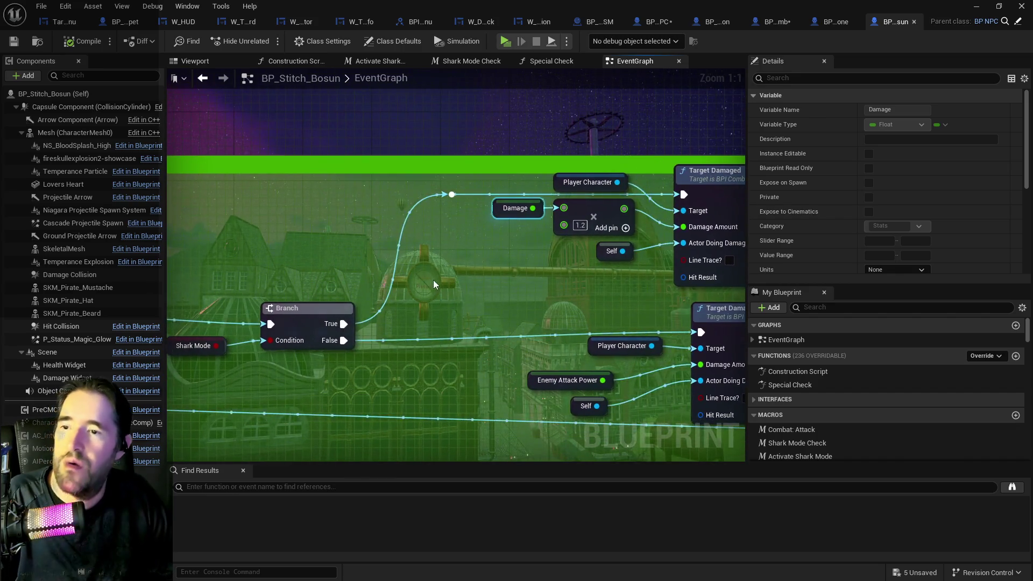
- Paste the NPC Stats and FIND lookup into BP_Stitch_Bosun's EventGraph
{"action": "left_click", "coordinate": [433, 280]}
{"action": "key", "text": "ctrl+v"}
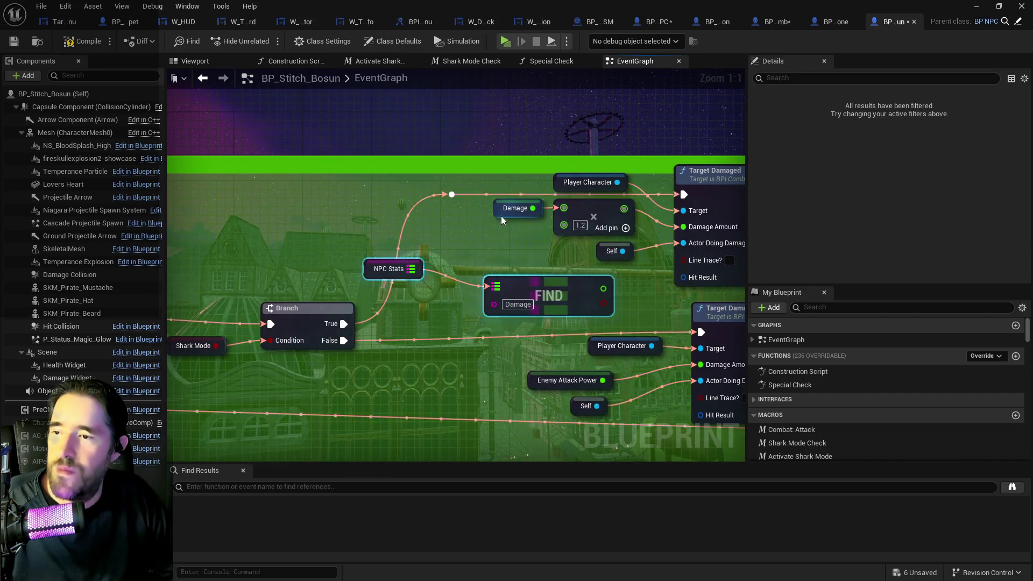
{"action": "left_click", "coordinate": [514, 208]}
{"action": "scroll", "coordinate": [807, 218], "scroll_direction": "down", "scroll_amount": 5}
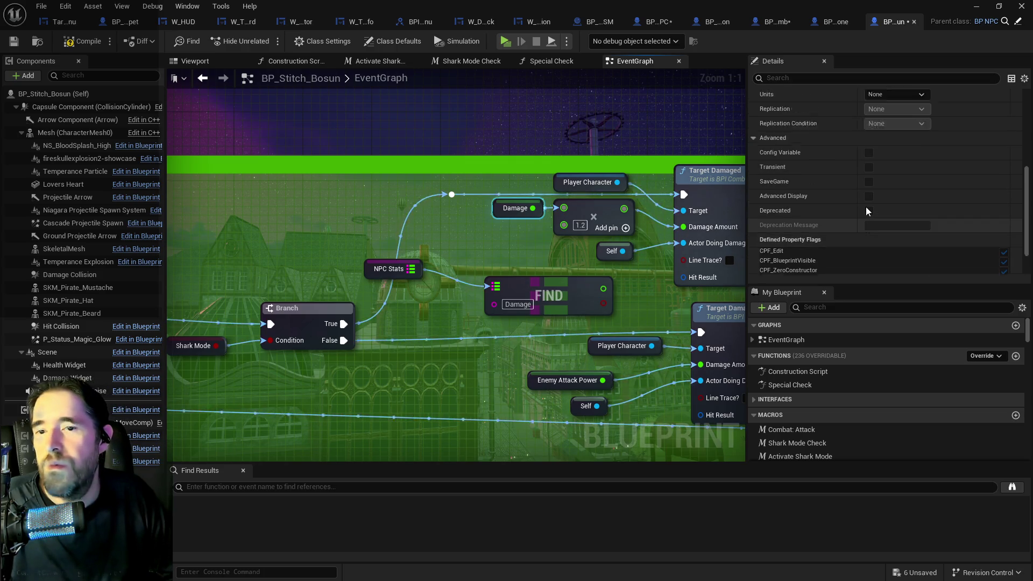
- Set the NPC Stats map's Damage default entry to 15.0, then compile and save
{"action": "left_click", "coordinate": [388, 268]}
{"action": "left_click", "coordinate": [753, 266]}
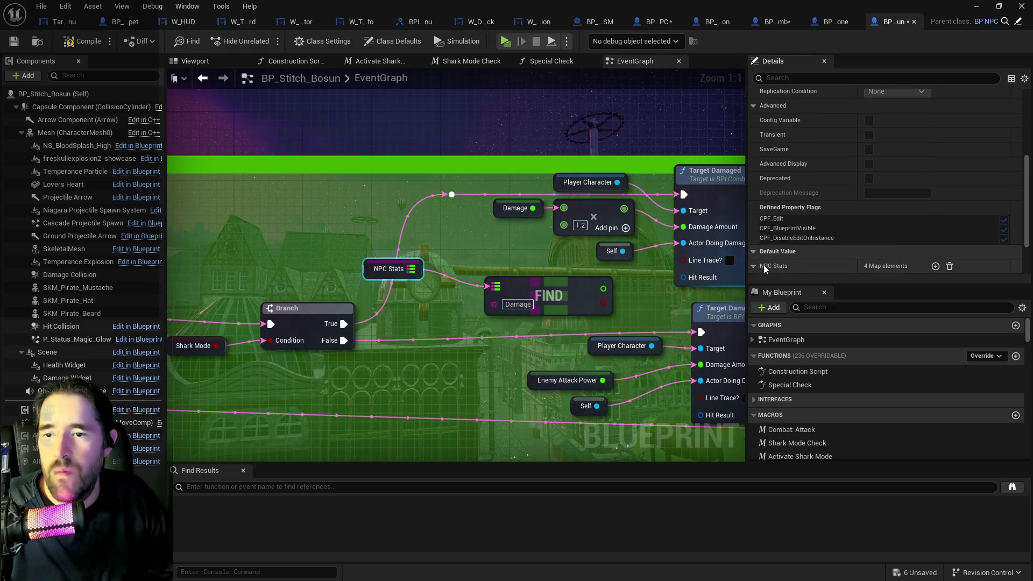
{"action": "scroll", "coordinate": [834, 258], "scroll_direction": "down", "scroll_amount": 2}
{"action": "left_click", "coordinate": [873, 265]}
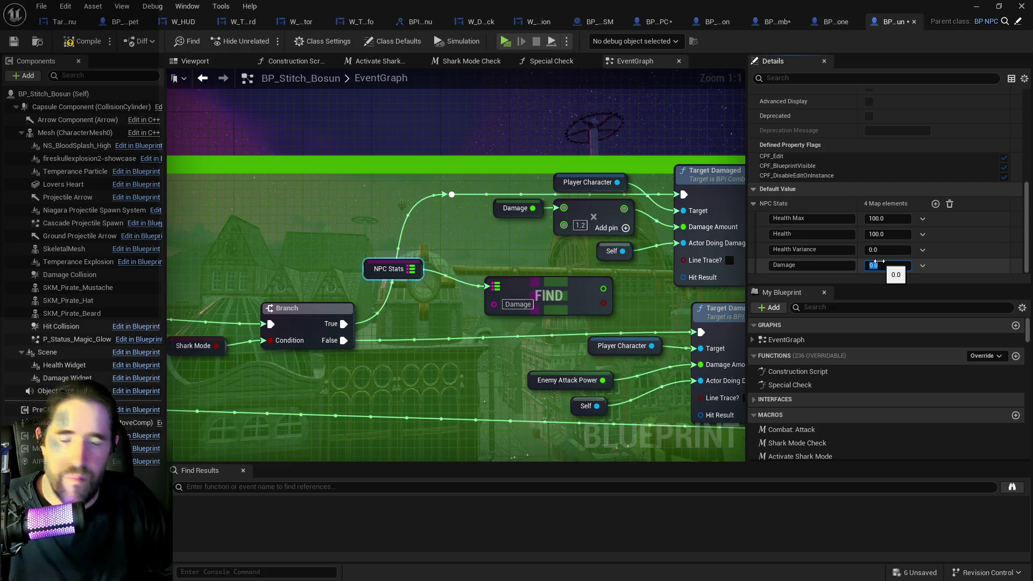
{"action": "type", "text": "15"}
{"action": "key", "text": "Return"}
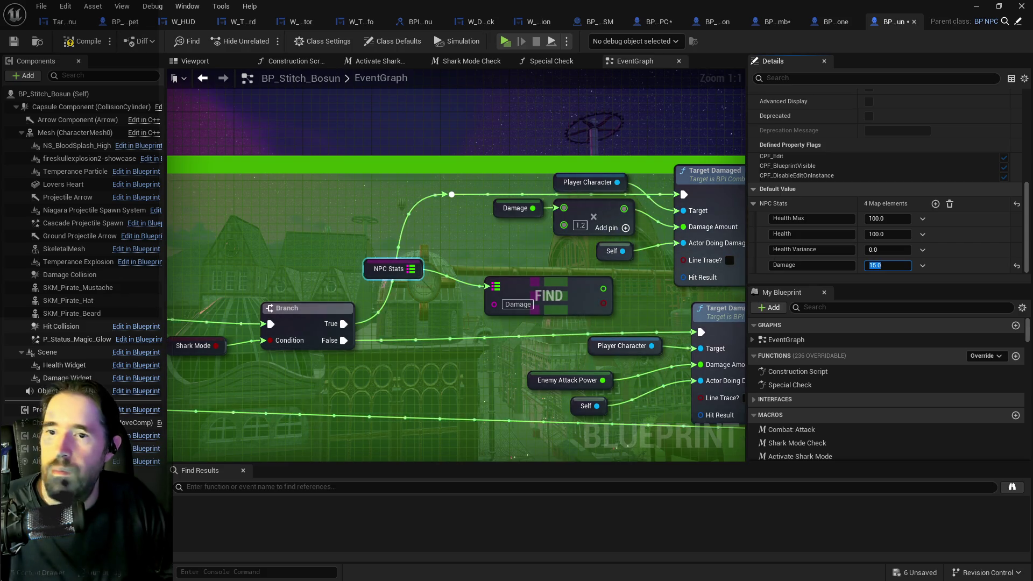
{"action": "left_click", "coordinate": [87, 47]}
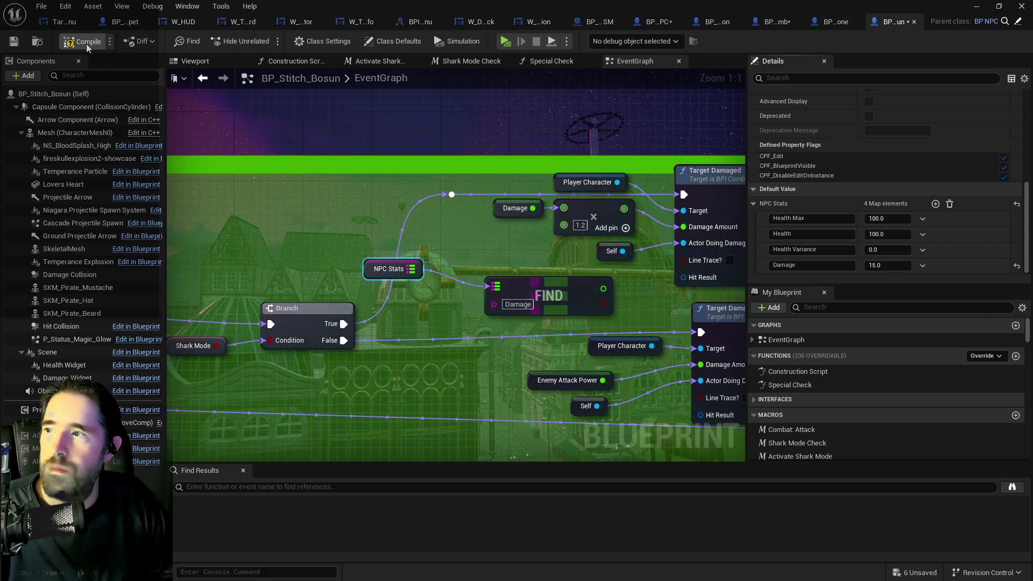
{"action": "left_click", "coordinate": [13, 42]}
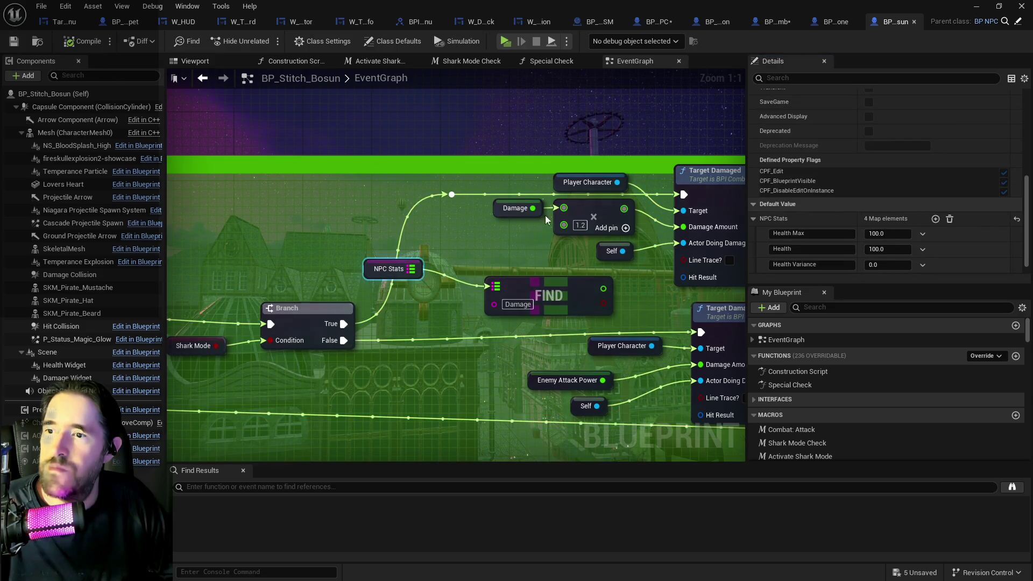
{"action": "left_click", "coordinate": [595, 280]}
- Feed the Damage lookup into the 1.2 multiply, delete the old Damage getter, and save
{"action": "left_click_drag", "start_coordinate": [594, 280], "coordinate": [559, 210]}
{"action": "left_click", "coordinate": [493, 213]}
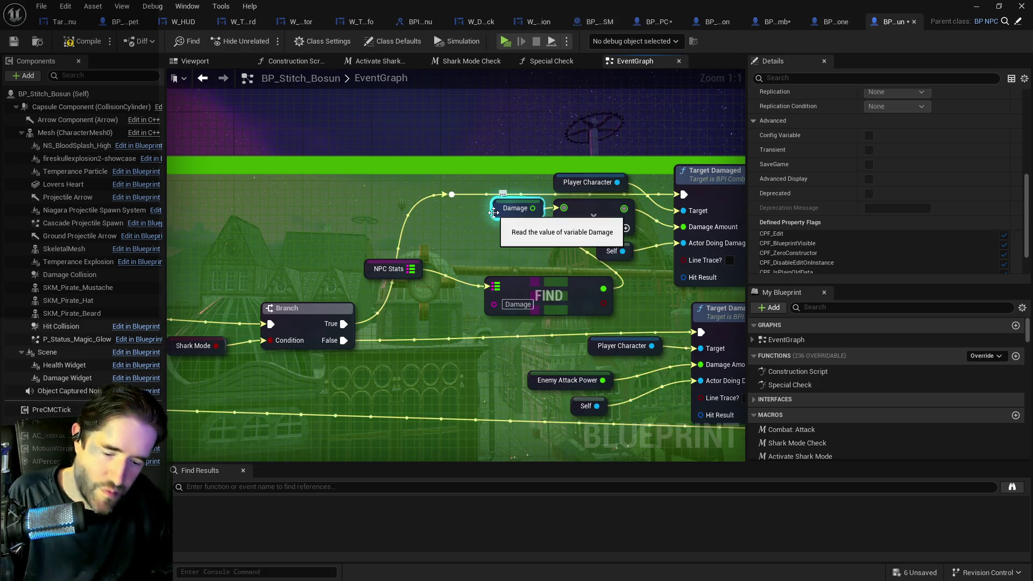
{"action": "key", "text": "Delete"}
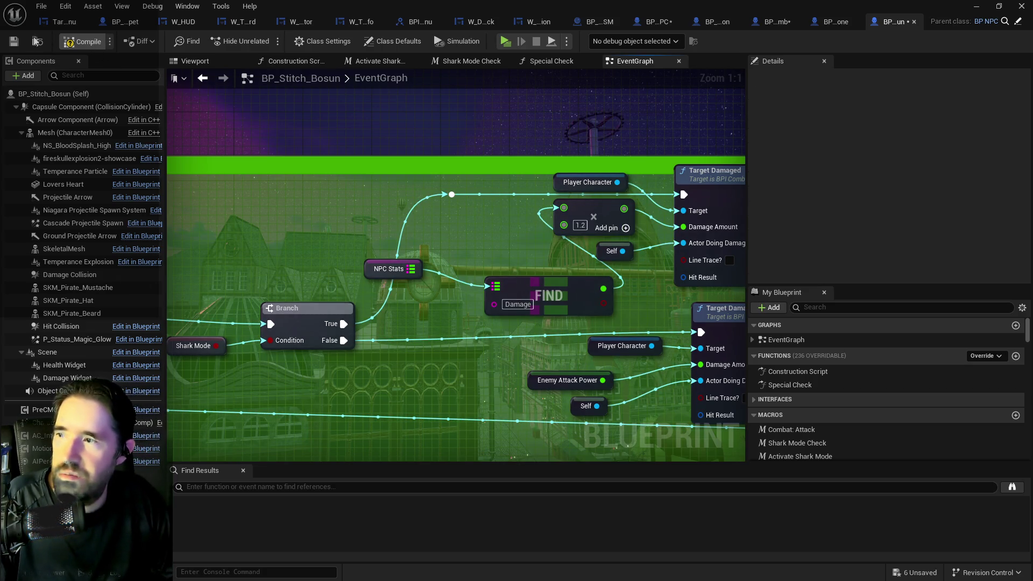
{"action": "left_click", "coordinate": [12, 42]}
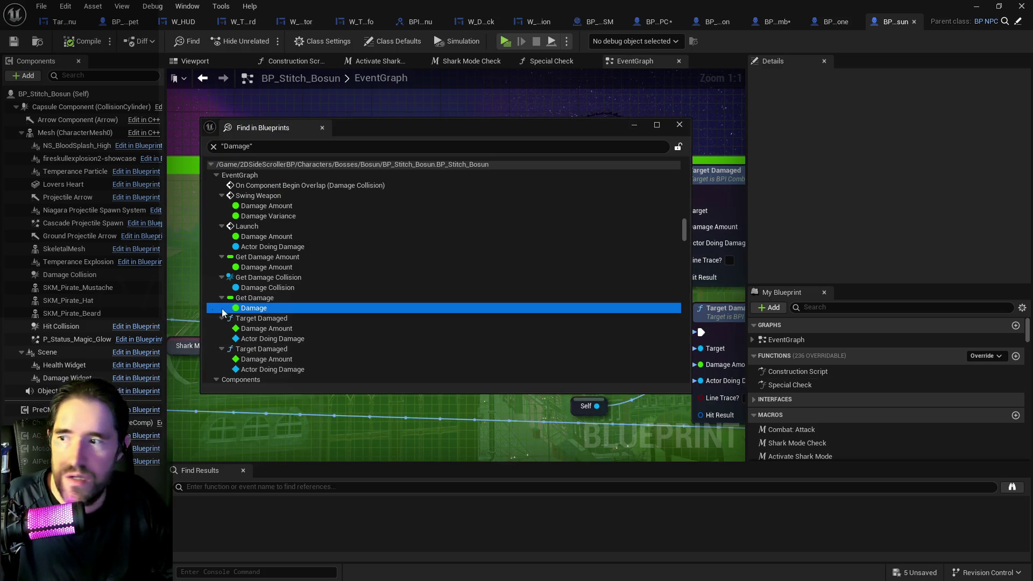
- Open the Damage reference under Swing Weapon in BP_The_Sisters' Attack Target Graph_2
{"action": "scroll", "coordinate": [289, 322], "scroll_direction": "down", "scroll_amount": 3}
{"action": "scroll", "coordinate": [289, 322], "scroll_direction": "down", "scroll_amount": 5}
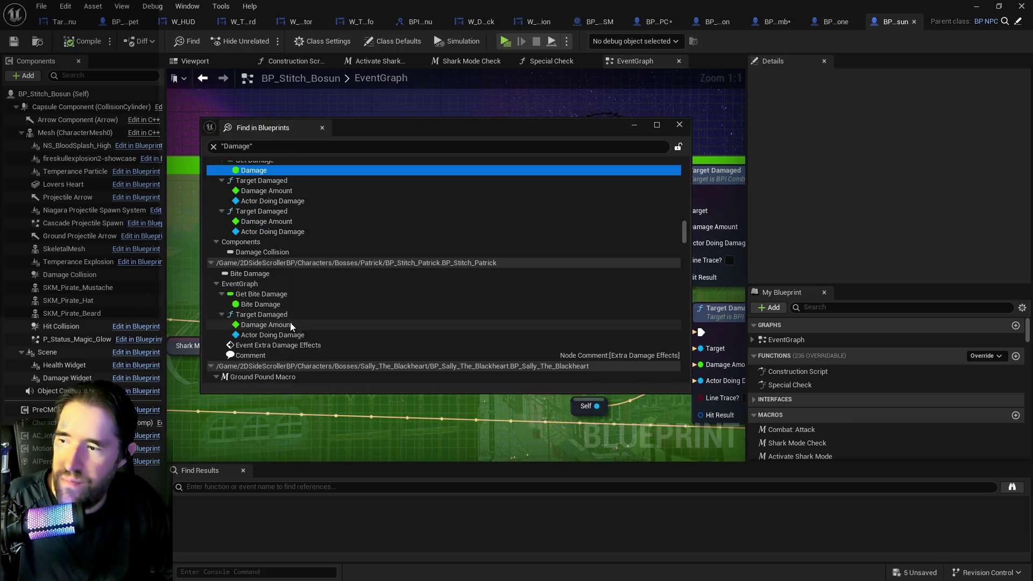
{"action": "scroll", "coordinate": [292, 329], "scroll_direction": "down", "scroll_amount": 8}
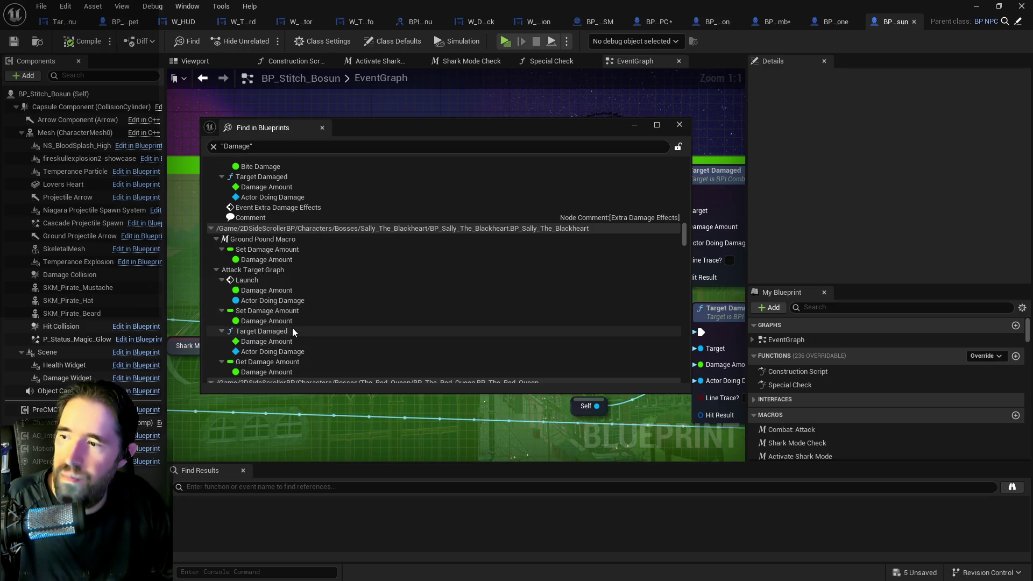
{"action": "scroll", "coordinate": [292, 329], "scroll_direction": "down", "scroll_amount": 3}
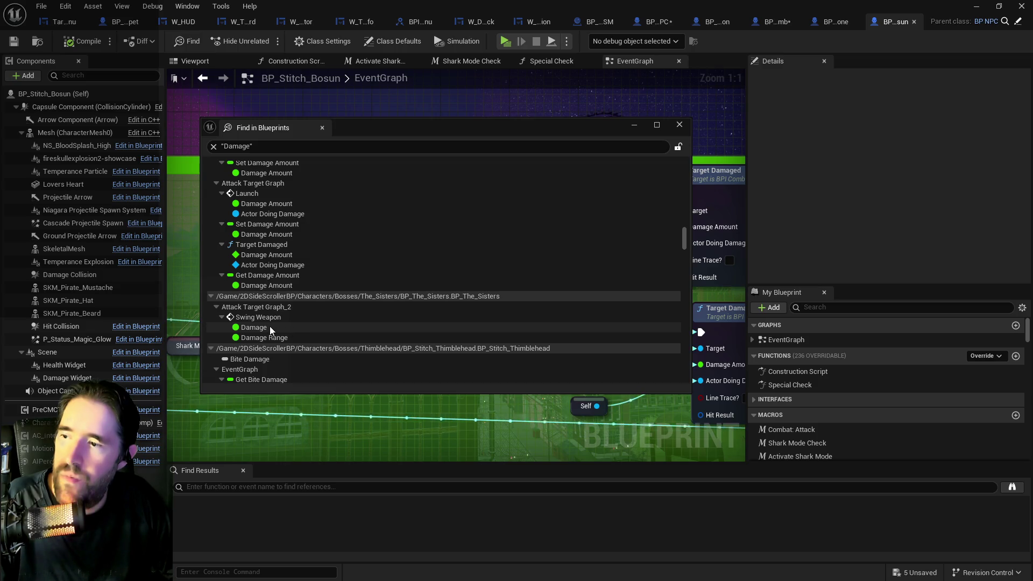
{"action": "double_click", "coordinate": [269, 326]}
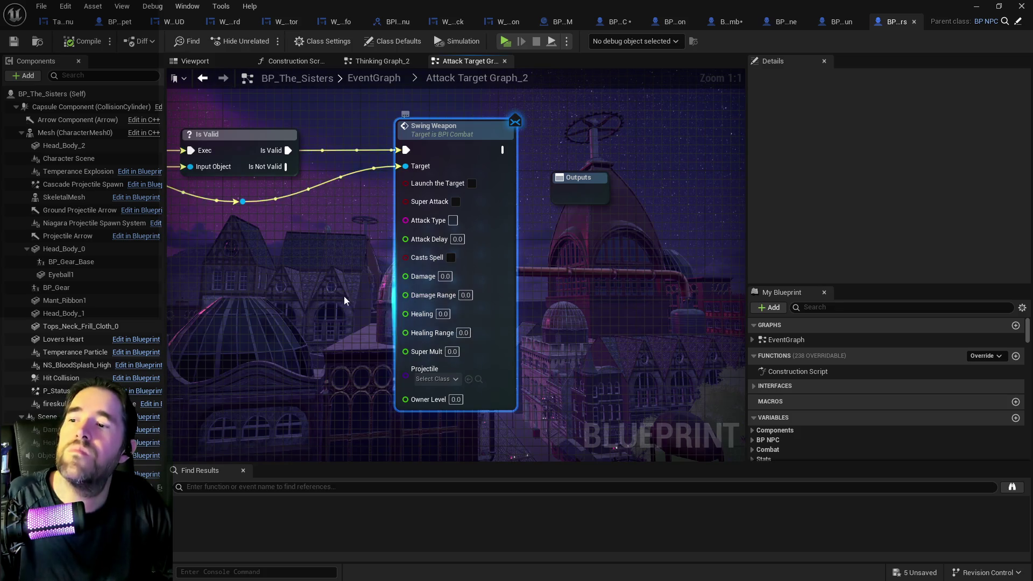
{"action": "left_click_drag", "start_coordinate": [343, 295], "coordinate": [665, 266]}
{"action": "scroll", "coordinate": [617, 272], "scroll_direction": "down", "scroll_amount": 4}
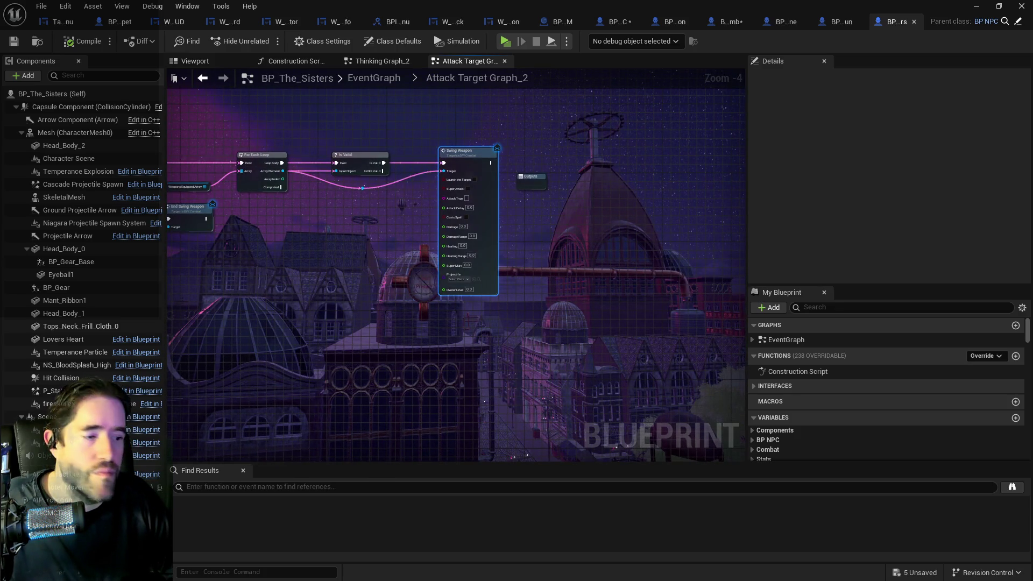
- Return to the Damage search results and open BP_Annie_Belle's Damage reference
{"action": "key", "text": "alt+Tab"}
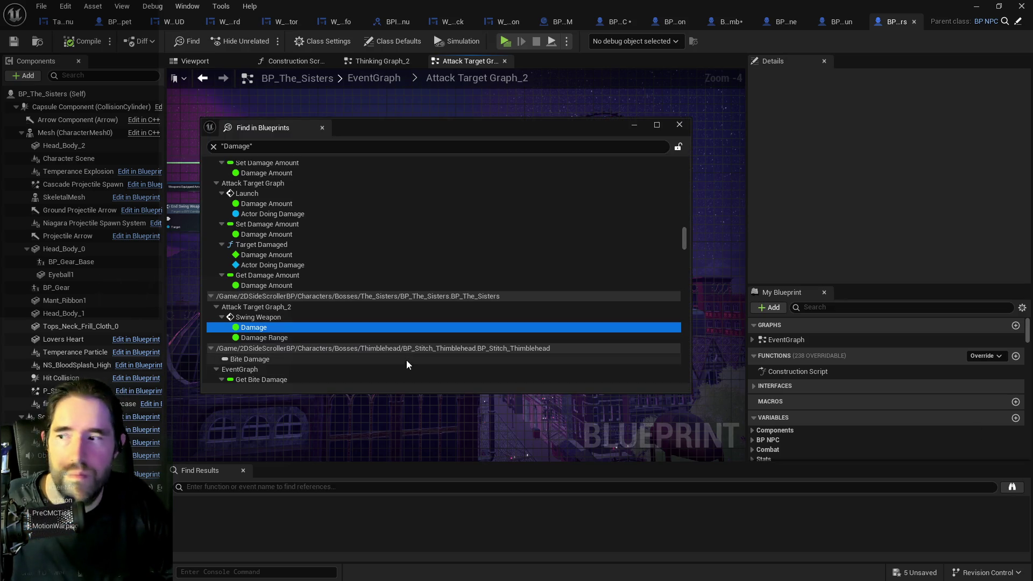
{"action": "scroll", "coordinate": [405, 360], "scroll_direction": "down", "scroll_amount": 2}
{"action": "scroll", "coordinate": [334, 360], "scroll_direction": "down", "scroll_amount": 5}
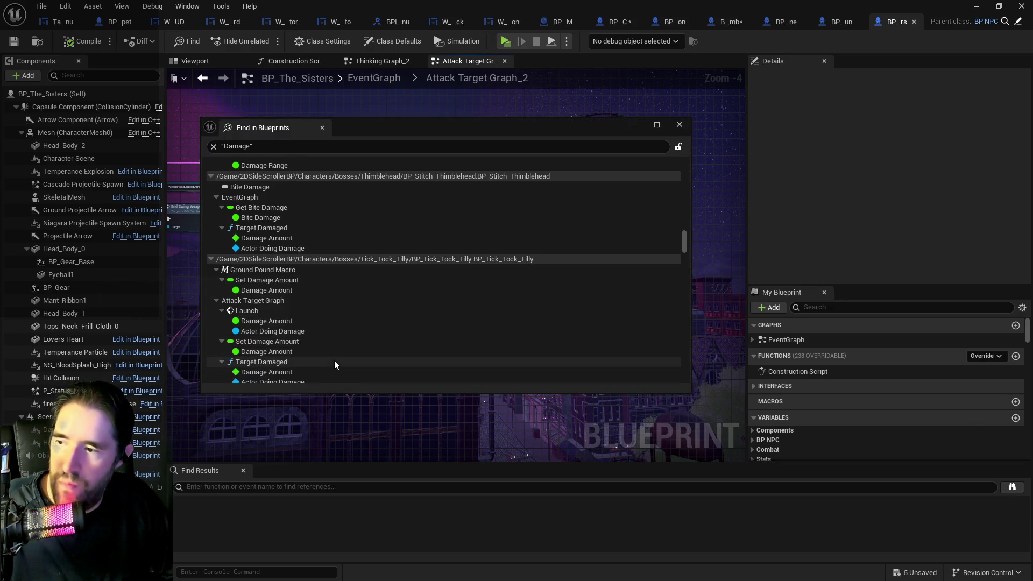
{"action": "scroll", "coordinate": [334, 364], "scroll_direction": "down", "scroll_amount": 3}
{"action": "scroll", "coordinate": [312, 354], "scroll_direction": "down", "scroll_amount": 3}
{"action": "scroll", "coordinate": [313, 359], "scroll_direction": "down", "scroll_amount": 5}
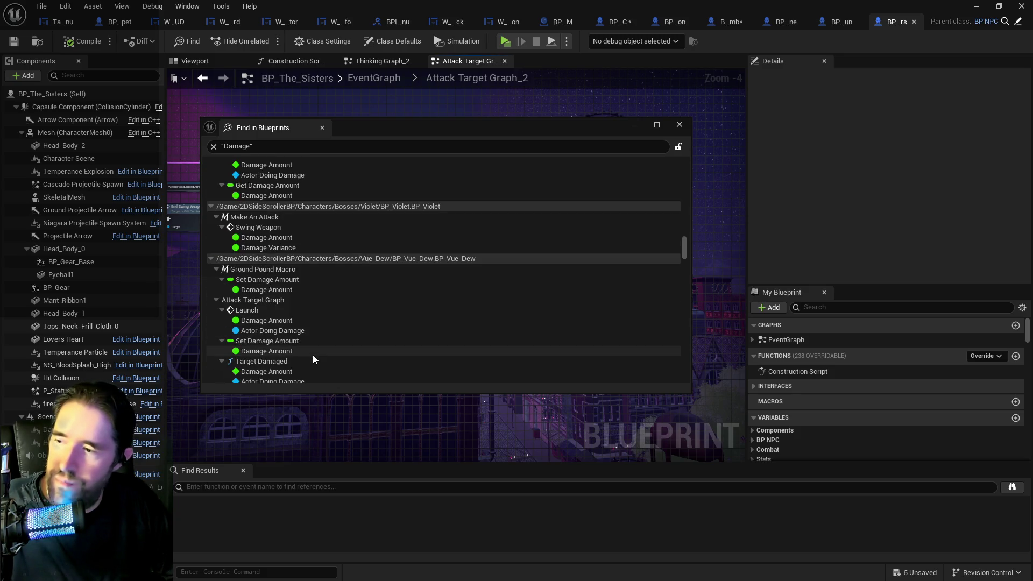
{"action": "double_click", "coordinate": [313, 359]}
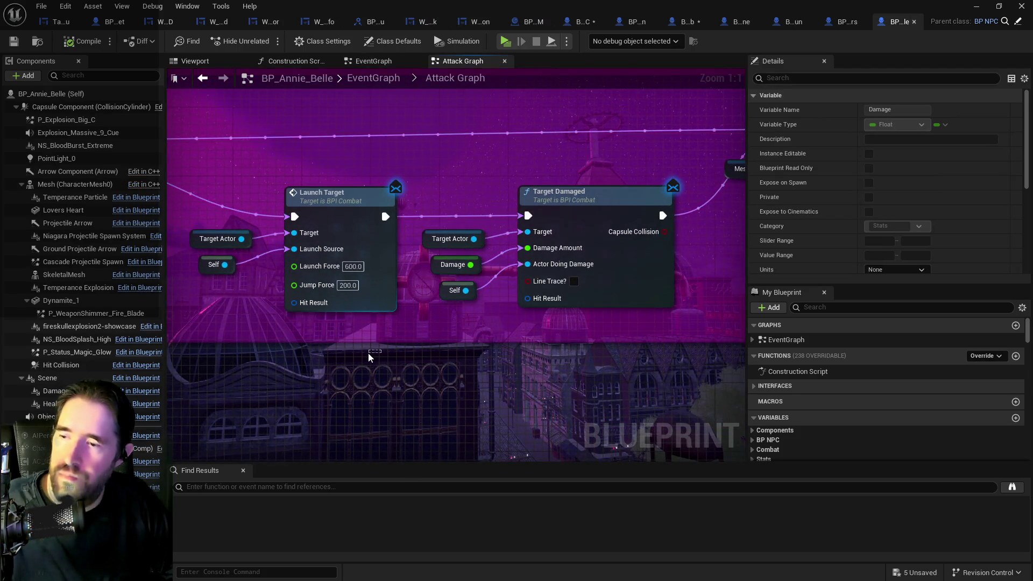
- Paste the NPC Stats FIND nodes and set the map's Damage entry to 20.0
{"action": "key", "text": "ctrl+v"}
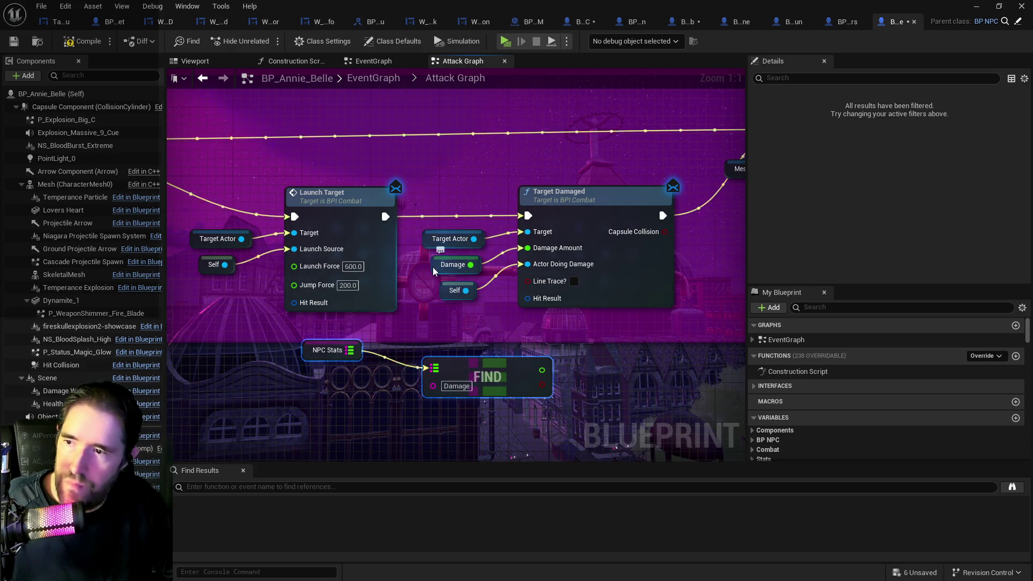
{"action": "left_click", "coordinate": [433, 265]}
{"action": "scroll", "coordinate": [785, 234], "scroll_direction": "down", "scroll_amount": 10}
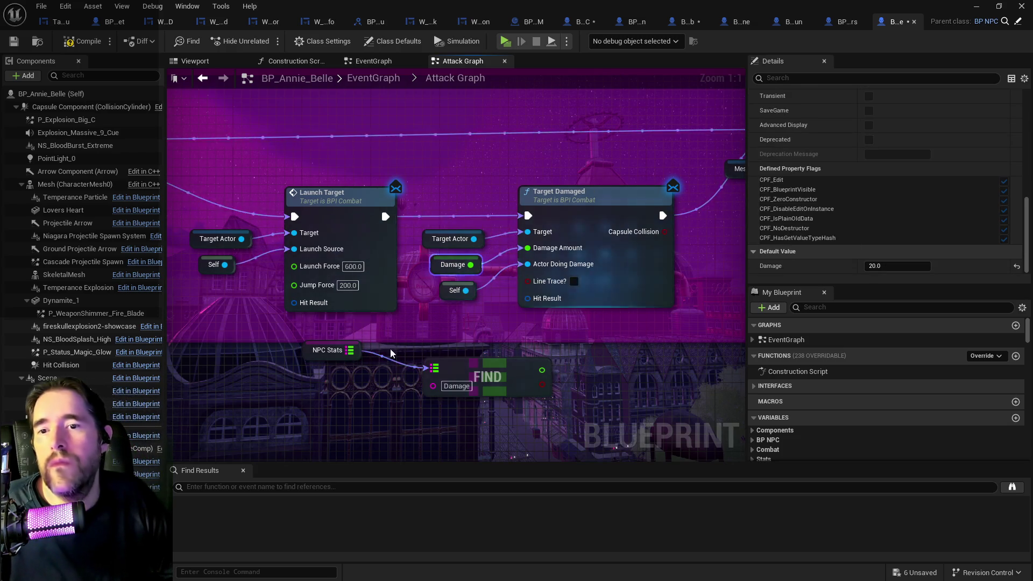
{"action": "left_click", "coordinate": [317, 350]}
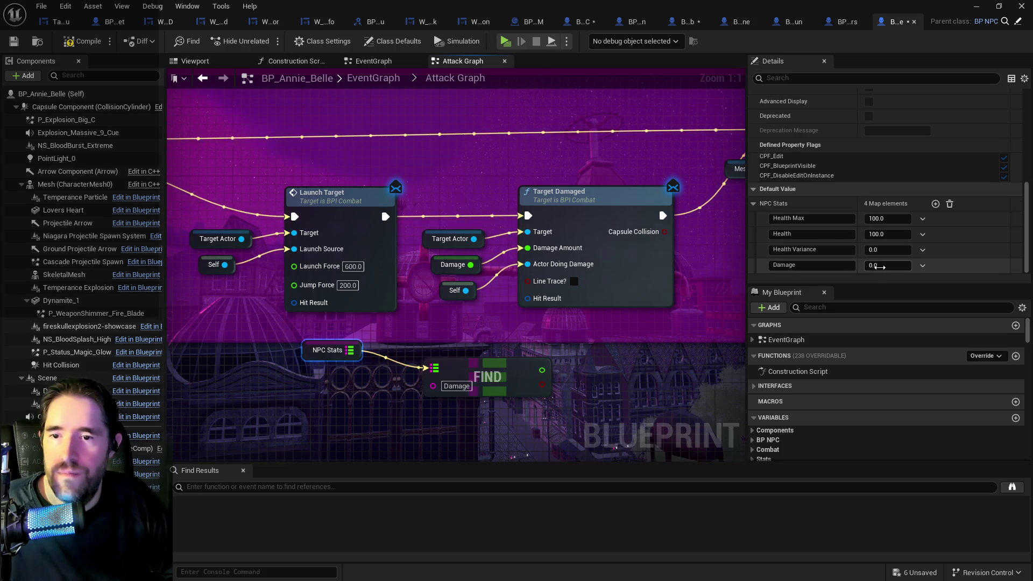
{"action": "left_click", "coordinate": [879, 266]}
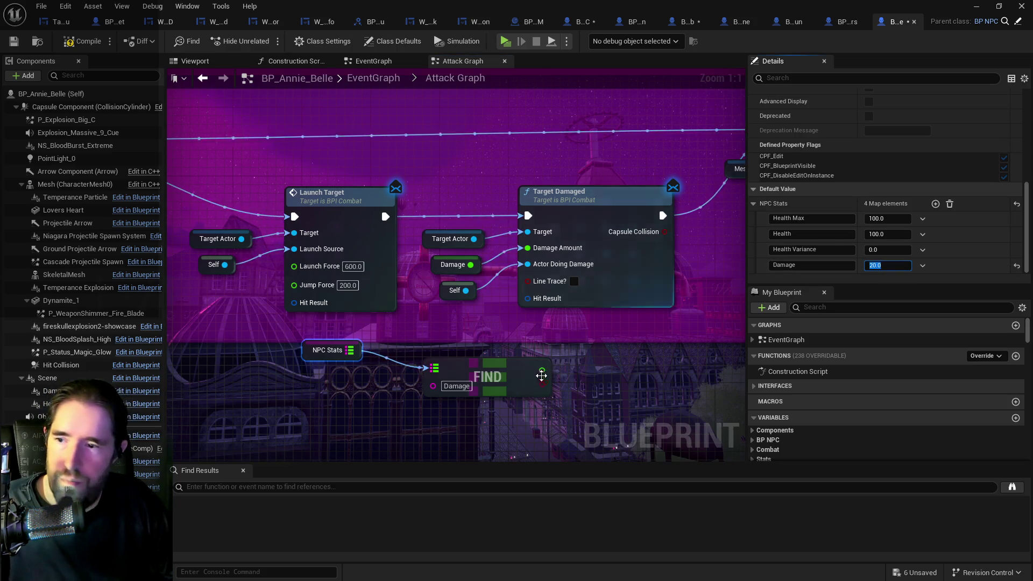
- Wire the FIND result into Damage Amount, delete the old Damage getter, and compile
{"action": "left_click_drag", "start_coordinate": [542, 369], "coordinate": [528, 253]}
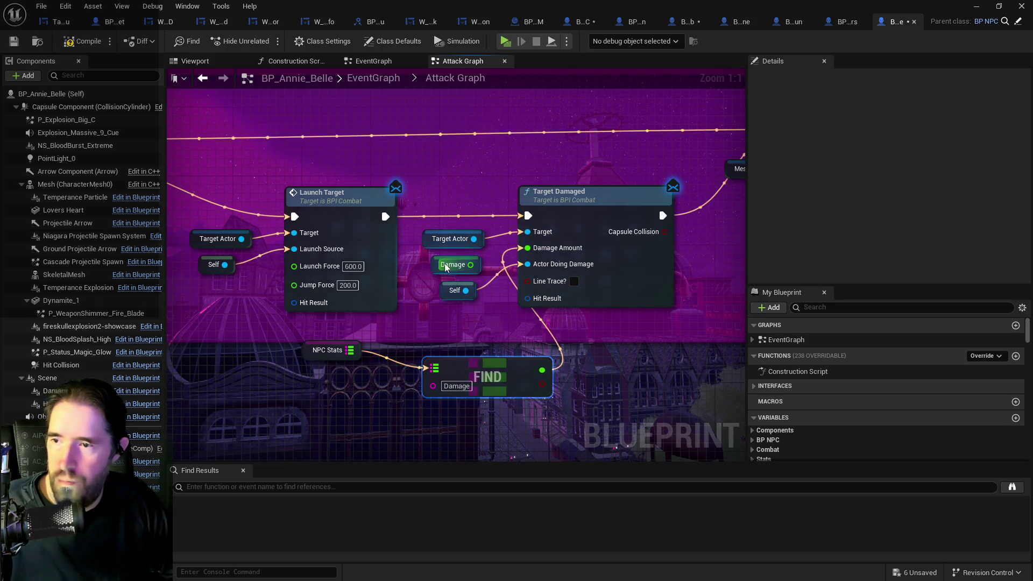
{"action": "left_click", "coordinate": [452, 265]}
{"action": "key", "text": "Delete"}
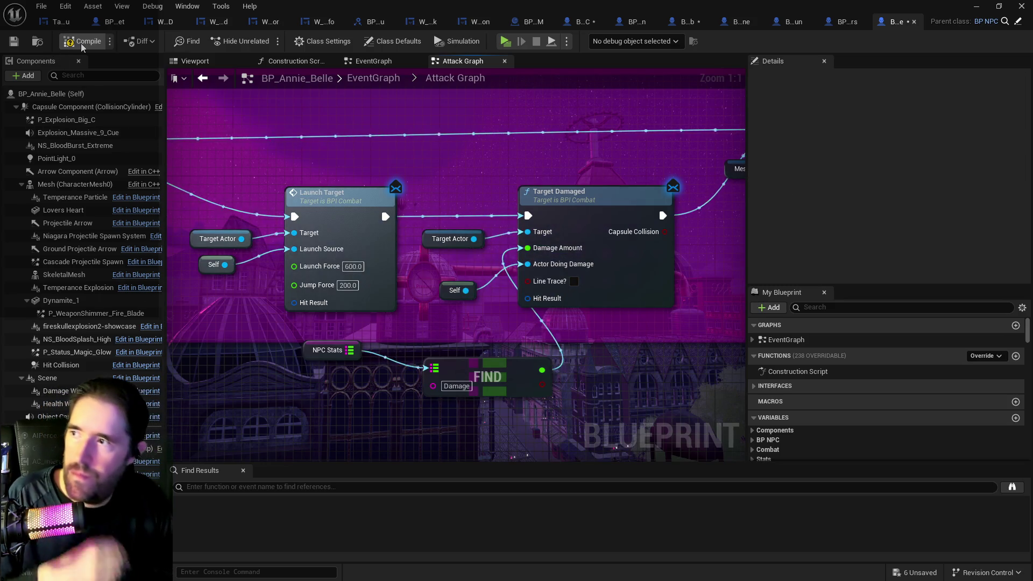
{"action": "left_click", "coordinate": [10, 43]}
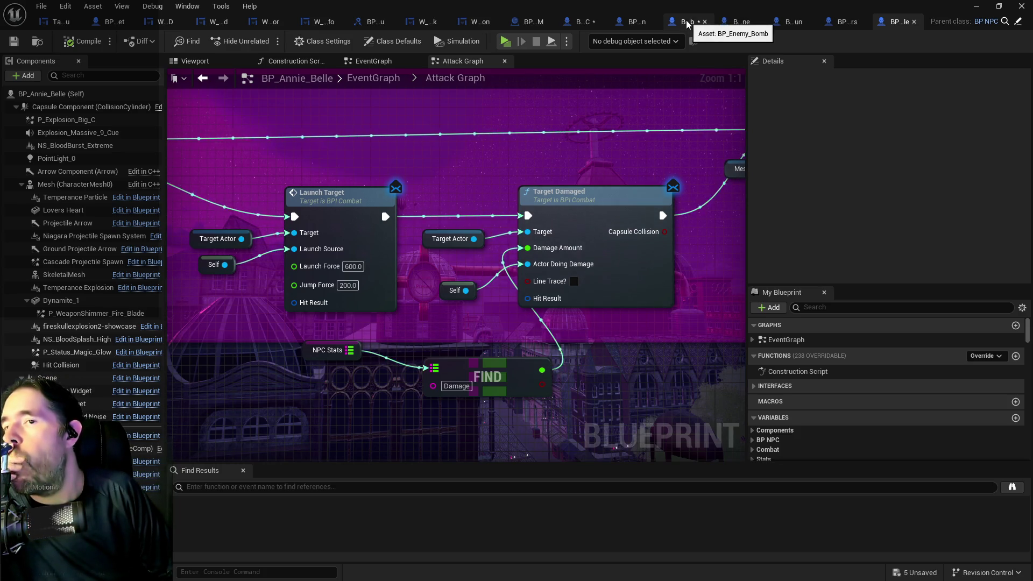
- Go to BP_NPC's Setup Character Info graph and scroll My Blueprint down to NPC Stats
{"action": "left_click", "coordinate": [586, 23]}
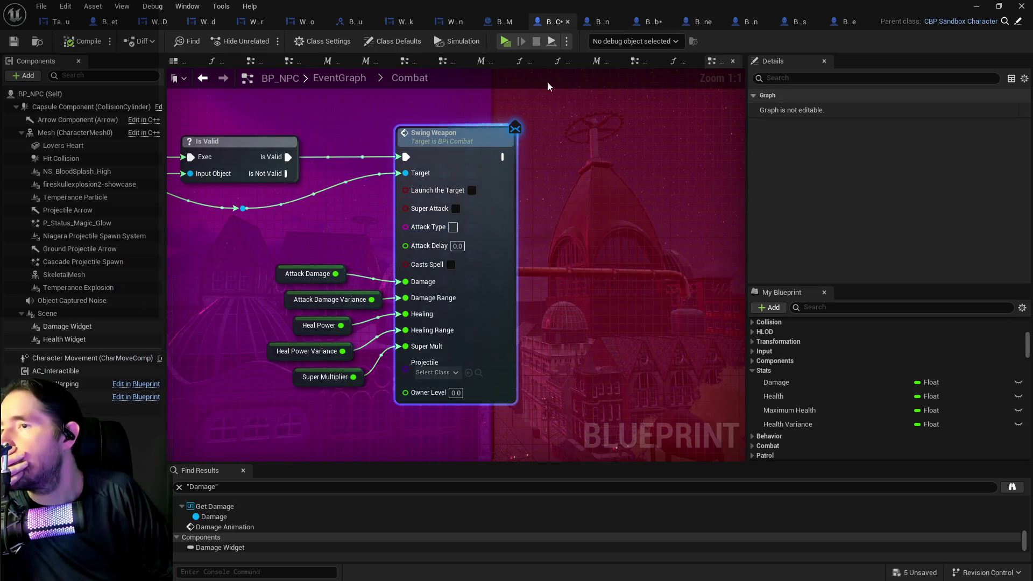
{"action": "left_click", "coordinate": [677, 61]}
{"action": "scroll", "coordinate": [433, 262], "scroll_direction": "down", "scroll_amount": 5}
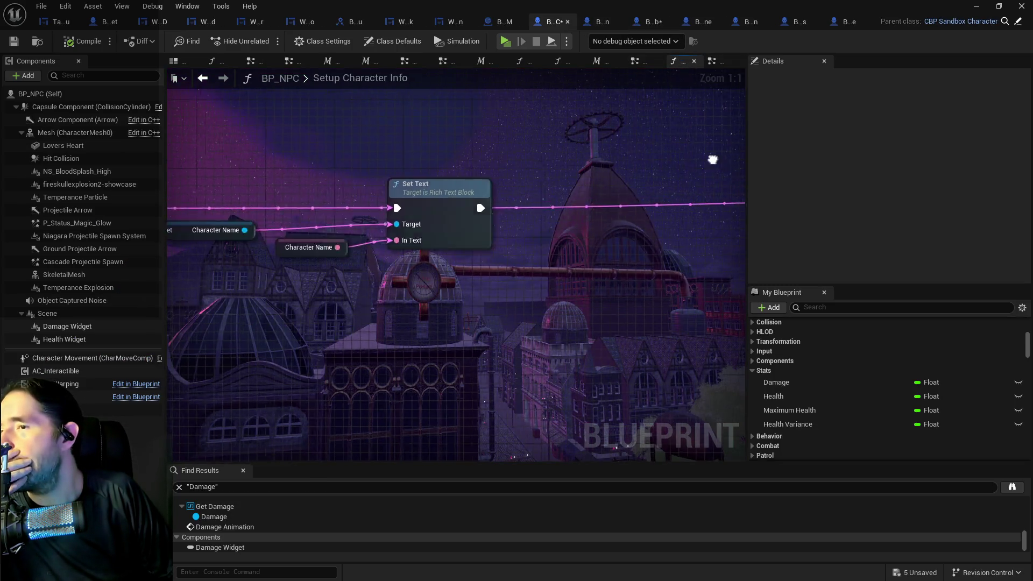
{"action": "left_click_drag", "start_coordinate": [414, 264], "coordinate": [498, 218]}
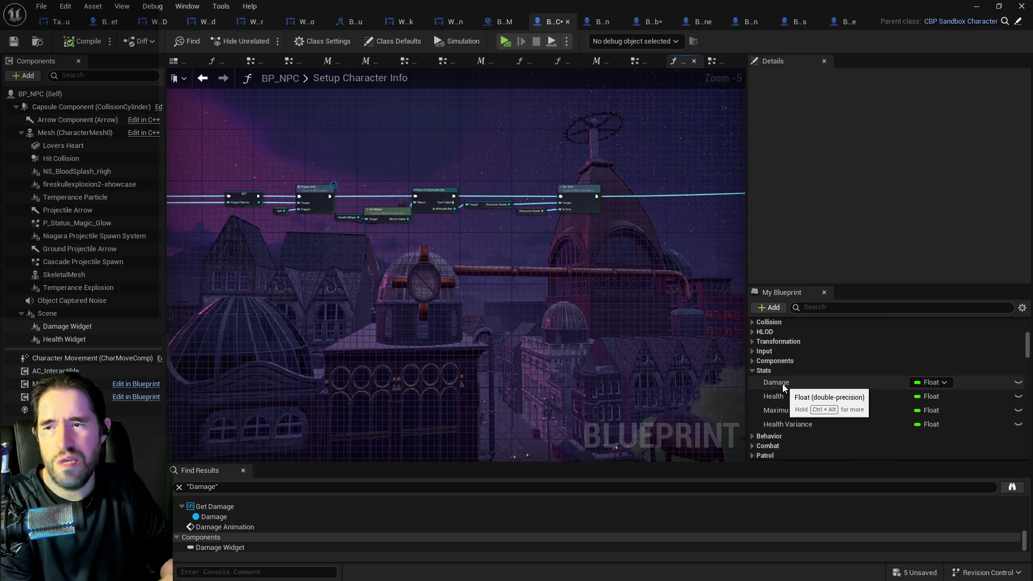
{"action": "scroll", "coordinate": [894, 374], "scroll_direction": "down", "scroll_amount": 10}
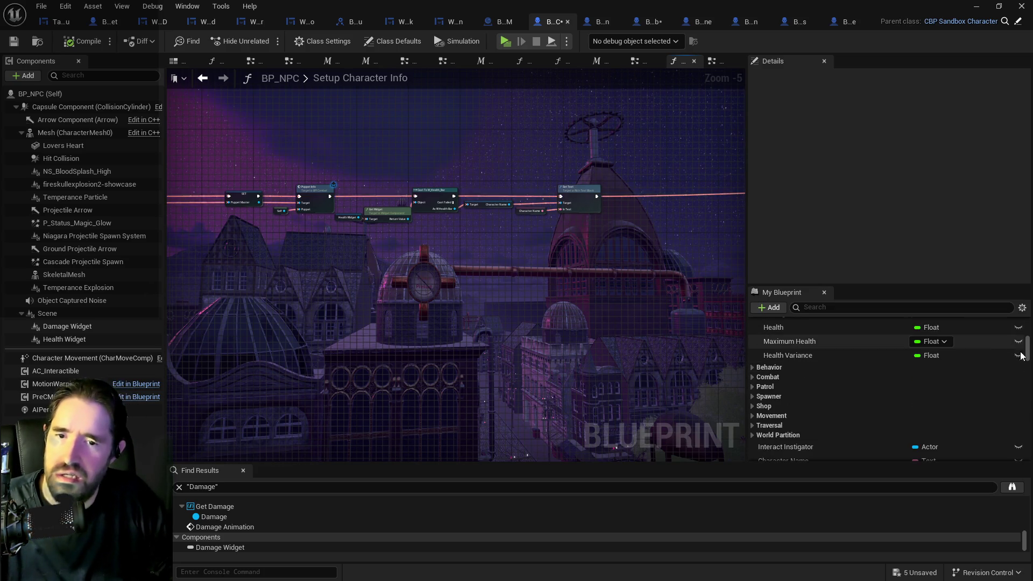
{"action": "scroll", "coordinate": [1024, 440], "scroll_direction": "down", "scroll_amount": 5}
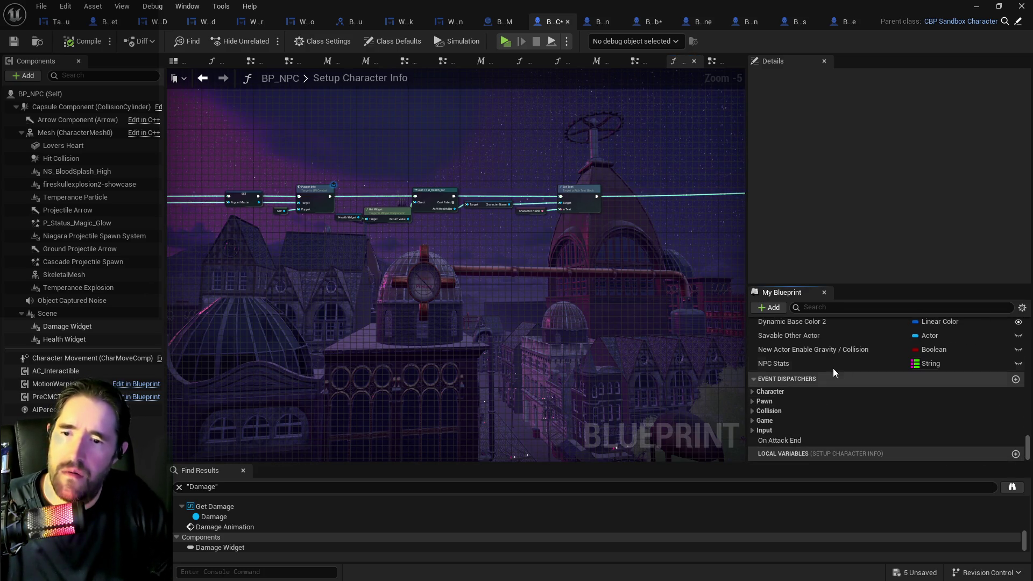
- Make NPC Stats Expose on Spawn, compile and save BP_NPC, then bring up the Content Browser
{"action": "left_click", "coordinate": [832, 368]}
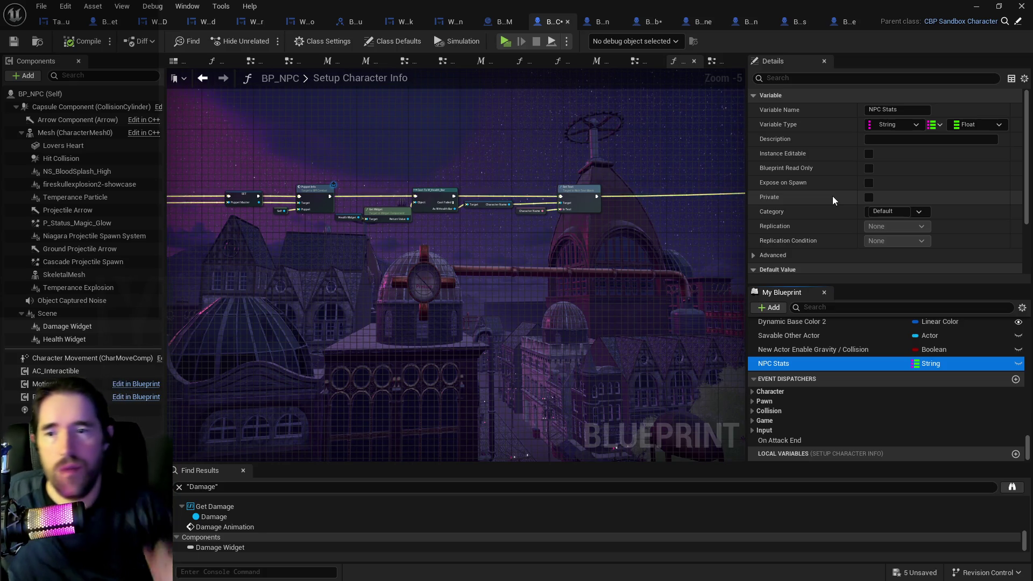
{"action": "left_click", "coordinate": [868, 183]}
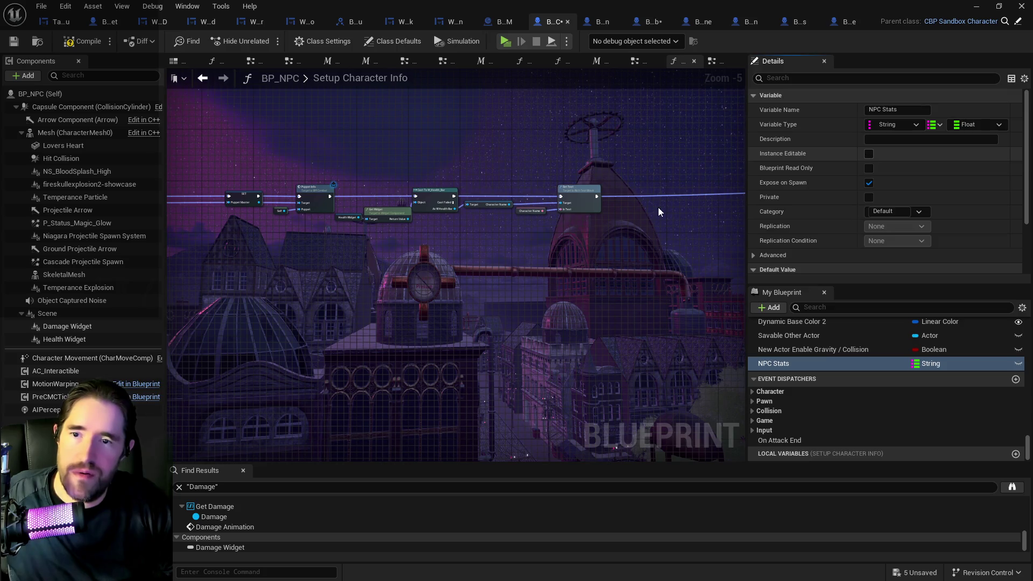
{"action": "left_click", "coordinate": [12, 43]}
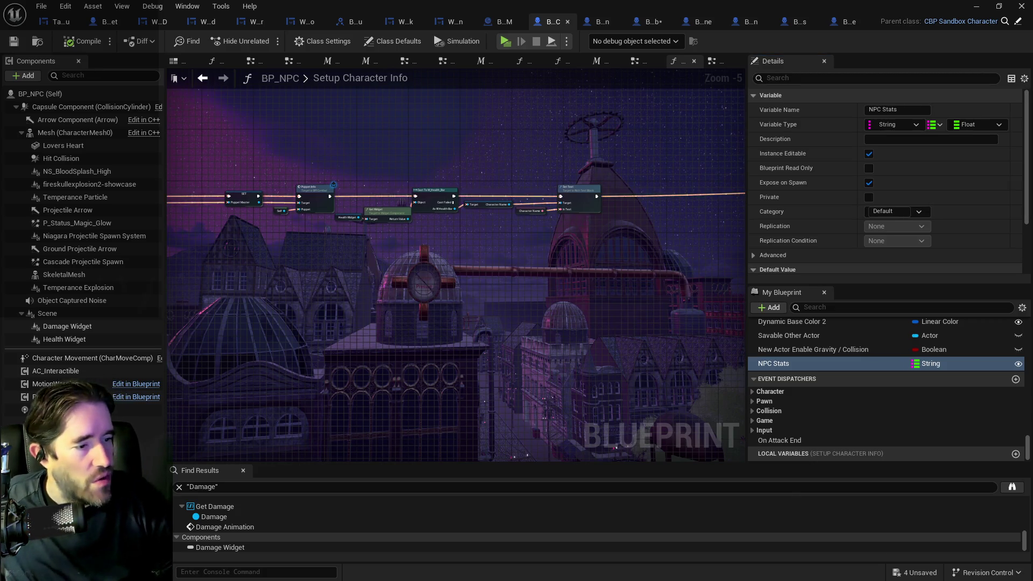
{"action": "key", "text": "ctrl+b"}
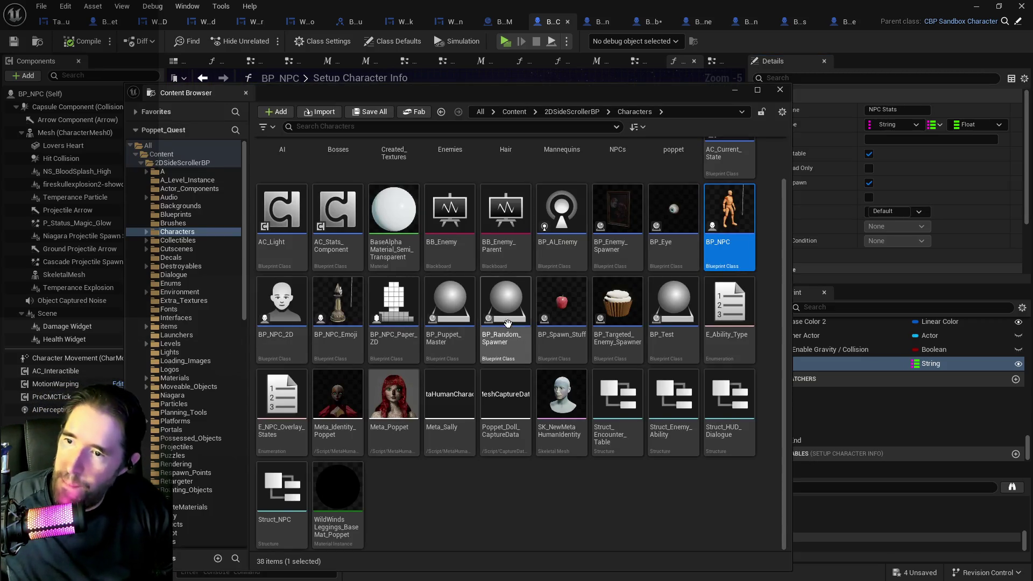
- In BP_Puppet_Master, enter the Encounter System Graph and pick out the Spawn Enemy Graph node
{"action": "scroll", "coordinate": [505, 317], "scroll_direction": "up", "scroll_amount": 1}
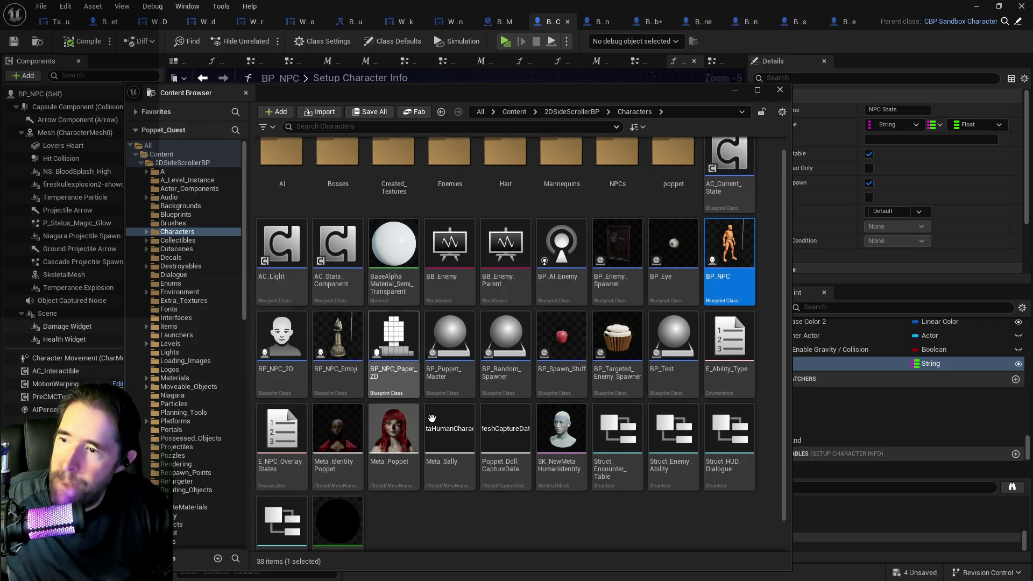
{"action": "left_click", "coordinate": [456, 392]}
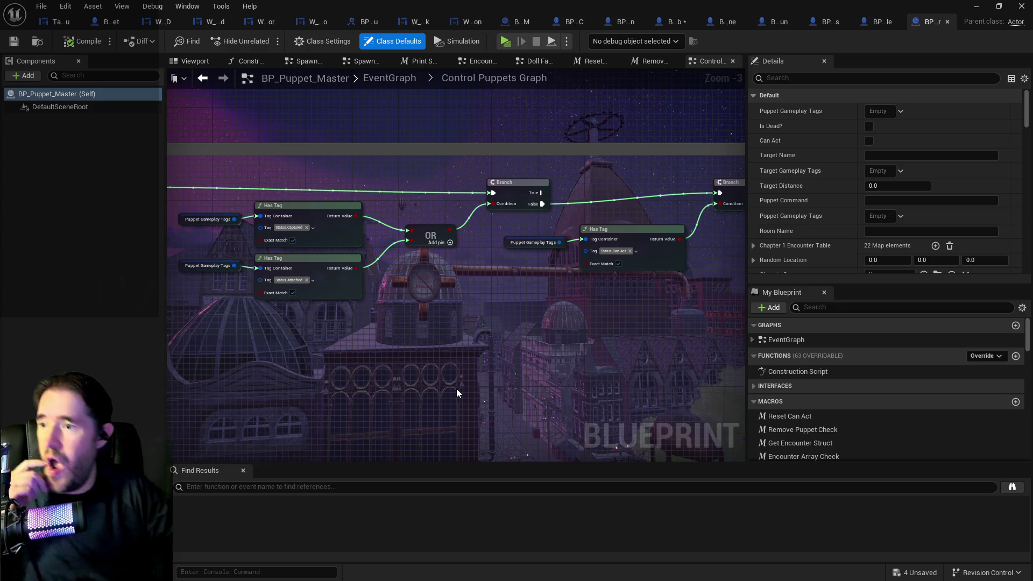
{"action": "left_click_drag", "start_coordinate": [525, 408], "coordinate": [404, 338]}
{"action": "scroll", "coordinate": [404, 337], "scroll_direction": "down", "scroll_amount": 3}
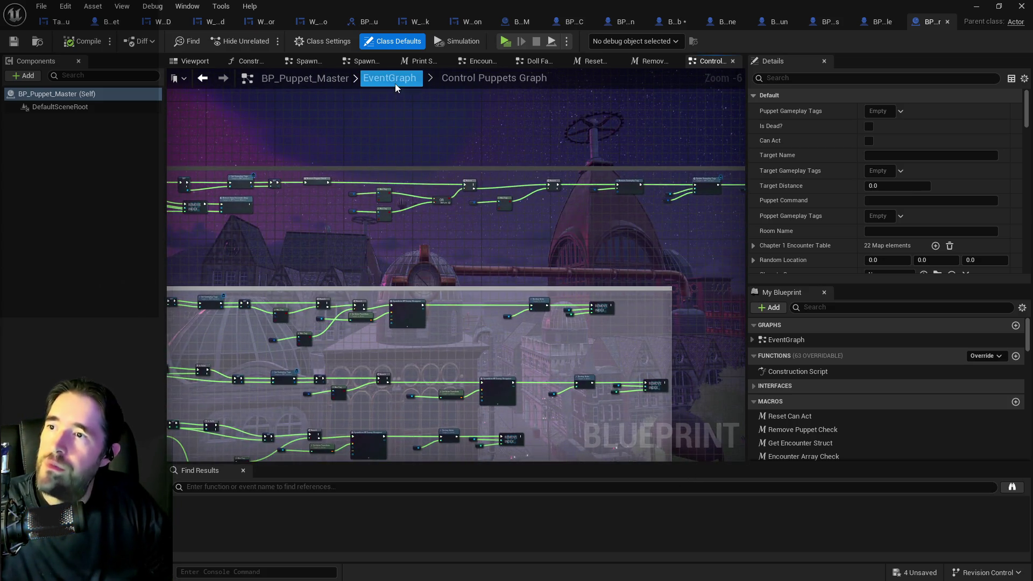
{"action": "left_click", "coordinate": [395, 81]}
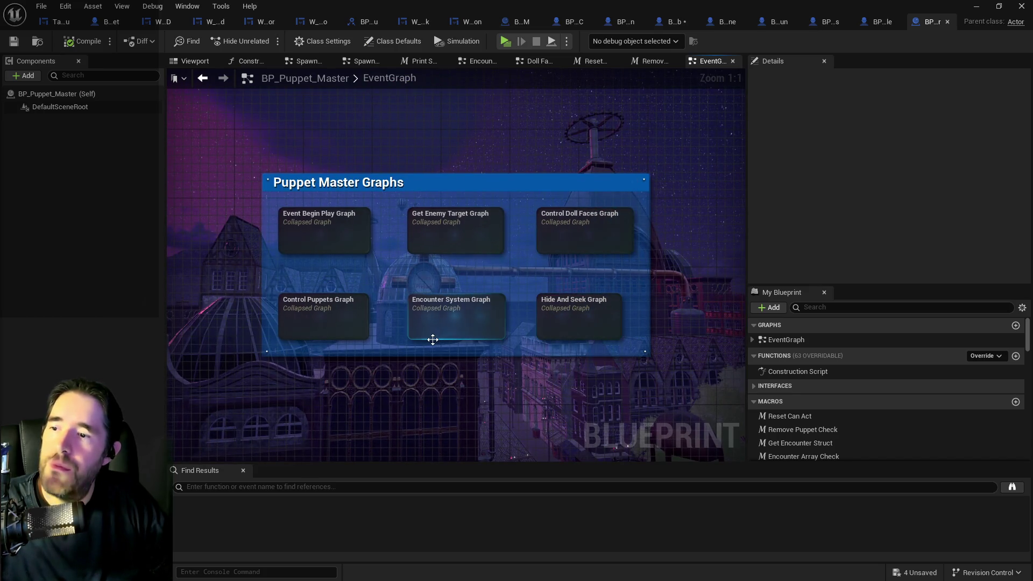
{"action": "double_click", "coordinate": [433, 339]}
{"action": "scroll", "coordinate": [643, 206], "scroll_direction": "up", "scroll_amount": 6}
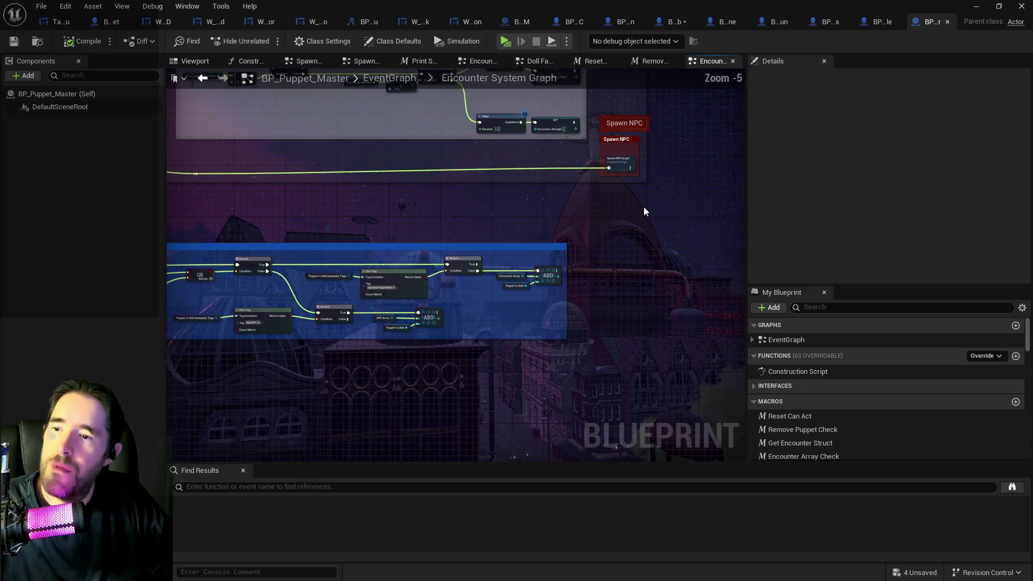
{"action": "scroll", "coordinate": [643, 211], "scroll_direction": "up", "scroll_amount": 3}
{"action": "left_click", "coordinate": [558, 167]}
{"action": "double_click", "coordinate": [558, 163]}
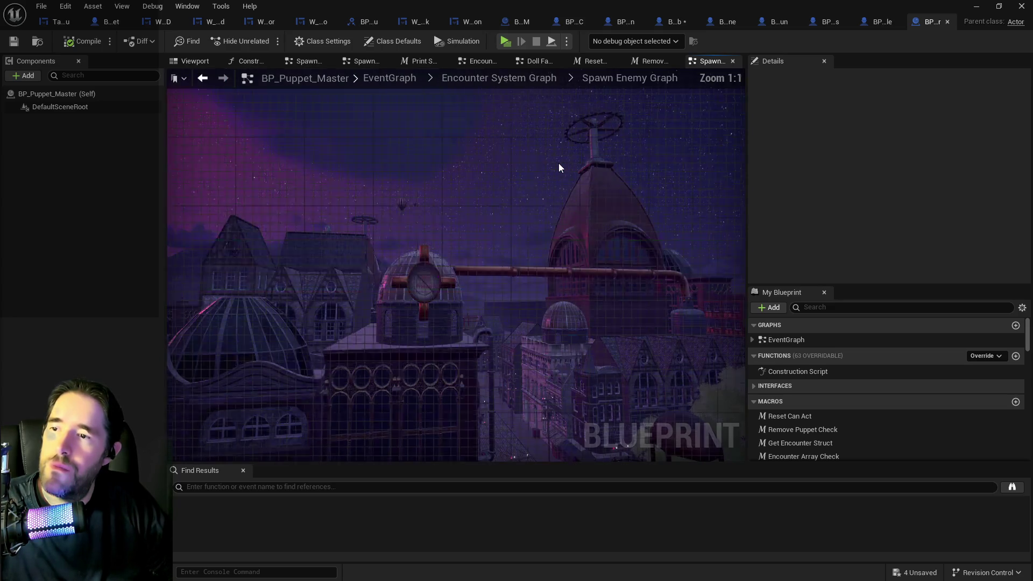
{"action": "mouse_move", "coordinate": [477, 317]}
{"action": "left_mouse_down"}
{"action": "mouse_move", "coordinate": [101, 317]}
{"action": "mouse_move", "coordinate": [31, 263]}
{"action": "mouse_move", "coordinate": [26, 236]}
{"action": "mouse_move", "coordinate": [494, 266]}
{"action": "left_mouse_up"}
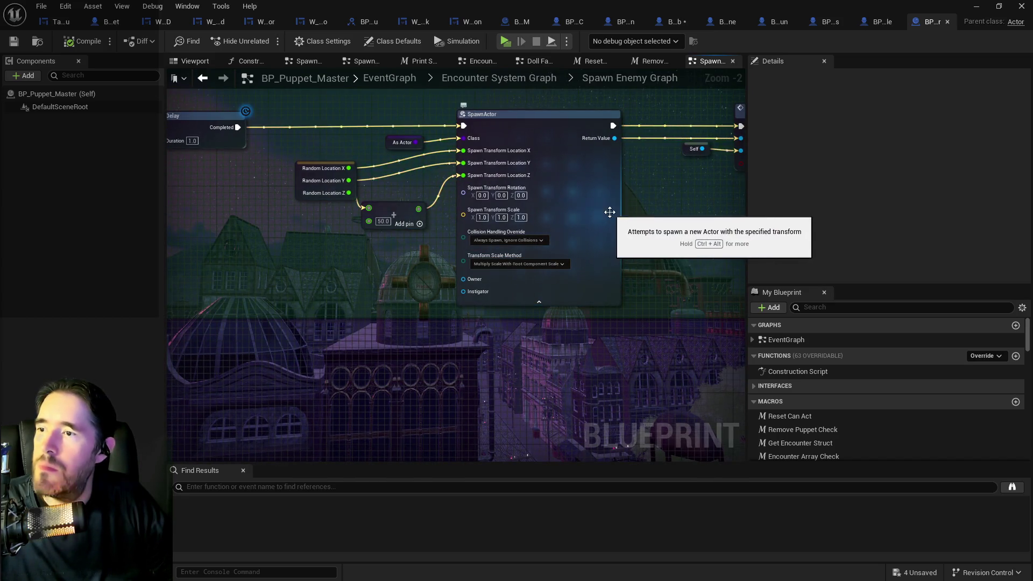
{"action": "left_click_drag", "start_coordinate": [624, 212], "coordinate": [451, 234]}
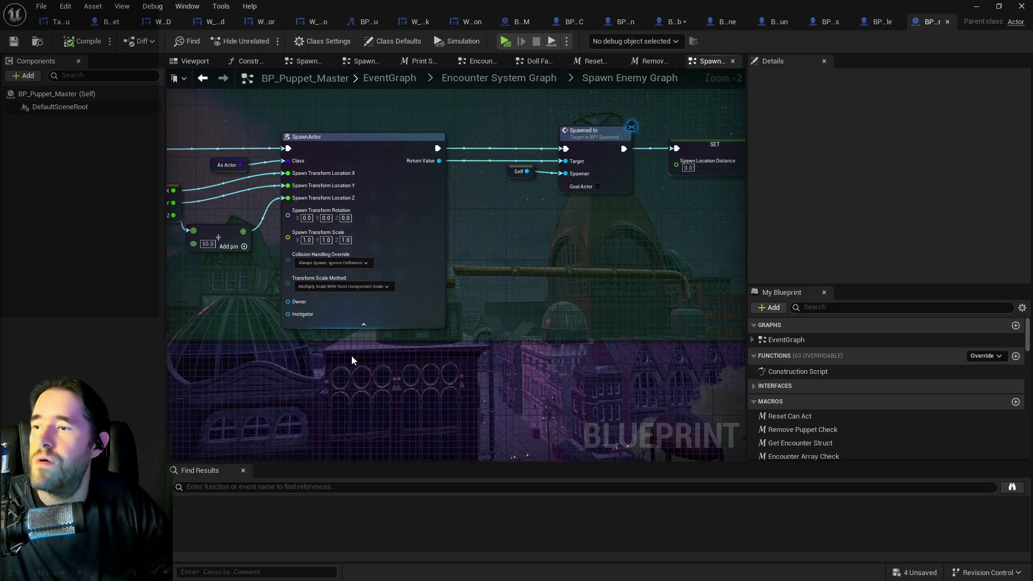
{"action": "scroll", "coordinate": [257, 328], "scroll_direction": "down", "scroll_amount": 1}
{"action": "mouse_move", "coordinate": [257, 328]}
{"action": "left_mouse_down"}
{"action": "mouse_move", "coordinate": [425, 312]}
{"action": "mouse_move", "coordinate": [576, 282]}
{"action": "mouse_move", "coordinate": [587, 250]}
{"action": "mouse_move", "coordinate": [629, 240]}
{"action": "left_mouse_up"}
{"action": "scroll", "coordinate": [440, 309], "scroll_direction": "down", "scroll_amount": 2}
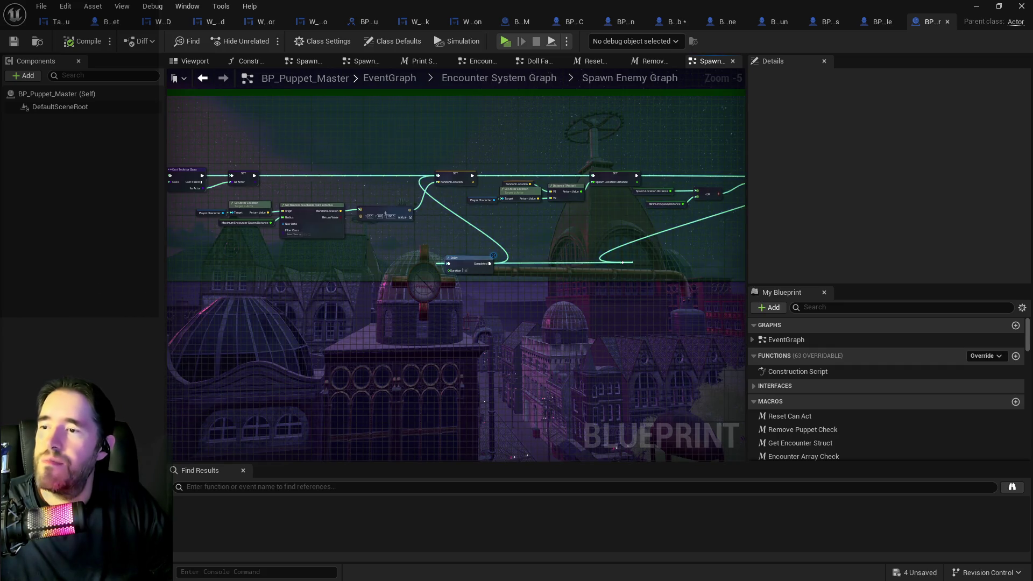
{"action": "left_click_drag", "start_coordinate": [414, 239], "coordinate": [557, 223]}
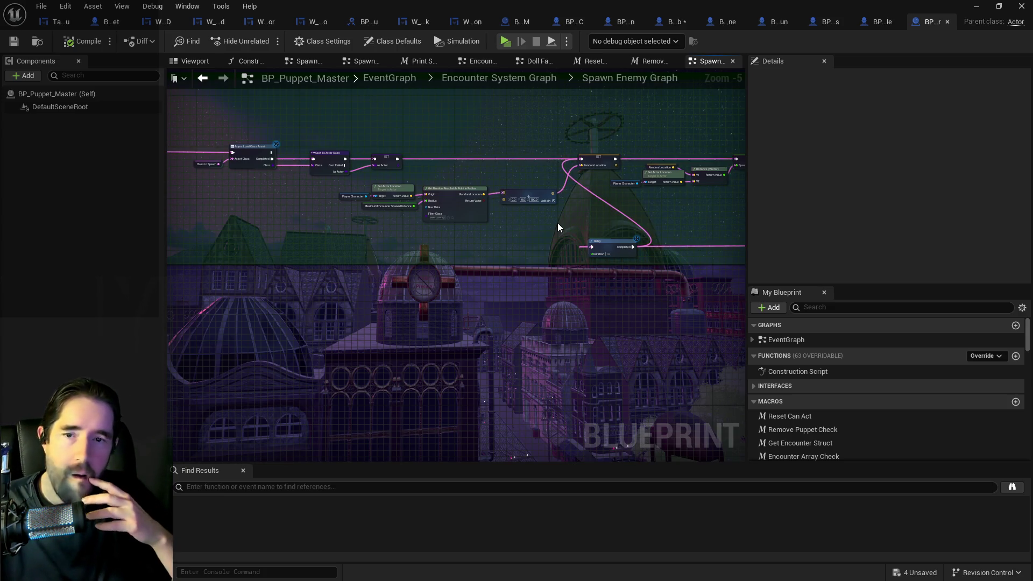
{"action": "left_click_drag", "start_coordinate": [667, 225], "coordinate": [391, 245]}
{"action": "scroll", "coordinate": [391, 245], "scroll_direction": "up", "scroll_amount": 2}
{"action": "scroll", "coordinate": [545, 228], "scroll_direction": "up", "scroll_amount": 1}
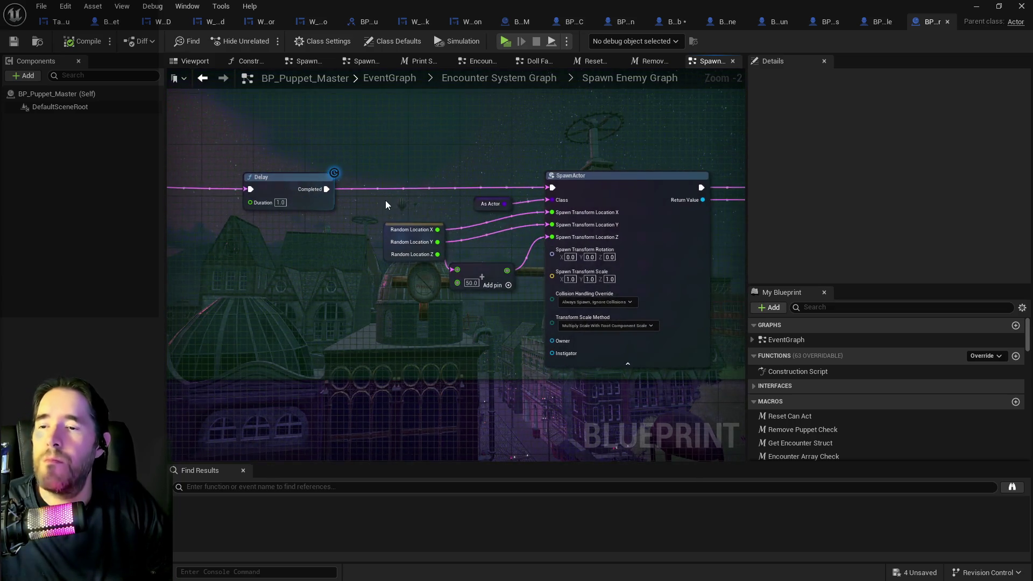
{"action": "mouse_move", "coordinate": [428, 211]}
{"action": "left_mouse_down"}
{"action": "mouse_move", "coordinate": [323, 190]}
{"action": "mouse_move", "coordinate": [518, 235]}
{"action": "mouse_move", "coordinate": [667, 365]}
{"action": "left_mouse_up"}
{"action": "left_click_drag", "start_coordinate": [215, 242], "coordinate": [421, 263]}
{"action": "scroll", "coordinate": [421, 264], "scroll_direction": "up", "scroll_amount": 1}
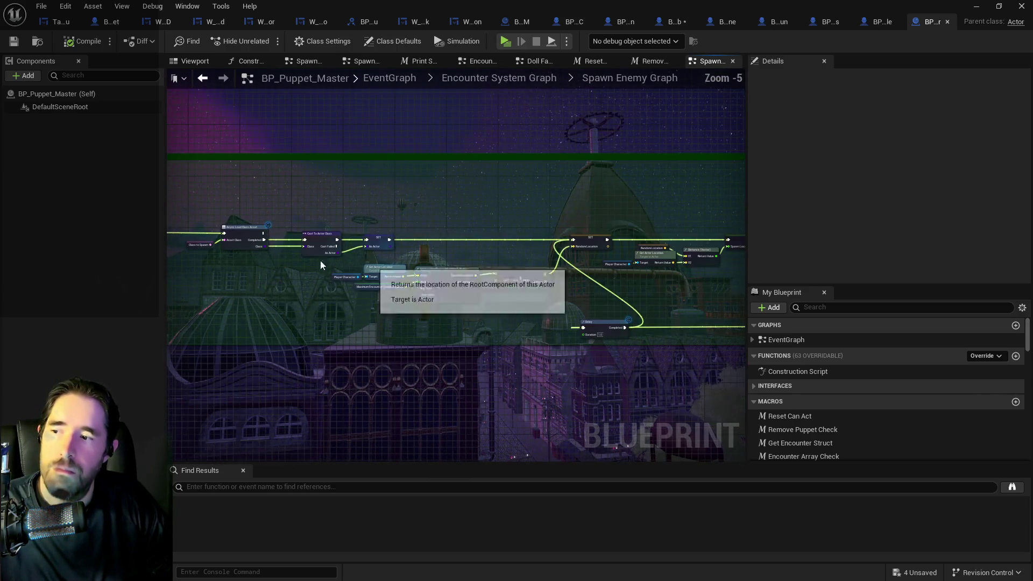
{"action": "mouse_move", "coordinate": [286, 258]}
{"action": "left_mouse_down"}
{"action": "mouse_move", "coordinate": [408, 215]}
{"action": "mouse_move", "coordinate": [270, 227]}
{"action": "left_mouse_up"}
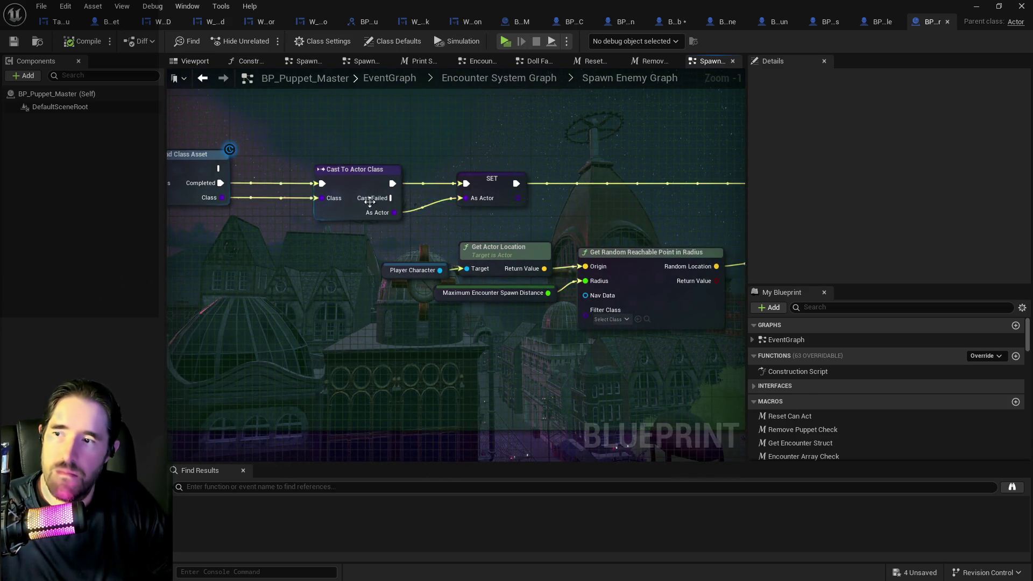
{"action": "mouse_move", "coordinate": [493, 181]}
{"action": "left_mouse_down"}
{"action": "mouse_move", "coordinate": [445, 178]}
{"action": "mouse_move", "coordinate": [291, 206]}
{"action": "mouse_move", "coordinate": [526, 287]}
{"action": "mouse_move", "coordinate": [575, 266]}
{"action": "mouse_move", "coordinate": [547, 257]}
{"action": "mouse_move", "coordinate": [536, 349]}
{"action": "left_mouse_up"}
{"action": "scroll", "coordinate": [272, 214], "scroll_direction": "down", "scroll_amount": 2}
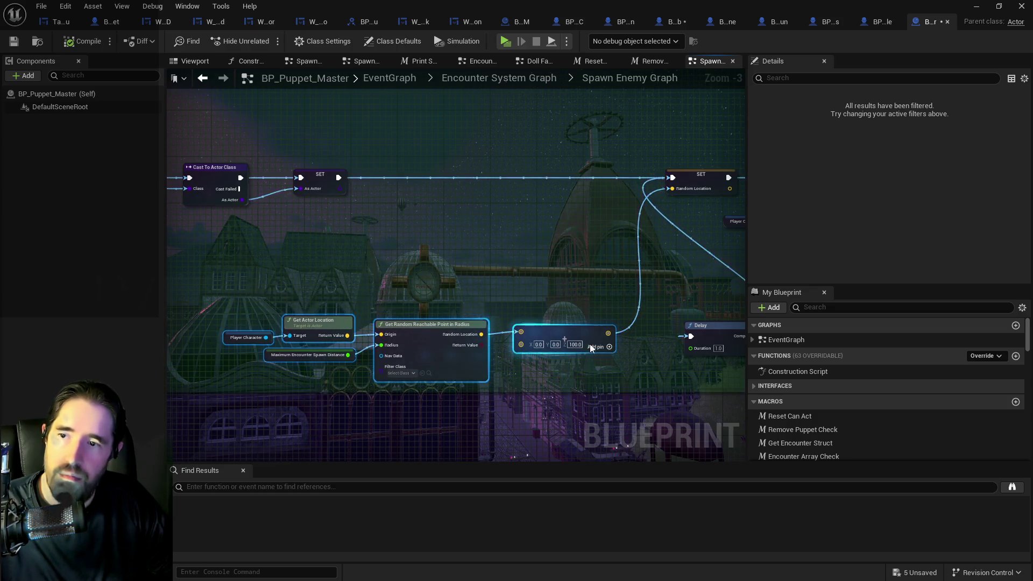
- Select the row of location-finding nodes and lower it beneath the main row
{"action": "left_click_drag", "start_coordinate": [686, 320], "coordinate": [400, 309]}
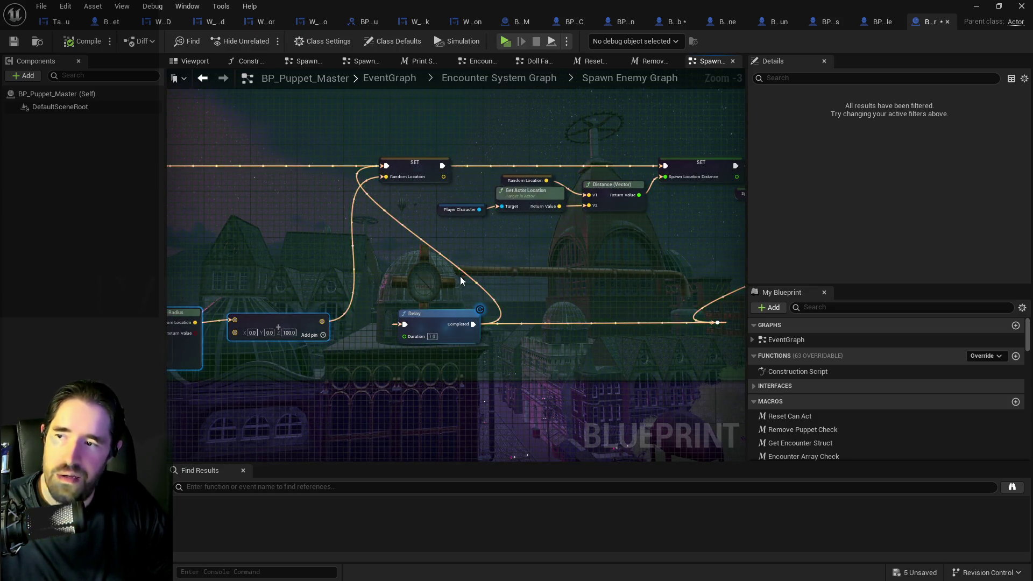
{"action": "scroll", "coordinate": [314, 286], "scroll_direction": "down", "scroll_amount": 3}
{"action": "mouse_move", "coordinate": [285, 220]}
{"action": "left_mouse_down"}
{"action": "mouse_move", "coordinate": [575, 287]}
{"action": "mouse_move", "coordinate": [789, 296]}
{"action": "mouse_move", "coordinate": [707, 301]}
{"action": "left_mouse_up"}
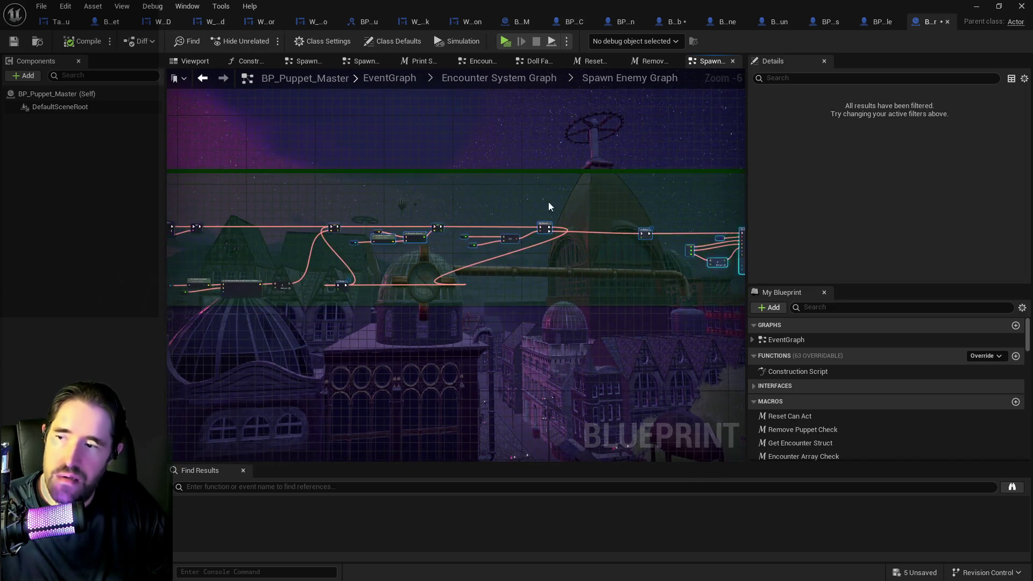
{"action": "scroll", "coordinate": [396, 215], "scroll_direction": "up", "scroll_amount": 2}
{"action": "left_click", "coordinate": [433, 275]}
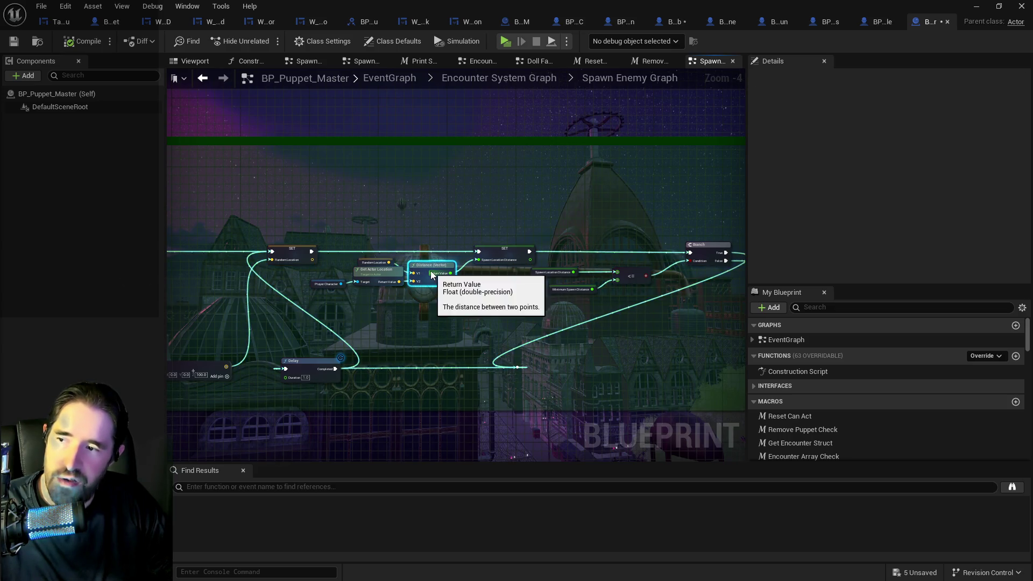
{"action": "scroll", "coordinate": [273, 226], "scroll_direction": "down", "scroll_amount": 3}
{"action": "mouse_move", "coordinate": [274, 205]}
{"action": "left_mouse_down"}
{"action": "mouse_move", "coordinate": [637, 277]}
{"action": "mouse_move", "coordinate": [768, 276]}
{"action": "mouse_move", "coordinate": [671, 283]}
{"action": "mouse_move", "coordinate": [673, 254]}
{"action": "left_mouse_up"}
{"action": "left_click", "coordinate": [414, 233]}
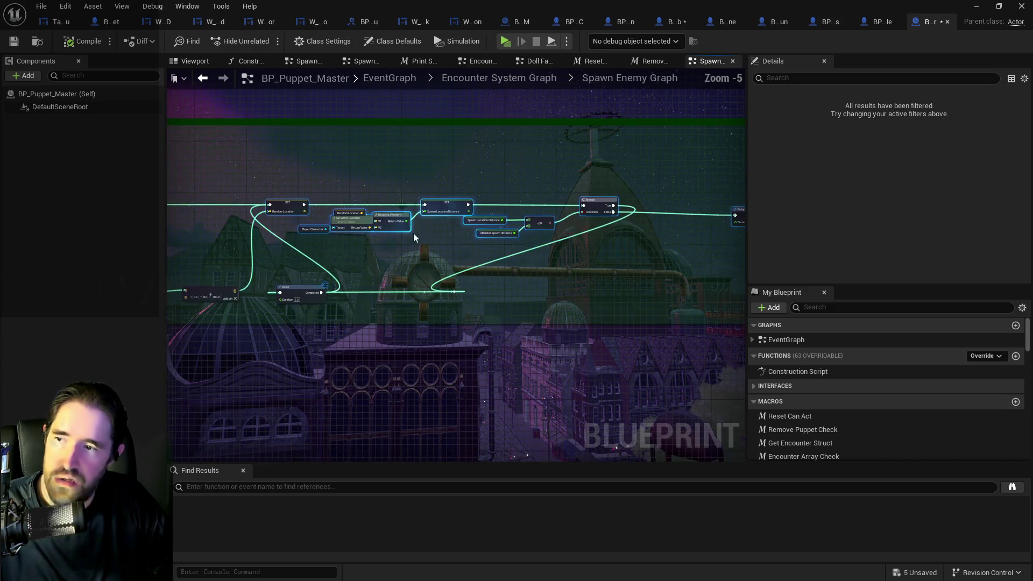
{"action": "scroll", "coordinate": [458, 221], "scroll_direction": "up", "scroll_amount": 2}
{"action": "left_click_drag", "start_coordinate": [461, 219], "coordinate": [462, 227]}
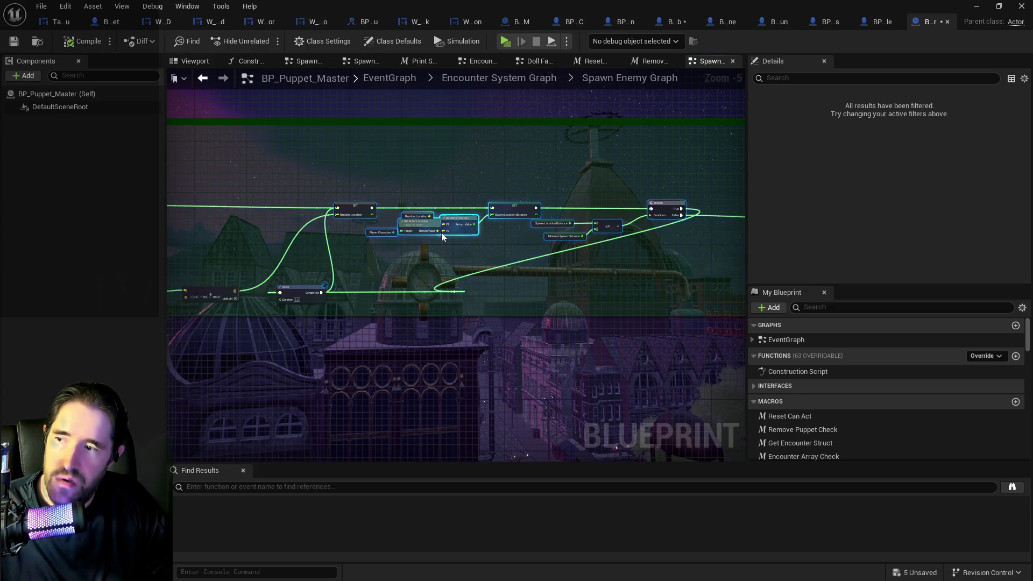
{"action": "scroll", "coordinate": [290, 299], "scroll_direction": "up", "scroll_amount": 2}
- Reposition the Delay node, wire Branch straight into Delay, and delete the reroute knot
{"action": "mouse_move", "coordinate": [293, 297]}
{"action": "left_mouse_down"}
{"action": "mouse_move", "coordinate": [365, 308]}
{"action": "mouse_move", "coordinate": [289, 308]}
{"action": "mouse_move", "coordinate": [373, 343]}
{"action": "mouse_move", "coordinate": [428, 421]}
{"action": "mouse_move", "coordinate": [538, 381]}
{"action": "mouse_move", "coordinate": [456, 264]}
{"action": "mouse_move", "coordinate": [400, 228]}
{"action": "mouse_move", "coordinate": [457, 222]}
{"action": "mouse_move", "coordinate": [361, 229]}
{"action": "mouse_move", "coordinate": [371, 229]}
{"action": "left_mouse_up"}
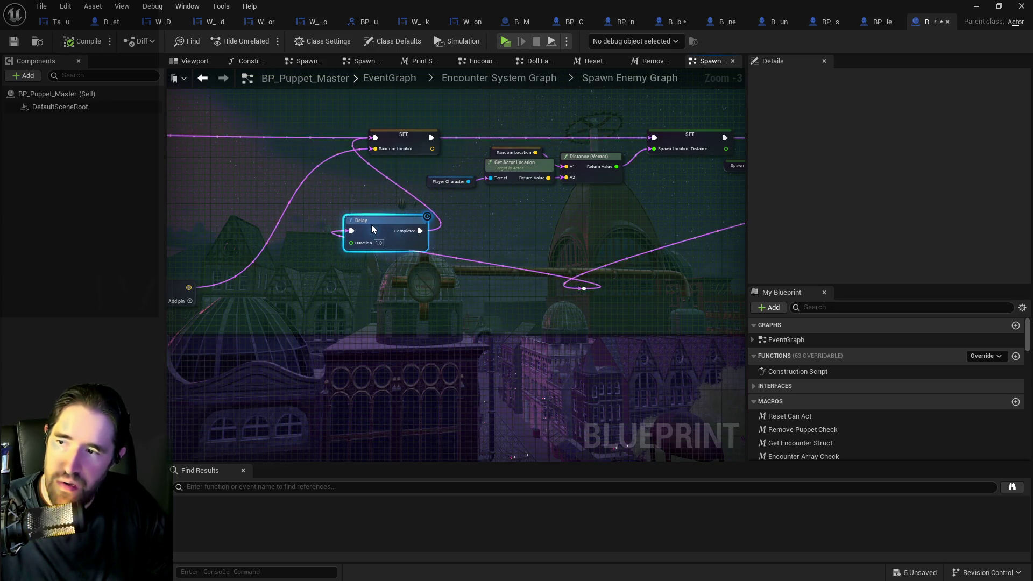
{"action": "left_click", "coordinate": [584, 288]}
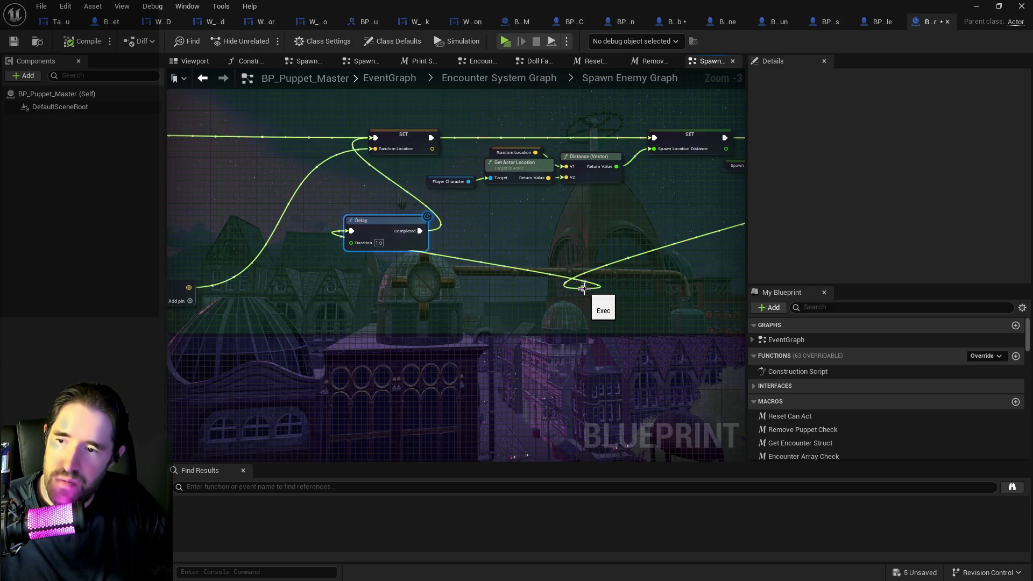
{"action": "right_click", "coordinate": [585, 291]}
{"action": "key", "text": "Escape"}
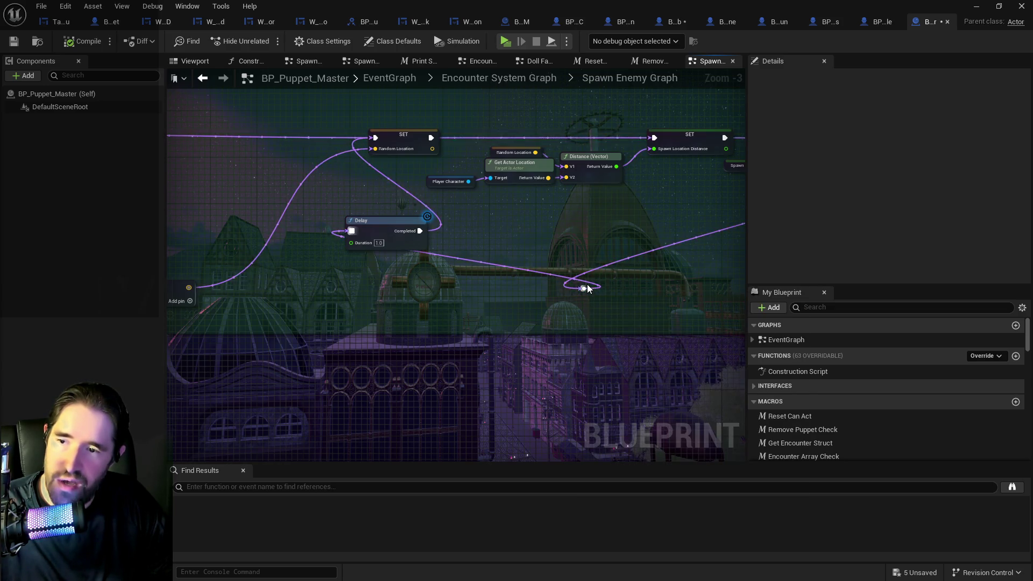
{"action": "scroll", "coordinate": [419, 289], "scroll_direction": "down", "scroll_amount": 2}
{"action": "mouse_move", "coordinate": [405, 290]}
{"action": "left_mouse_down"}
{"action": "mouse_move", "coordinate": [497, 309]}
{"action": "mouse_move", "coordinate": [717, 311]}
{"action": "mouse_move", "coordinate": [720, 331]}
{"action": "mouse_move", "coordinate": [693, 316]}
{"action": "mouse_move", "coordinate": [568, 312]}
{"action": "mouse_move", "coordinate": [594, 290]}
{"action": "left_mouse_up"}
{"action": "mouse_move", "coordinate": [666, 312]}
{"action": "left_mouse_down"}
{"action": "mouse_move", "coordinate": [512, 355]}
{"action": "mouse_move", "coordinate": [462, 352]}
{"action": "mouse_move", "coordinate": [569, 364]}
{"action": "left_mouse_up"}
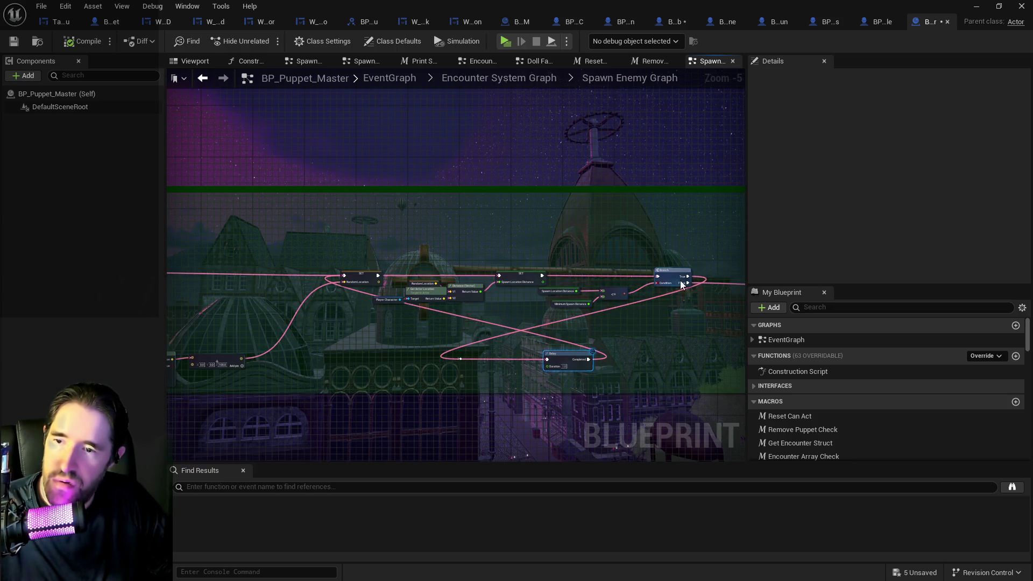
{"action": "mouse_move", "coordinate": [687, 283]}
{"action": "left_mouse_down"}
{"action": "mouse_move", "coordinate": [539, 367]}
{"action": "mouse_move", "coordinate": [547, 360]}
{"action": "left_mouse_up"}
{"action": "key", "text": "Delete"}
{"action": "left_click_drag", "start_coordinate": [571, 362], "coordinate": [496, 381]}
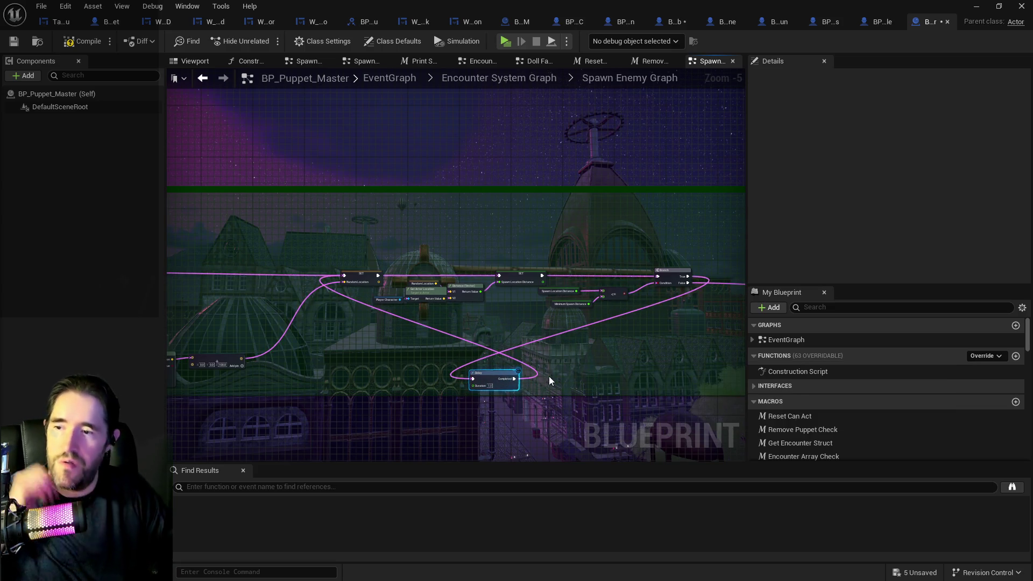
{"action": "mouse_move", "coordinate": [559, 369]}
{"action": "left_mouse_down"}
{"action": "mouse_move", "coordinate": [371, 385]}
{"action": "mouse_move", "coordinate": [322, 369]}
{"action": "left_mouse_up"}
{"action": "left_click_drag", "start_coordinate": [528, 380], "coordinate": [312, 346]}
{"action": "scroll", "coordinate": [467, 327], "scroll_direction": "up", "scroll_amount": 3}
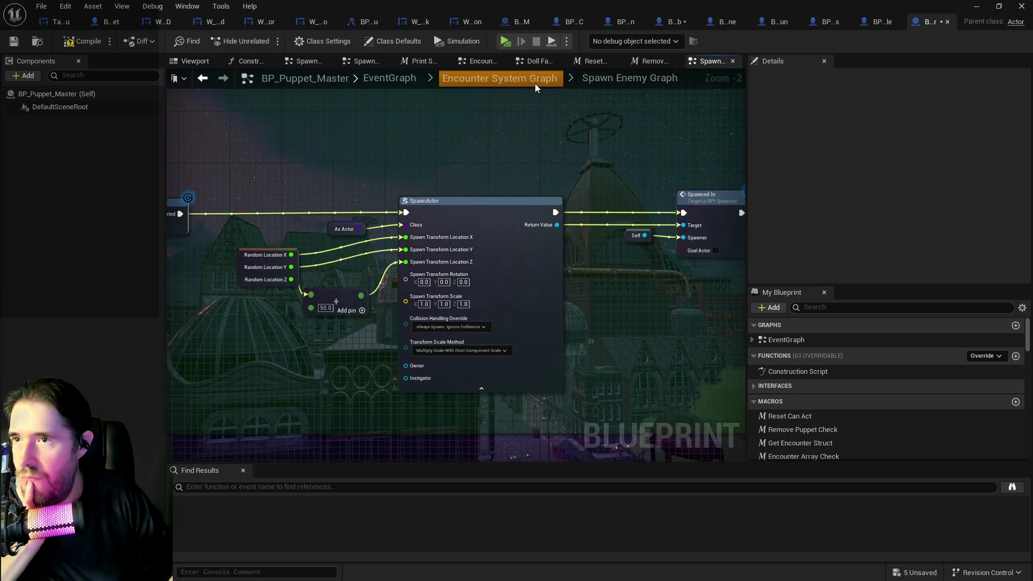
- Return to the Encounter System Graph and open the collapsed Spawn NPC Graph
{"action": "left_click", "coordinate": [499, 78]}
{"action": "scroll", "coordinate": [632, 281], "scroll_direction": "up", "scroll_amount": 6}
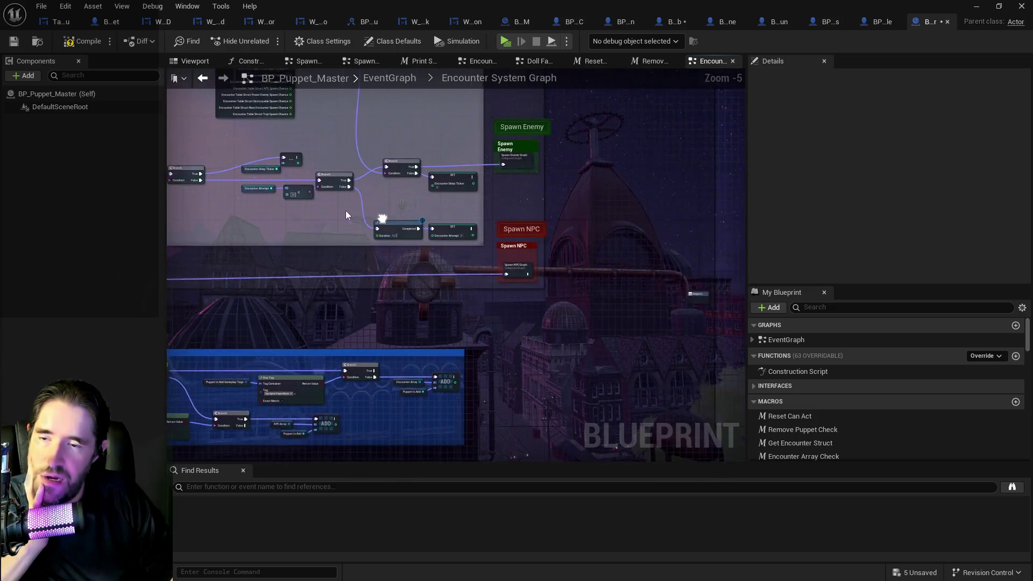
{"action": "double_click", "coordinate": [498, 271]}
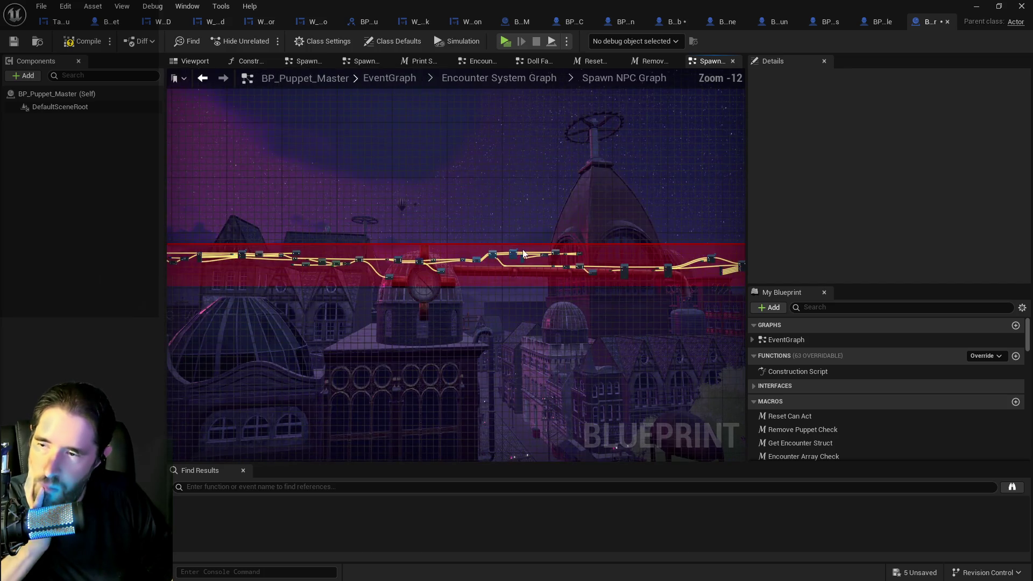
{"action": "scroll", "coordinate": [431, 221], "scroll_direction": "up", "scroll_amount": 2}
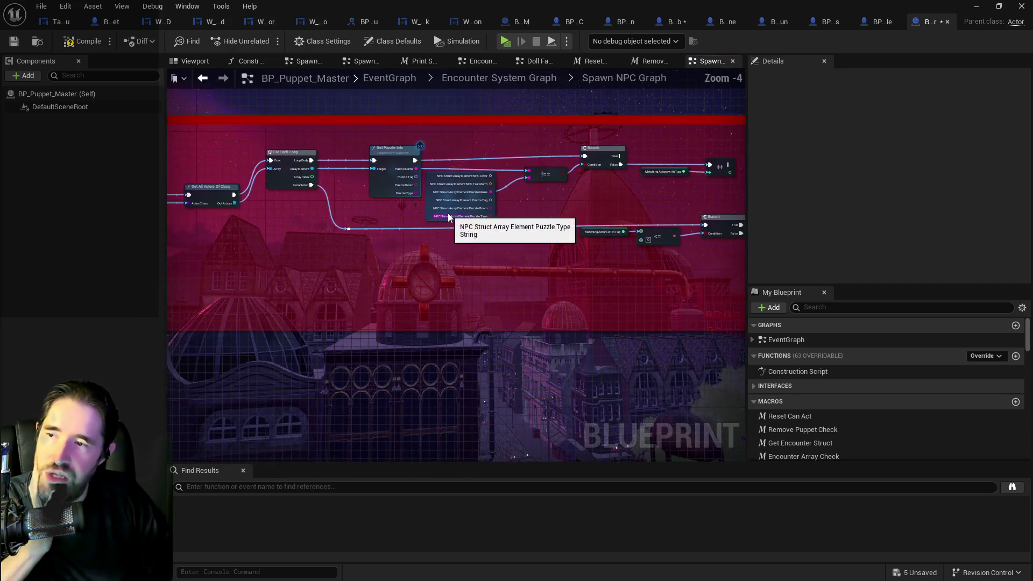
{"action": "scroll", "coordinate": [480, 243], "scroll_direction": "up", "scroll_amount": 1}
{"action": "scroll", "coordinate": [480, 243], "scroll_direction": "up", "scroll_amount": 3}
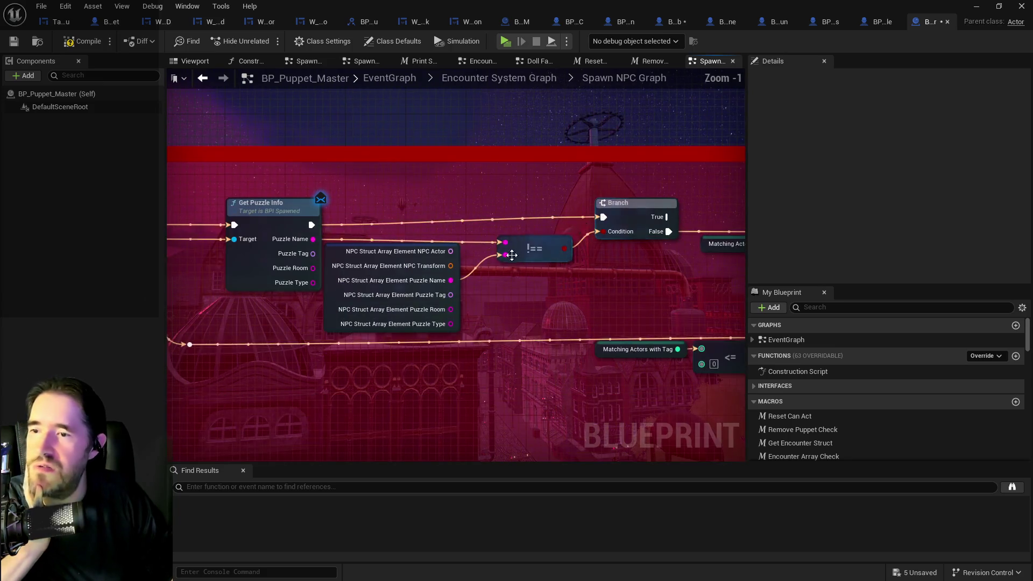
- Pan through the Spawn NPC Graph from For Each Loop to SpawnActor, Spawned In and Setup Puzzle
{"action": "mouse_move", "coordinate": [226, 301]}
{"action": "left_mouse_down"}
{"action": "mouse_move", "coordinate": [482, 291]}
{"action": "mouse_move", "coordinate": [329, 274]}
{"action": "mouse_move", "coordinate": [188, 226]}
{"action": "left_mouse_up"}
{"action": "scroll", "coordinate": [482, 290], "scroll_direction": "down", "scroll_amount": 2}
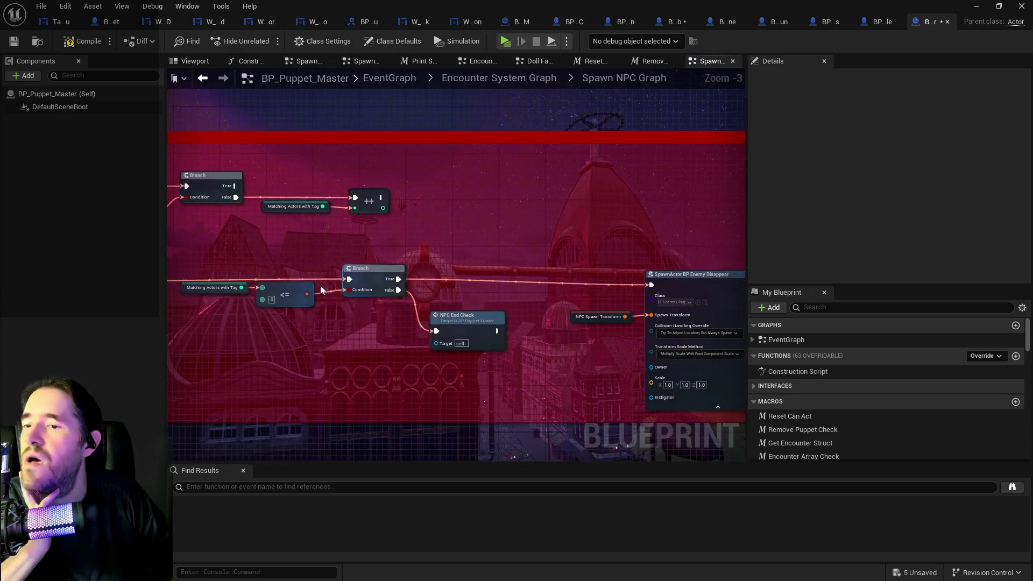
{"action": "left_click_drag", "start_coordinate": [484, 280], "coordinate": [312, 237]}
{"action": "left_click_drag", "start_coordinate": [376, 312], "coordinate": [321, 293]}
{"action": "left_click_drag", "start_coordinate": [574, 272], "coordinate": [382, 267]}
{"action": "left_click_drag", "start_coordinate": [588, 253], "coordinate": [281, 283]}
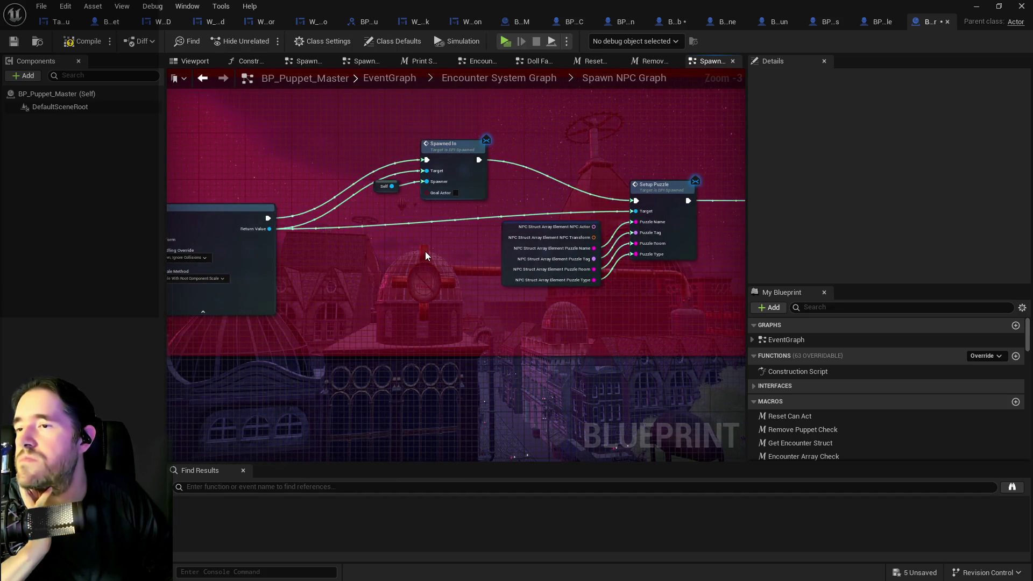
{"action": "left_click_drag", "start_coordinate": [425, 251], "coordinate": [318, 220]}
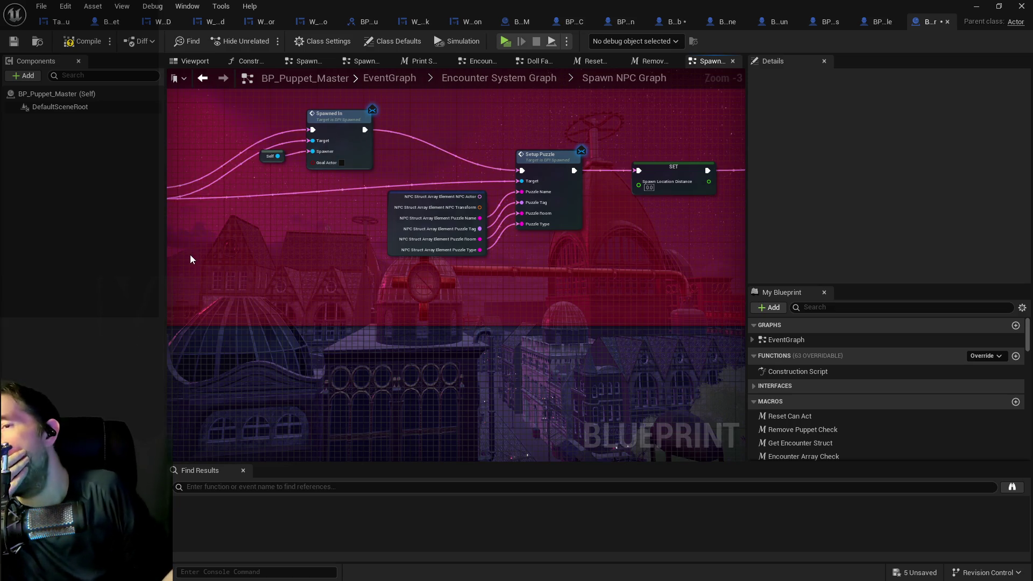
{"action": "left_click_drag", "start_coordinate": [294, 240], "coordinate": [480, 269]}
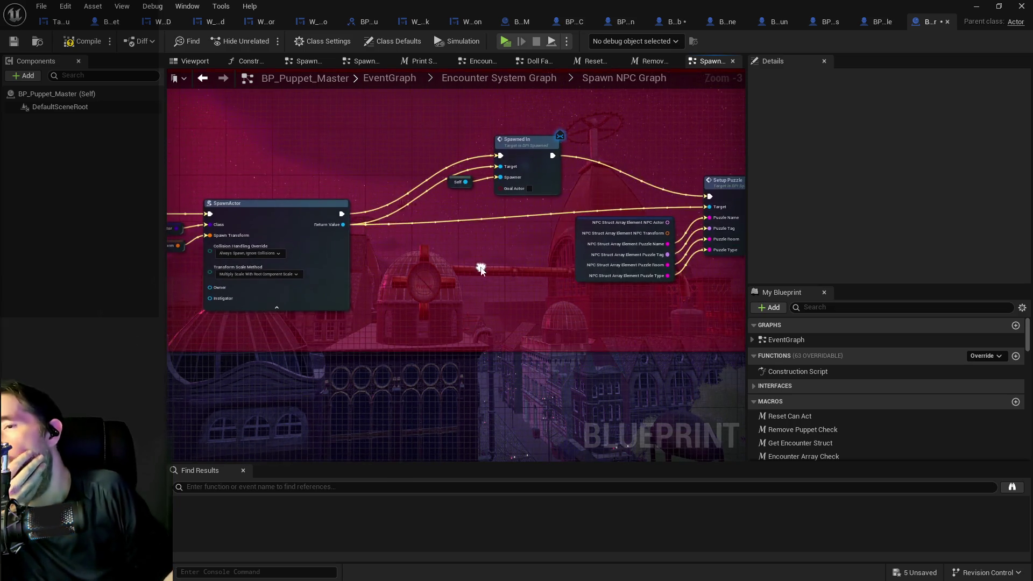
- Search My Blueprint for 'encounter' and select the Chapter 1 Encounter Table variable
{"action": "left_click", "coordinate": [822, 306]}
{"action": "type", "text": "encounter"}
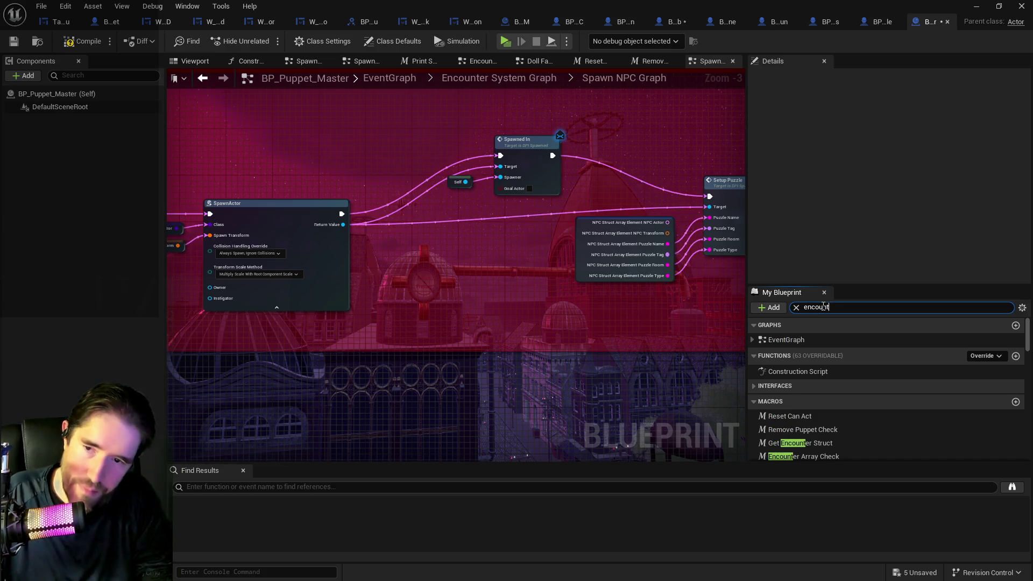
{"action": "scroll", "coordinate": [803, 450], "scroll_direction": "down", "scroll_amount": 1}
{"action": "scroll", "coordinate": [802, 451], "scroll_direction": "down", "scroll_amount": 3}
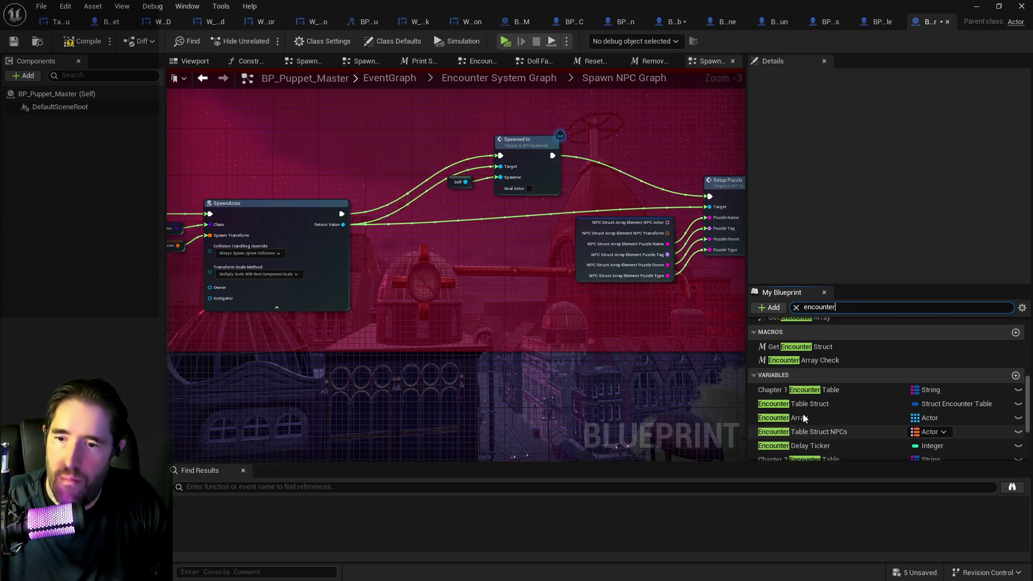
{"action": "left_click", "coordinate": [802, 390]}
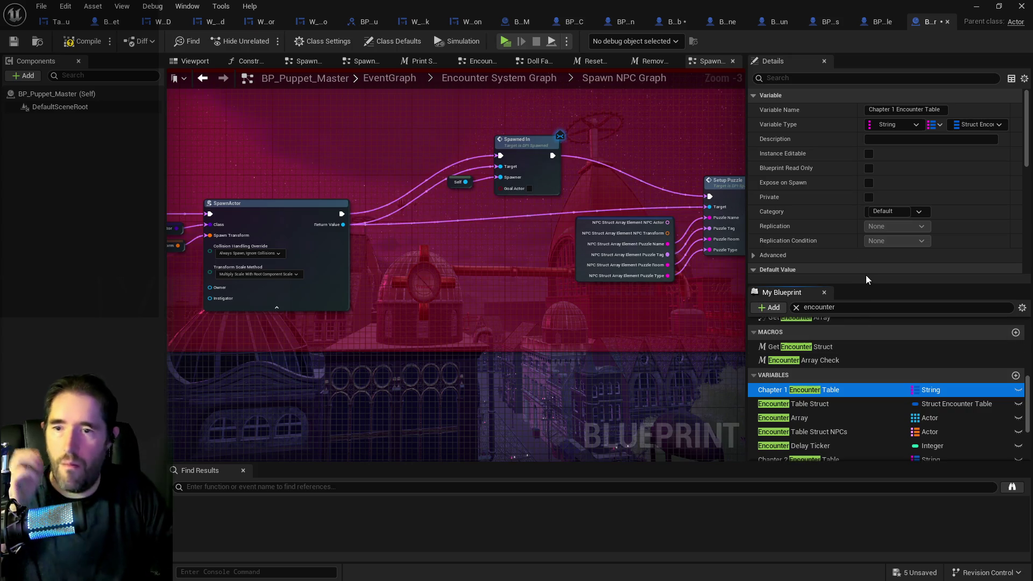
{"action": "scroll", "coordinate": [855, 247], "scroll_direction": "down", "scroll_amount": 6}
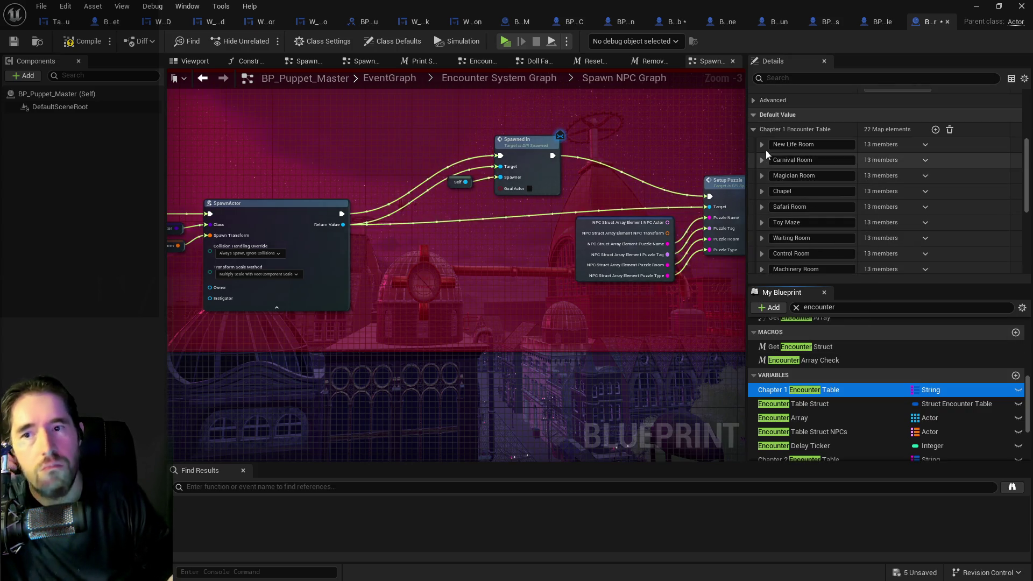
- Add one NPCs element to the New Life Room entry and expand Index [0]
{"action": "left_click", "coordinate": [762, 145]}
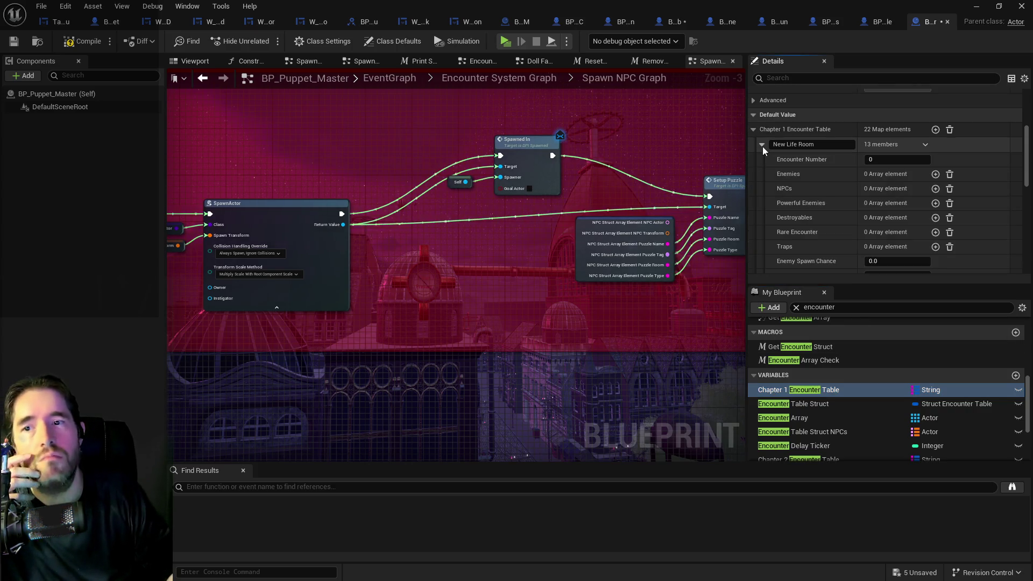
{"action": "scroll", "coordinate": [782, 194], "scroll_direction": "down", "scroll_amount": 1}
{"action": "left_click", "coordinate": [934, 171]}
{"action": "left_click", "coordinate": [779, 187]}
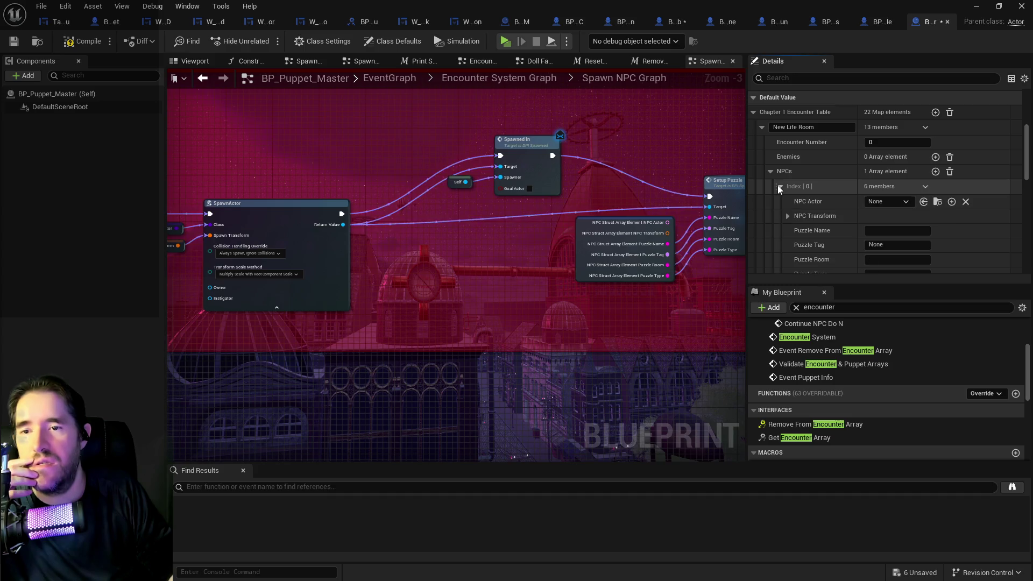
{"action": "scroll", "coordinate": [780, 189], "scroll_direction": "down", "scroll_amount": 3}
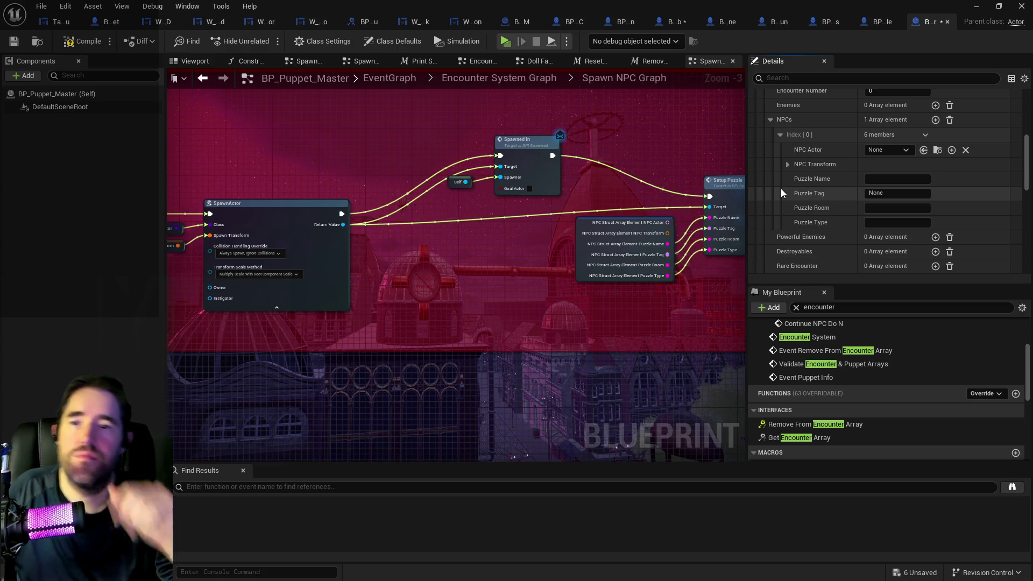
{"action": "scroll", "coordinate": [780, 189], "scroll_direction": "up", "scroll_amount": 1}
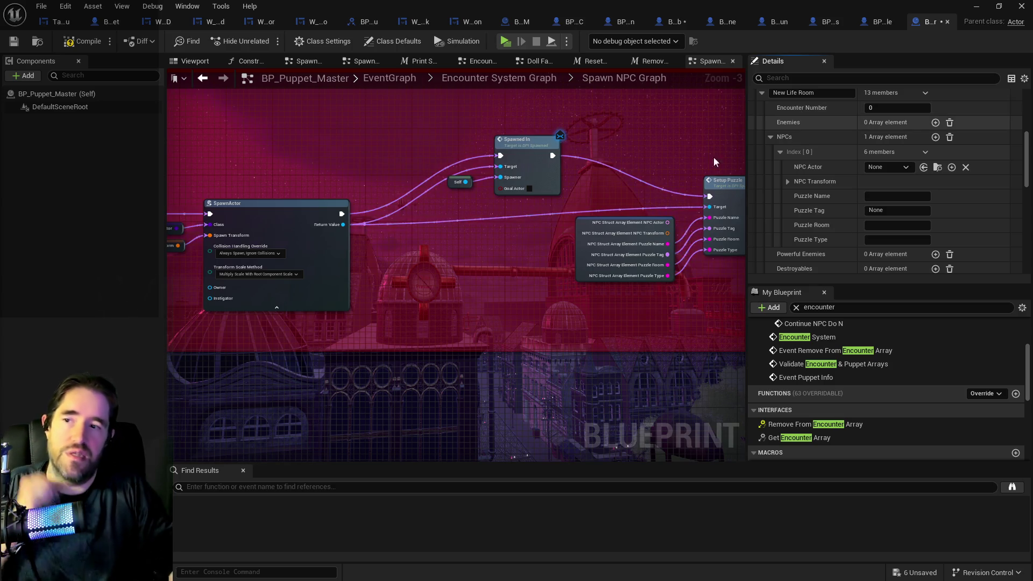
{"action": "scroll", "coordinate": [693, 279], "scroll_direction": "down", "scroll_amount": 2}
- Pan the graph to Setup Puzzle and Branch, then collapse the Chapter 1 Encounter Table default value
{"action": "left_click_drag", "start_coordinate": [549, 300], "coordinate": [424, 253]}
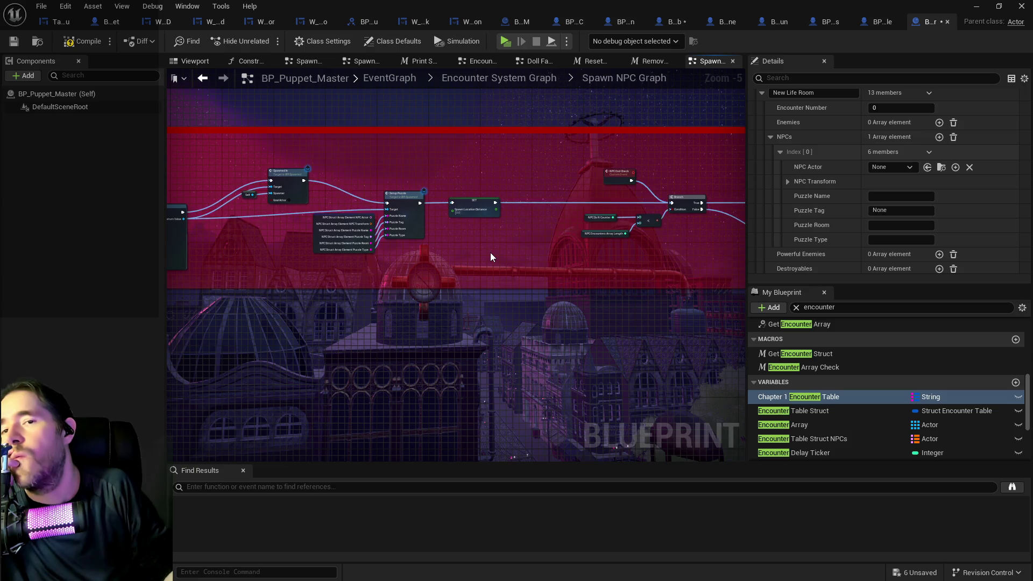
{"action": "scroll", "coordinate": [890, 207], "scroll_direction": "up", "scroll_amount": 3}
{"action": "scroll", "coordinate": [891, 203], "scroll_direction": "up", "scroll_amount": 2}
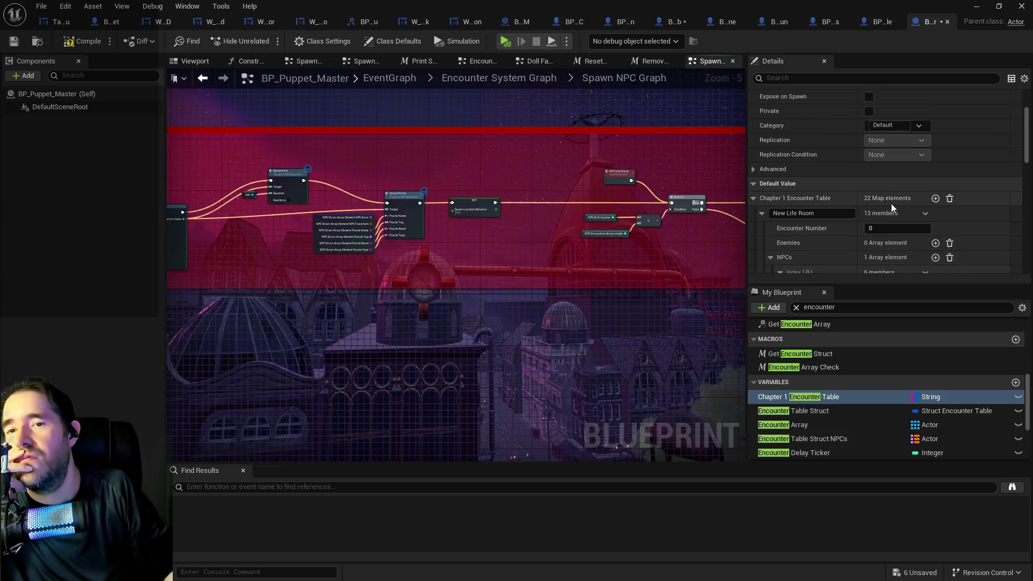
{"action": "left_click", "coordinate": [753, 198]}
{"action": "scroll", "coordinate": [751, 199], "scroll_direction": "up", "scroll_amount": 3}
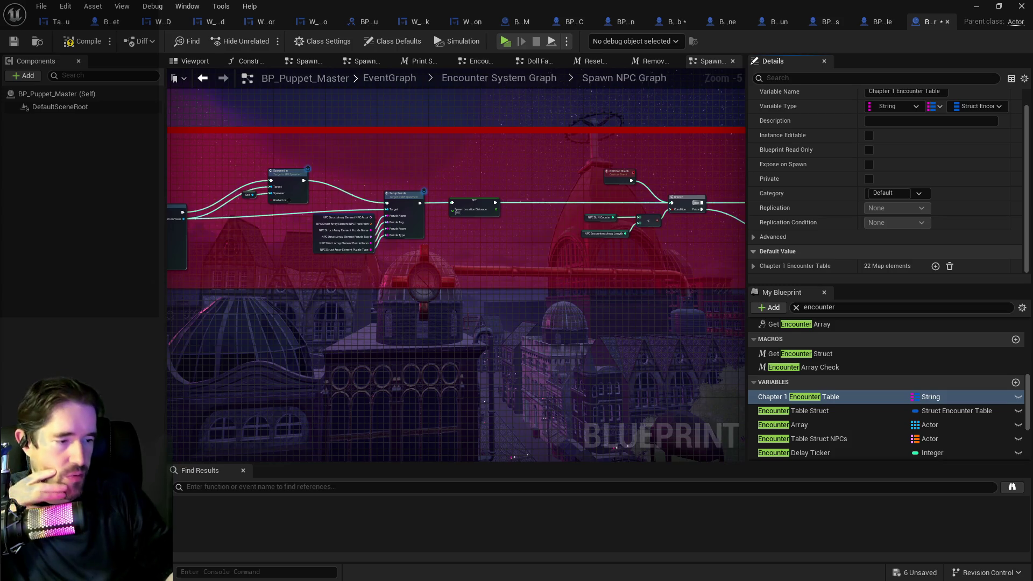
- Search the Content Browser for 'struct' across 2DSideScrollerBP and open Struct_Encounter_Table
{"action": "key", "text": "ctrl+space"}
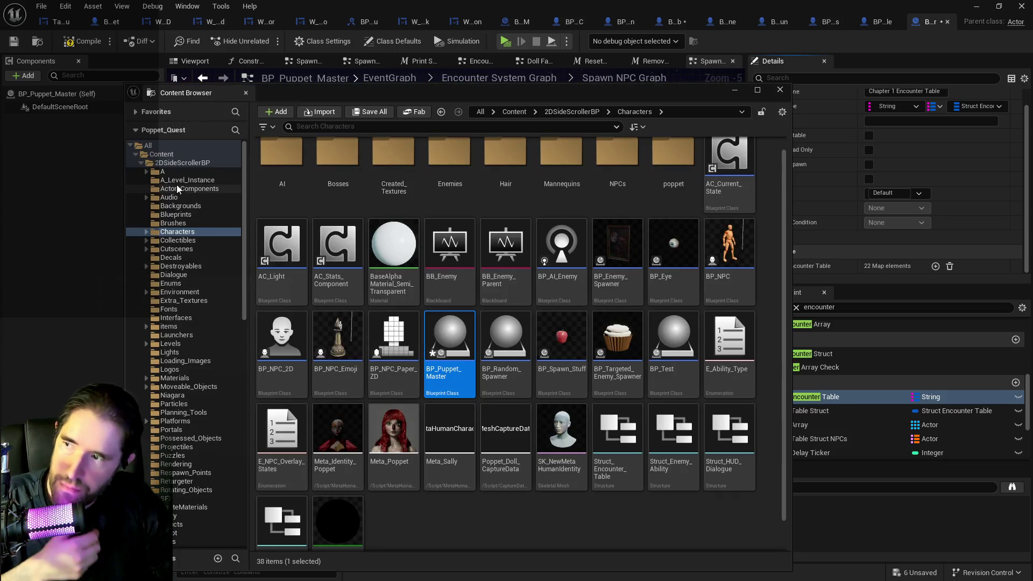
{"action": "left_click", "coordinate": [178, 172]}
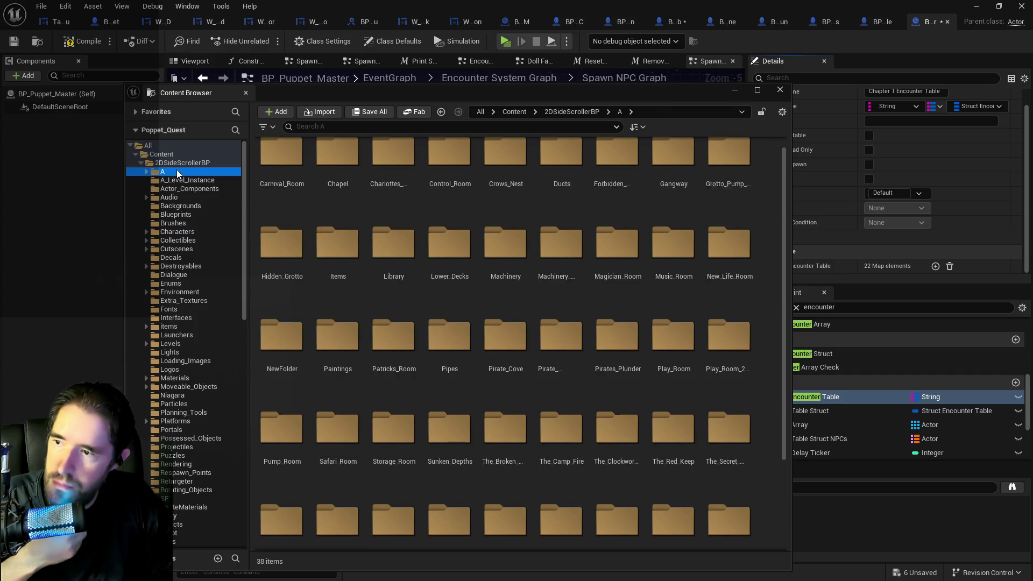
{"action": "left_click", "coordinate": [312, 127]}
{"action": "type", "text": "encounter table"}
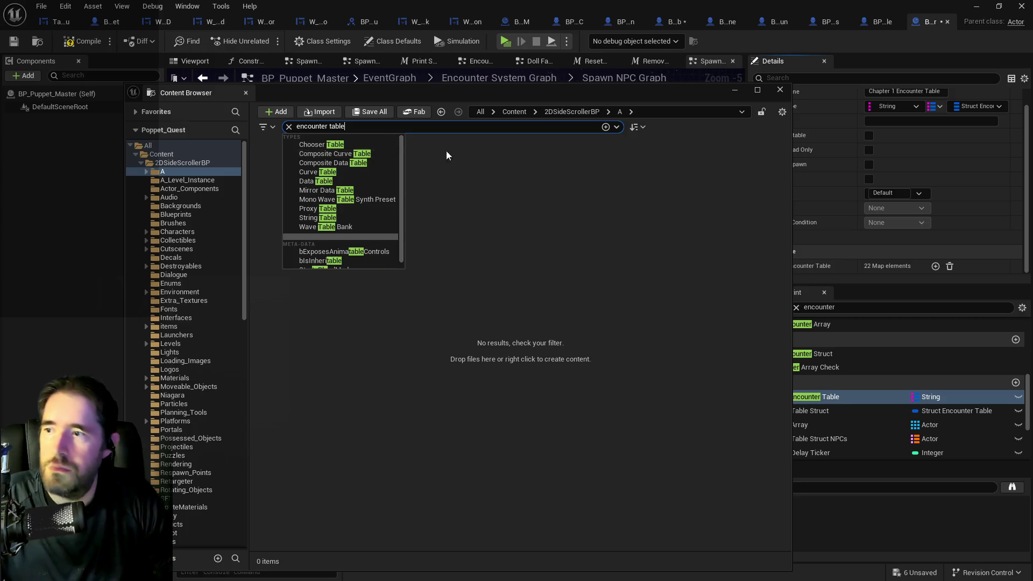
{"action": "left_click", "coordinate": [430, 149]}
{"action": "left_click", "coordinate": [344, 126]}
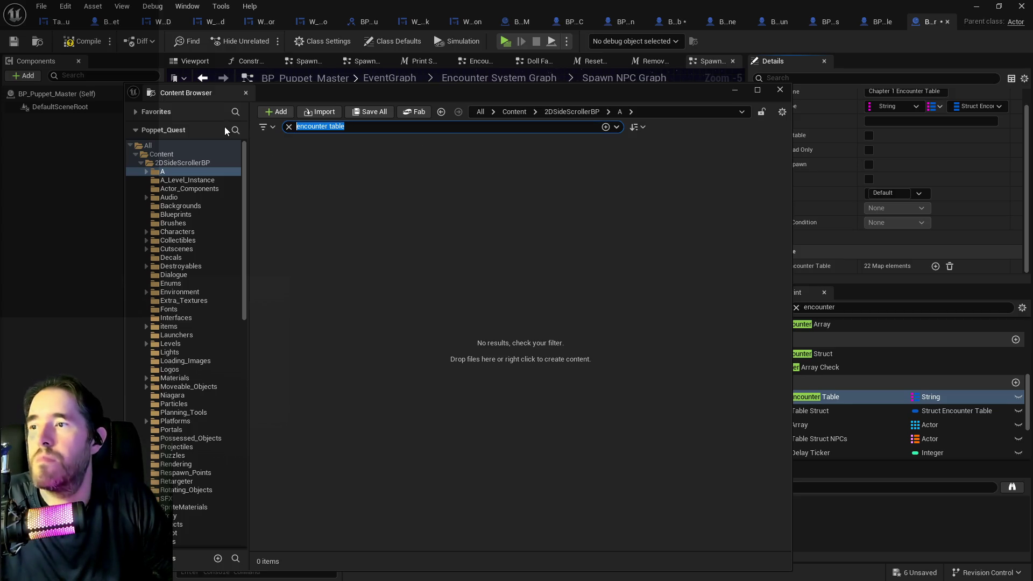
{"action": "type", "text": "strucct"}
{"action": "key", "text": "BackSpace"}
{"action": "key", "text": "BackSpace"}
{"action": "type", "text": "t"}
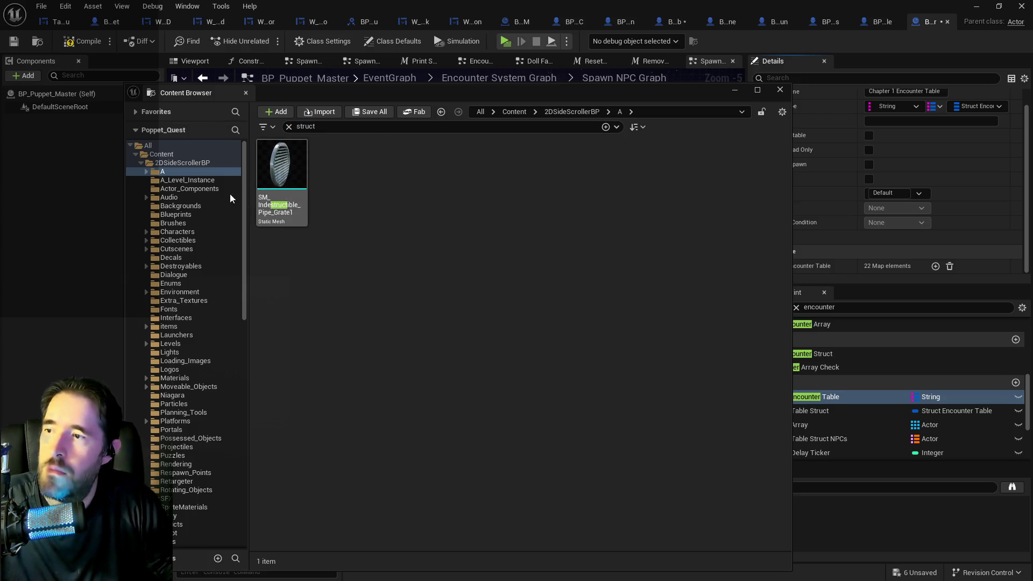
{"action": "left_click", "coordinate": [182, 163]}
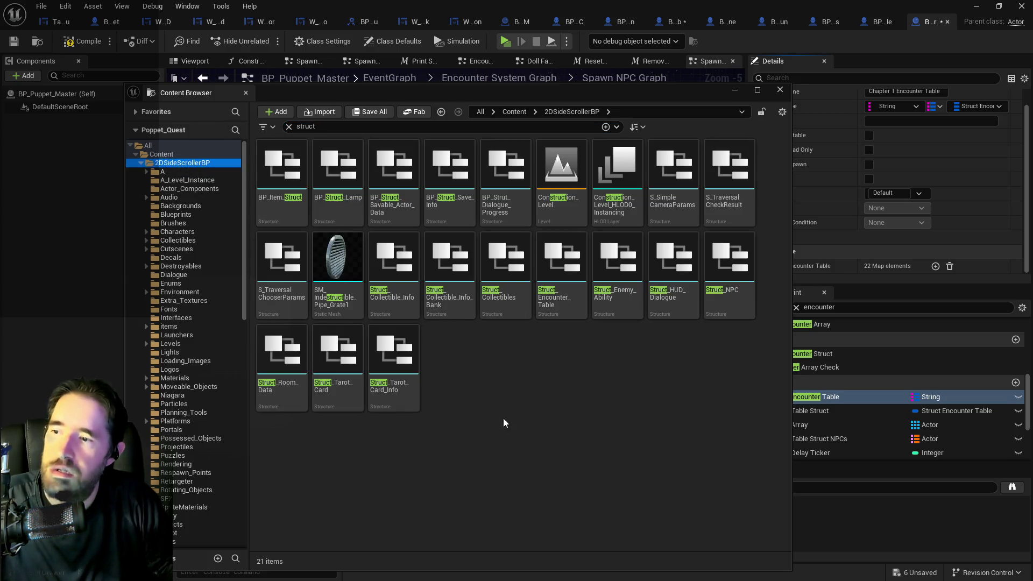
{"action": "double_click", "coordinate": [557, 299]}
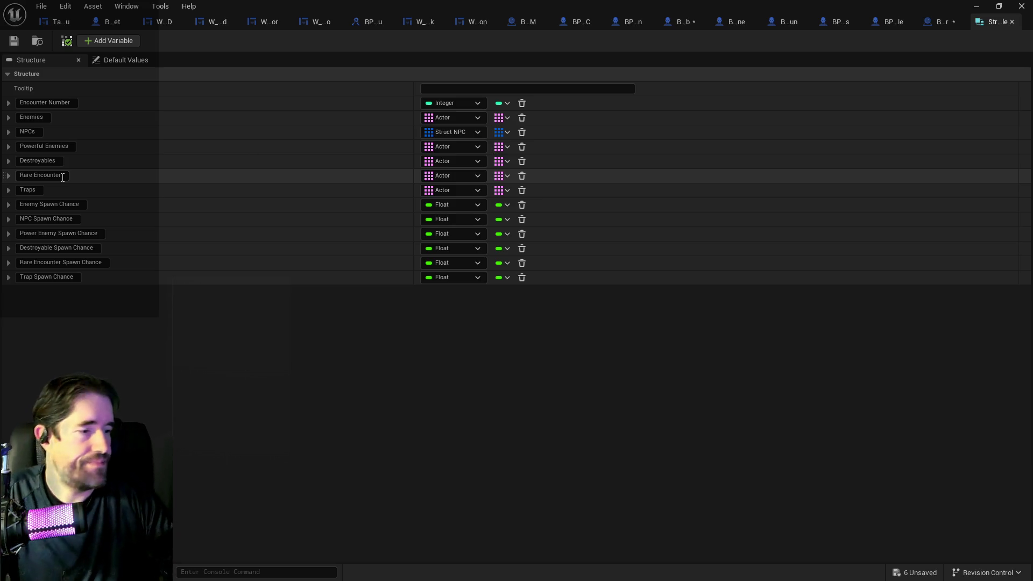
- Reopen the Content Browser showing the 21 struct assets in 2DSideScrollerBP
{"action": "key", "text": "ctrl+b"}
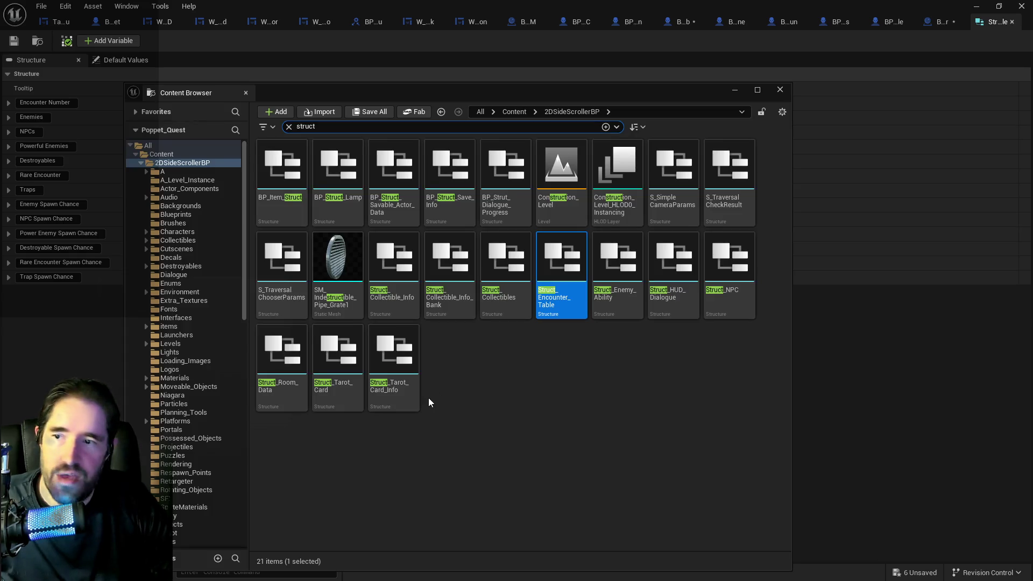
- Open Struct_NPC from the Content Browser and add a new Boolean member, MemberVar_30, below Puzzle Type
{"action": "double_click", "coordinate": [730, 258]}
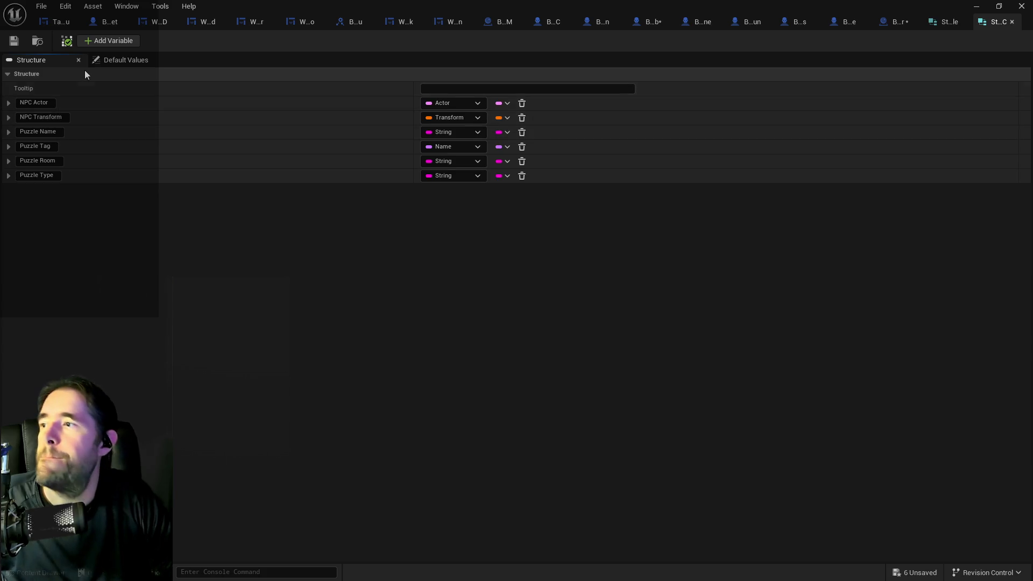
{"action": "left_click", "coordinate": [11, 104]}
{"action": "left_click", "coordinate": [11, 104]}
{"action": "left_click", "coordinate": [105, 40]}
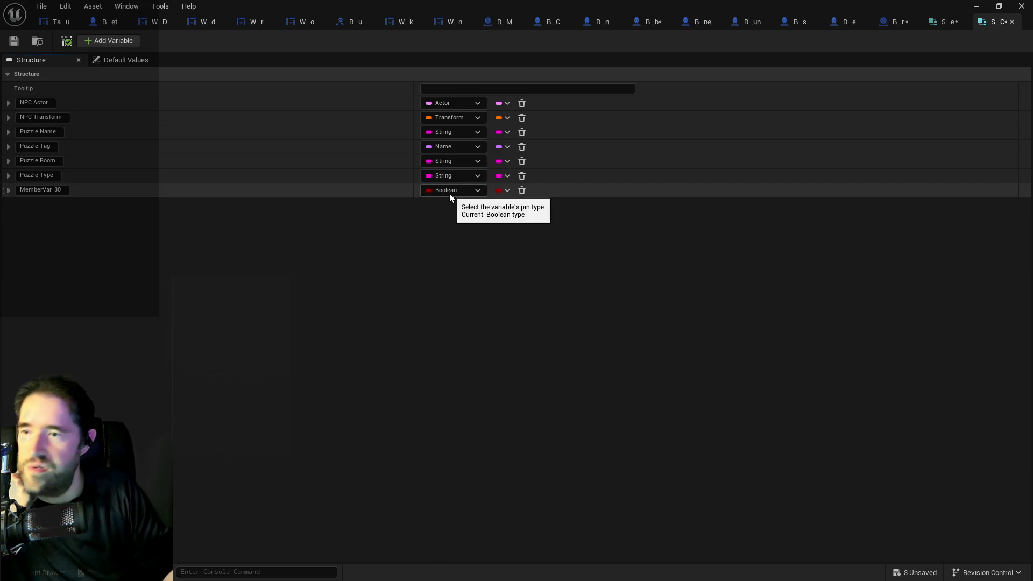
- Switch MemberVar_30's type from Boolean to Integer and confirm its name field
{"action": "left_click", "coordinate": [449, 193]}
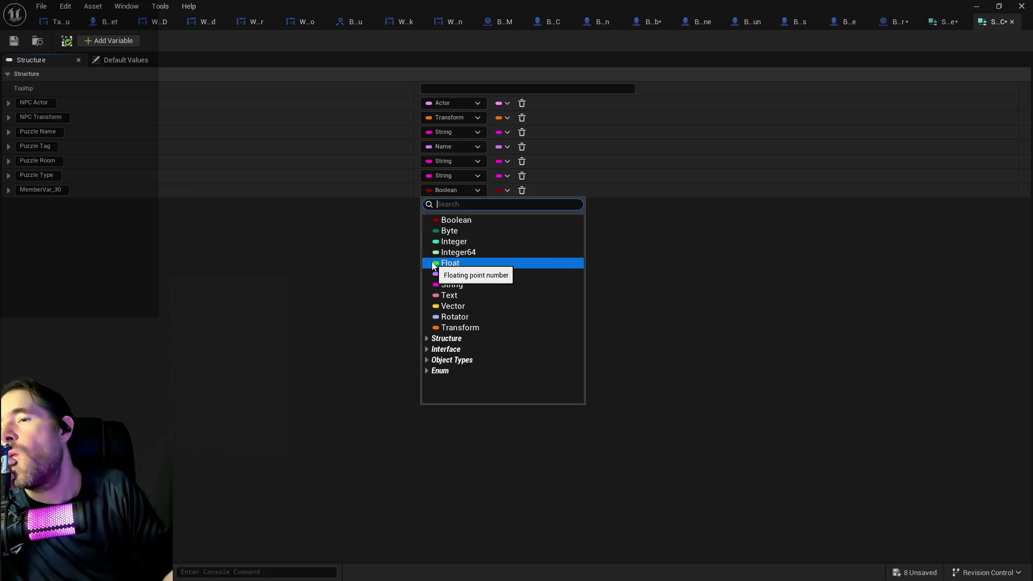
{"action": "left_click", "coordinate": [414, 254]}
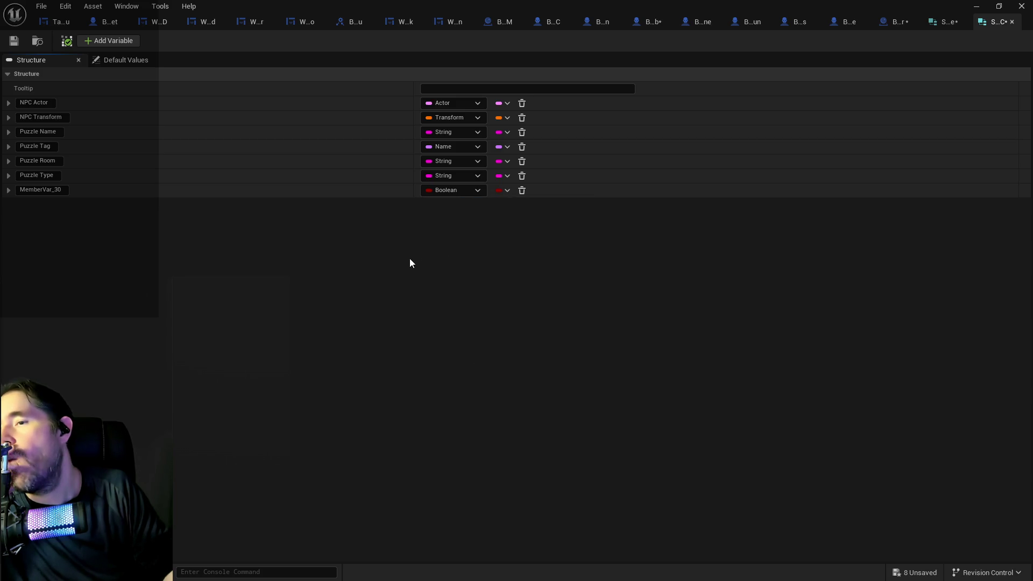
{"action": "left_click", "coordinate": [47, 192]}
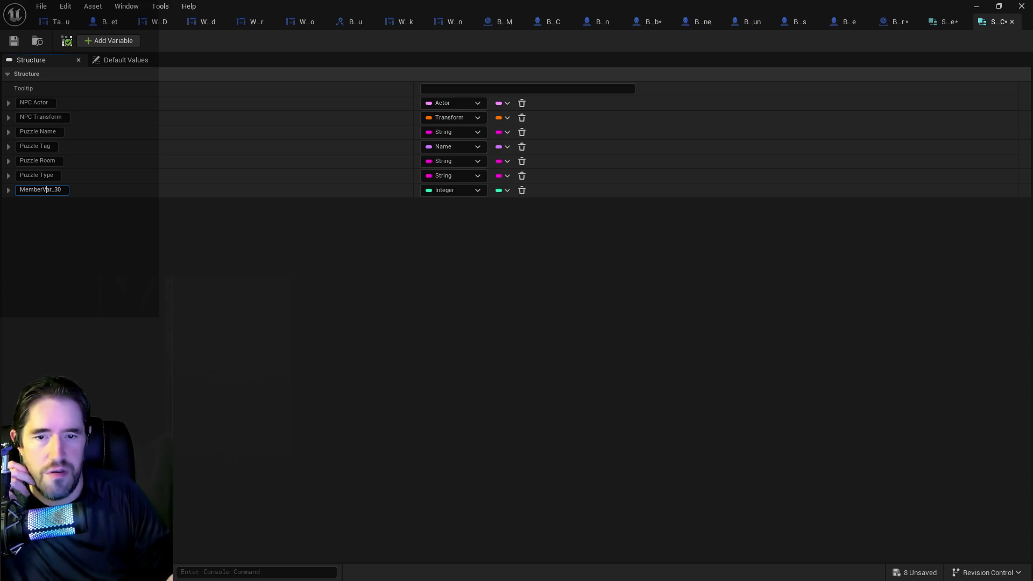
{"action": "key", "text": "Return"}
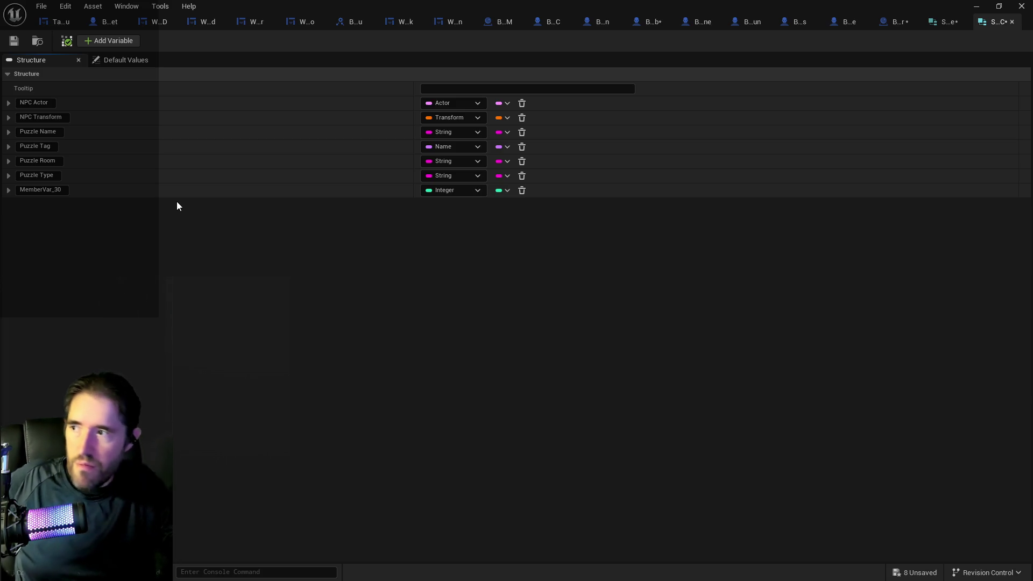
- Make MemberVar_30 a String-keyed Map and start choosing its Integer value type
{"action": "left_click", "coordinate": [438, 194]}
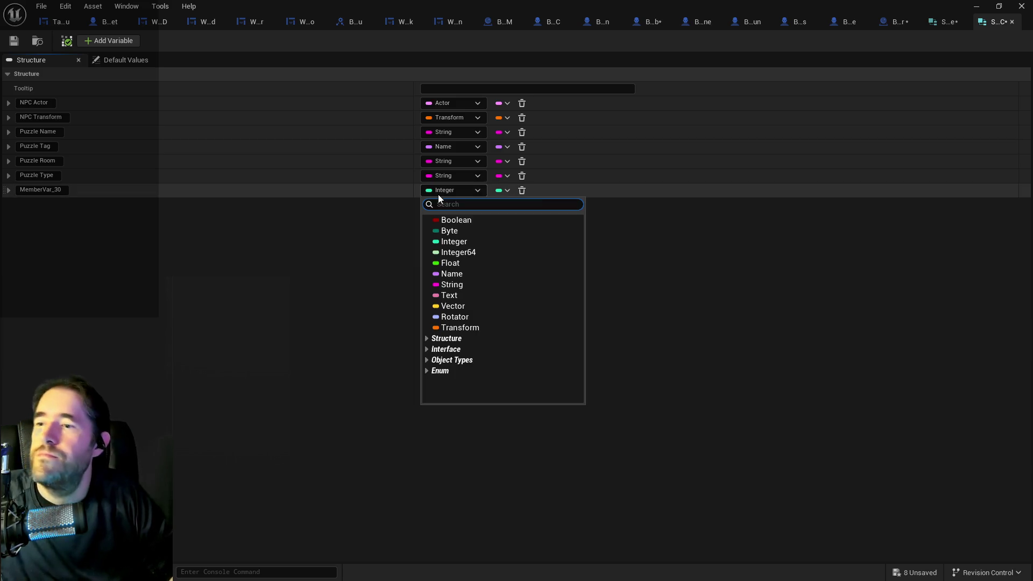
{"action": "left_click", "coordinate": [451, 284]}
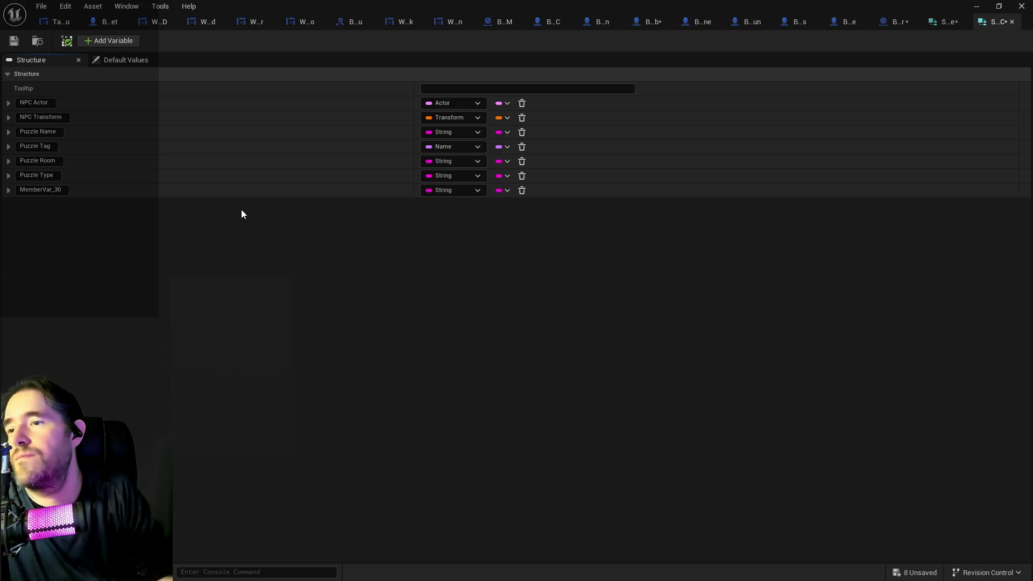
{"action": "left_click", "coordinate": [503, 191]}
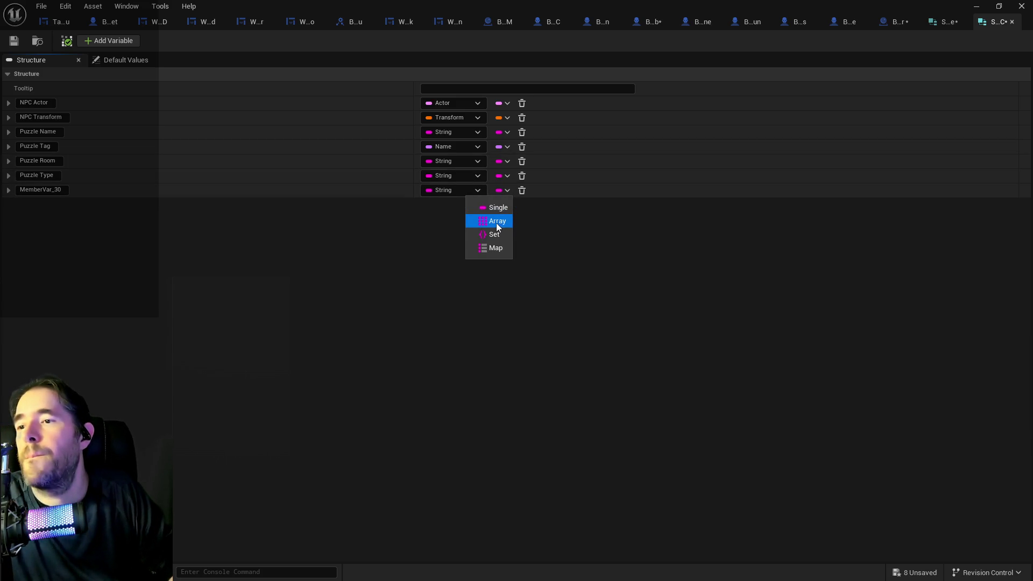
{"action": "left_click", "coordinate": [495, 246]}
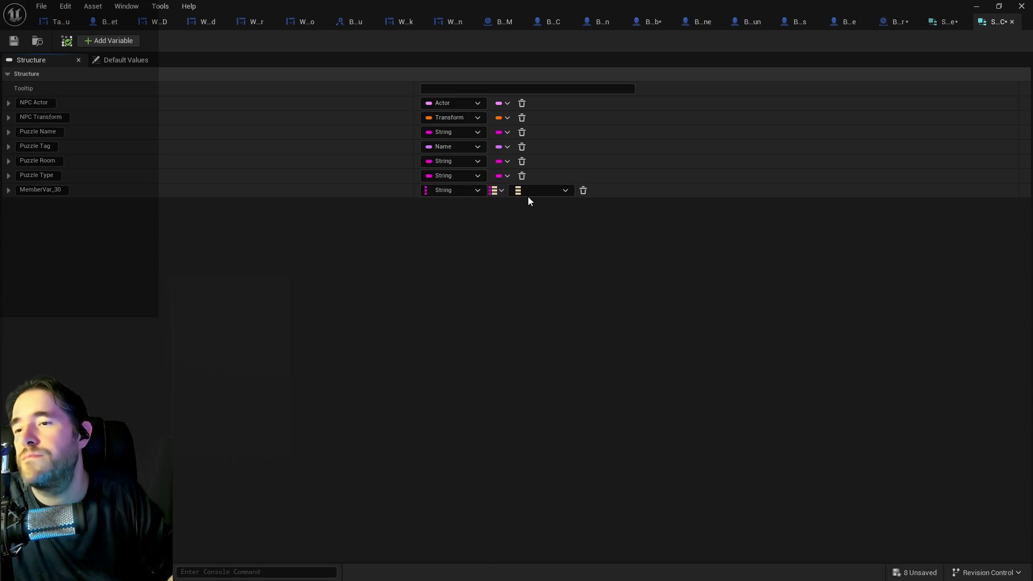
{"action": "left_click", "coordinate": [528, 195]}
{"action": "type", "text": "NPC Stats"}
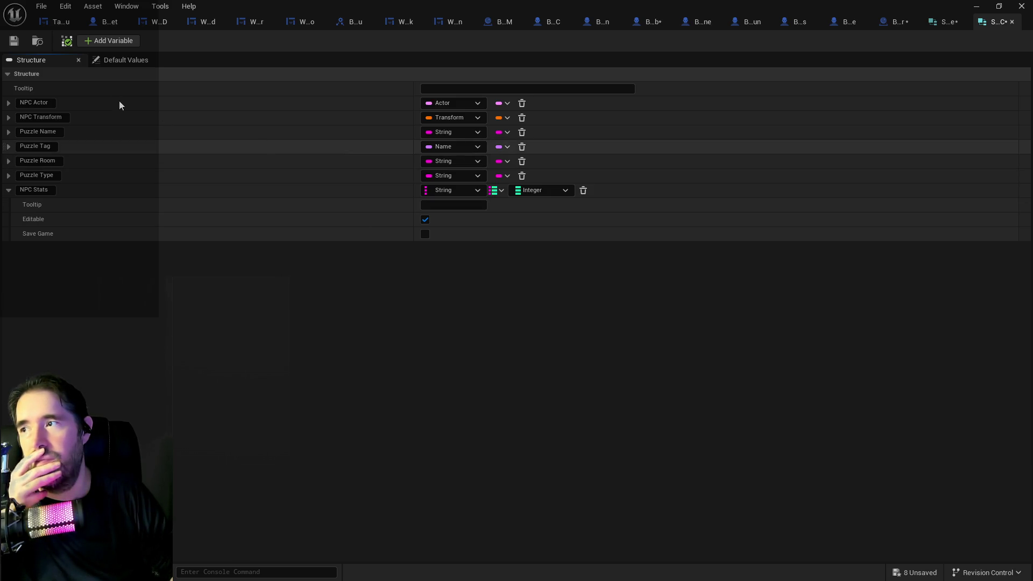
{"action": "left_click", "coordinate": [122, 42]}
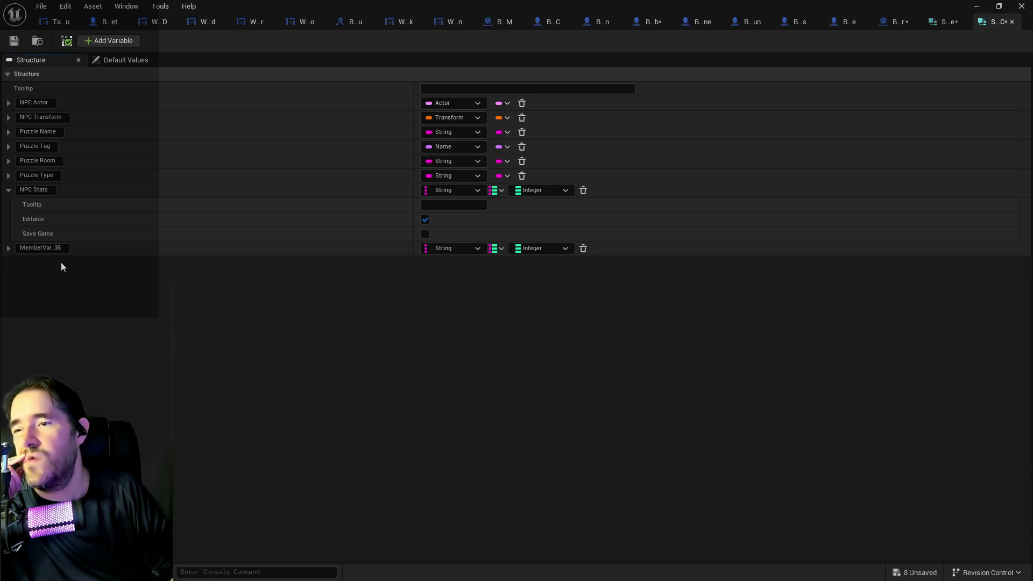
{"action": "left_click", "coordinate": [583, 249]}
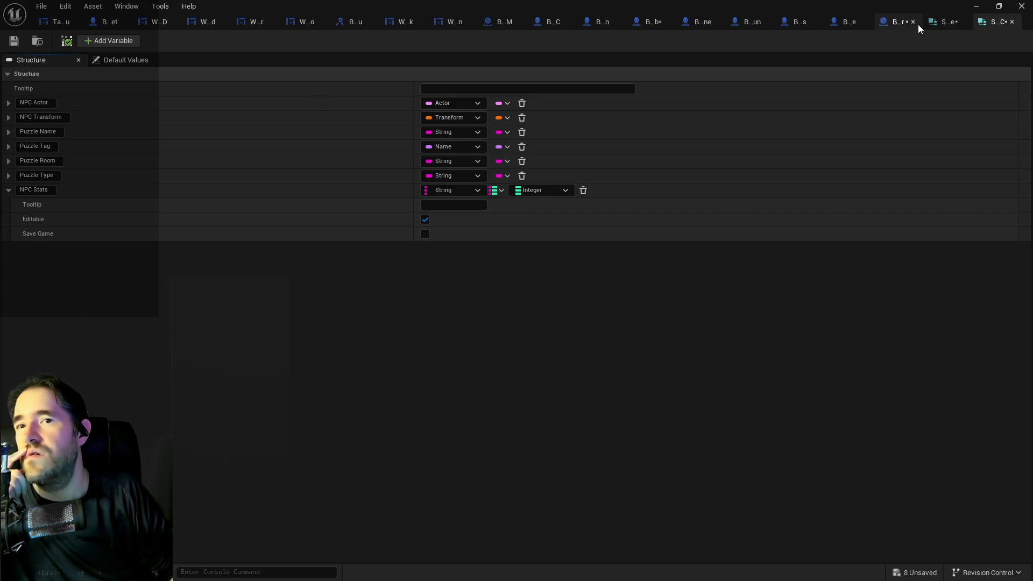
- On Struct_Encounter_Table, expand the Enemies member's settings, keep it an Array, and add a new member
{"action": "left_click", "coordinate": [939, 26]}
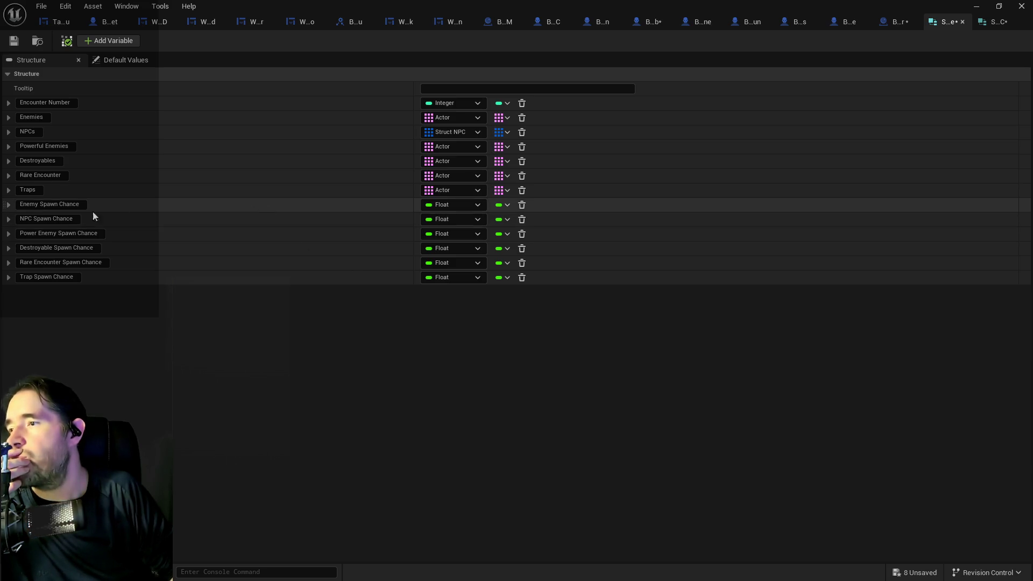
{"action": "left_click", "coordinate": [8, 205]}
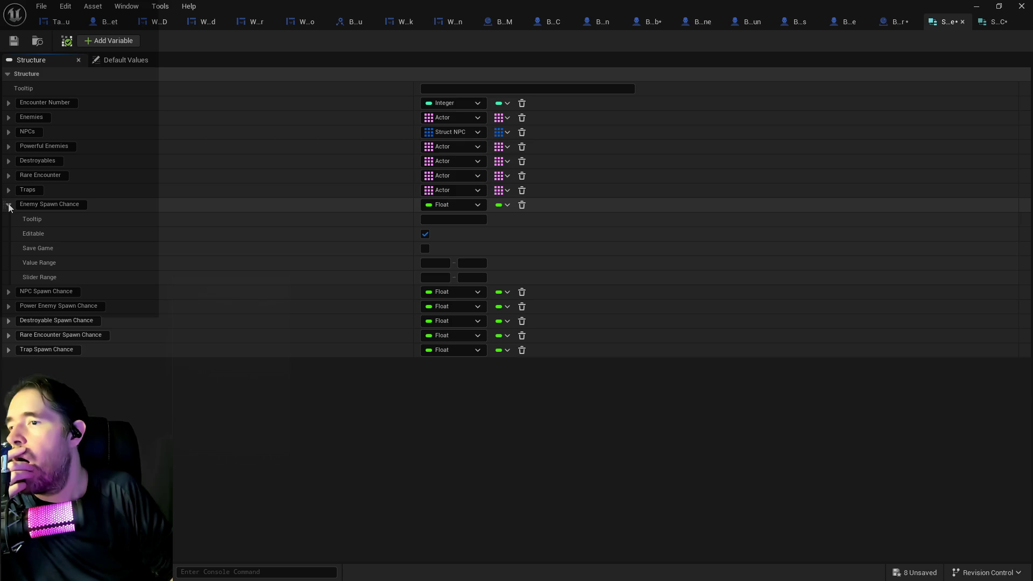
{"action": "left_click", "coordinate": [8, 205]}
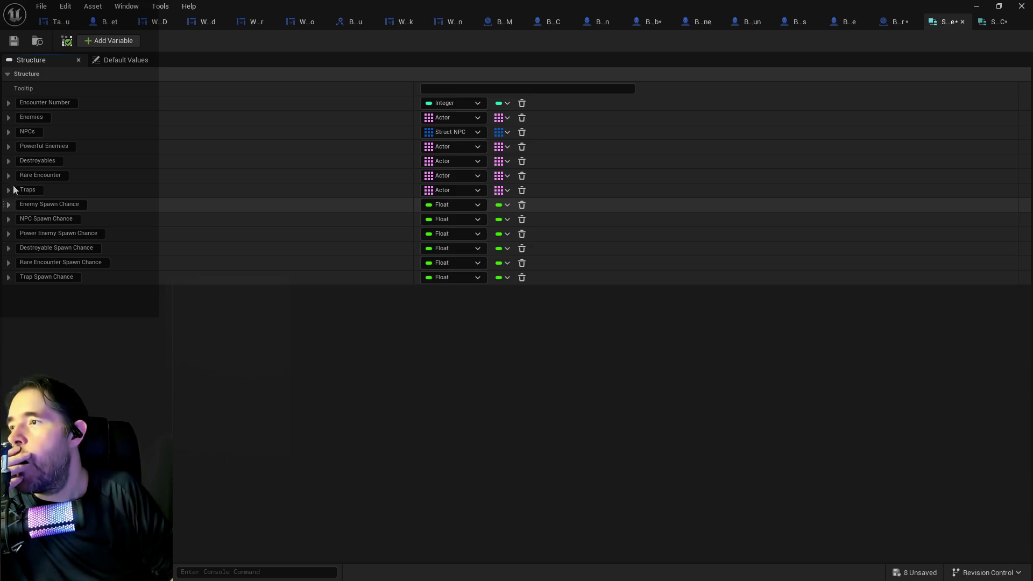
{"action": "left_click", "coordinate": [8, 118]}
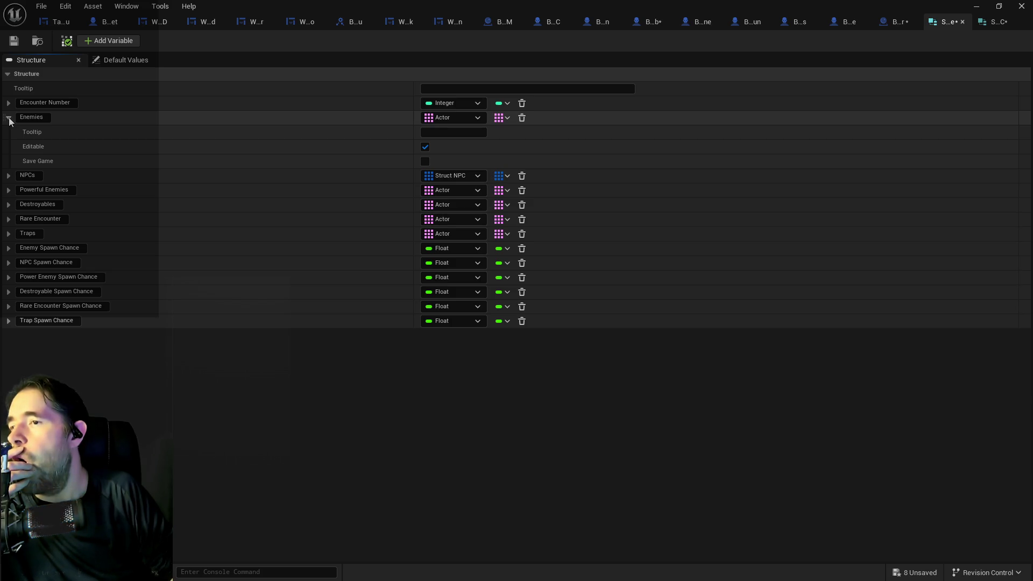
{"action": "left_click", "coordinate": [507, 117]}
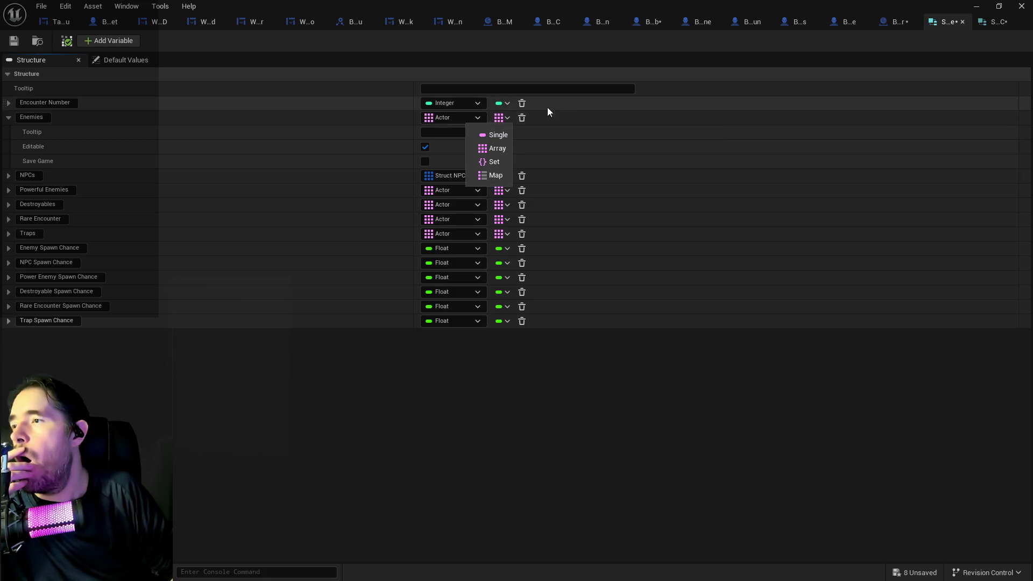
{"action": "left_click", "coordinate": [647, 163]}
{"action": "left_click", "coordinate": [93, 43]}
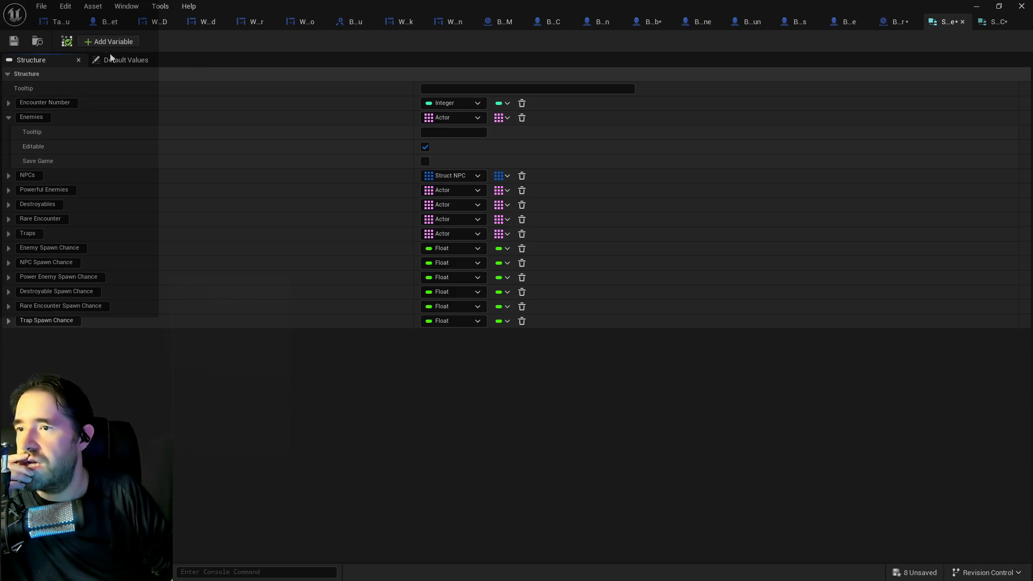
- Make the new member MemberVar_47 a Map with Actor reference keys and Float values
{"action": "left_click", "coordinate": [437, 339]}
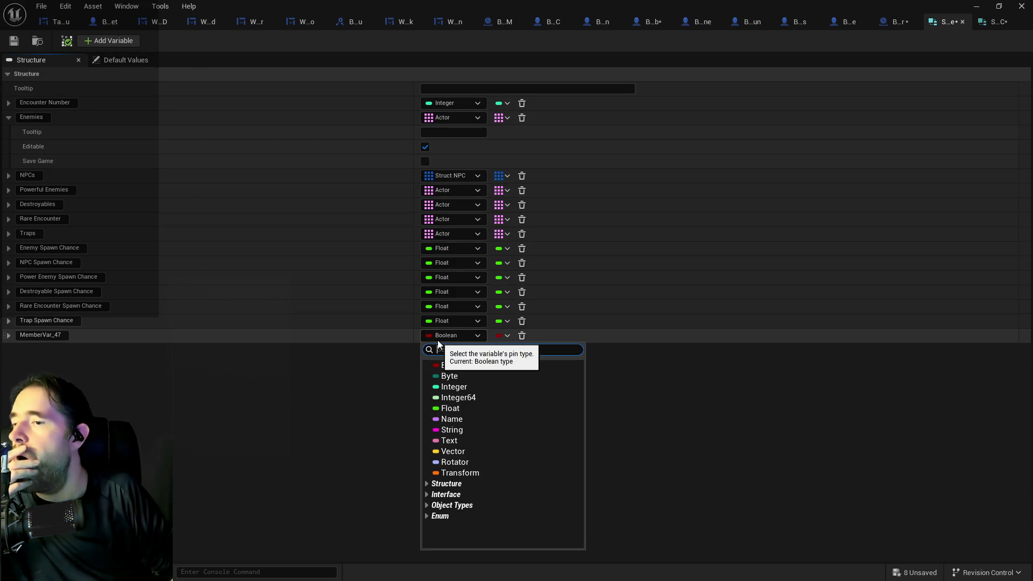
{"action": "type", "text": "actor"}
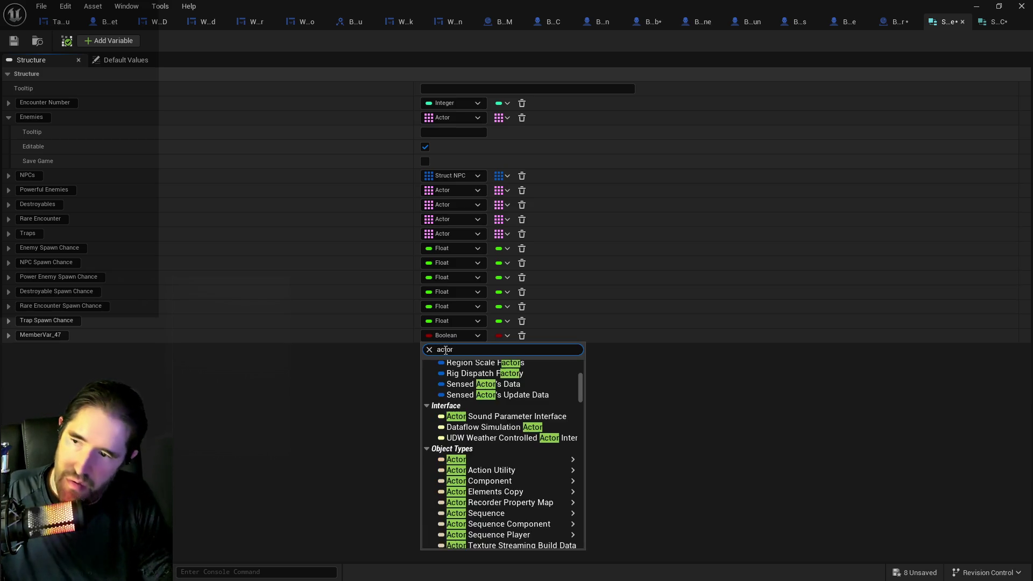
{"action": "left_click", "coordinate": [482, 459]}
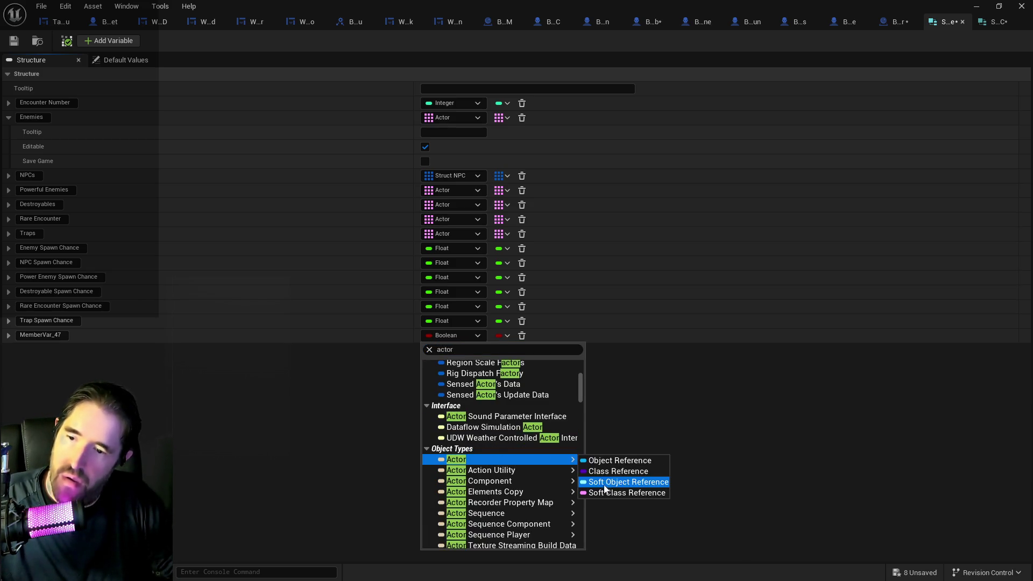
{"action": "left_click", "coordinate": [603, 490]}
{"action": "left_click", "coordinate": [506, 335]}
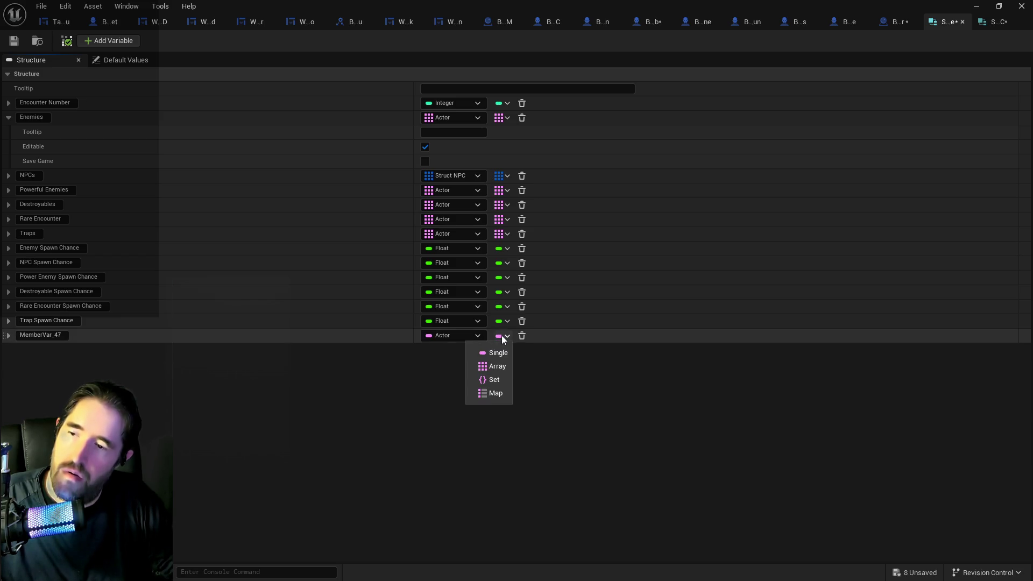
{"action": "key", "text": "Escape"}
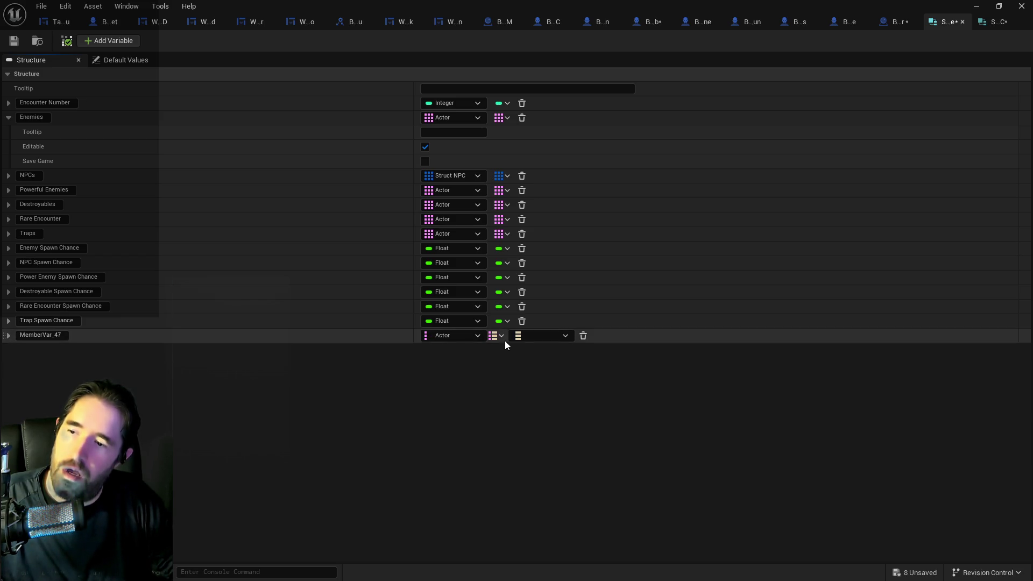
{"action": "left_click", "coordinate": [531, 335]}
{"action": "left_click", "coordinate": [538, 408]}
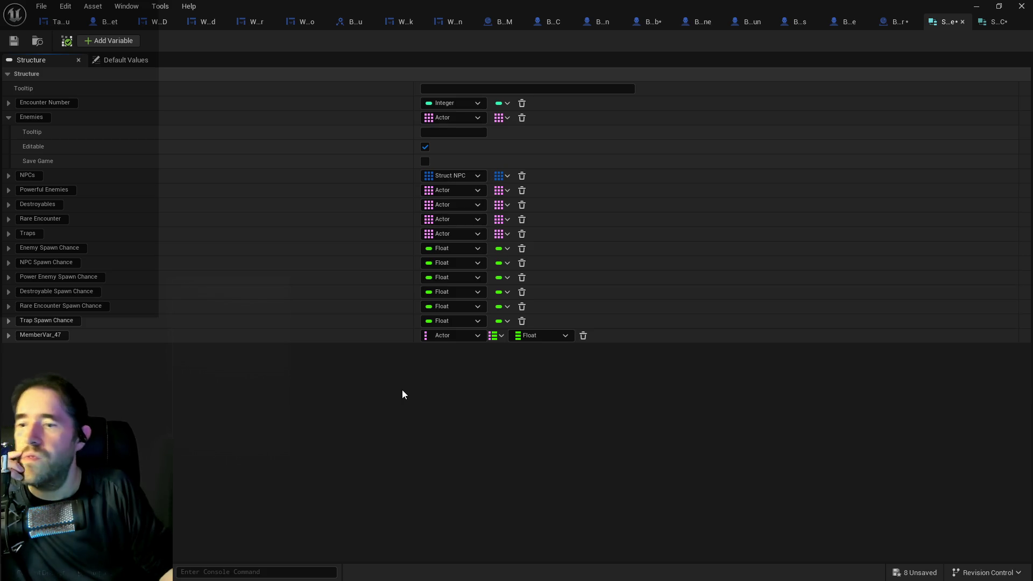
- Check the Destroyables member's settings, then return to BP_Puppet_Master
{"action": "left_click", "coordinate": [8, 205]}
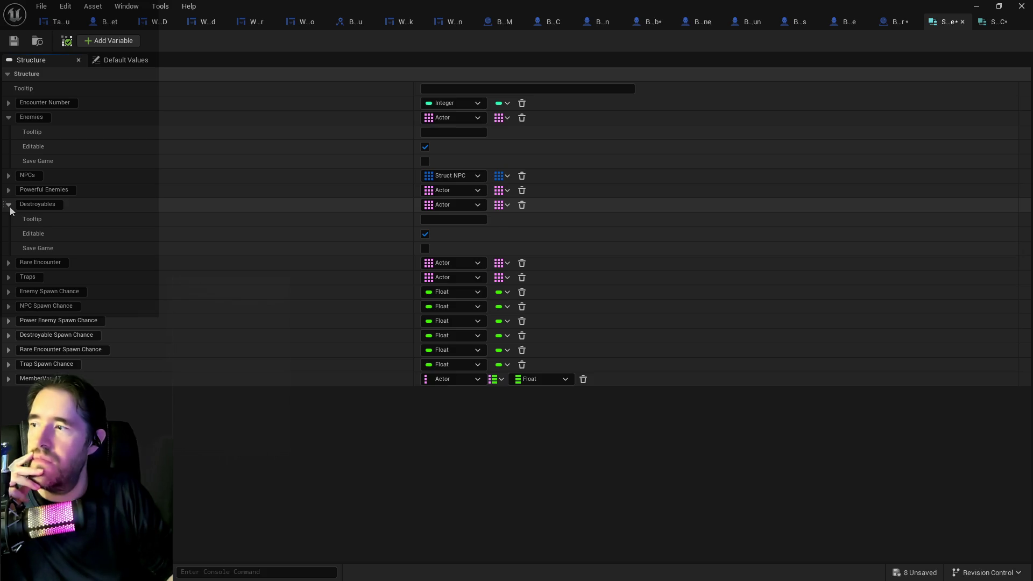
{"action": "left_click", "coordinate": [9, 205]}
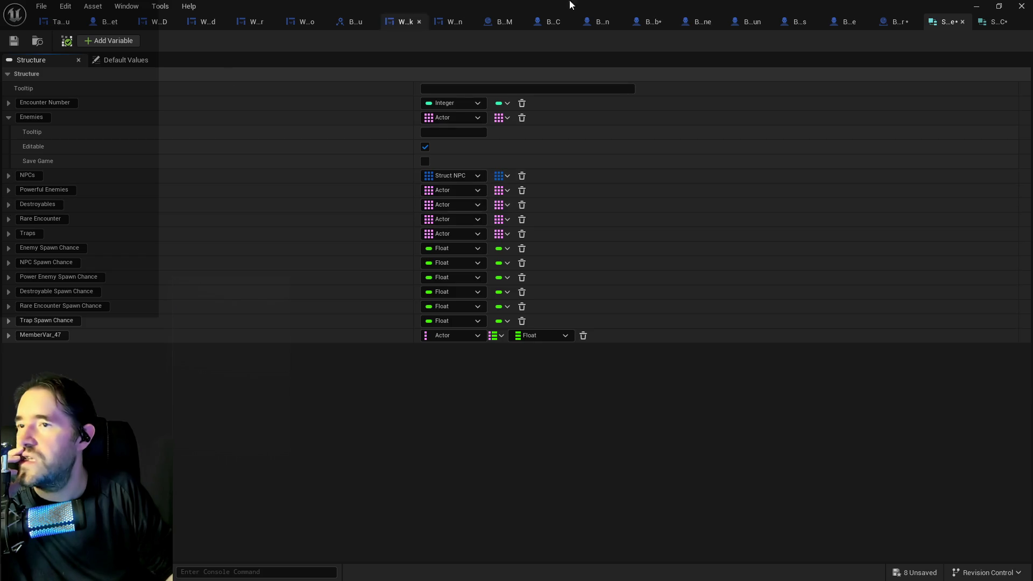
{"action": "left_click", "coordinate": [895, 23]}
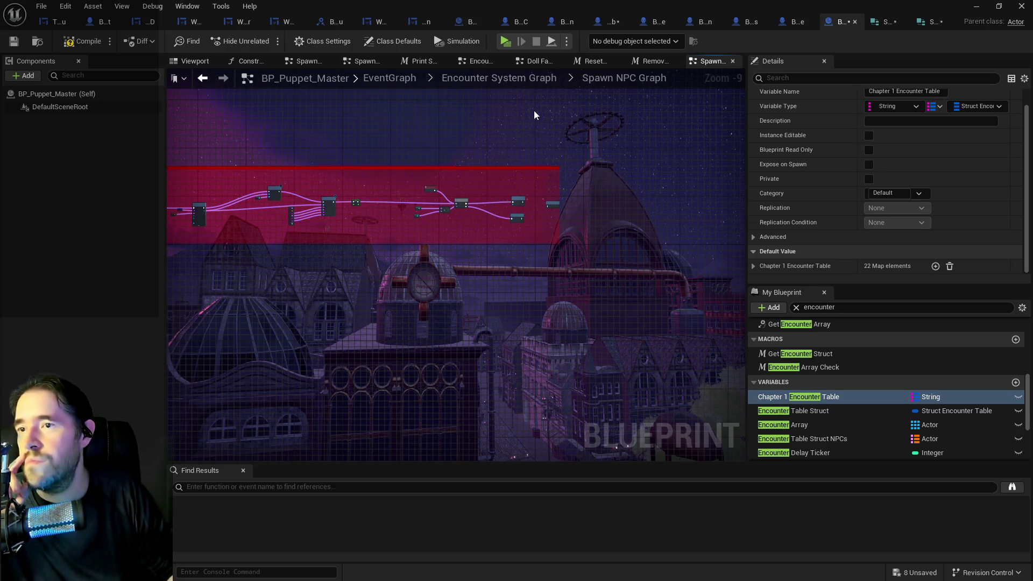
- Open the Spawn Enemy Graph from the Encounter System Graph and survey its Sequence, Branch and SET nodes
{"action": "left_click", "coordinate": [521, 85]}
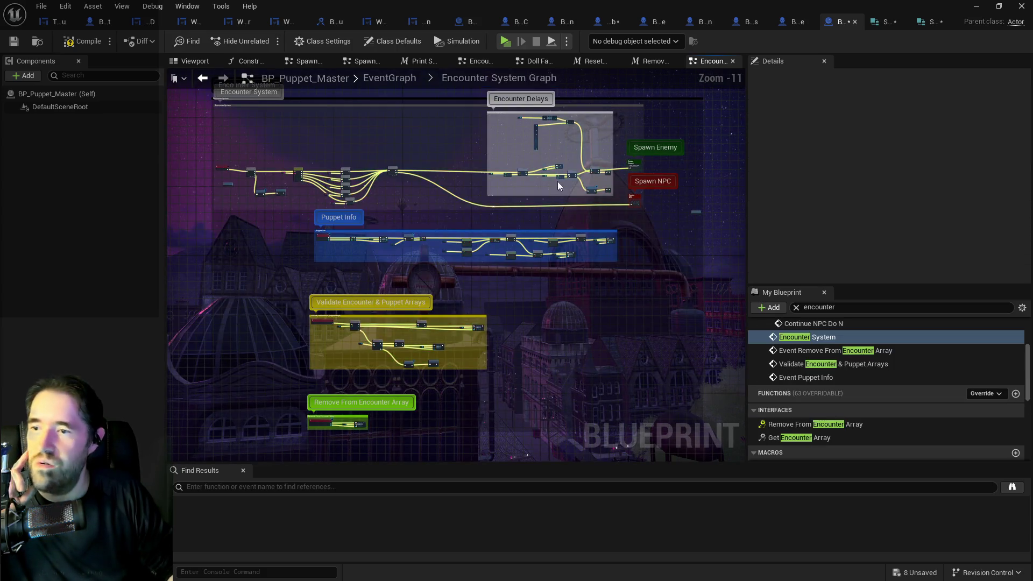
{"action": "scroll", "coordinate": [641, 146], "scroll_direction": "up", "scroll_amount": 8}
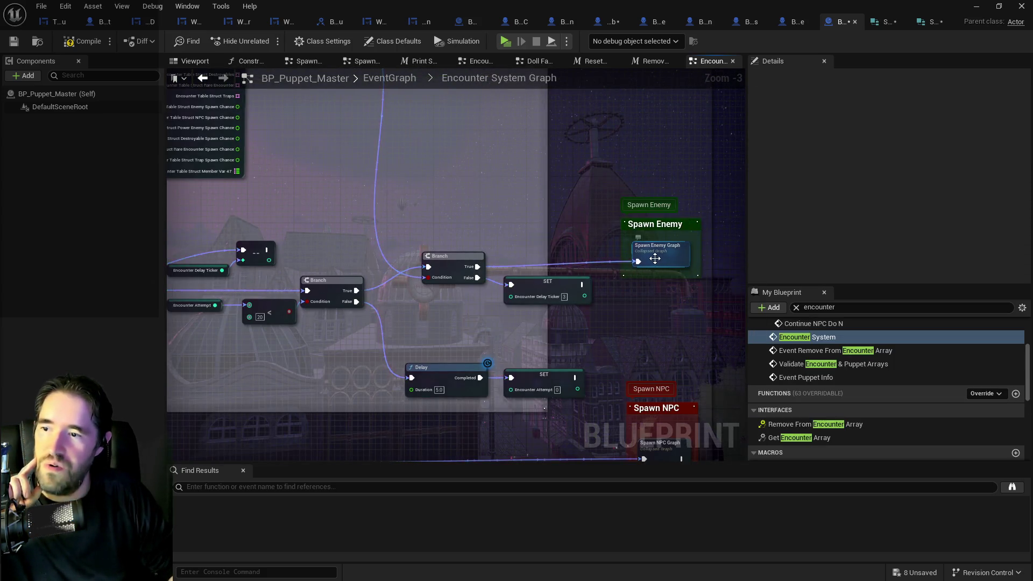
{"action": "double_click", "coordinate": [654, 259]}
{"action": "scroll", "coordinate": [466, 291], "scroll_direction": "up", "scroll_amount": 4}
{"action": "mouse_move", "coordinate": [506, 305]}
{"action": "left_mouse_down"}
{"action": "mouse_move", "coordinate": [408, 279]}
{"action": "mouse_move", "coordinate": [306, 296]}
{"action": "mouse_move", "coordinate": [466, 341]}
{"action": "mouse_move", "coordinate": [416, 274]}
{"action": "mouse_move", "coordinate": [435, 299]}
{"action": "mouse_move", "coordinate": [377, 285]}
{"action": "mouse_move", "coordinate": [305, 245]}
{"action": "mouse_move", "coordinate": [339, 230]}
{"action": "left_mouse_up"}
{"action": "mouse_move", "coordinate": [538, 247]}
{"action": "left_mouse_down"}
{"action": "mouse_move", "coordinate": [427, 218]}
{"action": "mouse_move", "coordinate": [147, 220]}
{"action": "mouse_move", "coordinate": [312, 205]}
{"action": "mouse_move", "coordinate": [753, 206]}
{"action": "left_mouse_up"}
{"action": "left_click_drag", "start_coordinate": [116, 156], "coordinate": [403, 189]}
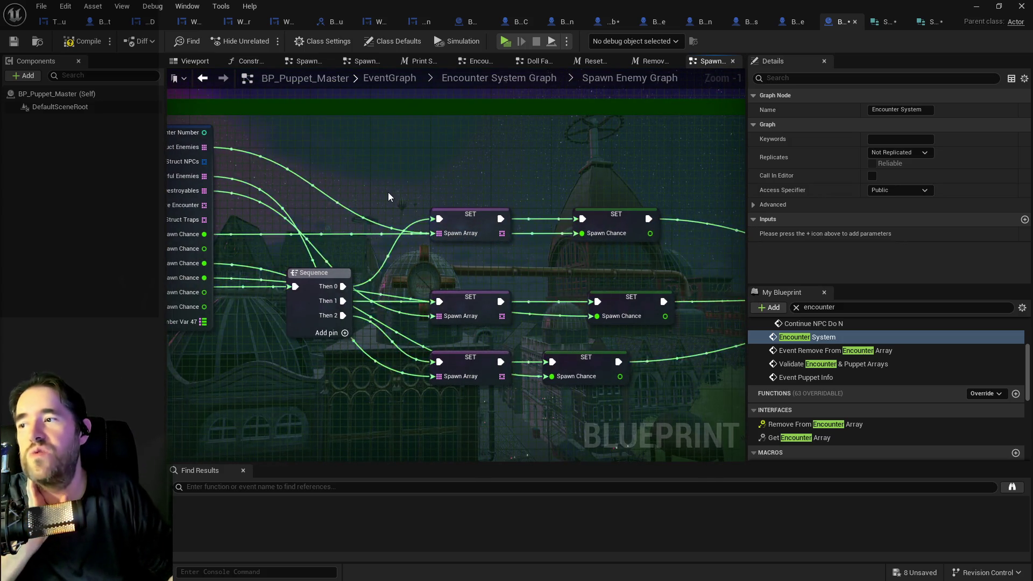
- Review the struct break, Sequence, Spawn Chance SET and Random Float nodes, then return to Struct_Encounter_Table
{"action": "left_click_drag", "start_coordinate": [388, 192], "coordinate": [434, 157]}
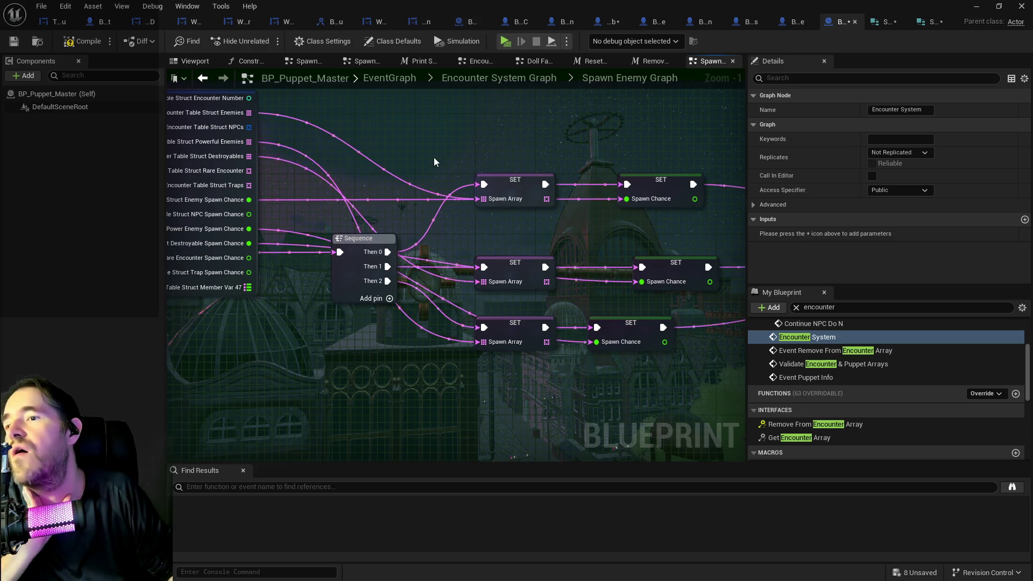
{"action": "scroll", "coordinate": [434, 162], "scroll_direction": "down", "scroll_amount": 2}
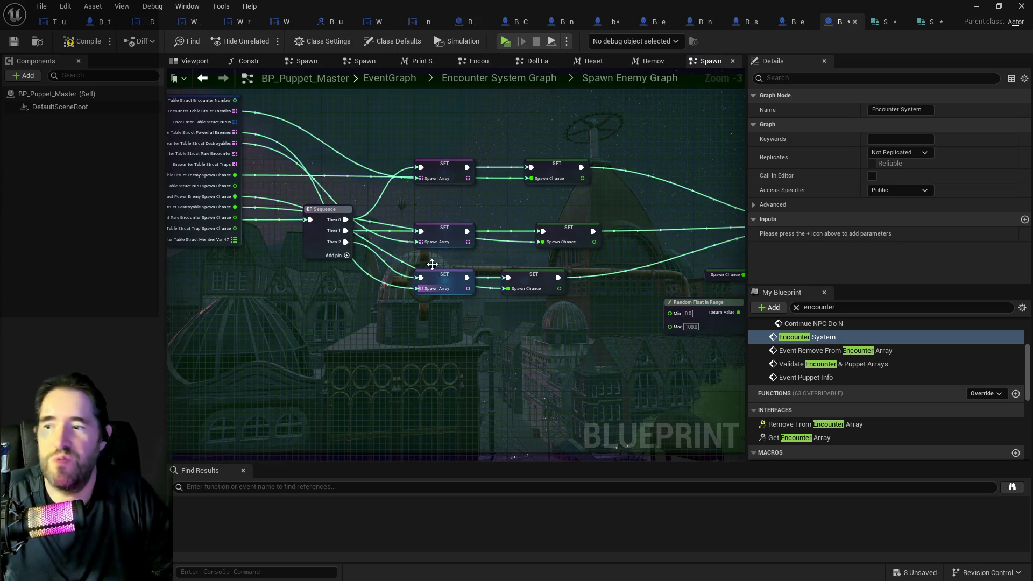
{"action": "scroll", "coordinate": [401, 162], "scroll_direction": "up", "scroll_amount": 3}
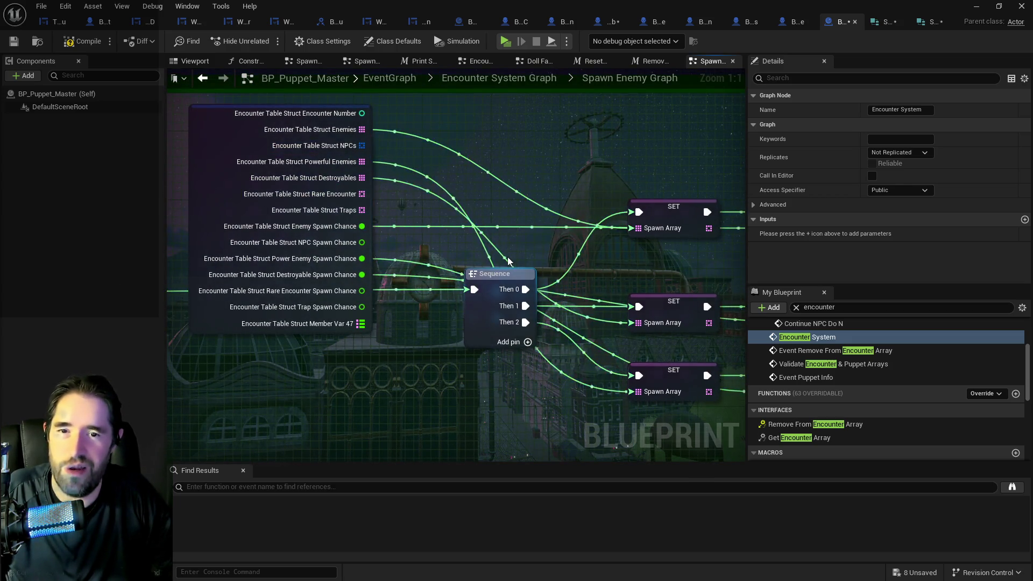
{"action": "left_click_drag", "start_coordinate": [558, 257], "coordinate": [417, 267]}
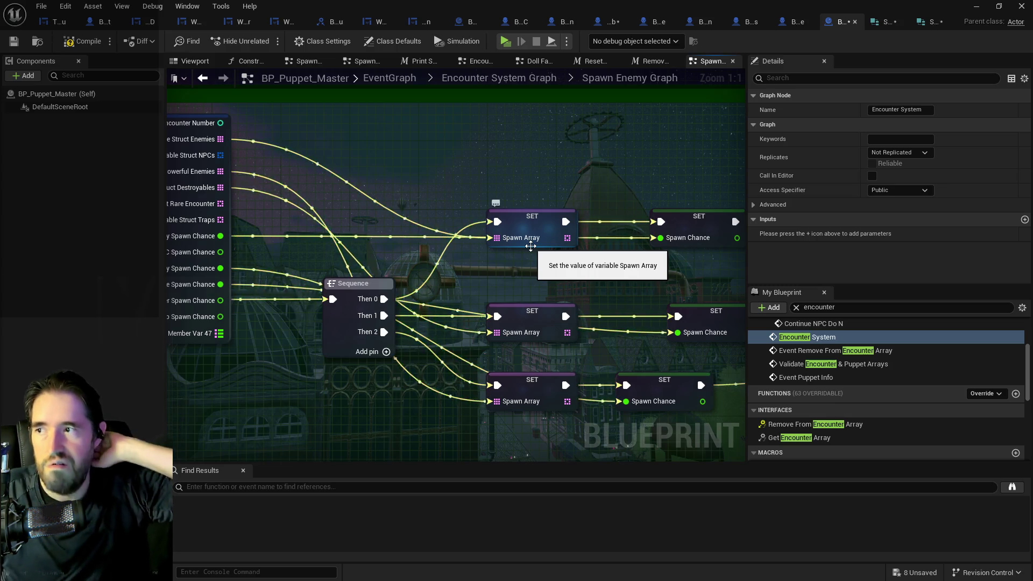
{"action": "scroll", "coordinate": [485, 316], "scroll_direction": "down", "scroll_amount": 2}
{"action": "mouse_move", "coordinate": [485, 316]}
{"action": "left_mouse_down"}
{"action": "mouse_move", "coordinate": [291, 206]}
{"action": "mouse_move", "coordinate": [421, 276]}
{"action": "left_mouse_up"}
{"action": "scroll", "coordinate": [291, 205], "scroll_direction": "up", "scroll_amount": 1}
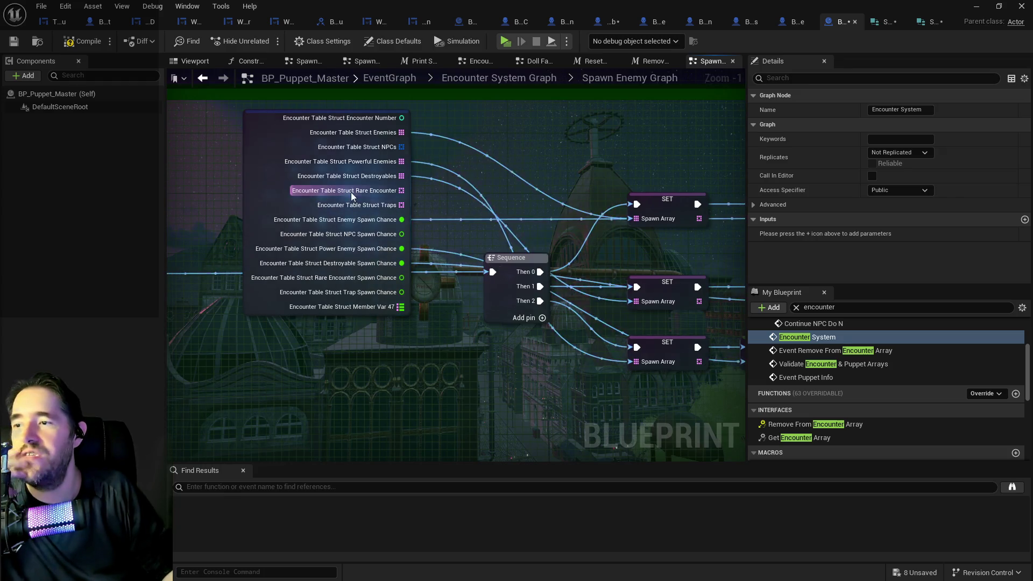
{"action": "left_click_drag", "start_coordinate": [495, 262], "coordinate": [458, 244]}
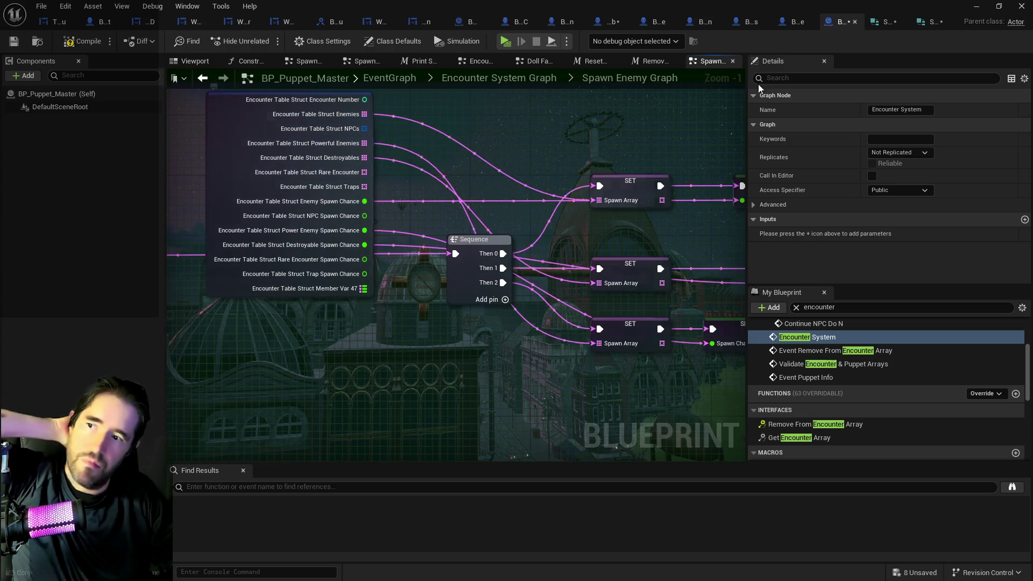
{"action": "left_click", "coordinate": [881, 23]}
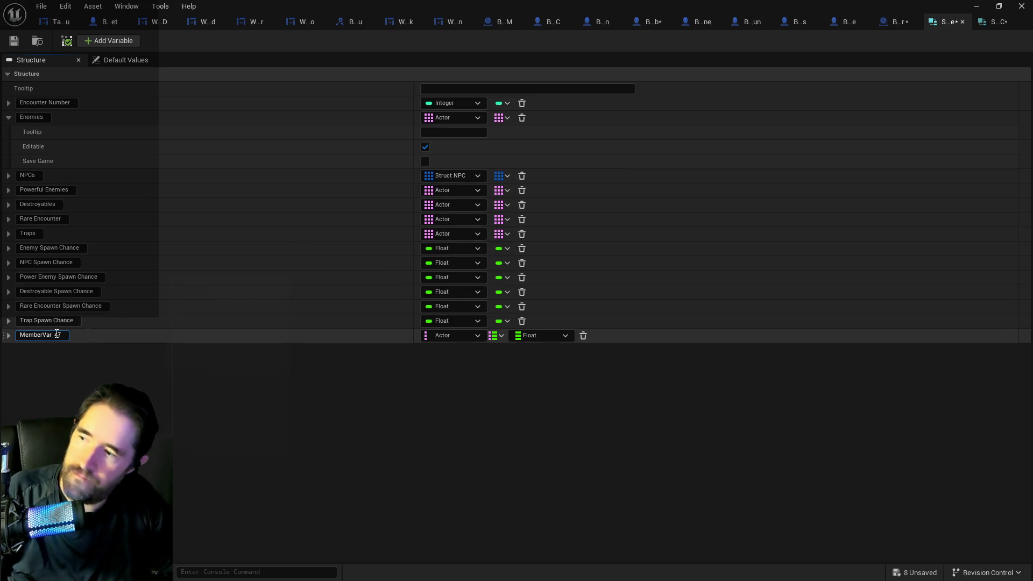
{"action": "left_click", "coordinate": [57, 334]}
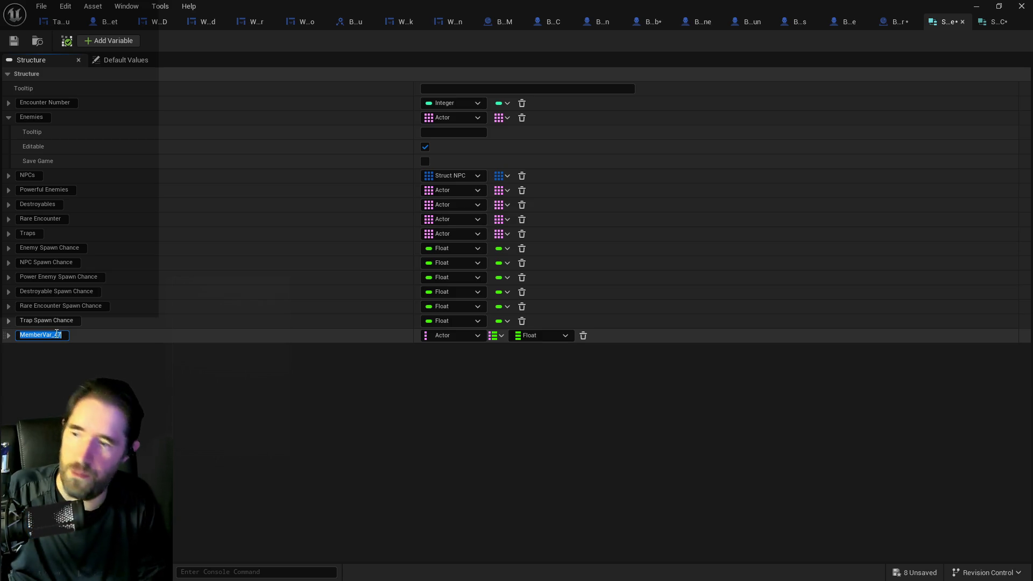
{"action": "key", "text": "BackSpace"}
{"action": "type", "text": "Enemy Spawn Table"}
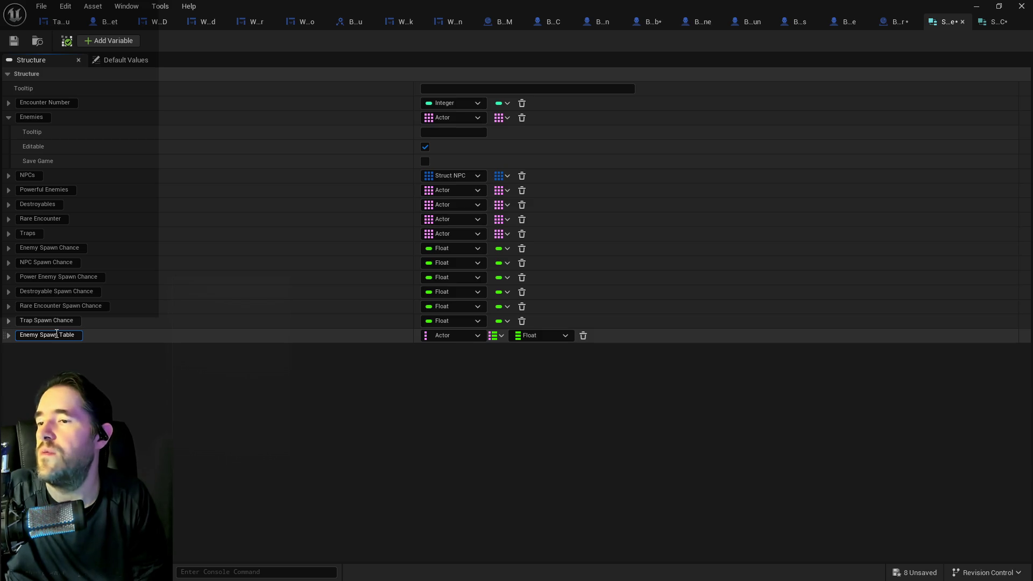
{"action": "key", "text": "Return"}
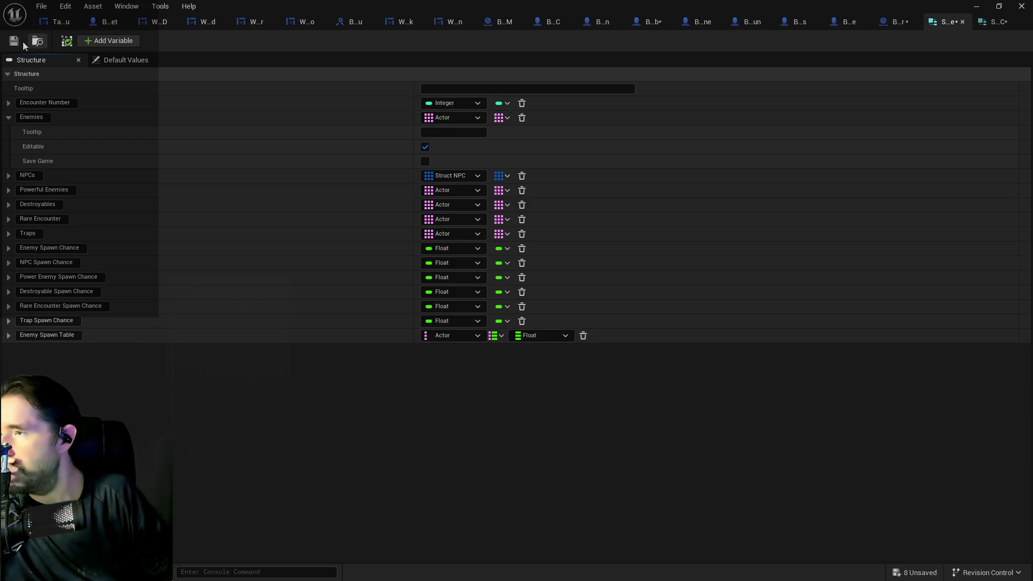
{"action": "left_click", "coordinate": [994, 22]}
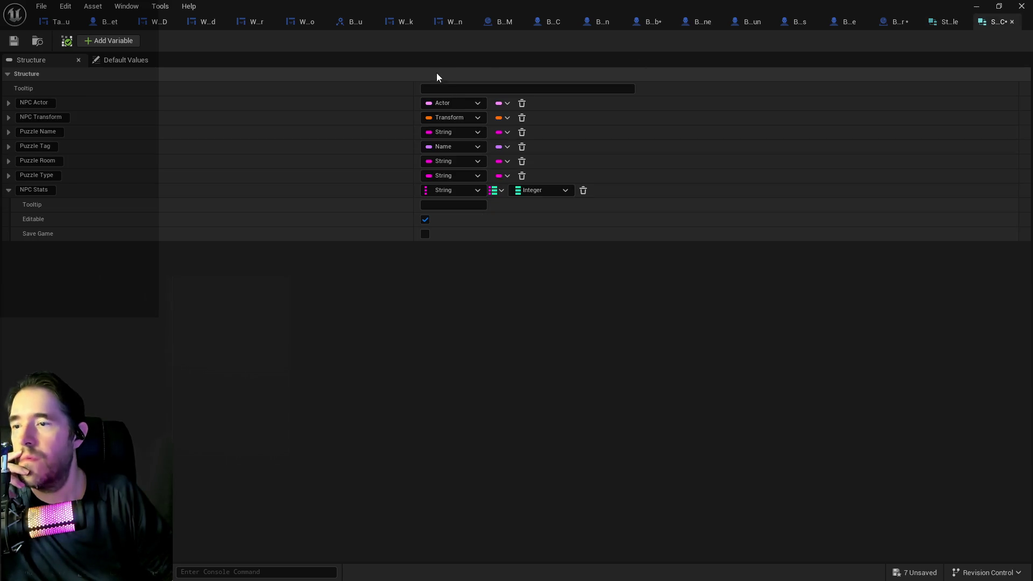
{"action": "left_click", "coordinate": [13, 41]}
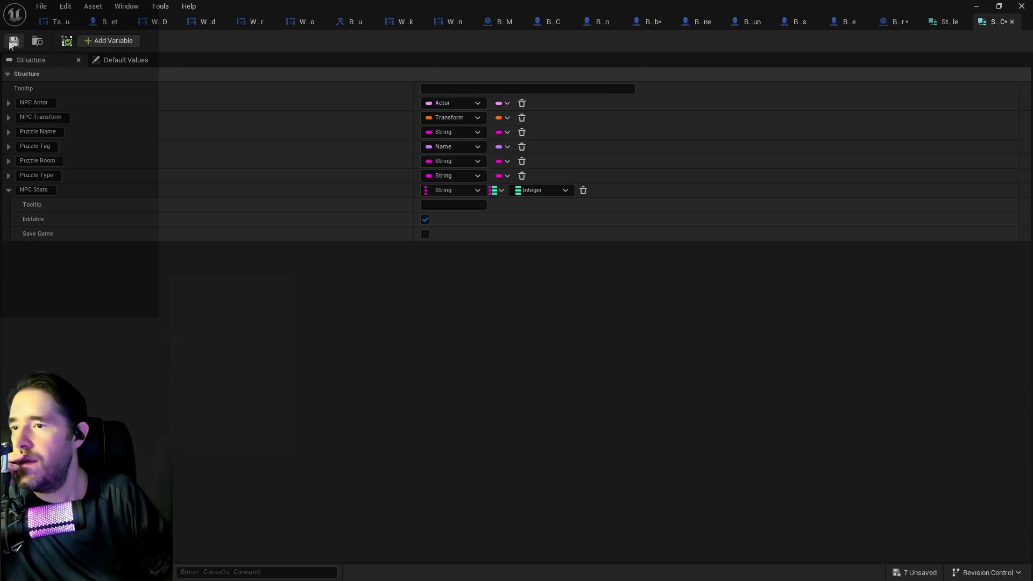
{"action": "left_click", "coordinate": [928, 25]}
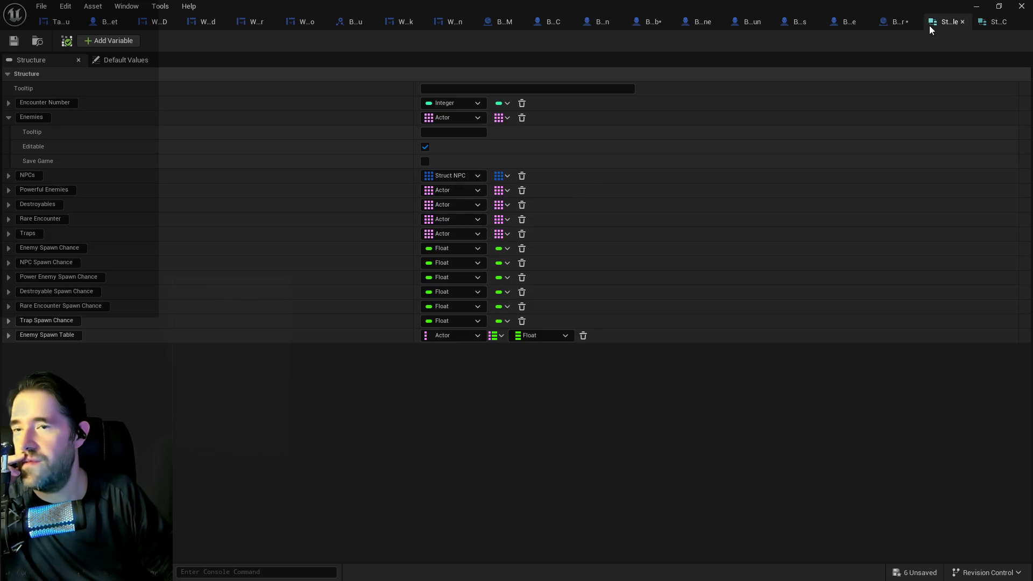
{"action": "left_click", "coordinate": [459, 334]}
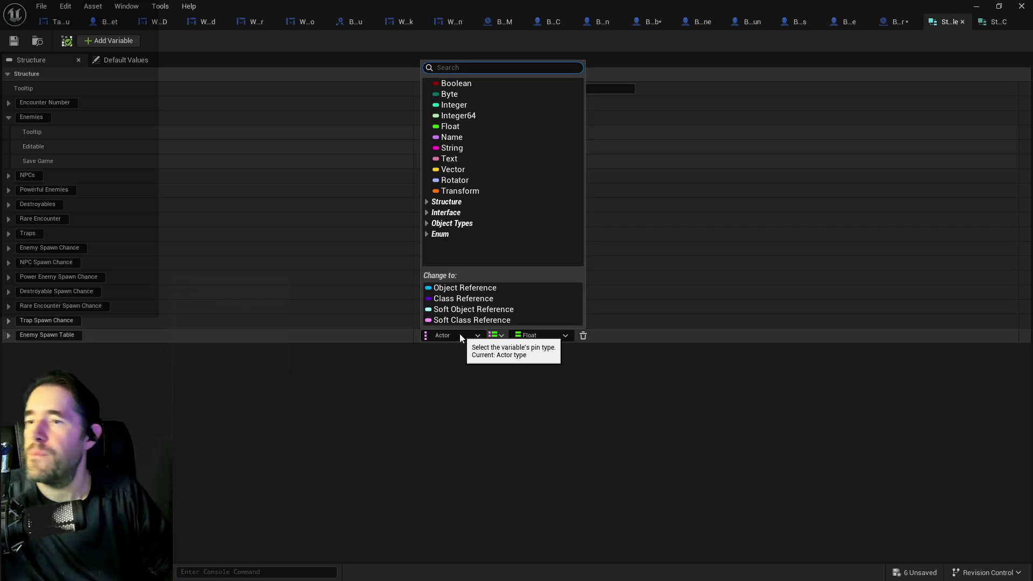
{"action": "type", "text": "struc"}
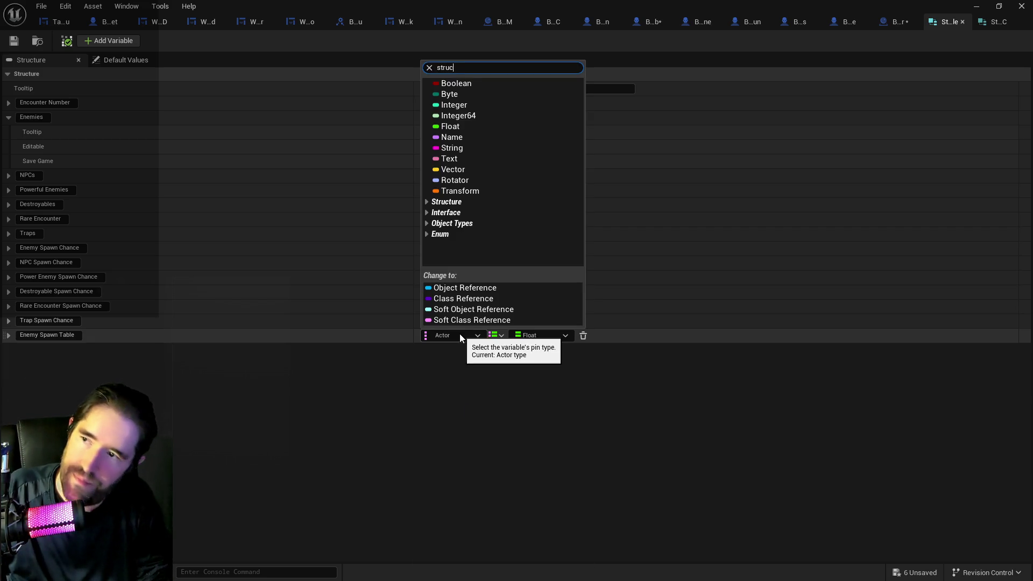
{"action": "type", "text": "t npc"}
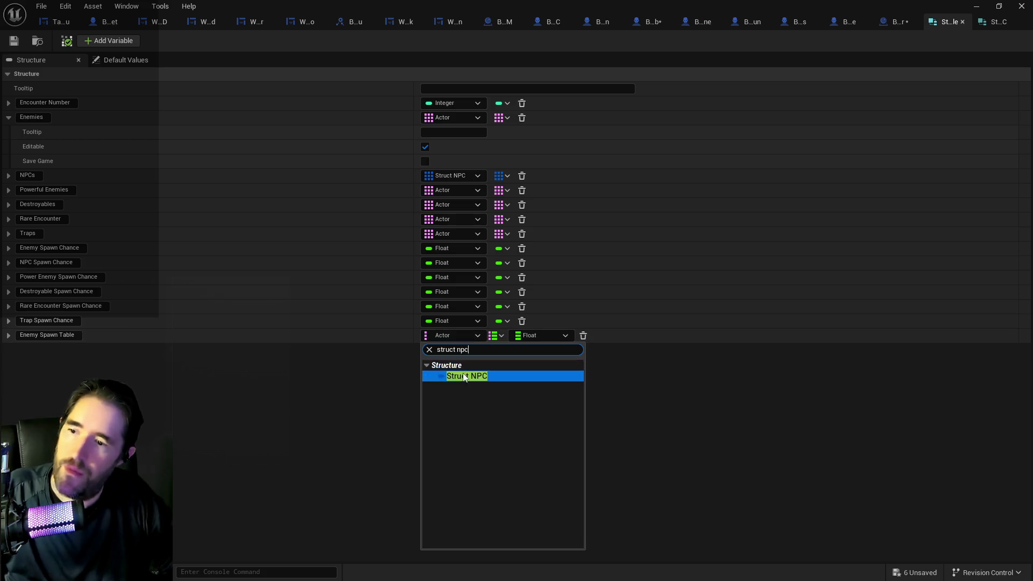
{"action": "left_click", "coordinate": [465, 376]}
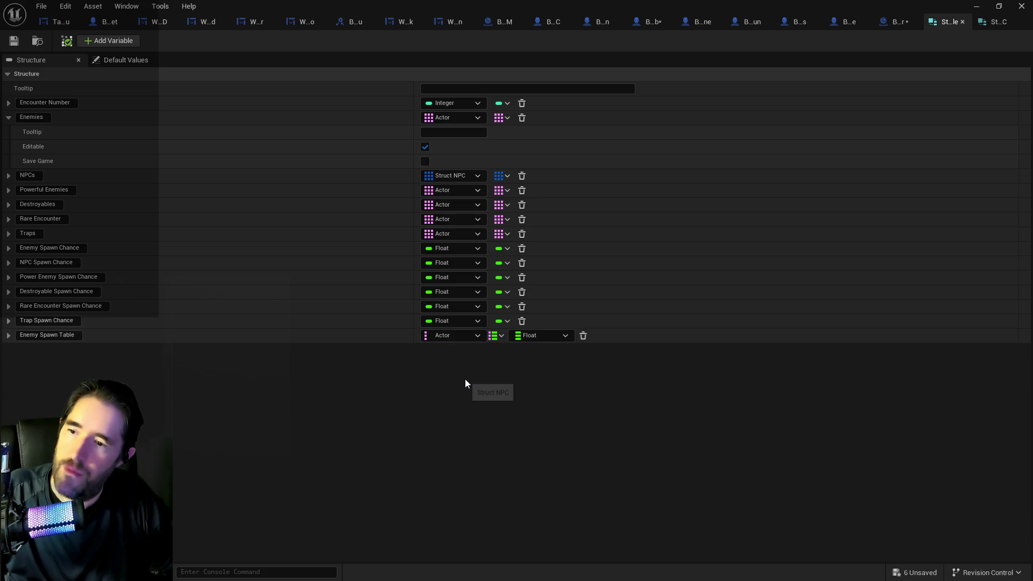
{"action": "left_click", "coordinate": [508, 336]}
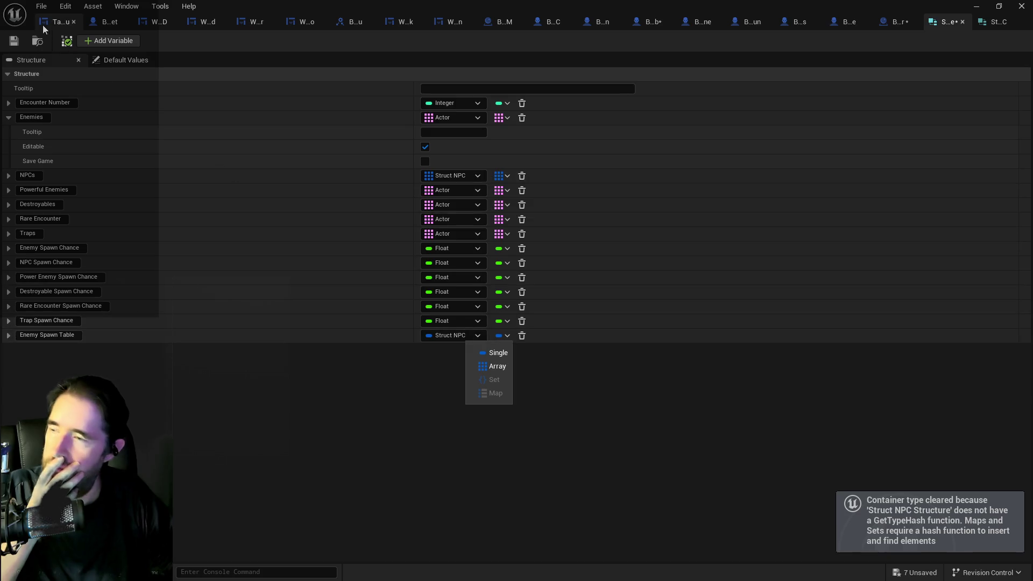
{"action": "left_click", "coordinate": [65, 6]}
{"action": "left_click", "coordinate": [73, 37]}
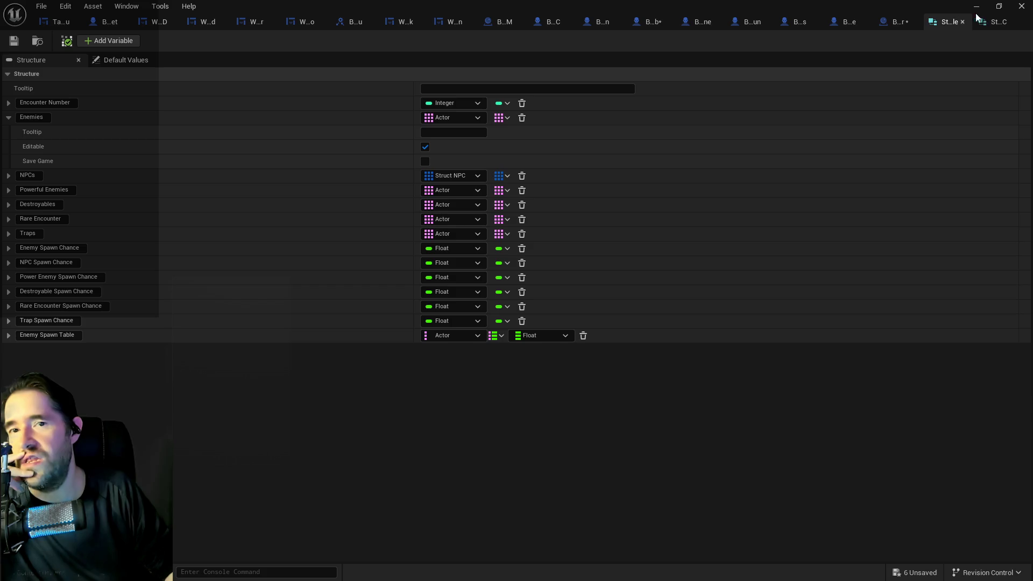
{"action": "left_click", "coordinate": [988, 21]}
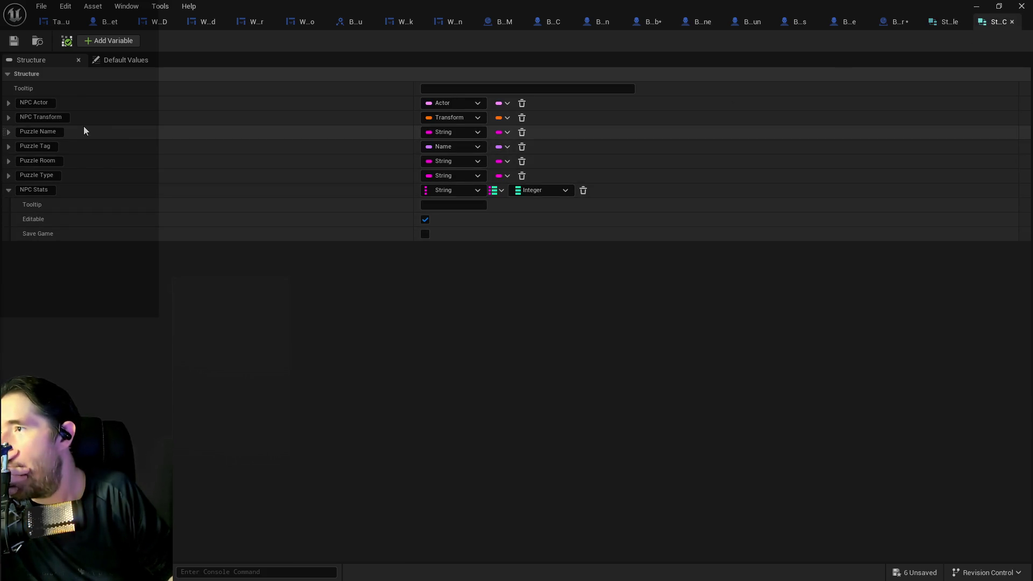
{"action": "left_click", "coordinate": [15, 43]}
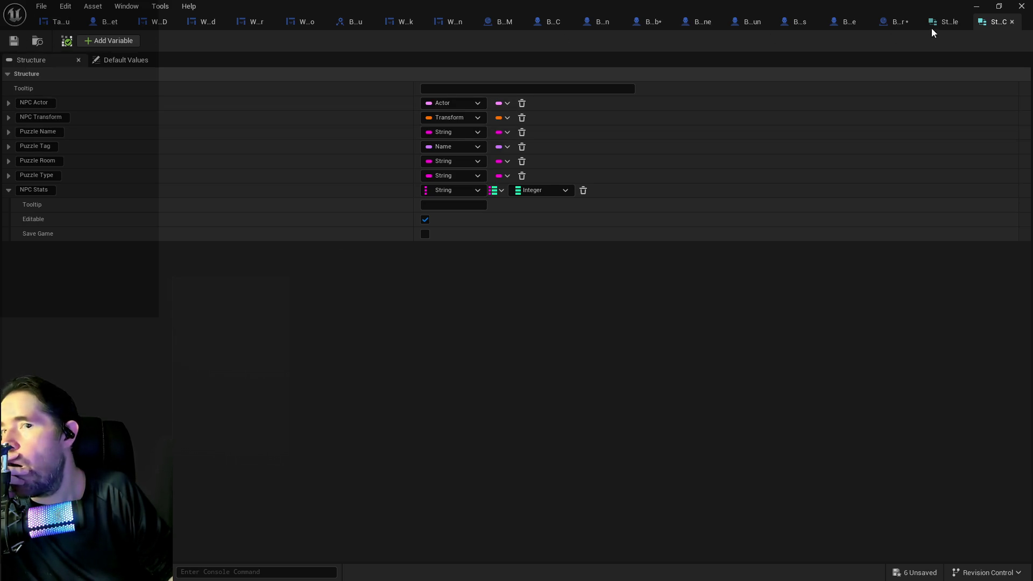
{"action": "left_click", "coordinate": [938, 23]}
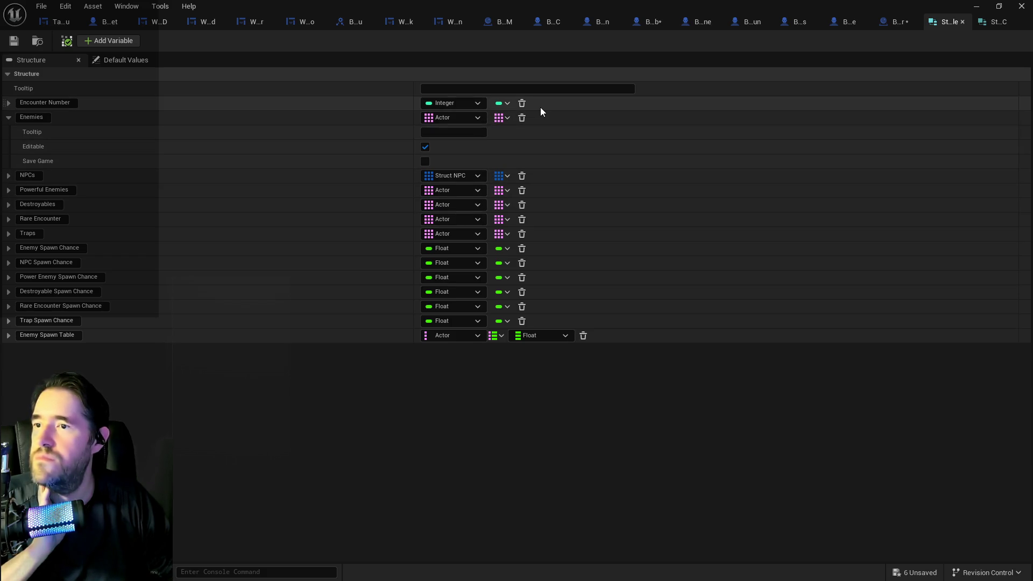
- Add a Keys node off the Enemy Spawn Table pin and wire the Sequence exec into it
{"action": "left_click", "coordinate": [892, 22]}
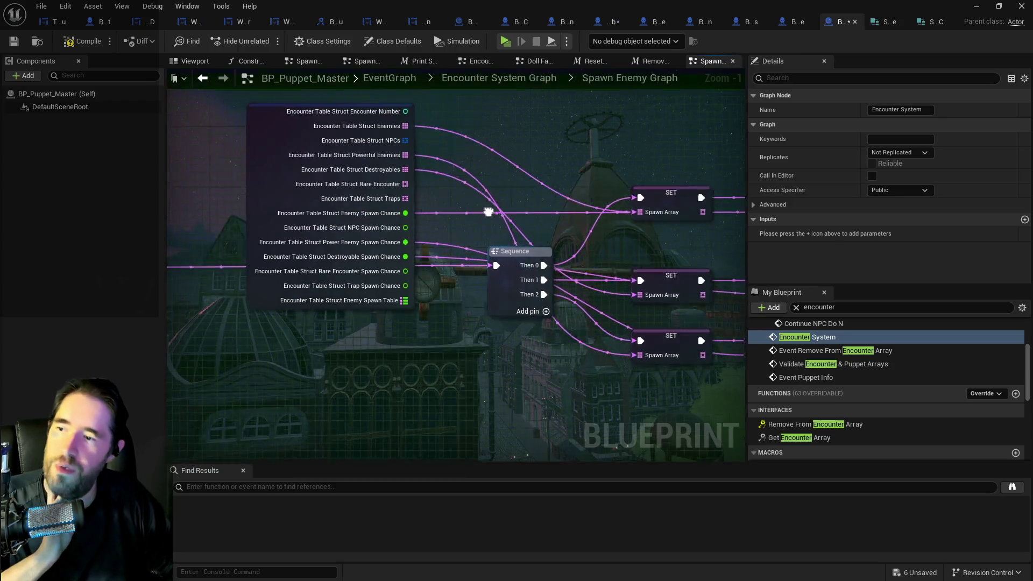
{"action": "scroll", "coordinate": [316, 242], "scroll_direction": "down", "scroll_amount": 1}
{"action": "left_click_drag", "start_coordinate": [296, 246], "coordinate": [375, 316]}
{"action": "type", "text": "get key"}
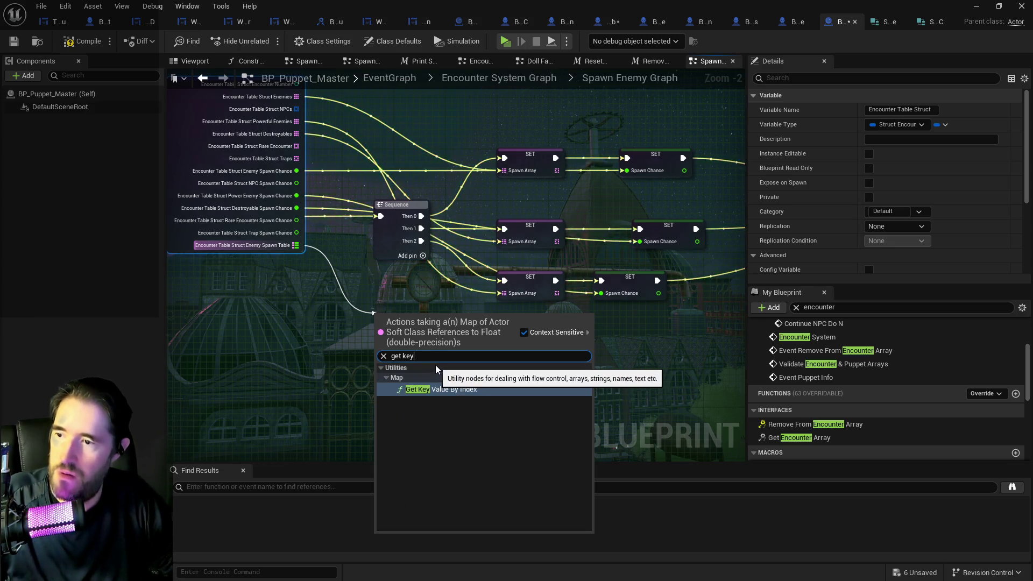
{"action": "key", "text": "BackSpace"}
{"action": "key", "text": "BackSpace"}
{"action": "key", "text": "BackSpace"}
{"action": "key", "text": "BackSpace"}
{"action": "key", "text": "BackSpace"}
{"action": "type", "text": "keys"}
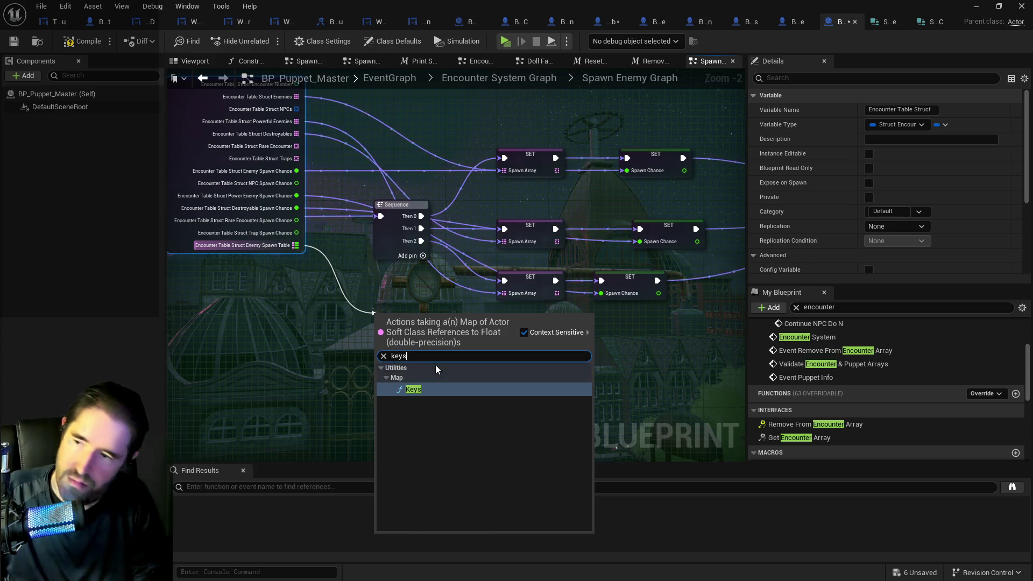
{"action": "left_click", "coordinate": [426, 388]}
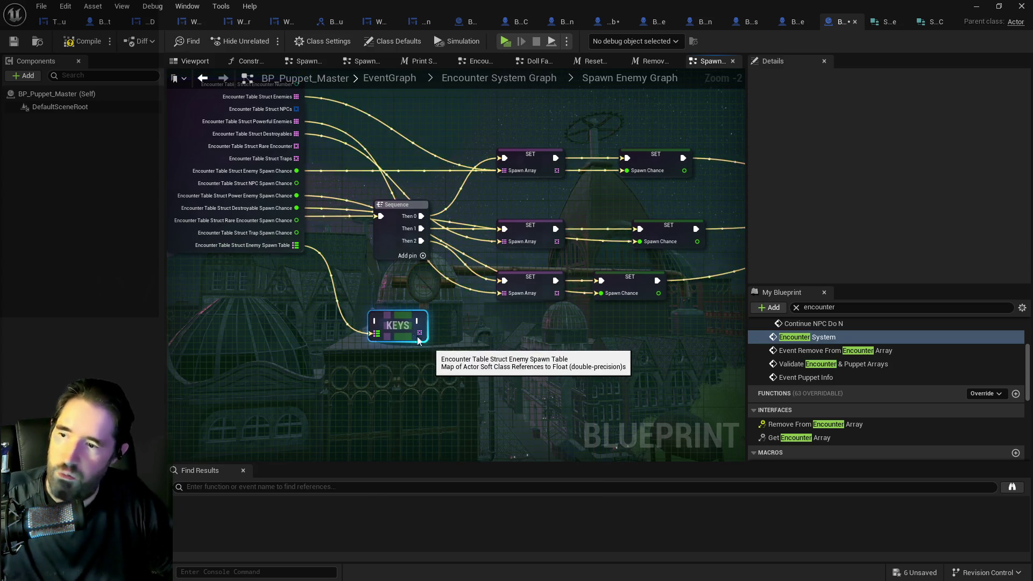
{"action": "scroll", "coordinate": [430, 348], "scroll_direction": "down", "scroll_amount": 1}
{"action": "scroll", "coordinate": [429, 330], "scroll_direction": "down", "scroll_amount": 1}
{"action": "scroll", "coordinate": [431, 281], "scroll_direction": "up", "scroll_amount": 1}
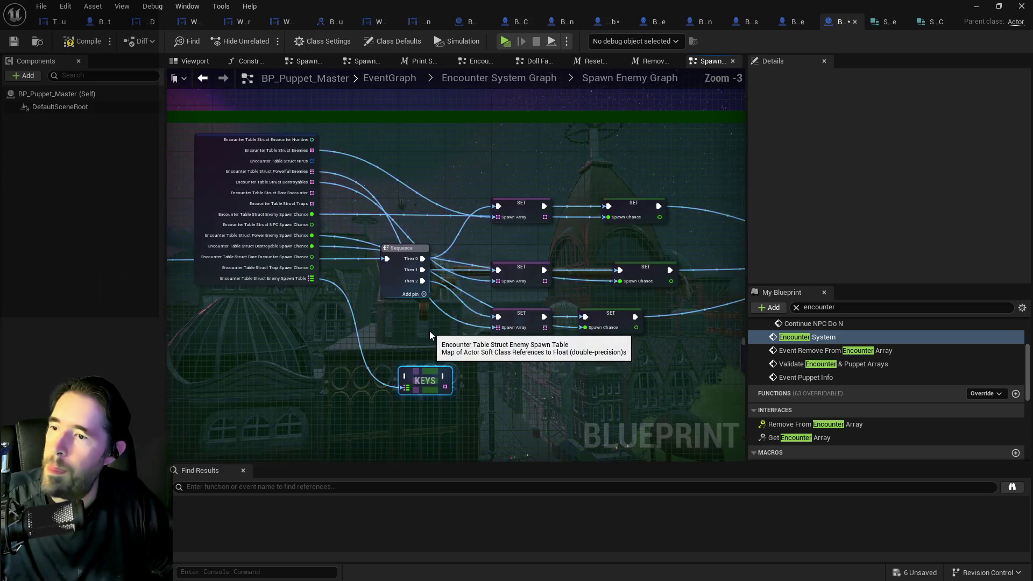
{"action": "mouse_move", "coordinate": [378, 237]}
{"action": "left_mouse_down"}
{"action": "mouse_move", "coordinate": [369, 362]}
{"action": "mouse_move", "coordinate": [414, 371]}
{"action": "left_mouse_up"}
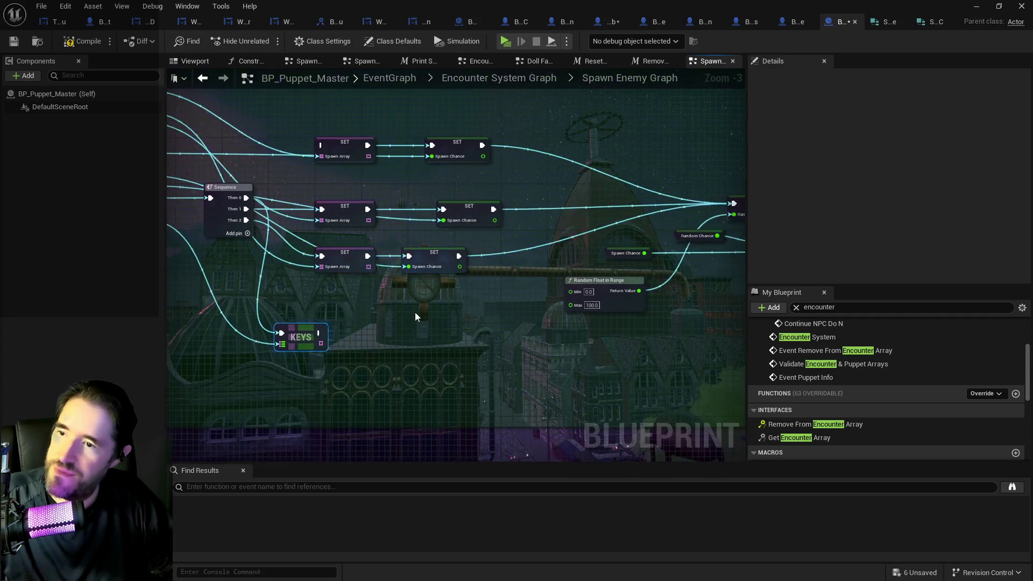
{"action": "mouse_move", "coordinate": [307, 335]}
{"action": "left_mouse_down"}
{"action": "mouse_move", "coordinate": [382, 321]}
{"action": "mouse_move", "coordinate": [355, 330]}
{"action": "mouse_move", "coordinate": [366, 334]}
{"action": "left_mouse_up"}
- Add a For Each Loop over the keys and arrange it beside the Keys node
{"action": "type", "text": "for ea"}
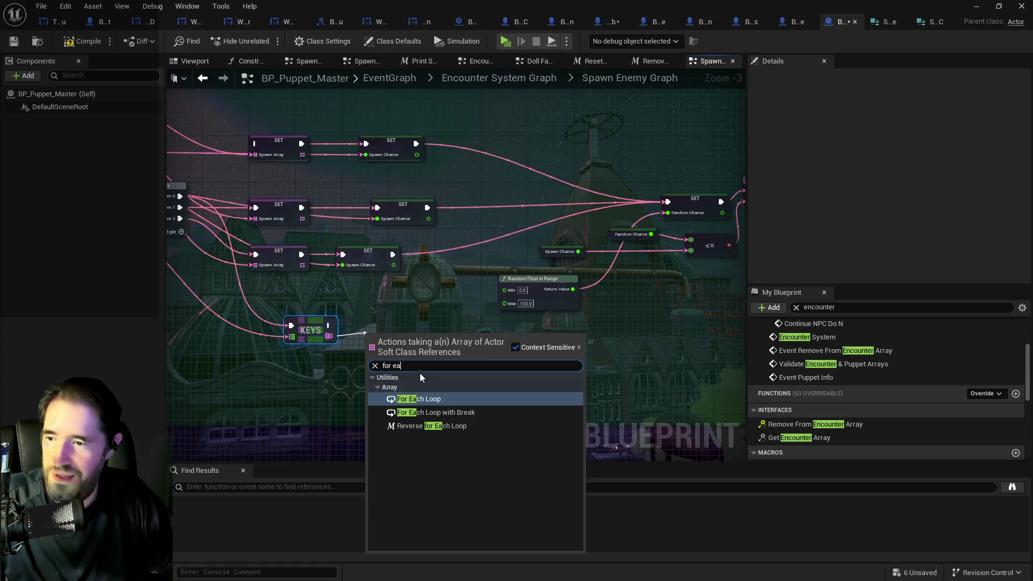
{"action": "left_click", "coordinate": [418, 399]}
{"action": "left_click_drag", "start_coordinate": [403, 352], "coordinate": [395, 331]}
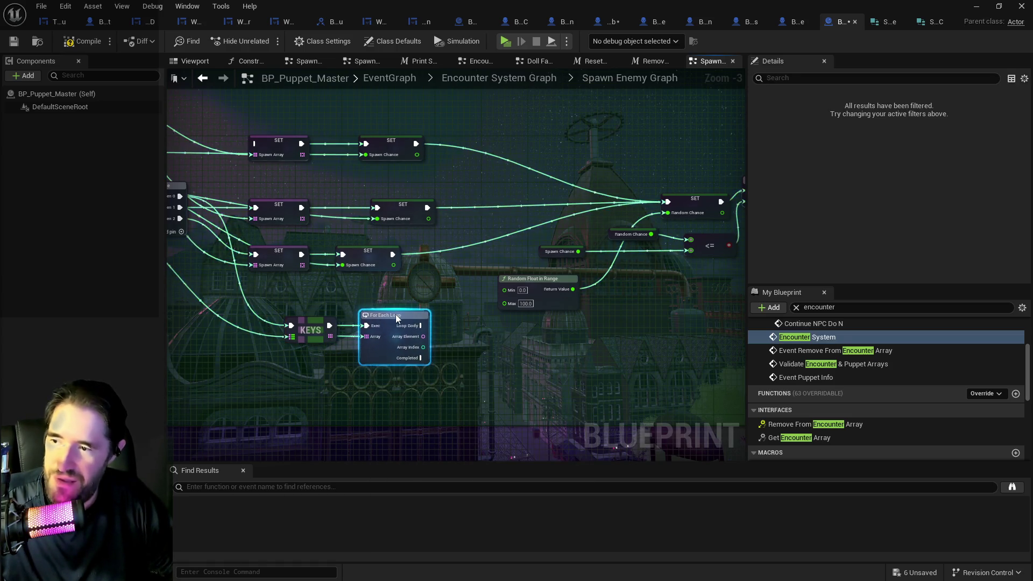
{"action": "scroll", "coordinate": [357, 323], "scroll_direction": "down", "scroll_amount": 1}
{"action": "scroll", "coordinate": [356, 323], "scroll_direction": "up", "scroll_amount": 2}
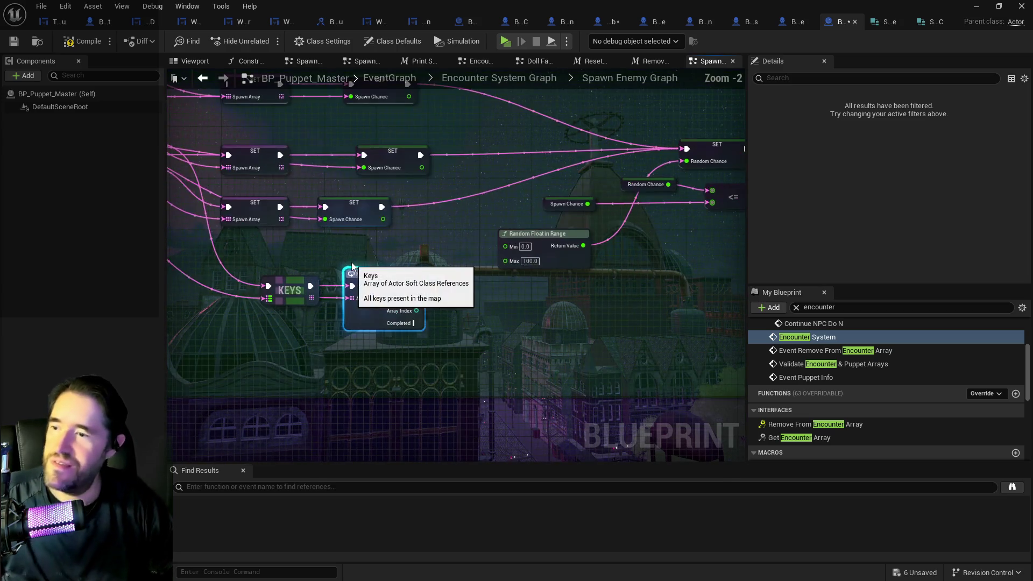
{"action": "mouse_move", "coordinate": [325, 276]}
{"action": "left_mouse_down"}
{"action": "mouse_move", "coordinate": [340, 263]}
{"action": "mouse_move", "coordinate": [327, 263]}
{"action": "left_mouse_up"}
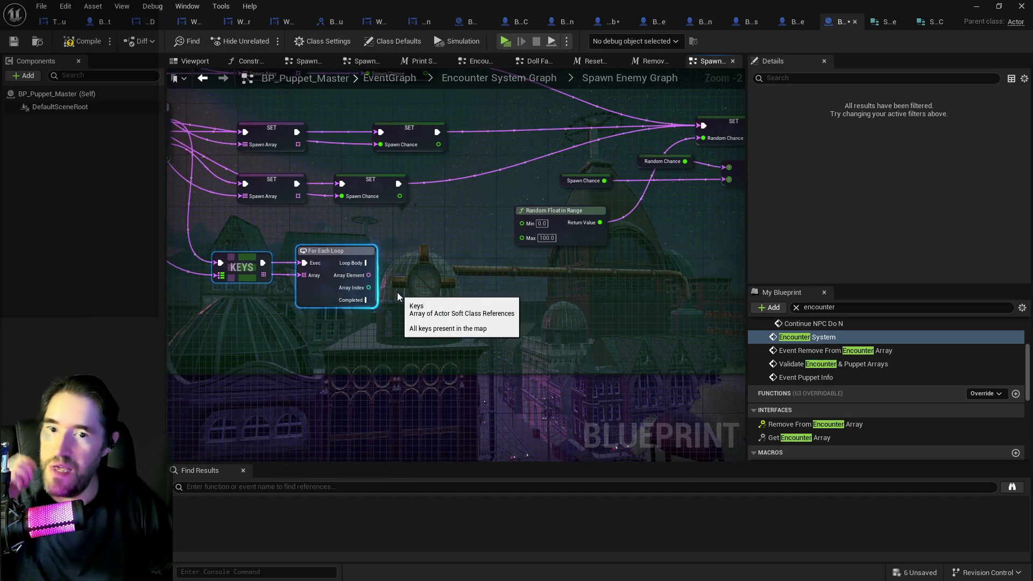
{"action": "mouse_move", "coordinate": [397, 292]}
{"action": "left_mouse_down"}
{"action": "mouse_move", "coordinate": [376, 277]}
{"action": "mouse_move", "coordinate": [452, 256]}
{"action": "left_mouse_up"}
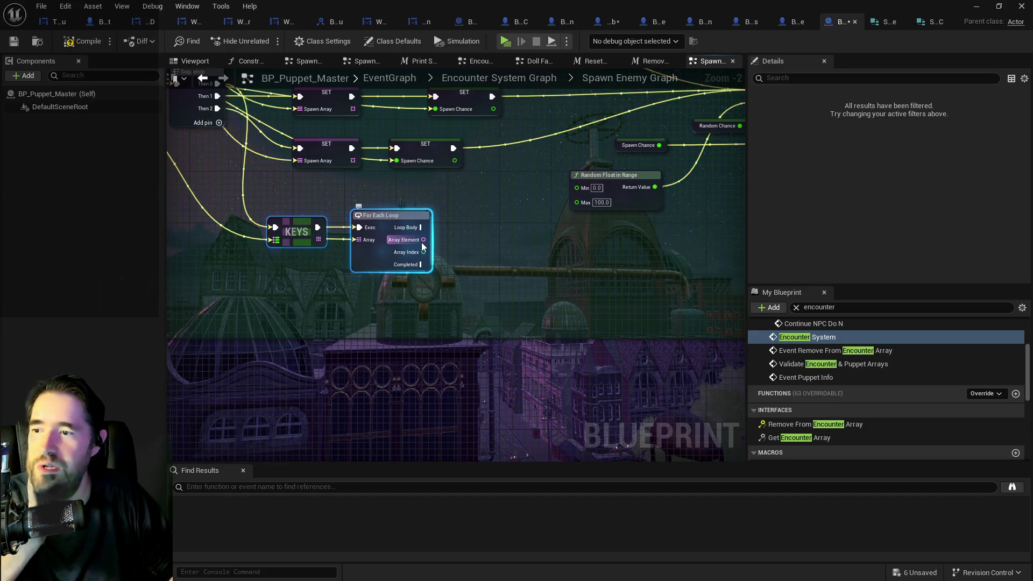
{"action": "mouse_move", "coordinate": [422, 246]}
{"action": "left_mouse_down"}
{"action": "mouse_move", "coordinate": [325, 272]}
{"action": "mouse_move", "coordinate": [233, 318]}
{"action": "mouse_move", "coordinate": [72, 315]}
{"action": "mouse_move", "coordinate": [78, 282]}
{"action": "mouse_move", "coordinate": [331, 286]}
{"action": "mouse_move", "coordinate": [345, 275]}
{"action": "left_mouse_up"}
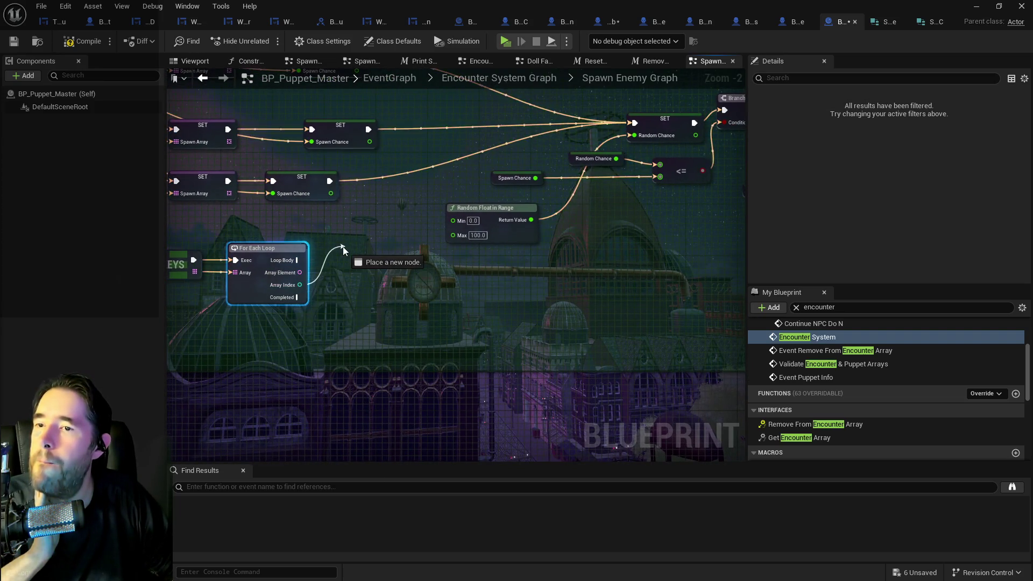
{"action": "left_click_drag", "start_coordinate": [337, 261], "coordinate": [548, 261]}
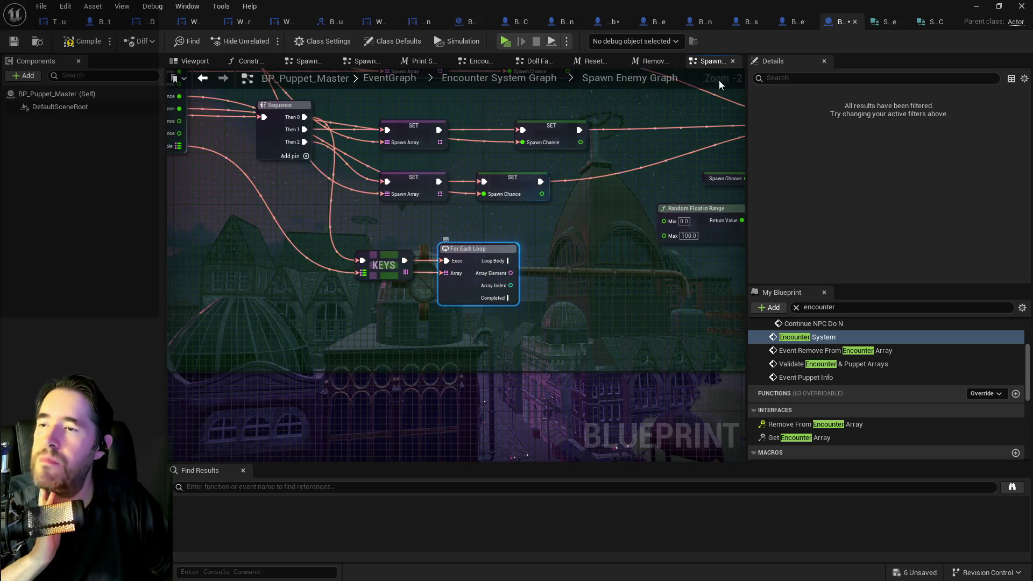
{"action": "left_click", "coordinate": [882, 27]}
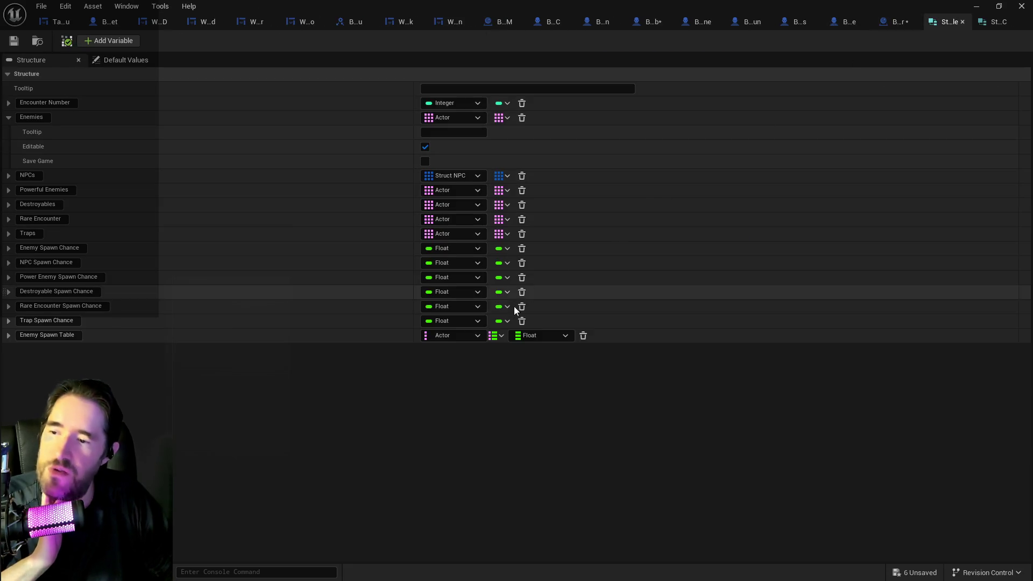
- Add a Values node off the Enemy Spawn Table pin
{"action": "left_click", "coordinate": [530, 336]}
{"action": "left_click", "coordinate": [883, 24]}
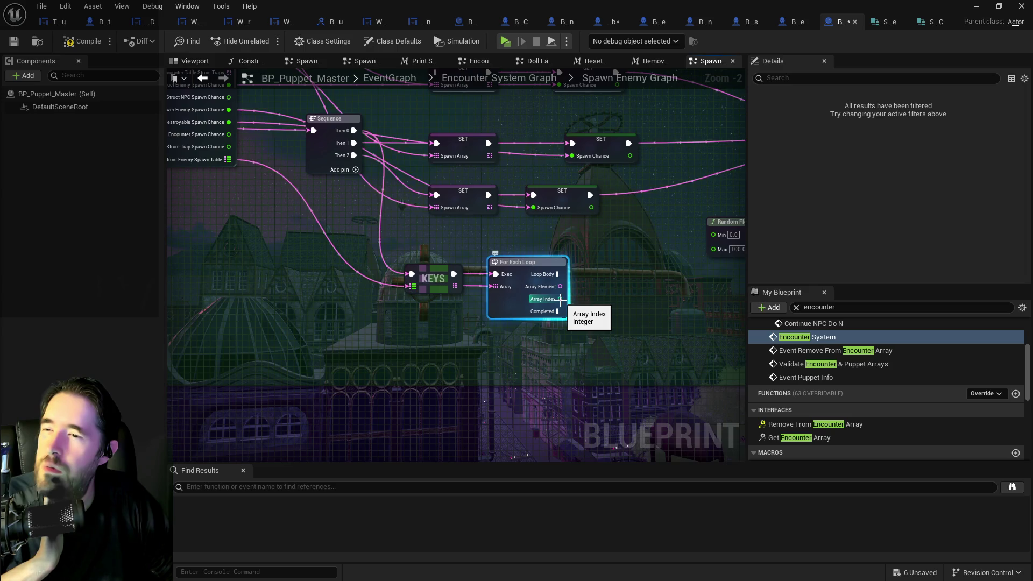
{"action": "left_click_drag", "start_coordinate": [545, 299], "coordinate": [475, 287]}
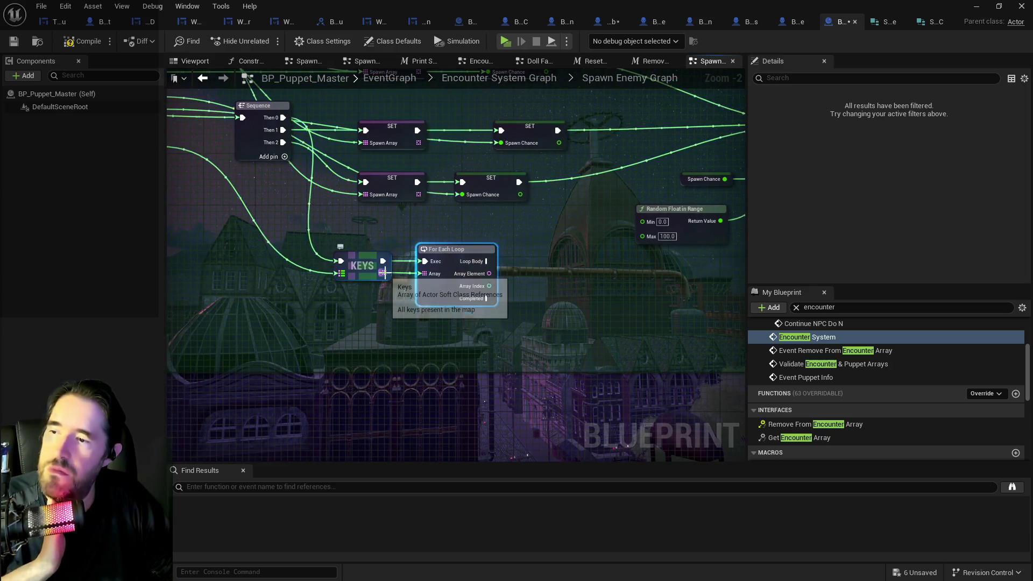
{"action": "left_click_drag", "start_coordinate": [383, 273], "coordinate": [385, 282]}
{"action": "left_click_drag", "start_coordinate": [289, 213], "coordinate": [368, 251]}
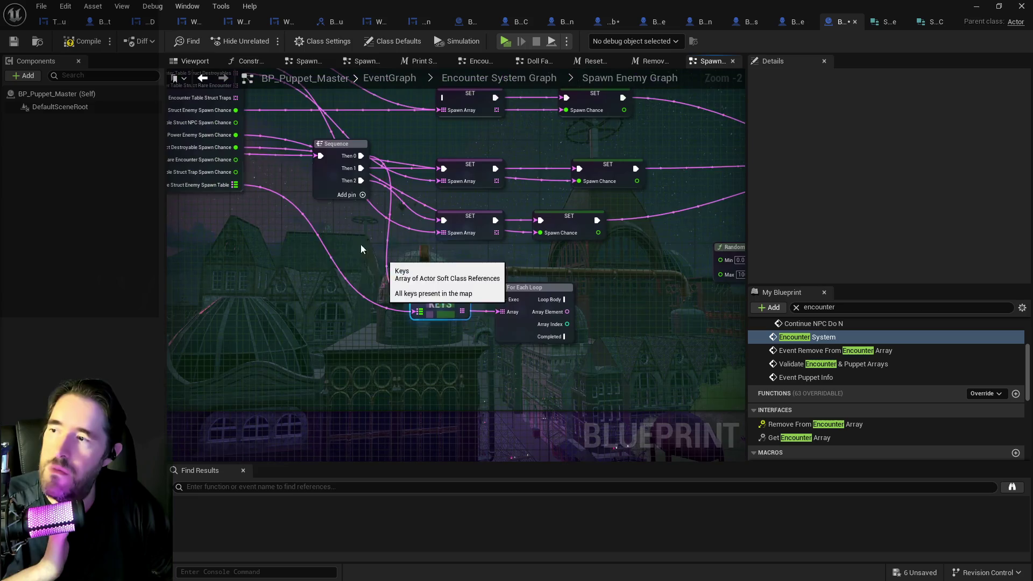
{"action": "left_click", "coordinate": [199, 134]}
{"action": "left_click_drag", "start_coordinate": [564, 299], "coordinate": [608, 297]}
{"action": "type", "text": "value"}
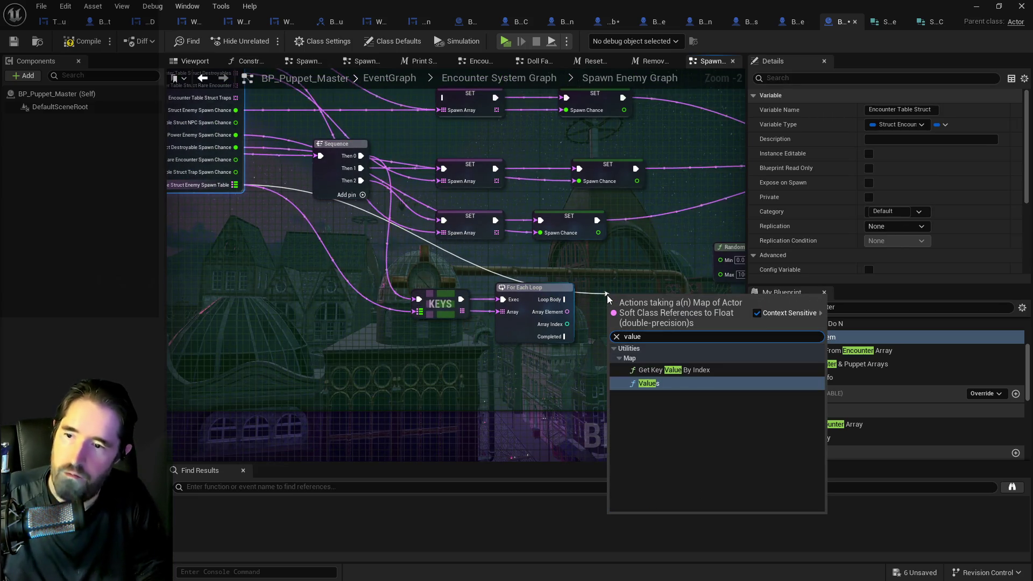
{"action": "left_click", "coordinate": [650, 383]}
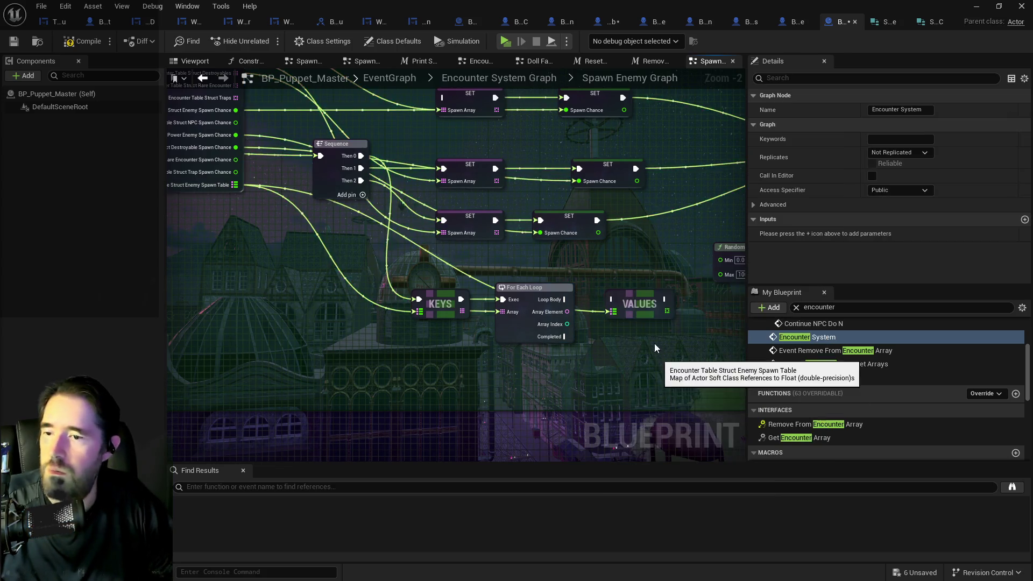
- Position the Values node above the Keys node and promote its output to a variable
{"action": "mouse_move", "coordinate": [646, 309]}
{"action": "left_mouse_down"}
{"action": "mouse_move", "coordinate": [611, 277]}
{"action": "mouse_move", "coordinate": [569, 270]}
{"action": "mouse_move", "coordinate": [598, 285]}
{"action": "mouse_move", "coordinate": [522, 262]}
{"action": "mouse_move", "coordinate": [580, 295]}
{"action": "mouse_move", "coordinate": [569, 293]}
{"action": "left_mouse_up"}
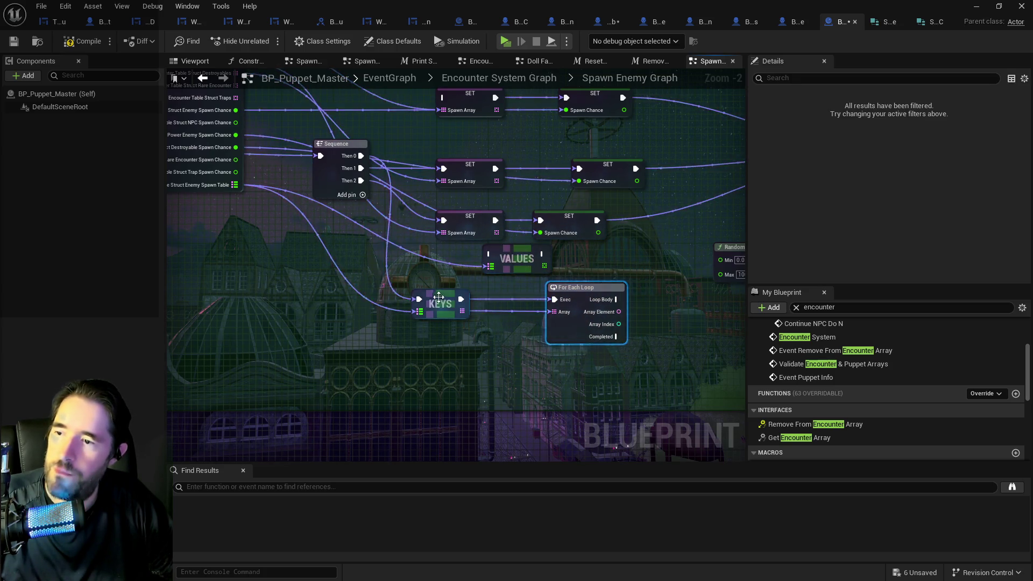
{"action": "left_click_drag", "start_coordinate": [440, 297], "coordinate": [402, 299]}
{"action": "mouse_move", "coordinate": [519, 251]}
{"action": "left_mouse_down"}
{"action": "mouse_move", "coordinate": [487, 297]}
{"action": "mouse_move", "coordinate": [499, 300]}
{"action": "left_mouse_up"}
{"action": "mouse_move", "coordinate": [410, 285]}
{"action": "left_mouse_down"}
{"action": "mouse_move", "coordinate": [360, 287]}
{"action": "mouse_move", "coordinate": [371, 286]}
{"action": "left_mouse_up"}
{"action": "mouse_move", "coordinate": [522, 308]}
{"action": "left_mouse_down"}
{"action": "mouse_move", "coordinate": [366, 257]}
{"action": "mouse_move", "coordinate": [350, 264]}
{"action": "mouse_move", "coordinate": [420, 275]}
{"action": "mouse_move", "coordinate": [457, 333]}
{"action": "mouse_move", "coordinate": [554, 301]}
{"action": "mouse_move", "coordinate": [537, 336]}
{"action": "left_mouse_up"}
{"action": "left_click", "coordinate": [458, 341]}
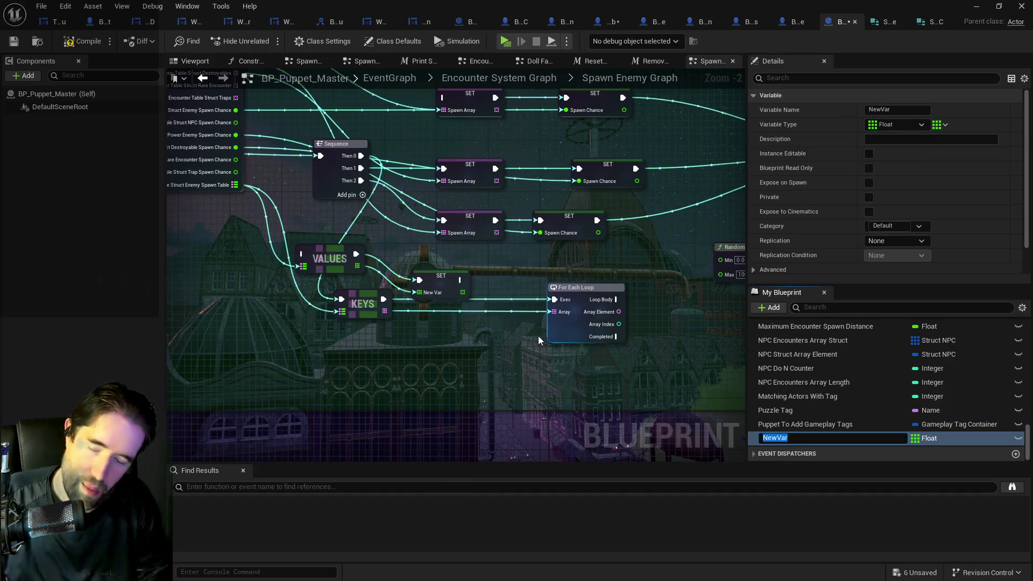
- Name the promoted variable Spawn Chance Array and duplicate a Spawn Array setter
{"action": "type", "text": "Spawn Chance Array"}
{"action": "key", "text": "Return"}
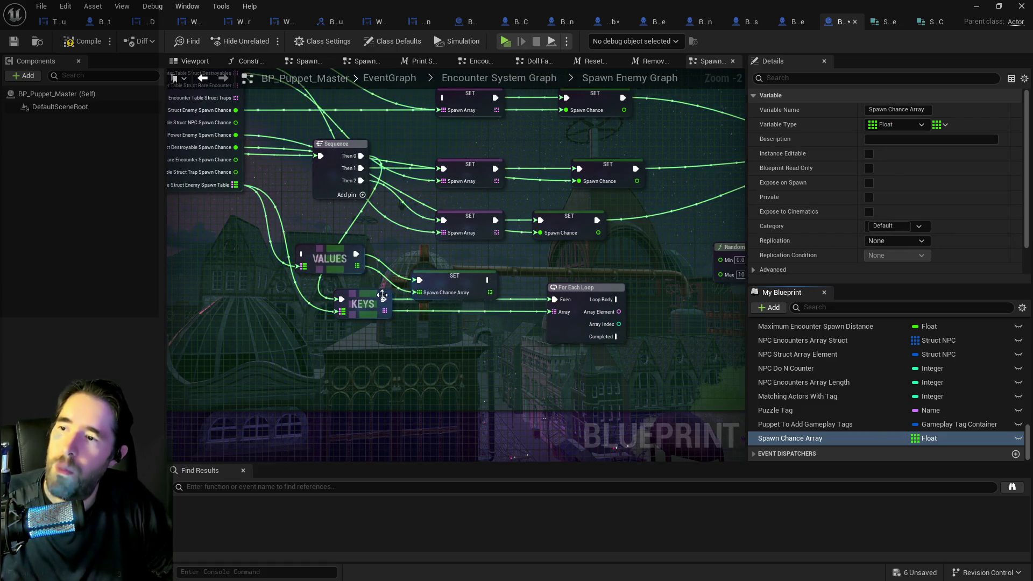
{"action": "left_click", "coordinate": [462, 223]}
{"action": "key", "text": "ctrl+c"}
{"action": "key", "text": "ctrl+v"}
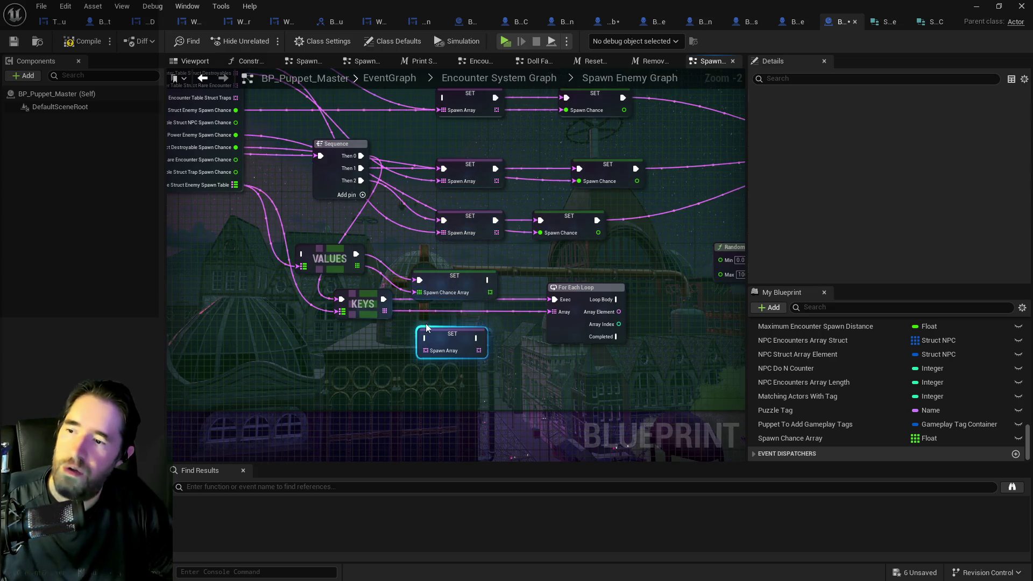
- Feed the Keys output into SET Spawn Array and run the For Each Loop after it
{"action": "mouse_move", "coordinate": [384, 311]}
{"action": "left_mouse_down"}
{"action": "mouse_move", "coordinate": [425, 350]}
{"action": "mouse_move", "coordinate": [497, 304]}
{"action": "left_mouse_up"}
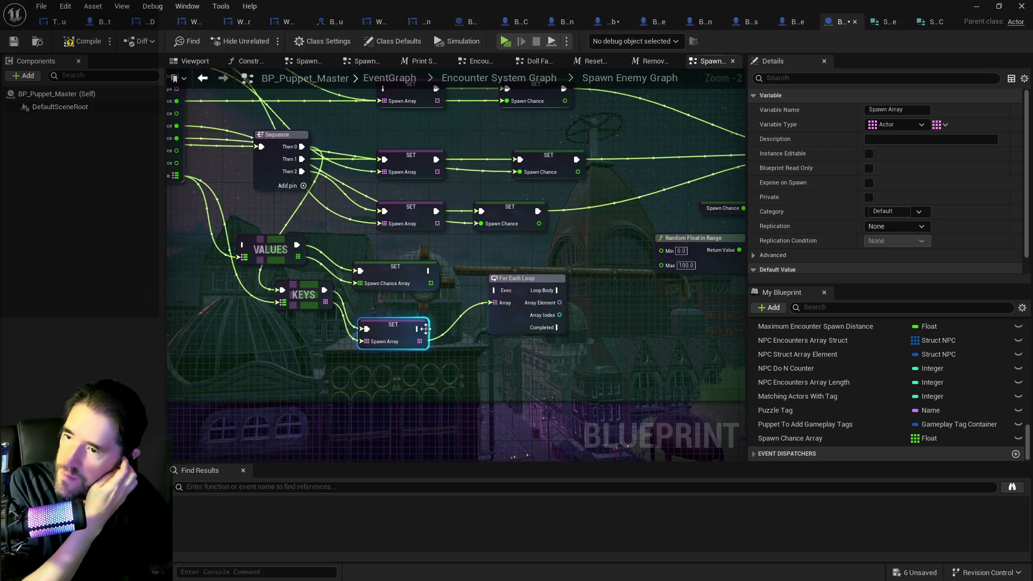
{"action": "left_click_drag", "start_coordinate": [416, 327], "coordinate": [493, 290]}
{"action": "left_click_drag", "start_coordinate": [212, 191], "coordinate": [311, 183]}
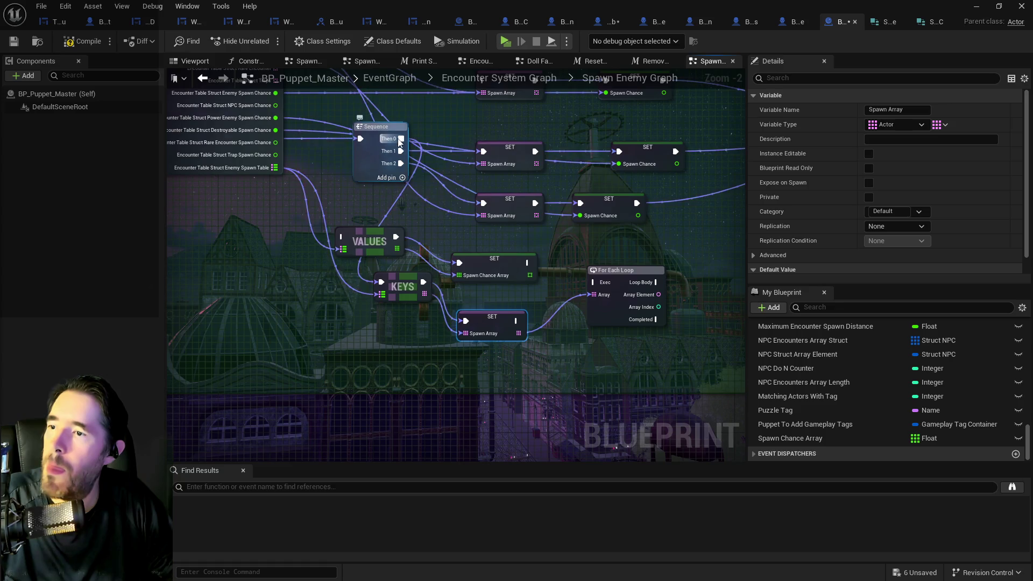
{"action": "left_click", "coordinate": [398, 171]}
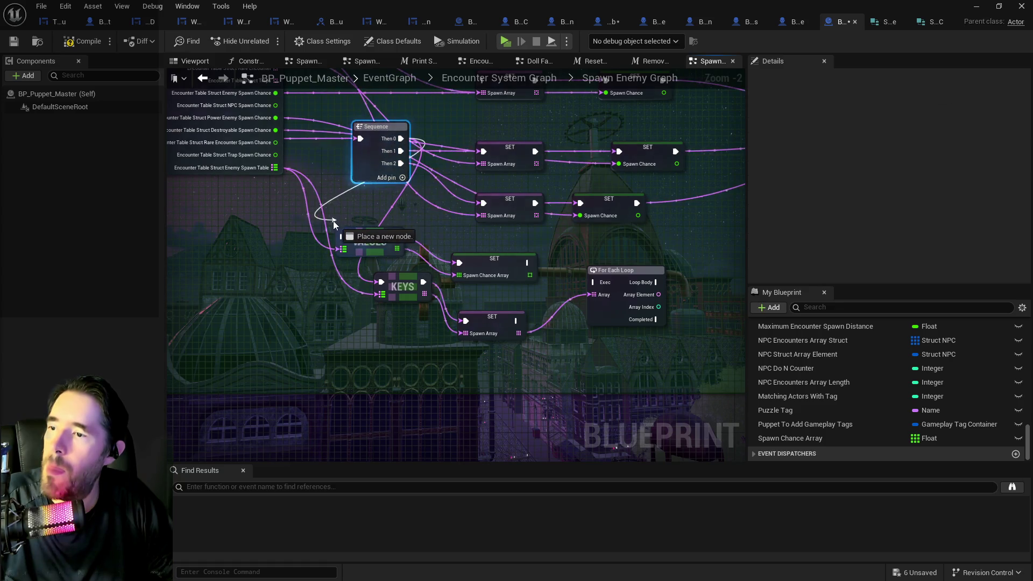
{"action": "left_click", "coordinate": [529, 266]}
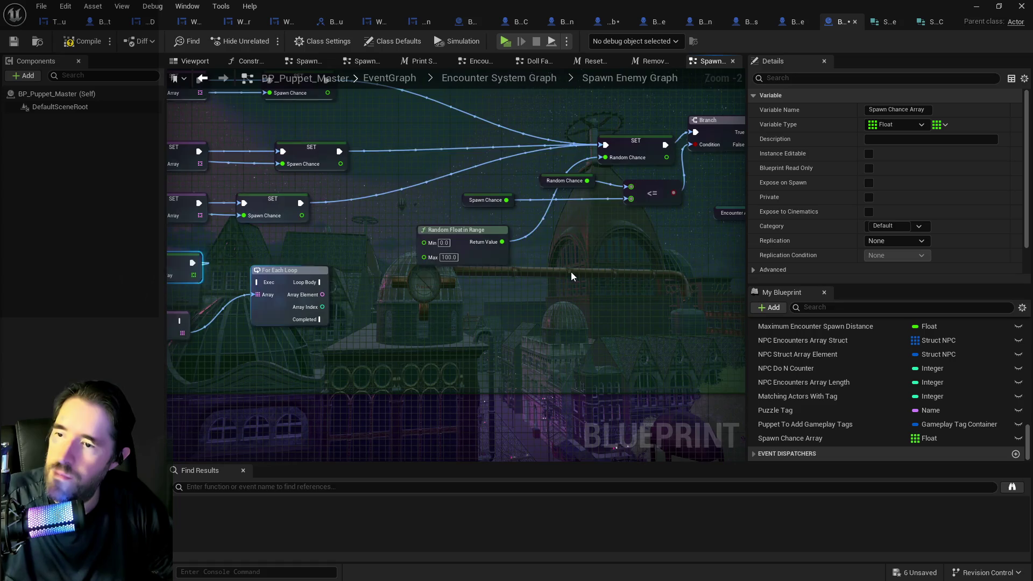
- Place a Spawn Chance Array getter and add a Get (a ref) node from it
{"action": "left_click_drag", "start_coordinate": [673, 258], "coordinate": [321, 303]}
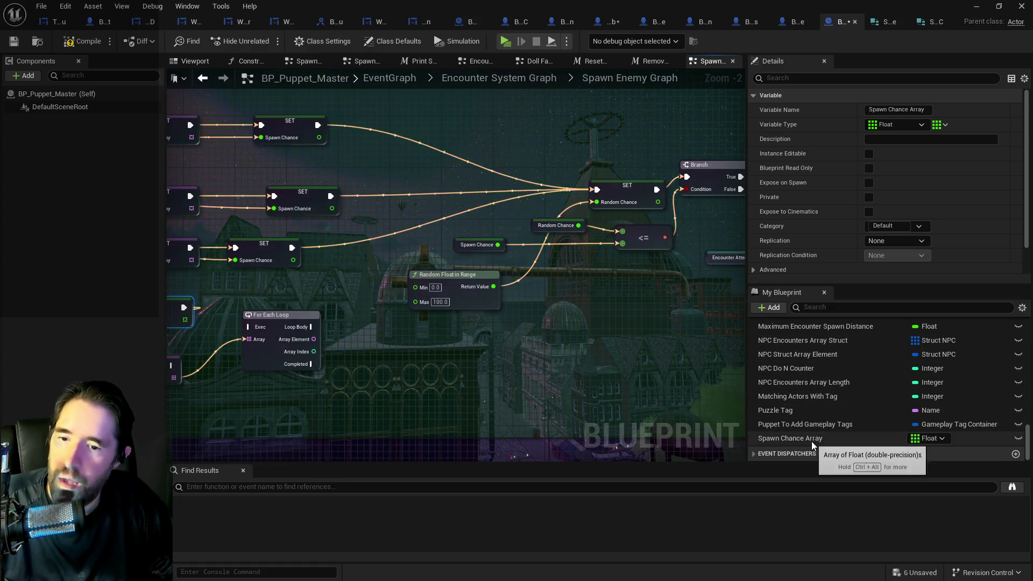
{"action": "left_click_drag", "start_coordinate": [617, 396], "coordinate": [736, 360]}
{"action": "mouse_move", "coordinate": [806, 438]}
{"action": "left_mouse_down"}
{"action": "mouse_move", "coordinate": [870, 435]}
{"action": "mouse_move", "coordinate": [472, 329]}
{"action": "left_mouse_up"}
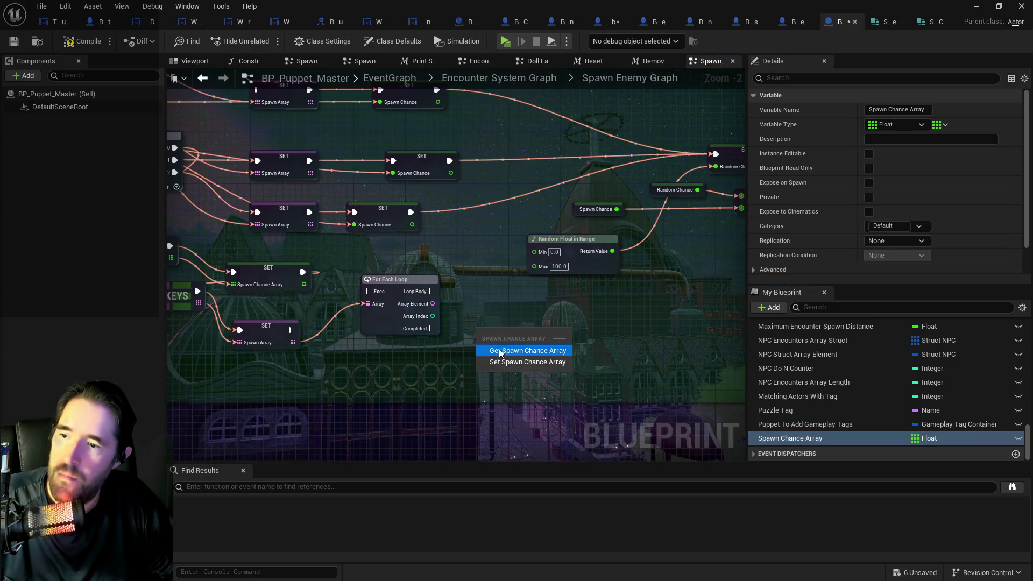
{"action": "left_click", "coordinate": [505, 341]}
{"action": "left_click_drag", "start_coordinate": [543, 333], "coordinate": [548, 329]}
{"action": "type", "text": "get"}
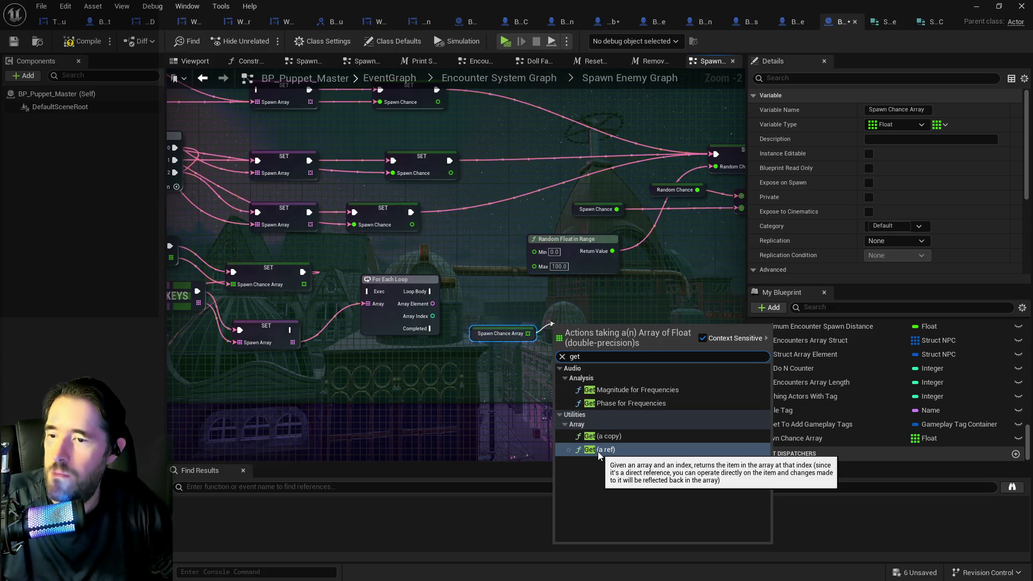
{"action": "left_click", "coordinate": [598, 435]}
- Wire the For Each Loop's Array Index into the GET node's index and nudge the middle Spawn Array setter
{"action": "mouse_move", "coordinate": [432, 315]}
{"action": "left_mouse_down"}
{"action": "mouse_move", "coordinate": [597, 356]}
{"action": "mouse_move", "coordinate": [556, 346]}
{"action": "mouse_move", "coordinate": [507, 353]}
{"action": "mouse_move", "coordinate": [493, 343]}
{"action": "mouse_move", "coordinate": [676, 366]}
{"action": "mouse_move", "coordinate": [643, 344]}
{"action": "mouse_move", "coordinate": [542, 194]}
{"action": "left_mouse_up"}
{"action": "left_click", "coordinate": [501, 334]}
{"action": "left_click", "coordinate": [520, 349]}
{"action": "mouse_move", "coordinate": [215, 215]}
{"action": "left_mouse_down"}
{"action": "mouse_move", "coordinate": [569, 277]}
{"action": "mouse_move", "coordinate": [558, 264]}
{"action": "mouse_move", "coordinate": [494, 258]}
{"action": "mouse_move", "coordinate": [576, 232]}
{"action": "mouse_move", "coordinate": [561, 227]}
{"action": "mouse_move", "coordinate": [565, 245]}
{"action": "left_mouse_up"}
{"action": "left_click", "coordinate": [535, 182]}
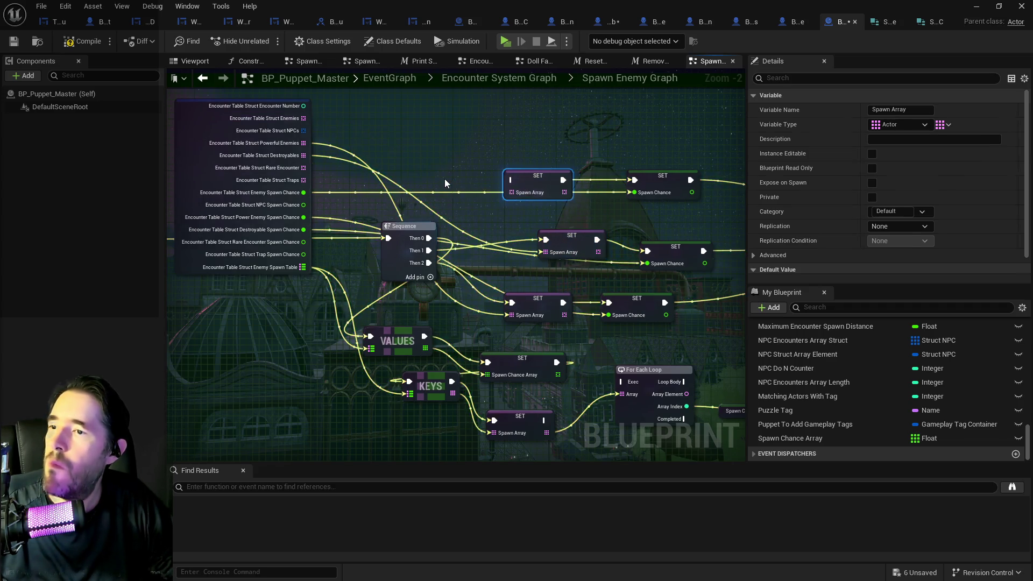
- Rearrange the Spawn Array and Spawn Chance SET nodes into tidy rows beside KEYS and VALUES
{"action": "mouse_move", "coordinate": [531, 307]}
{"action": "left_mouse_down"}
{"action": "mouse_move", "coordinate": [537, 224]}
{"action": "mouse_move", "coordinate": [505, 167]}
{"action": "mouse_move", "coordinate": [507, 128]}
{"action": "left_mouse_up"}
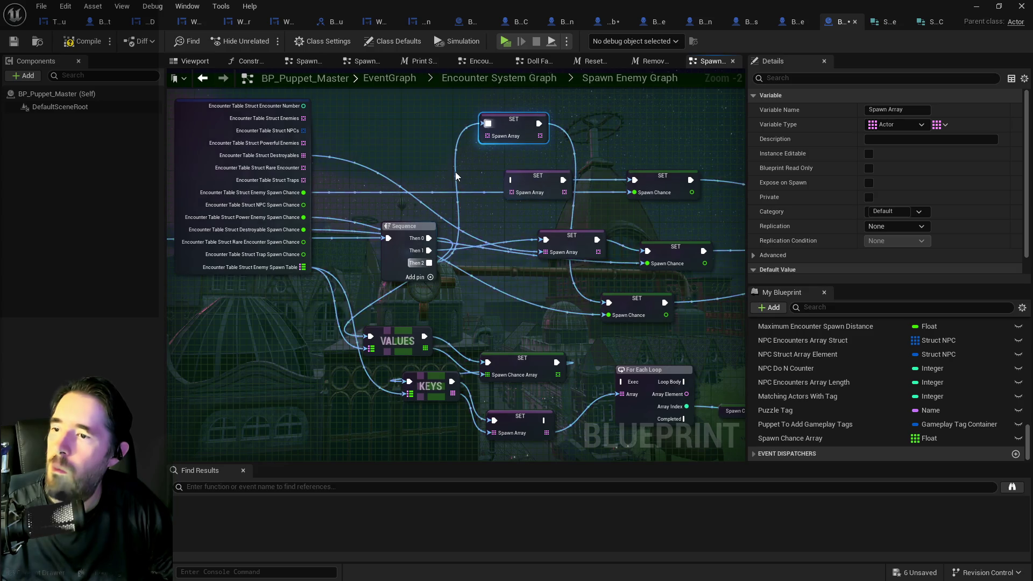
{"action": "mouse_move", "coordinate": [524, 113]}
{"action": "left_mouse_down"}
{"action": "mouse_move", "coordinate": [560, 148]}
{"action": "mouse_move", "coordinate": [567, 251]}
{"action": "mouse_move", "coordinate": [564, 215]}
{"action": "left_mouse_up"}
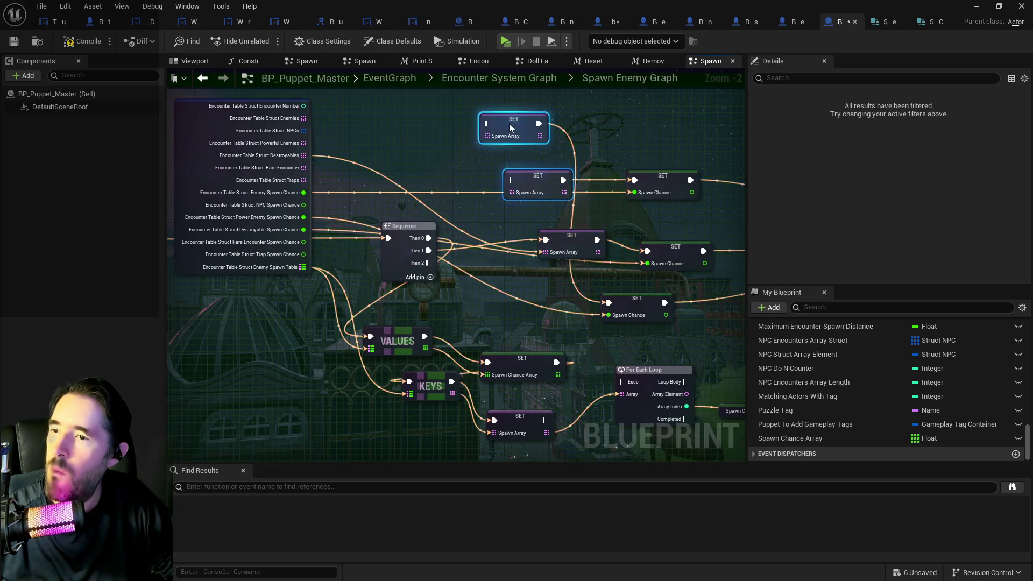
{"action": "mouse_move", "coordinate": [517, 118]}
{"action": "left_mouse_down"}
{"action": "mouse_move", "coordinate": [504, 106]}
{"action": "mouse_move", "coordinate": [517, 93]}
{"action": "left_mouse_up"}
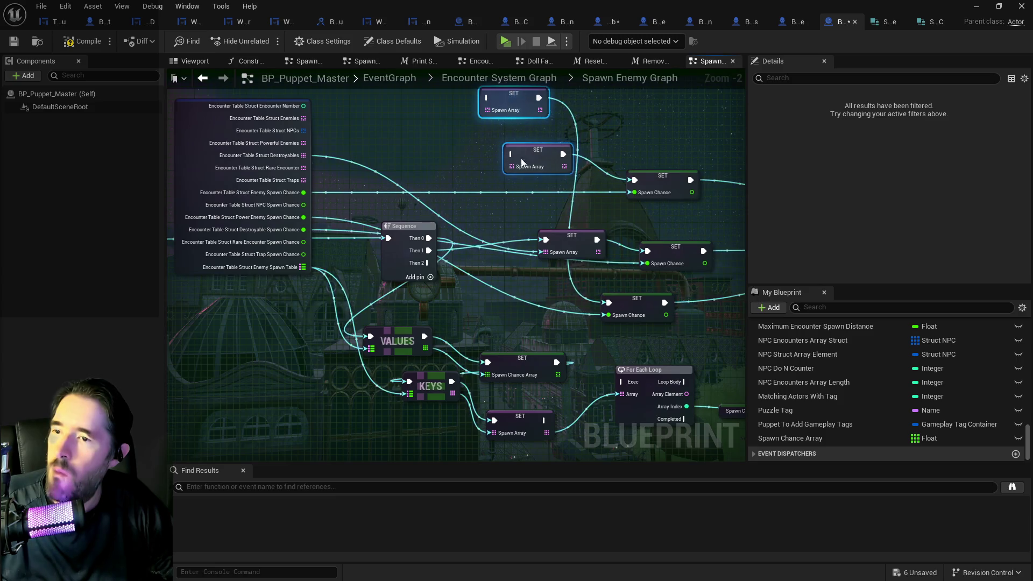
{"action": "mouse_move", "coordinate": [628, 298]}
{"action": "left_mouse_down"}
{"action": "mouse_move", "coordinate": [616, 223]}
{"action": "mouse_move", "coordinate": [622, 88]}
{"action": "left_mouse_up"}
{"action": "mouse_move", "coordinate": [666, 188]}
{"action": "left_mouse_down"}
{"action": "mouse_move", "coordinate": [580, 204]}
{"action": "mouse_move", "coordinate": [581, 160]}
{"action": "mouse_move", "coordinate": [689, 118]}
{"action": "left_mouse_up"}
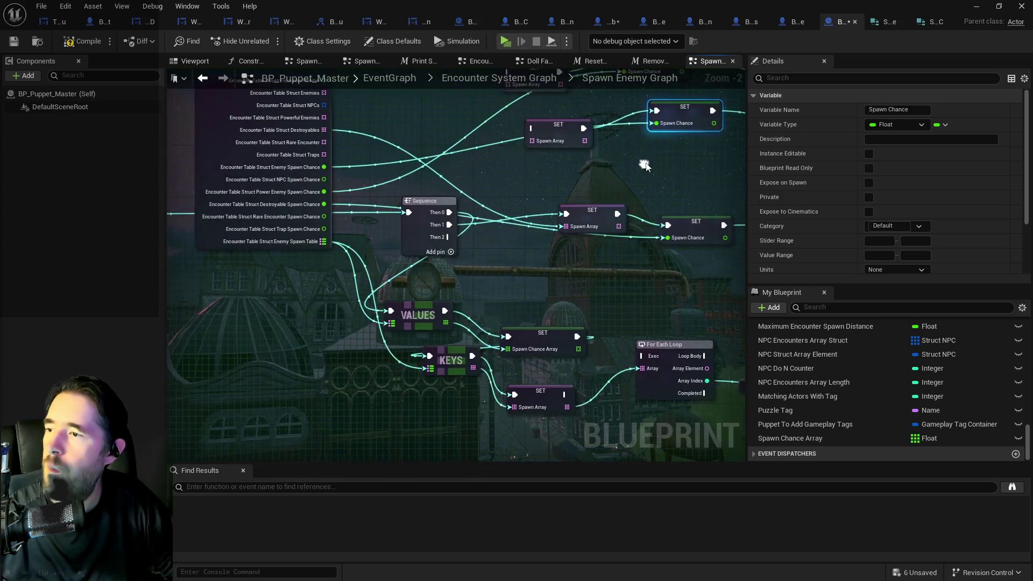
{"action": "left_click_drag", "start_coordinate": [592, 220], "coordinate": [595, 271]}
{"action": "left_click_drag", "start_coordinate": [693, 222], "coordinate": [722, 262]}
{"action": "mouse_move", "coordinate": [601, 265]}
{"action": "left_mouse_down"}
{"action": "mouse_move", "coordinate": [633, 207]}
{"action": "mouse_move", "coordinate": [614, 213]}
{"action": "mouse_move", "coordinate": [478, 195]}
{"action": "left_mouse_up"}
{"action": "mouse_move", "coordinate": [578, 242]}
{"action": "left_mouse_down"}
{"action": "mouse_move", "coordinate": [632, 215]}
{"action": "mouse_move", "coordinate": [636, 166]}
{"action": "mouse_move", "coordinate": [642, 215]}
{"action": "left_mouse_up"}
{"action": "mouse_move", "coordinate": [483, 184]}
{"action": "left_mouse_down"}
{"action": "mouse_move", "coordinate": [496, 196]}
{"action": "mouse_move", "coordinate": [489, 184]}
{"action": "left_mouse_up"}
{"action": "left_click_drag", "start_coordinate": [401, 257], "coordinate": [546, 211]}
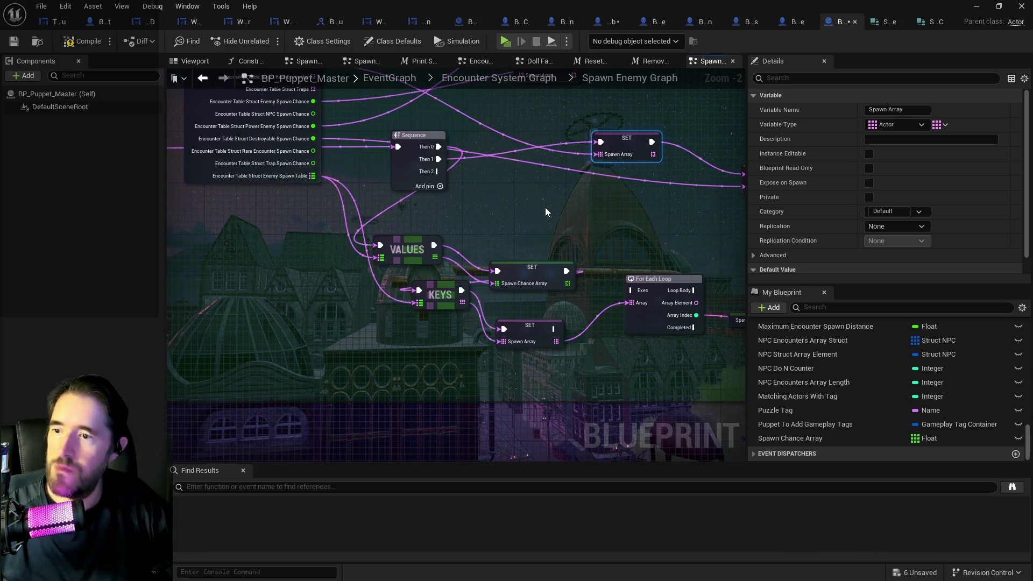
{"action": "left_click_drag", "start_coordinate": [543, 241], "coordinate": [407, 237]}
{"action": "mouse_move", "coordinate": [305, 292]}
{"action": "left_mouse_down"}
{"action": "mouse_move", "coordinate": [312, 317]}
{"action": "mouse_move", "coordinate": [307, 306]}
{"action": "mouse_move", "coordinate": [304, 314]}
{"action": "left_mouse_up"}
- Connect the GET output to Random Float in Range's Min and Loop Body to the Spawn Chance SET
{"action": "left_click_drag", "start_coordinate": [596, 289], "coordinate": [392, 312]}
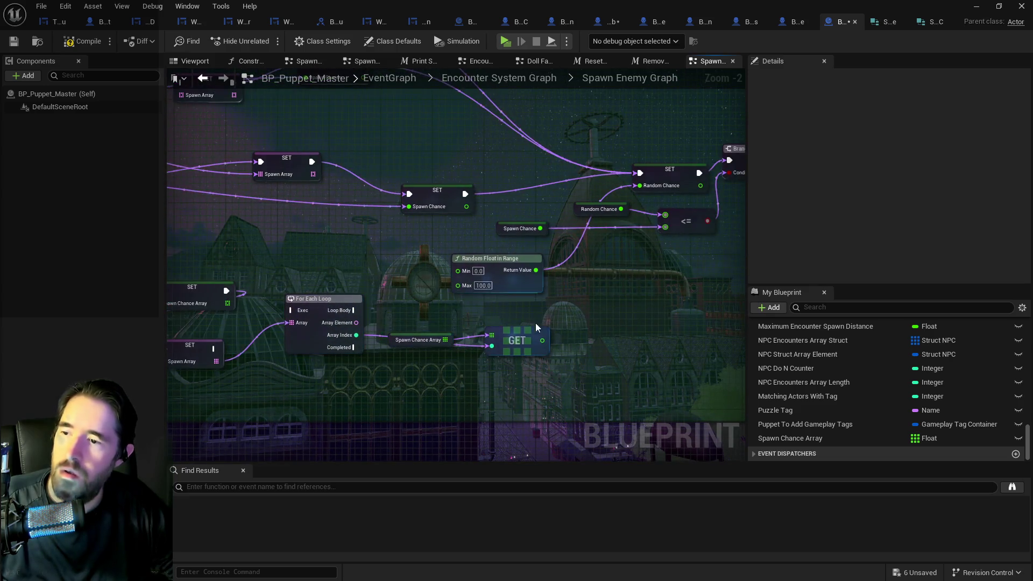
{"action": "mouse_move", "coordinate": [542, 340]}
{"action": "left_mouse_down"}
{"action": "mouse_move", "coordinate": [554, 349]}
{"action": "mouse_move", "coordinate": [446, 272]}
{"action": "mouse_move", "coordinate": [546, 268]}
{"action": "mouse_move", "coordinate": [608, 289]}
{"action": "mouse_move", "coordinate": [615, 309]}
{"action": "left_mouse_up"}
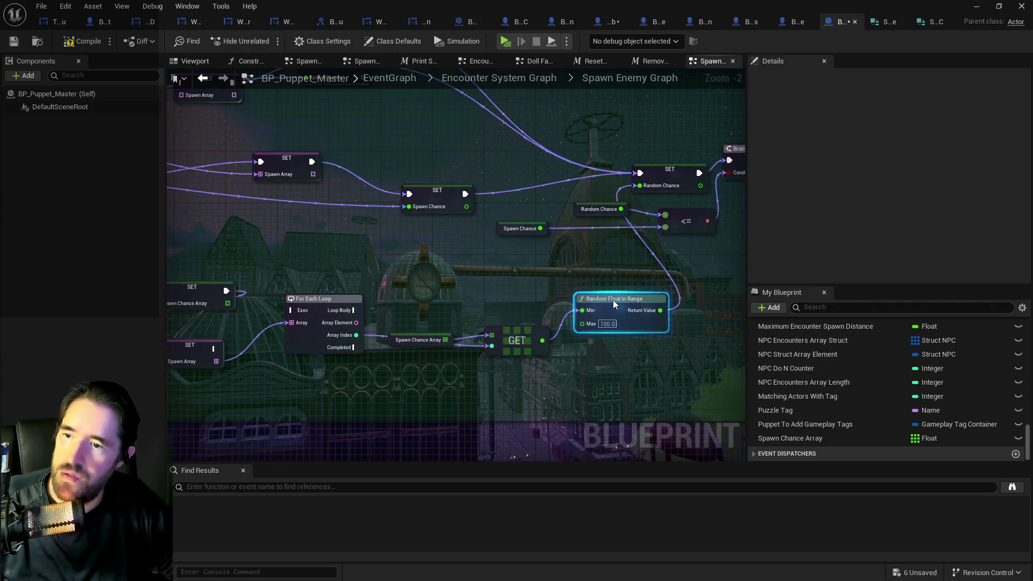
{"action": "mouse_move", "coordinate": [352, 310]}
{"action": "left_mouse_down"}
{"action": "mouse_move", "coordinate": [411, 316]}
{"action": "mouse_move", "coordinate": [638, 173]}
{"action": "left_mouse_up"}
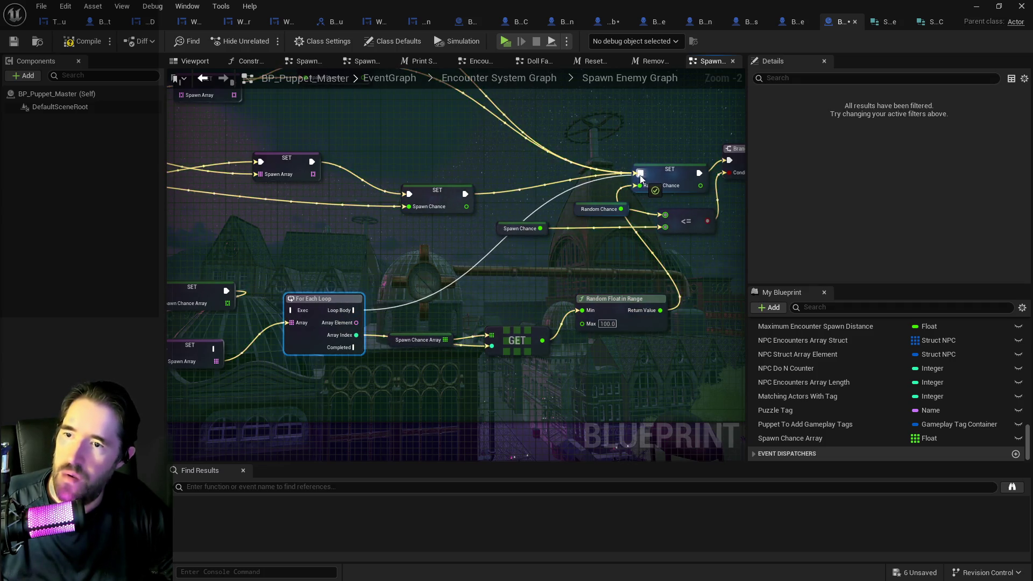
{"action": "scroll", "coordinate": [376, 242], "scroll_direction": "down", "scroll_amount": 2}
{"action": "mouse_move", "coordinate": [211, 258]}
{"action": "left_mouse_down"}
{"action": "mouse_move", "coordinate": [549, 232]}
{"action": "mouse_move", "coordinate": [593, 261]}
{"action": "left_mouse_up"}
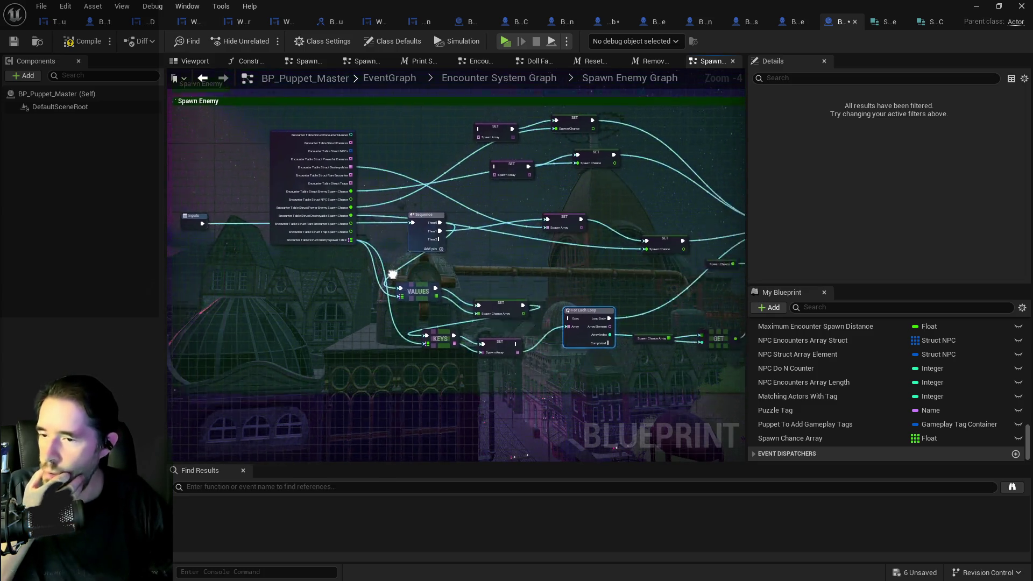
{"action": "left_click", "coordinate": [885, 22]}
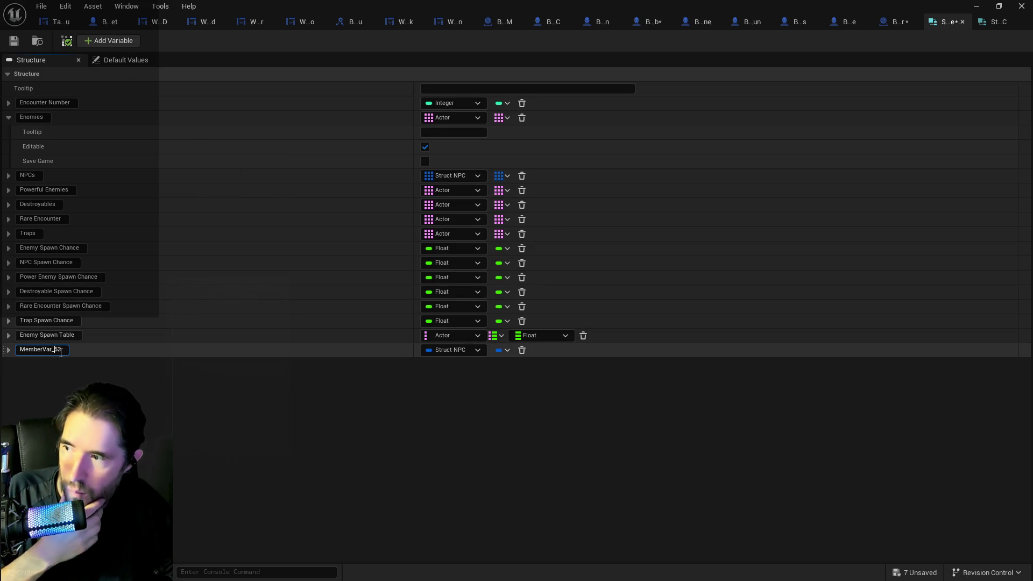
- Name the new struct member Destroyable Table and make it an Actor soft class reference
{"action": "type", "text": "Destroyable Table"}
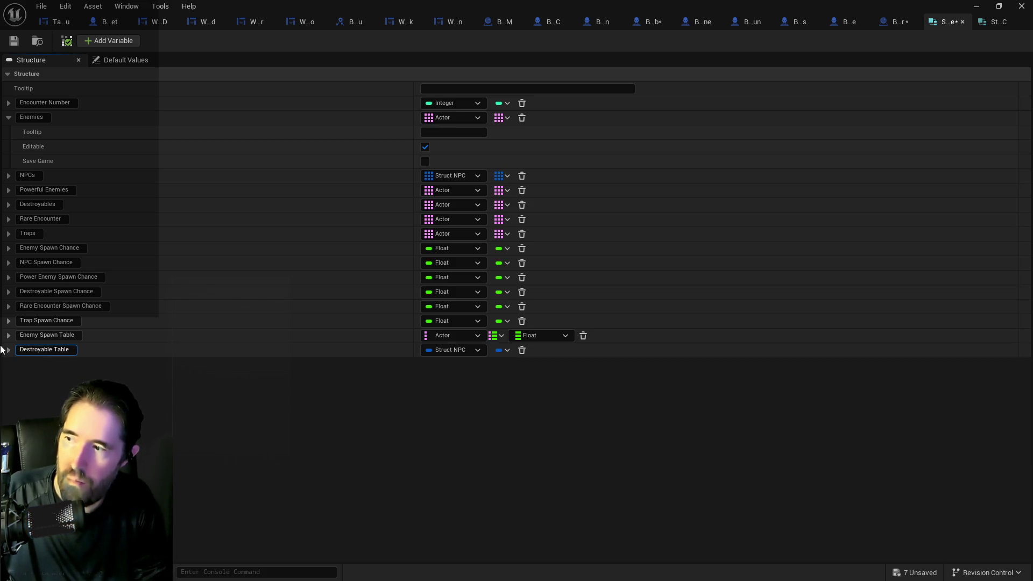
{"action": "key", "text": "Return"}
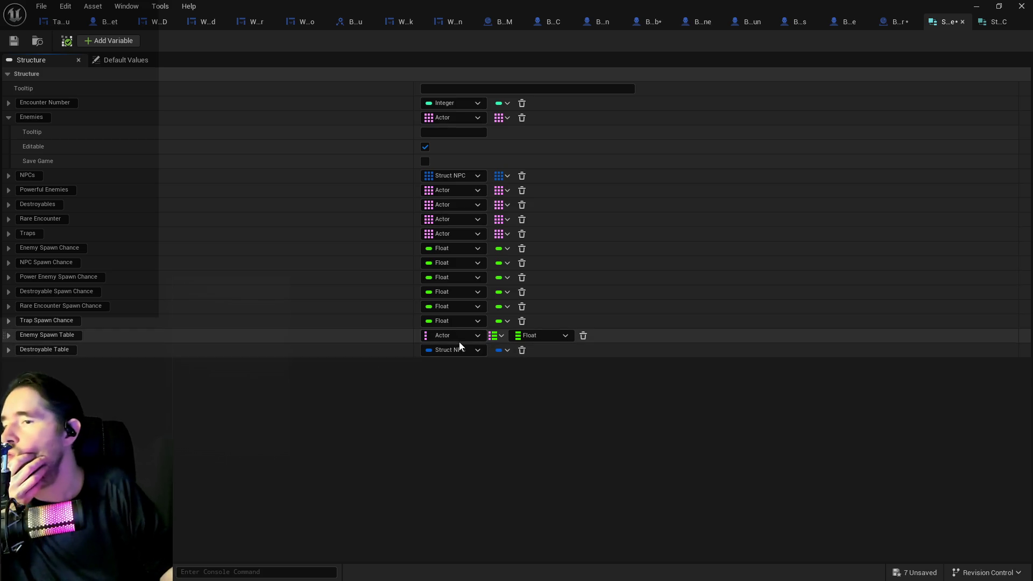
{"action": "left_click", "coordinate": [453, 351]}
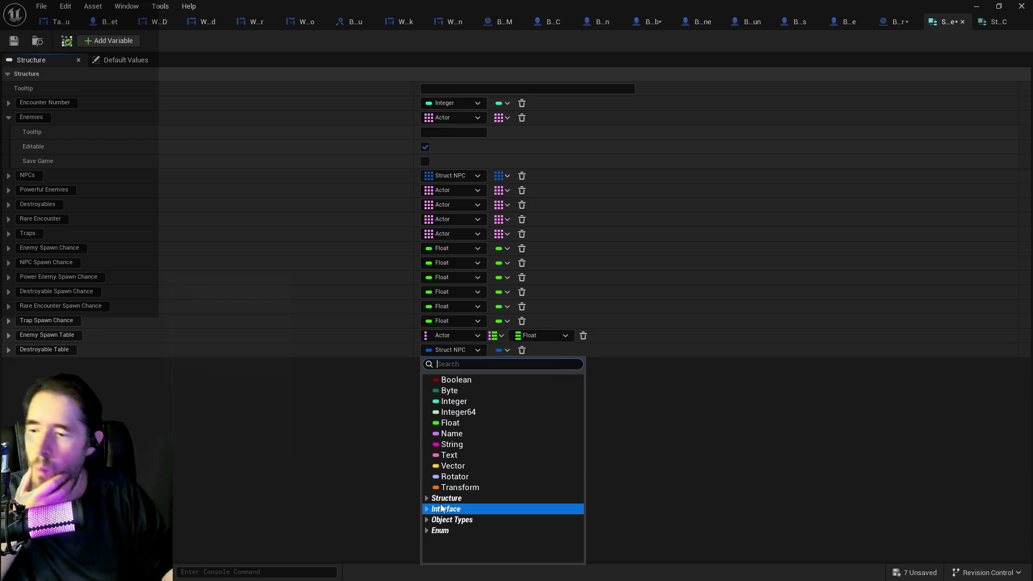
{"action": "type", "text": "actor"}
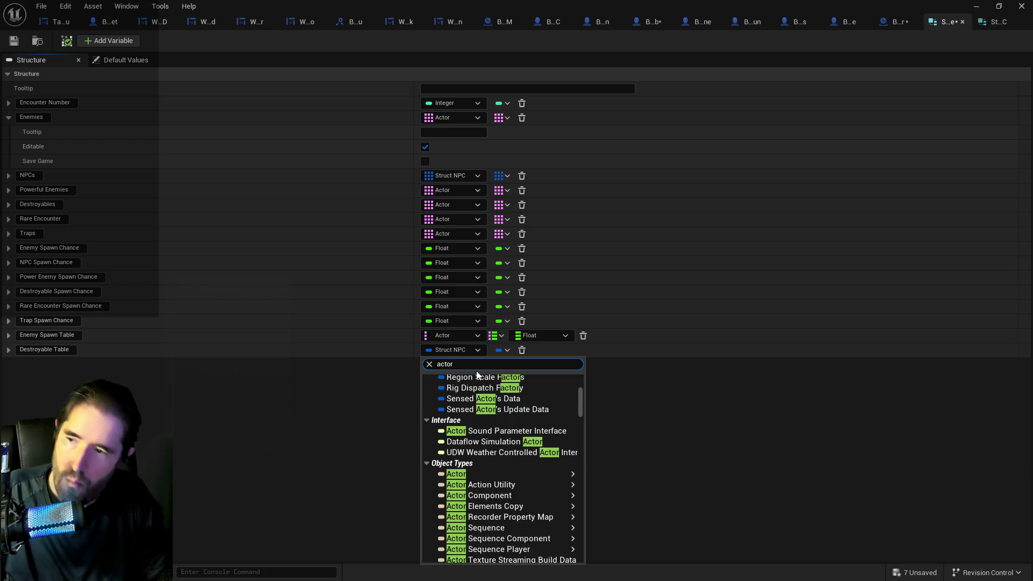
{"action": "mouse_move", "coordinate": [461, 473]}
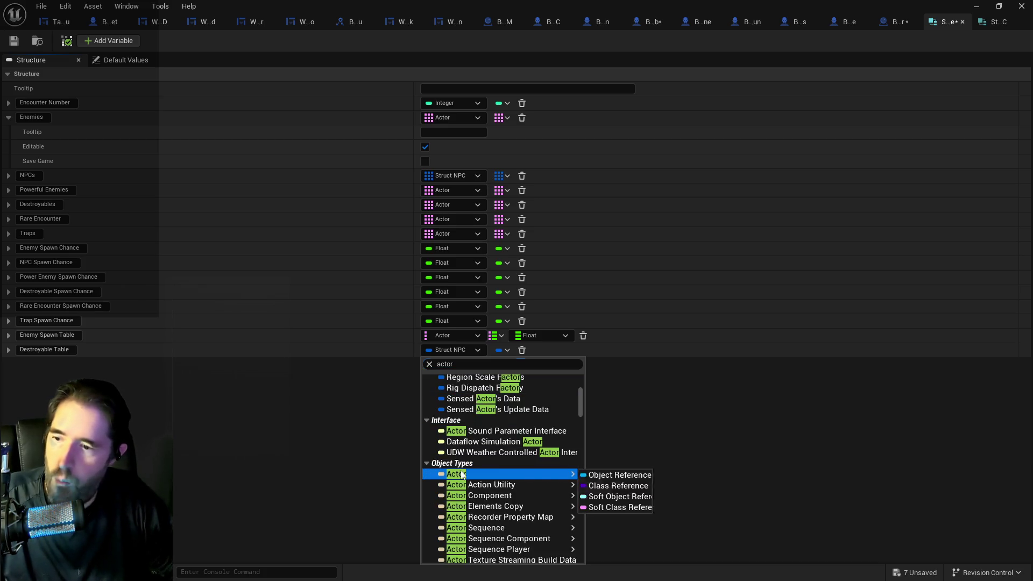
{"action": "left_click", "coordinate": [606, 508]}
- Make Destroyable Table a Map container with Float as the value type
{"action": "left_click", "coordinate": [506, 350]}
{"action": "left_click", "coordinate": [492, 407]}
{"action": "left_click", "coordinate": [541, 350]}
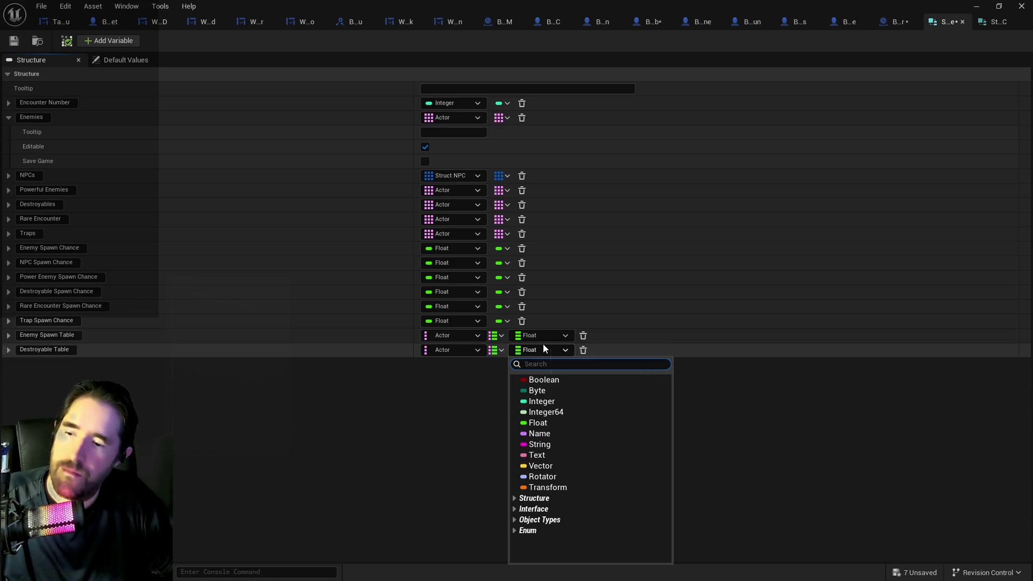
{"action": "left_click", "coordinate": [432, 395]}
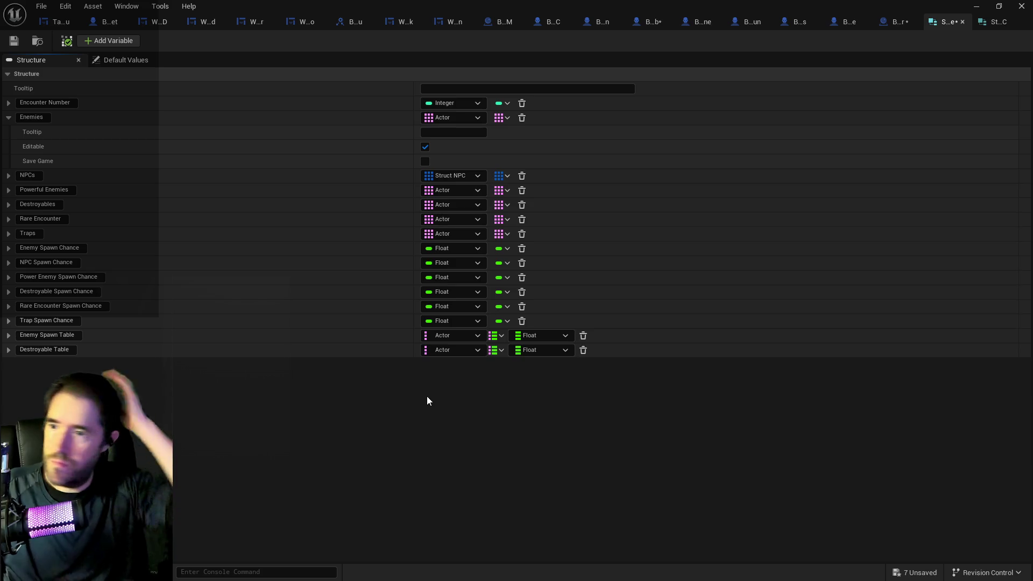
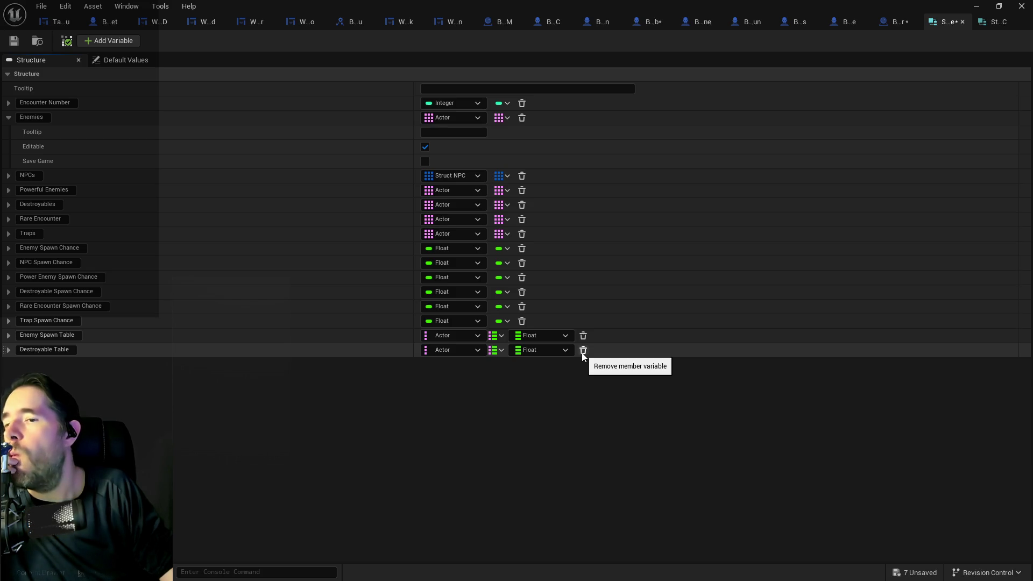
- Delete the Destroyable Table member and rename Enemy Spawn Table to Room Spawn Table
{"action": "left_click", "coordinate": [583, 351]}
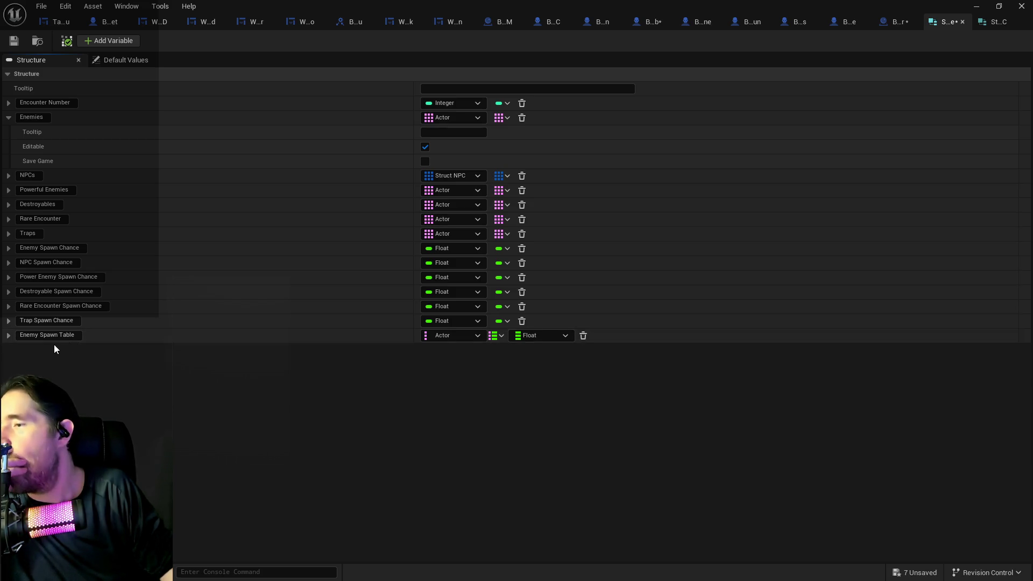
{"action": "left_click_drag", "start_coordinate": [42, 337], "coordinate": [3, 334]}
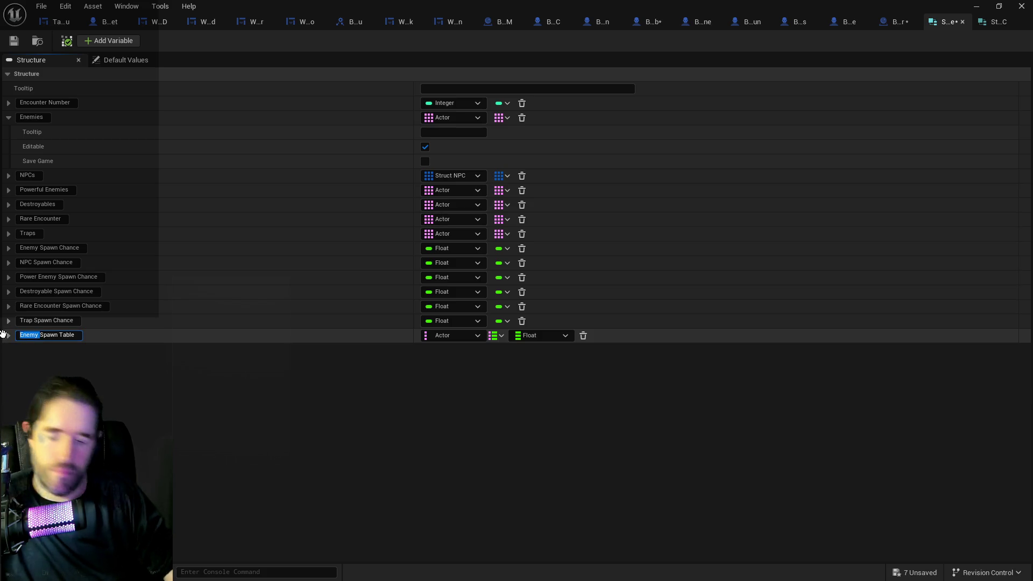
{"action": "key", "text": "BackSpace"}
{"action": "type", "text": "Room"}
{"action": "key", "text": "Return"}
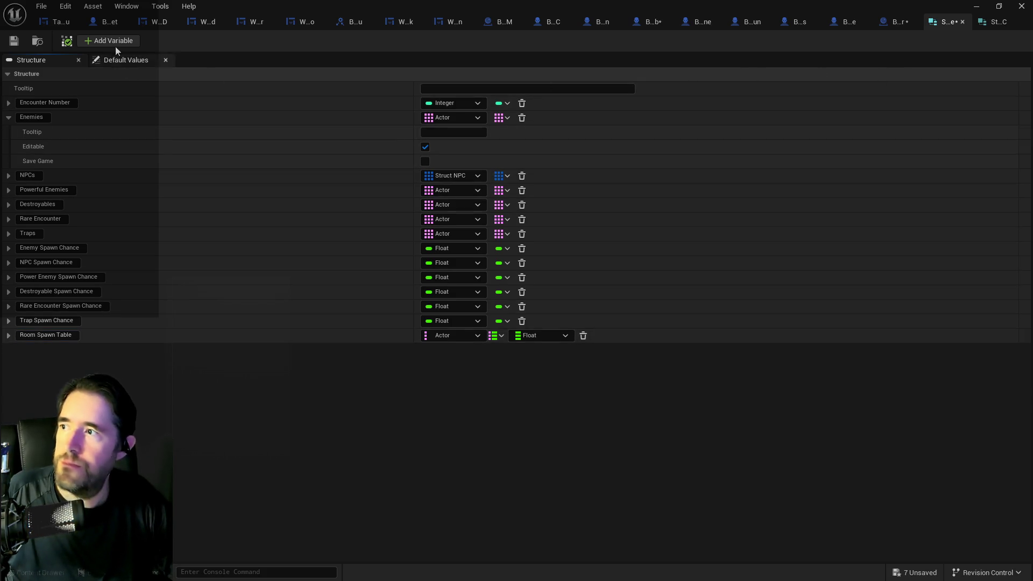
{"action": "left_click", "coordinate": [884, 24]}
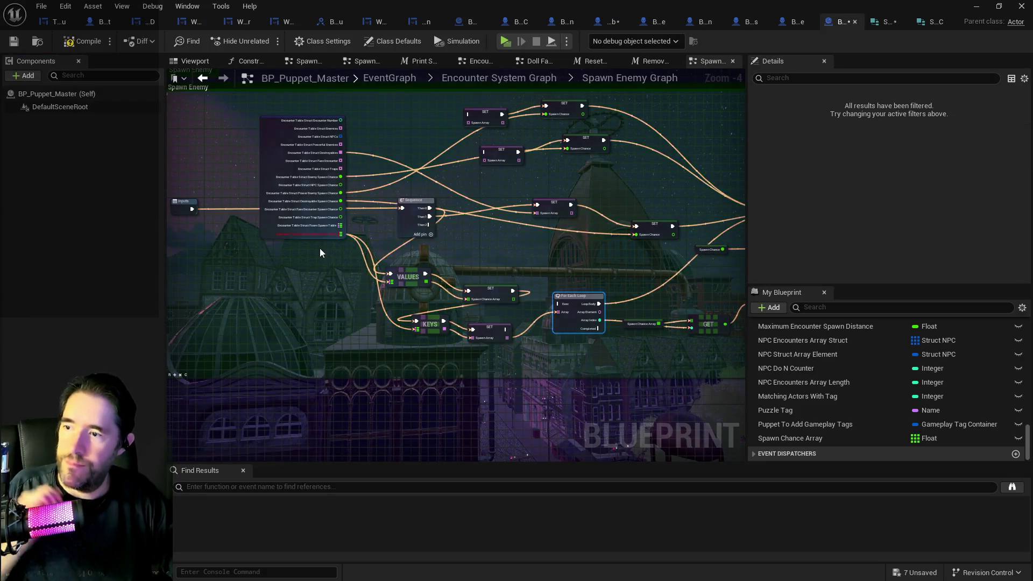
- Refresh the Encounter Table Struct node, wire Room Spawn Table into the Values node, and save BP_Puppet_Master
{"action": "scroll", "coordinate": [323, 246], "scroll_direction": "up", "scroll_amount": 4}
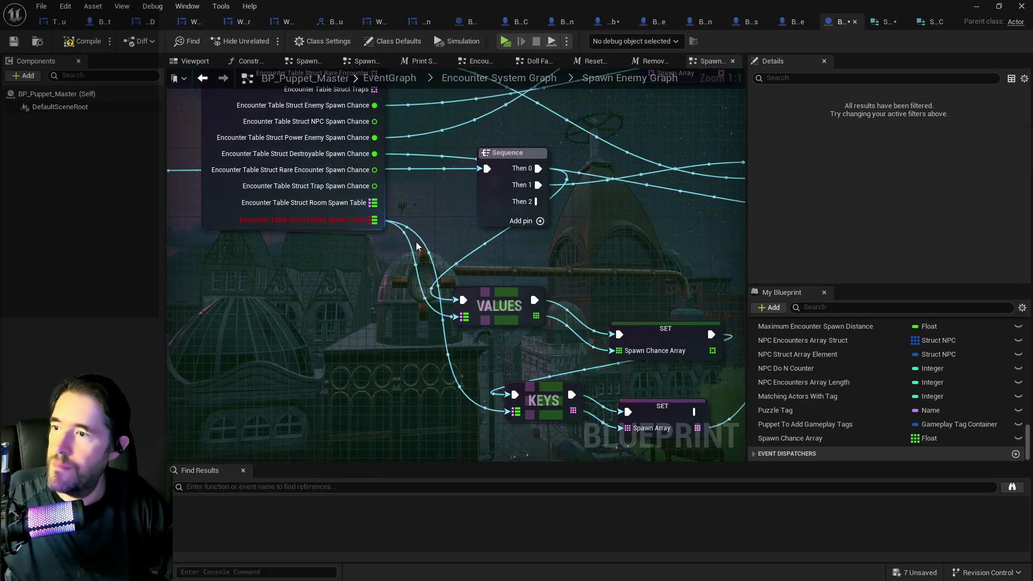
{"action": "right_click", "coordinate": [226, 199]}
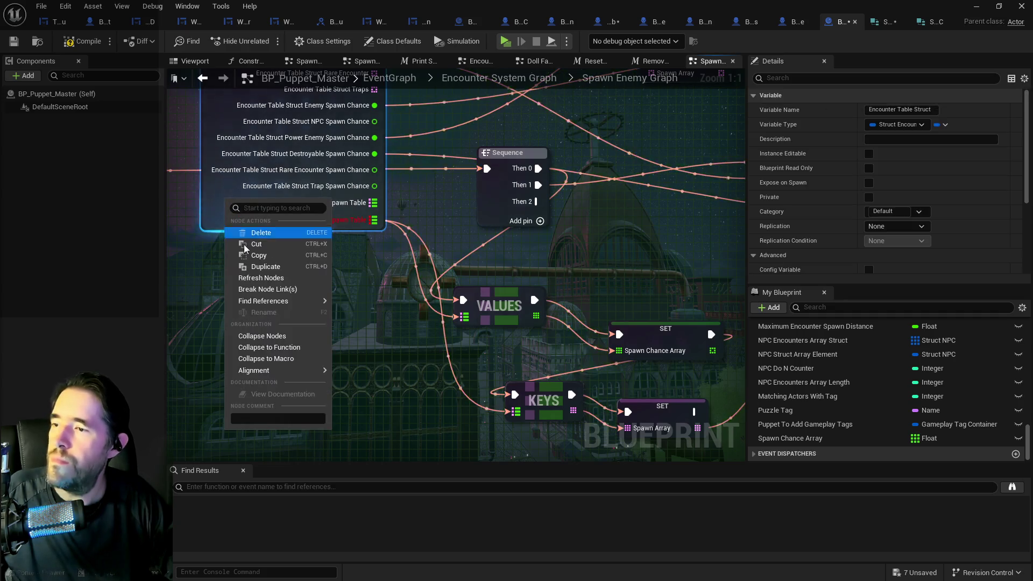
{"action": "mouse_move", "coordinate": [257, 301]}
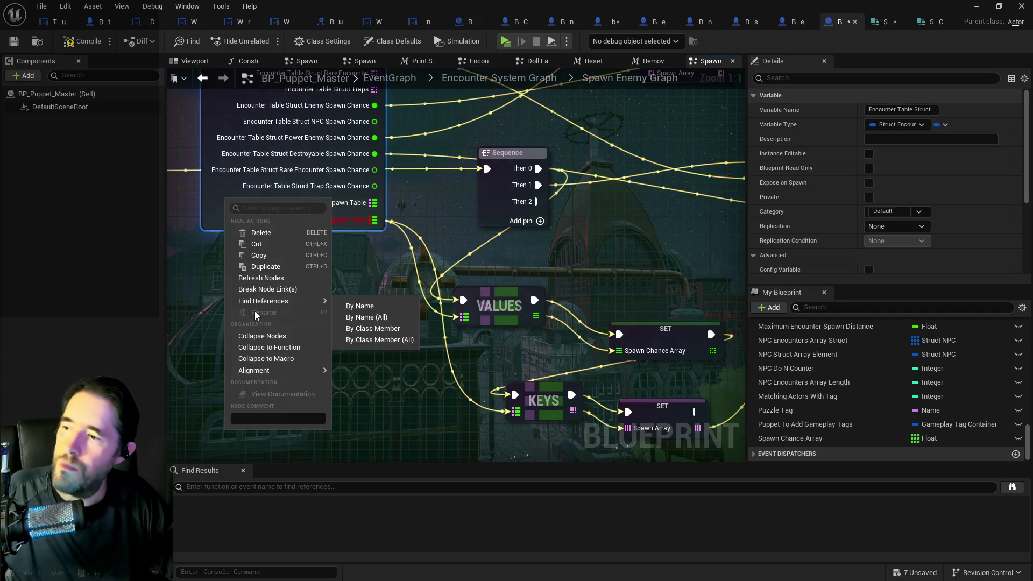
{"action": "left_click", "coordinate": [261, 277]}
{"action": "mouse_move", "coordinate": [314, 176]}
{"action": "left_mouse_down"}
{"action": "mouse_move", "coordinate": [376, 274]}
{"action": "mouse_move", "coordinate": [403, 293]}
{"action": "mouse_move", "coordinate": [392, 330]}
{"action": "mouse_move", "coordinate": [457, 386]}
{"action": "left_mouse_up"}
{"action": "scroll", "coordinate": [487, 386], "scroll_direction": "down", "scroll_amount": 2}
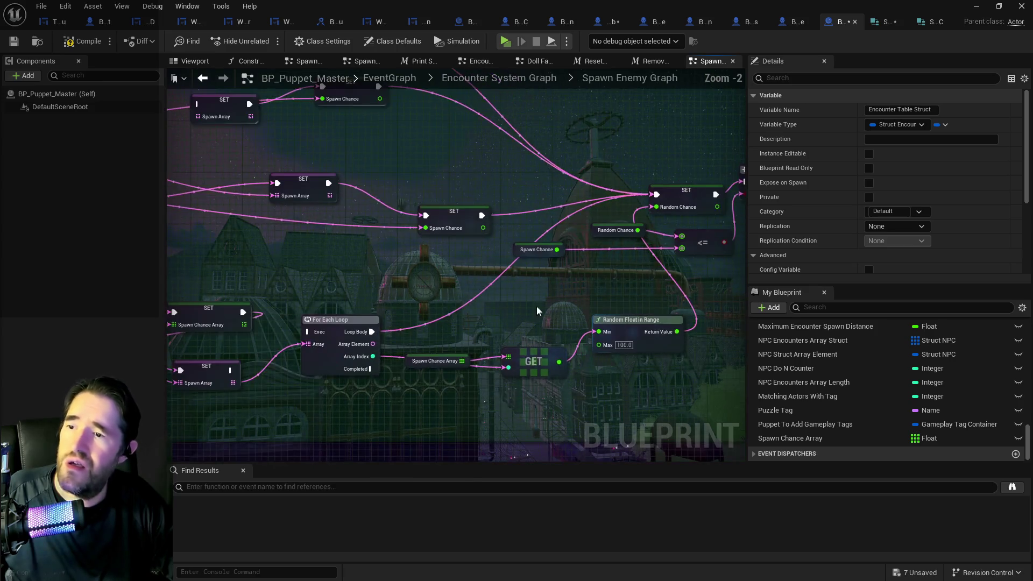
{"action": "left_click", "coordinate": [13, 42]}
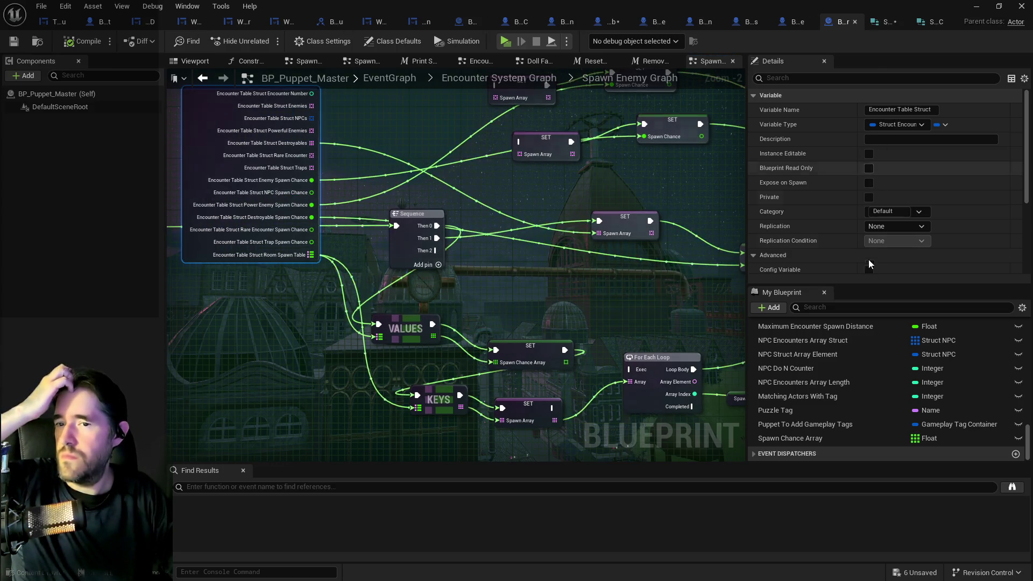
- Filter My Blueprint by 'encounter' and select Chapter 1 Encounter Table
{"action": "scroll", "coordinate": [827, 396], "scroll_direction": "up", "scroll_amount": 3}
{"action": "scroll", "coordinate": [827, 395], "scroll_direction": "up", "scroll_amount": 10}
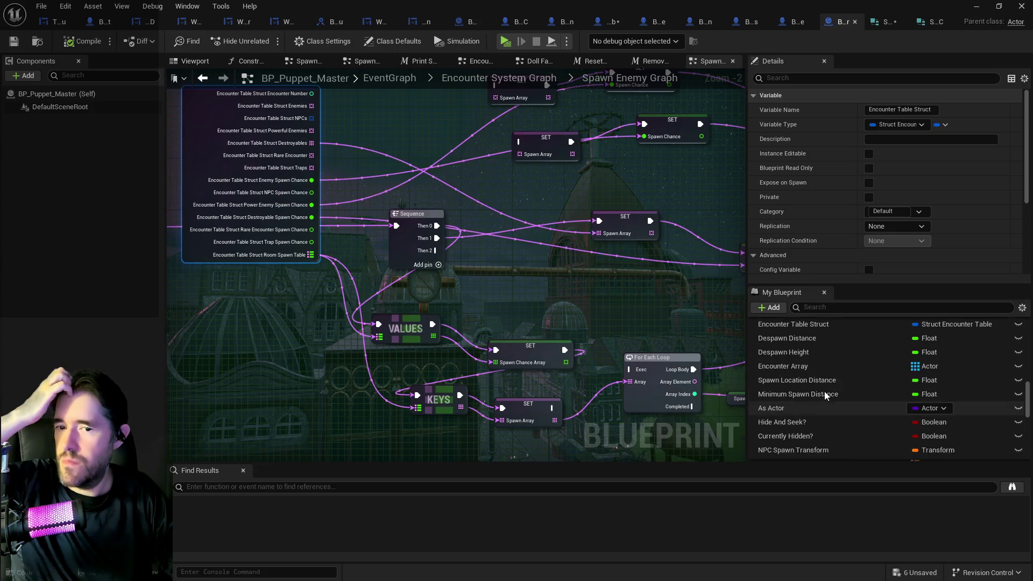
{"action": "left_click", "coordinate": [831, 308]}
{"action": "type", "text": "encounter"}
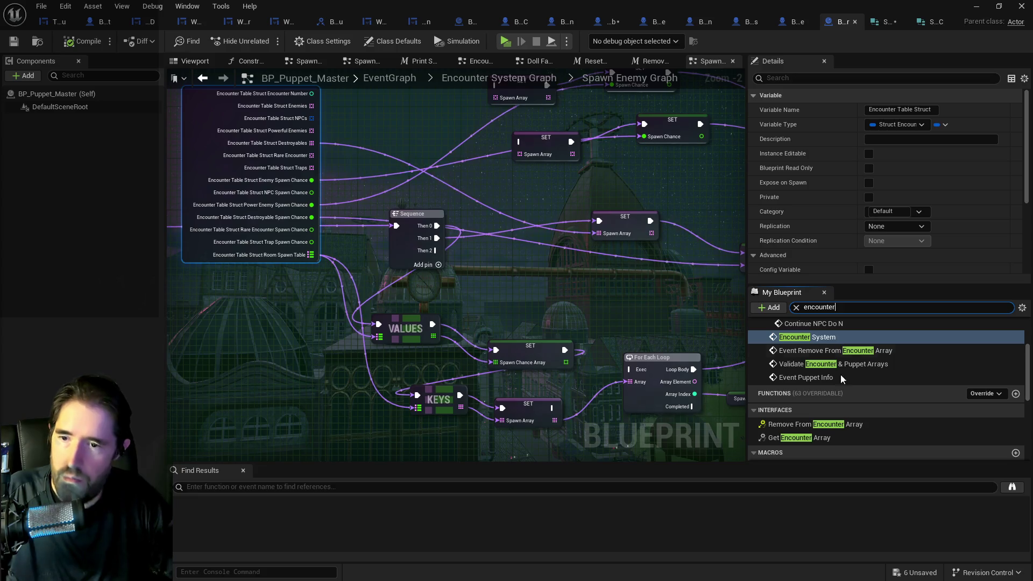
{"action": "left_click", "coordinate": [819, 393]}
- Expand the Safari Room entry and its Enemies array, and copy the Enemies array
{"action": "scroll", "coordinate": [883, 269], "scroll_direction": "down", "scroll_amount": 5}
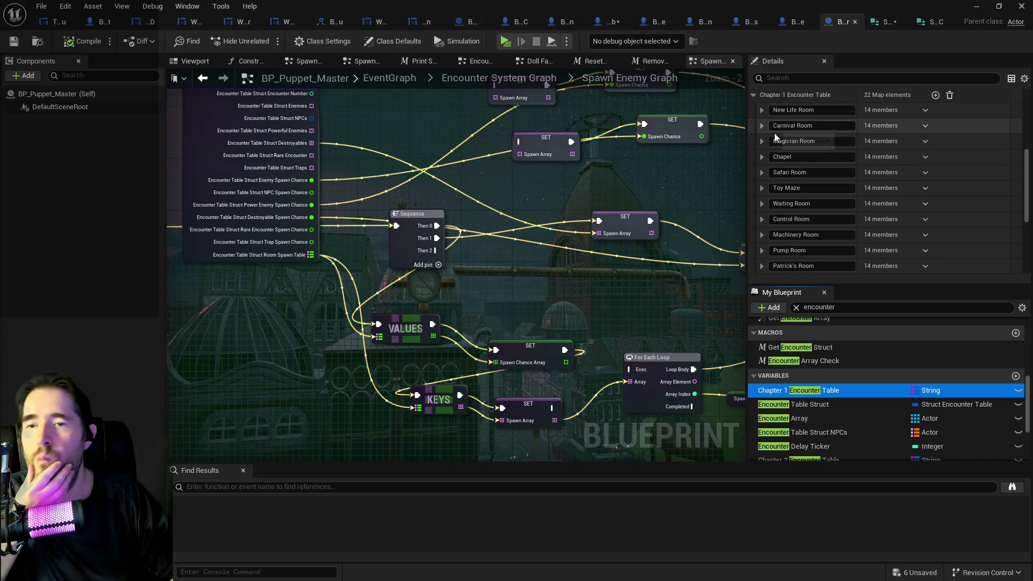
{"action": "scroll", "coordinate": [776, 181], "scroll_direction": "down", "scroll_amount": 1}
{"action": "left_click", "coordinate": [762, 137]}
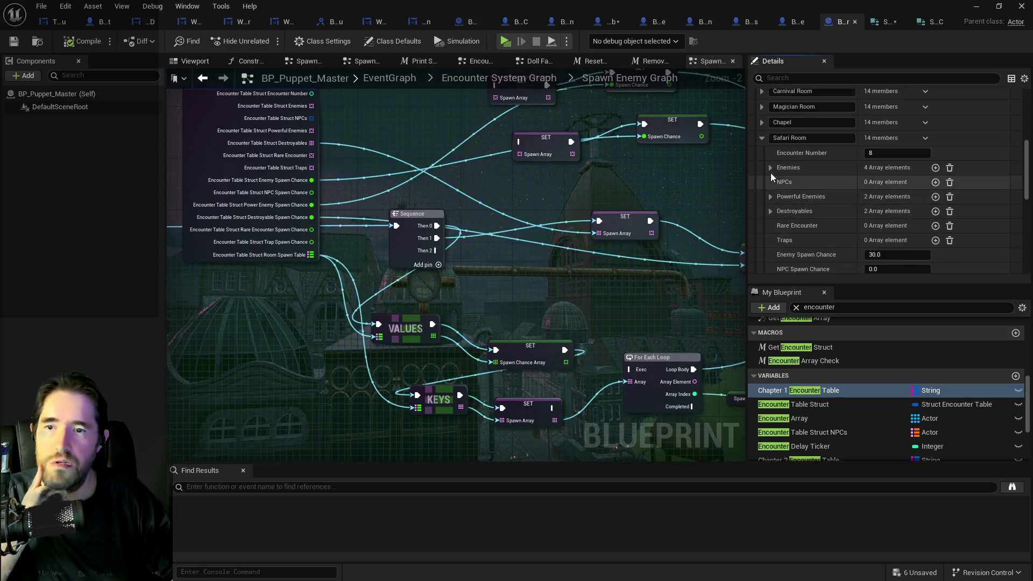
{"action": "left_click", "coordinate": [770, 168]}
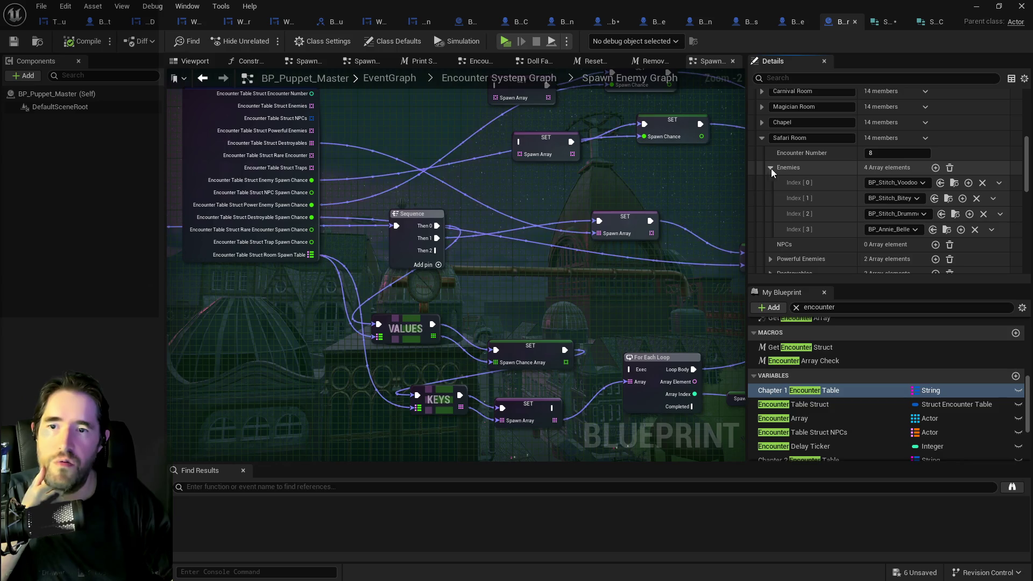
{"action": "right_click", "coordinate": [825, 170]}
{"action": "left_click", "coordinate": [841, 228]}
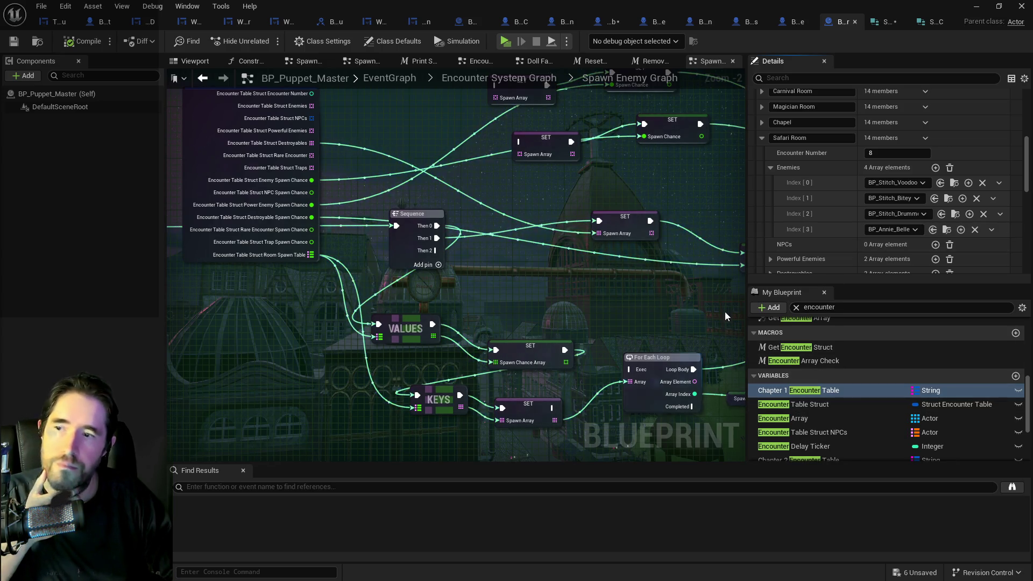
- Add one element to the Safari Room's Room Spawn Table map
{"action": "scroll", "coordinate": [818, 228], "scroll_direction": "down", "scroll_amount": 3}
{"action": "scroll", "coordinate": [818, 228], "scroll_direction": "down", "scroll_amount": 10}
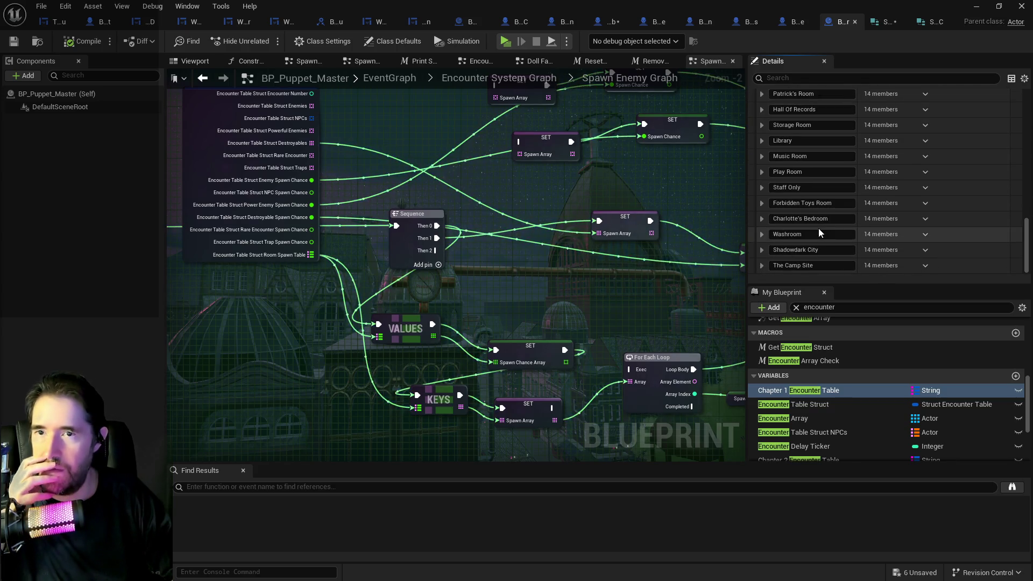
{"action": "scroll", "coordinate": [818, 231], "scroll_direction": "up", "scroll_amount": 10}
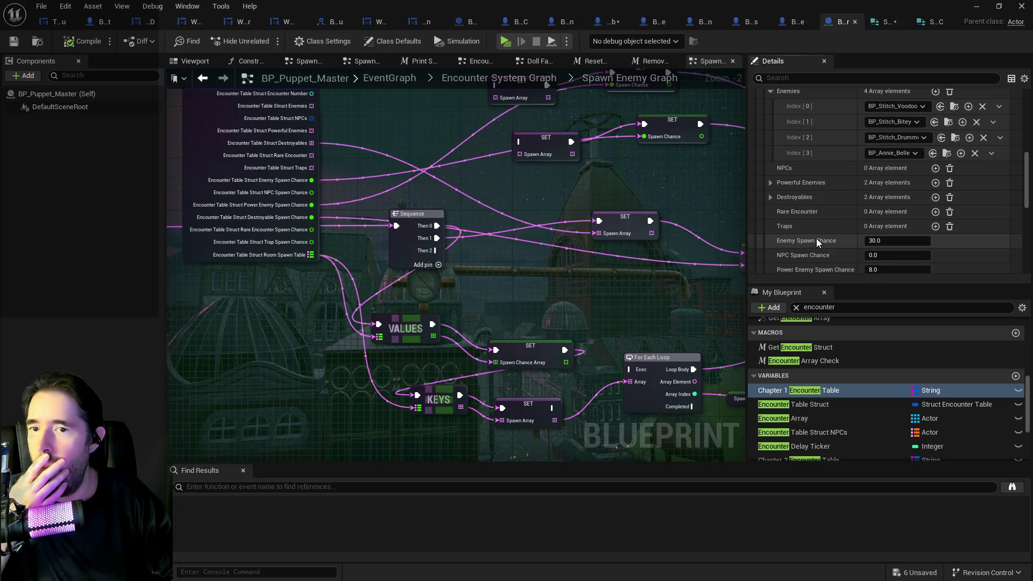
{"action": "scroll", "coordinate": [816, 238], "scroll_direction": "down", "scroll_amount": 3}
{"action": "right_click", "coordinate": [908, 218]}
{"action": "left_click", "coordinate": [925, 237]}
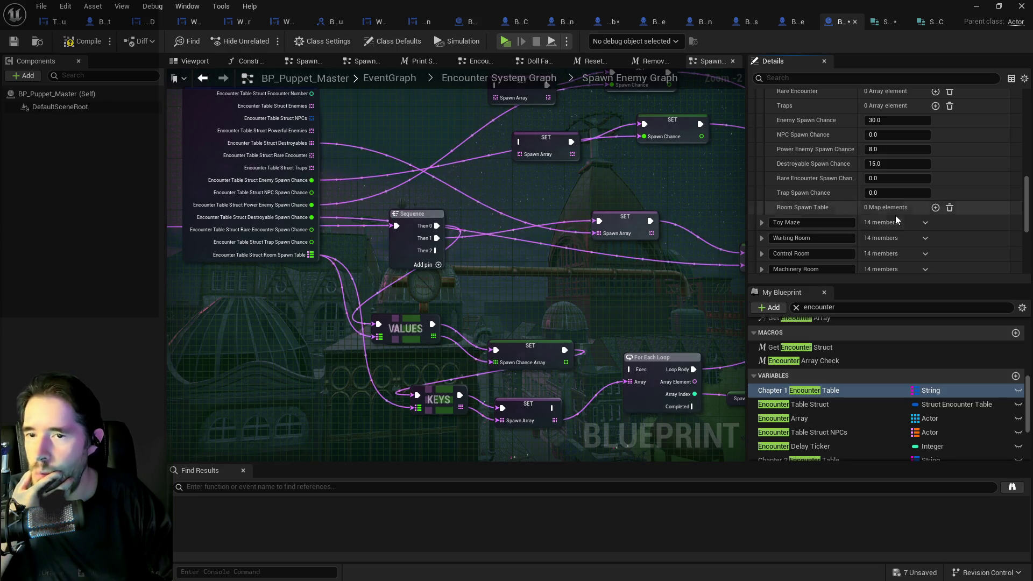
{"action": "left_click", "coordinate": [936, 207]}
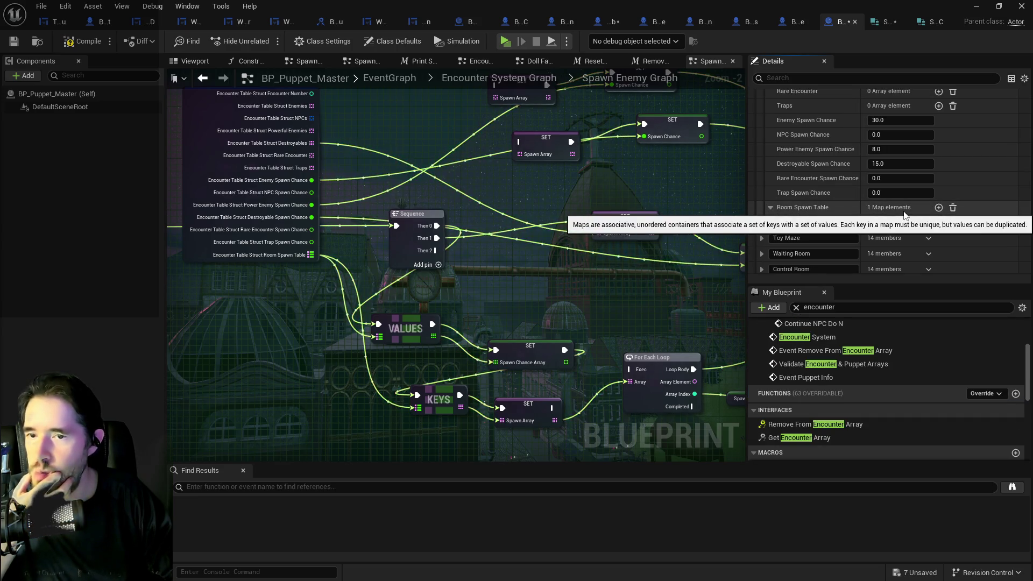
{"action": "scroll", "coordinate": [914, 172], "scroll_direction": "up", "scroll_amount": 2}
{"action": "left_click", "coordinate": [951, 138]}
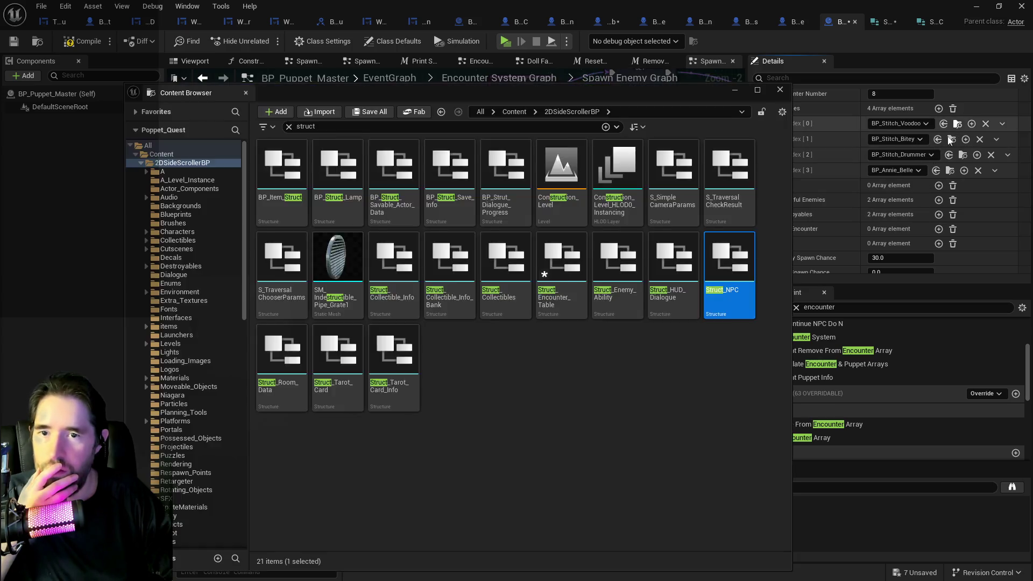
- Key the new Room Spawn Table element to BP_Stitch_Voodoo, found by searching 'voodo'
{"action": "key", "text": "ctrl+space"}
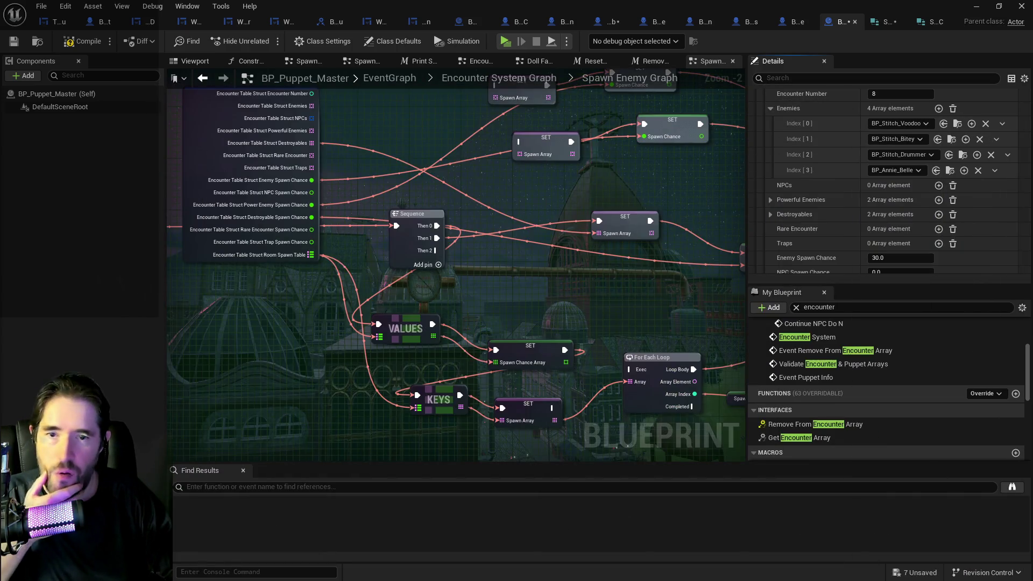
{"action": "scroll", "coordinate": [902, 220], "scroll_direction": "down", "scroll_amount": 5}
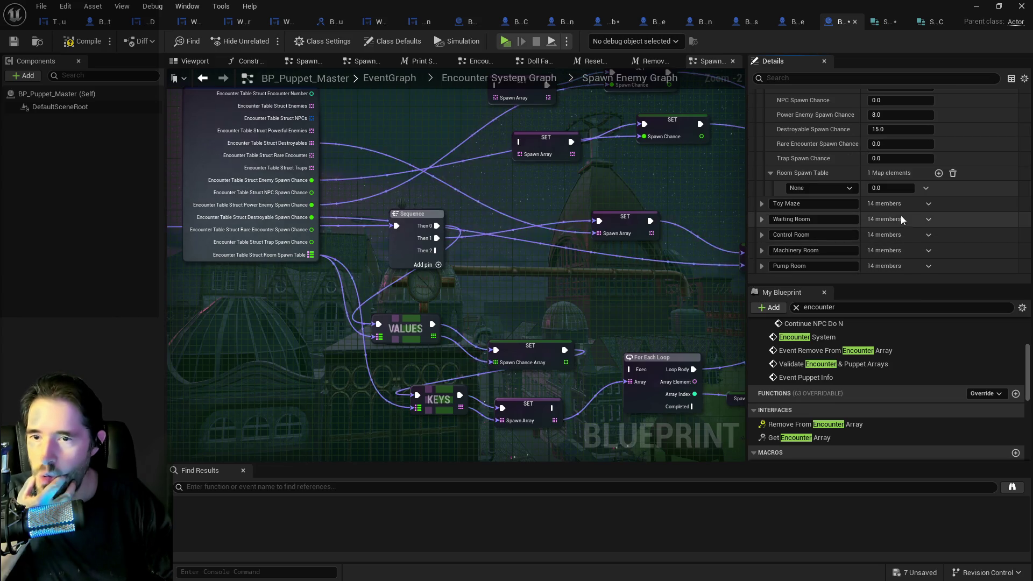
{"action": "left_click", "coordinate": [851, 189]}
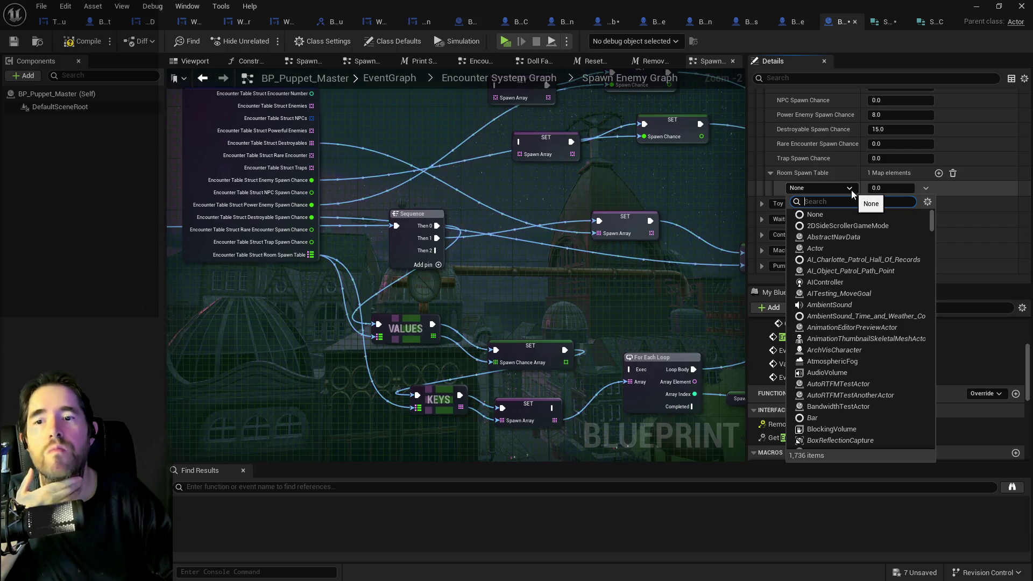
{"action": "type", "text": "vood"}
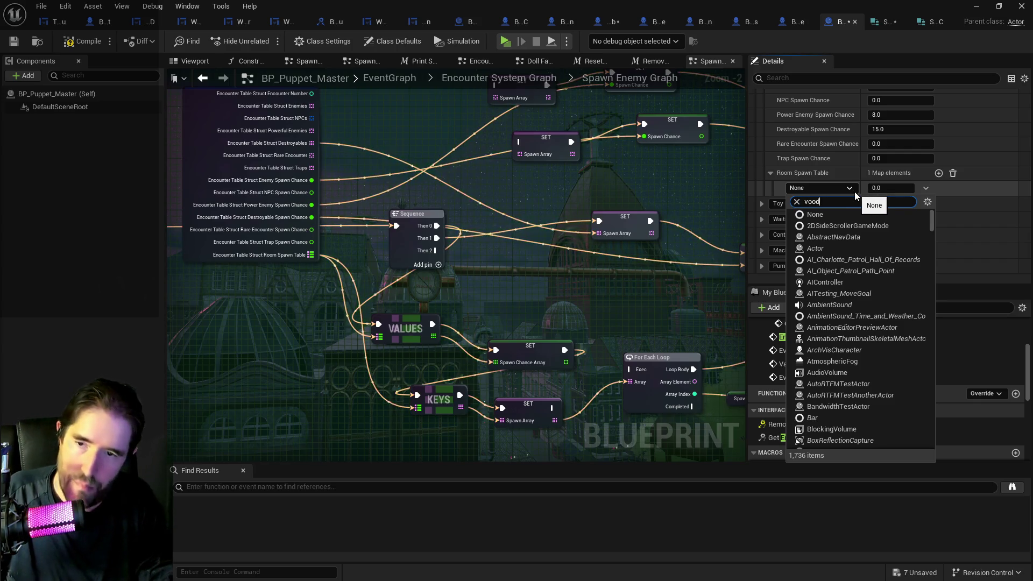
{"action": "type", "text": "o"}
{"action": "left_click", "coordinate": [828, 226]}
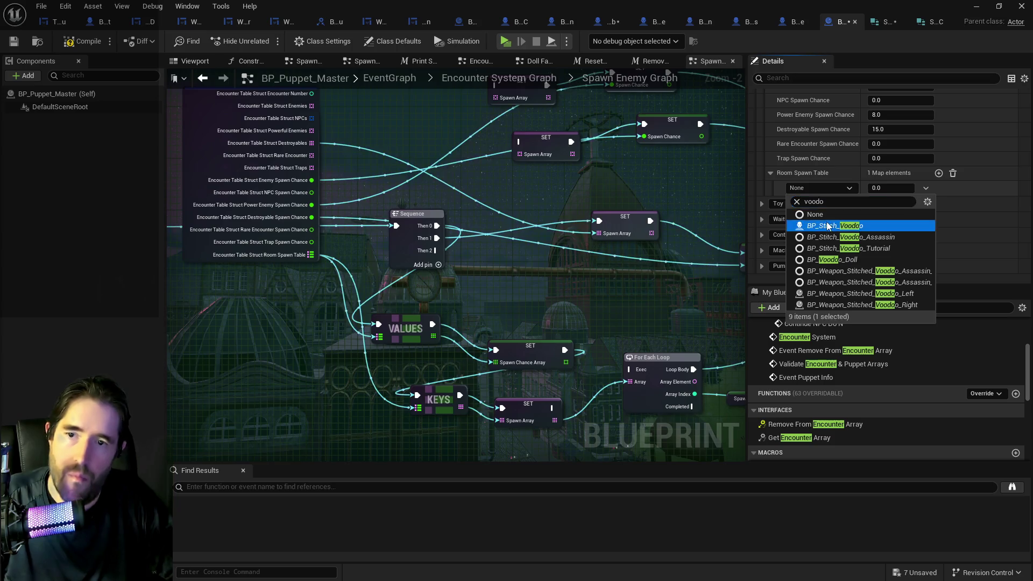
{"action": "left_click", "coordinate": [829, 225]}
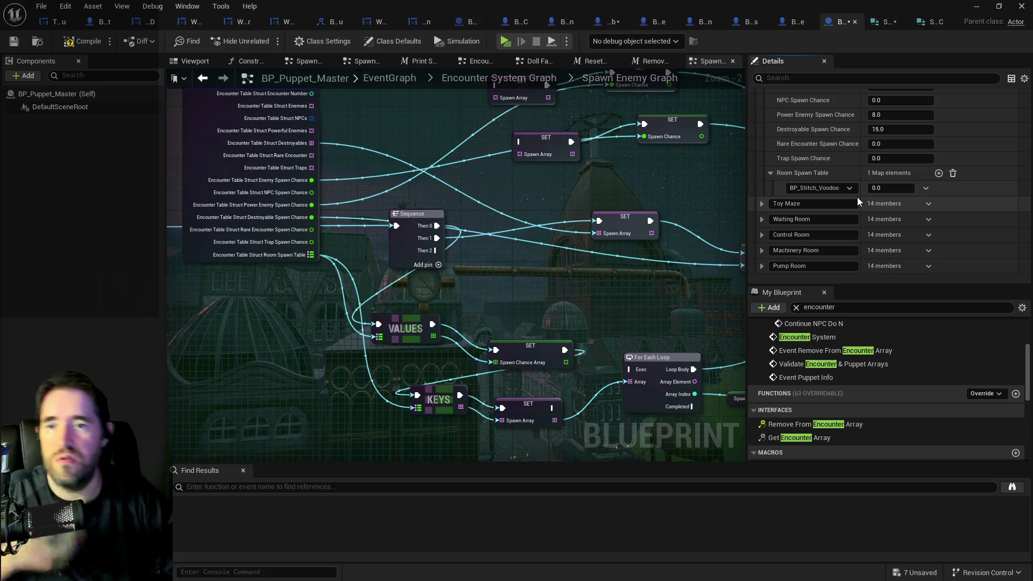
{"action": "scroll", "coordinate": [856, 196], "scroll_direction": "up", "scroll_amount": 5}
- Select the Break Encounter Table Struct node and open the Struct_Encounter_Table editor
{"action": "scroll", "coordinate": [839, 191], "scroll_direction": "up", "scroll_amount": 3}
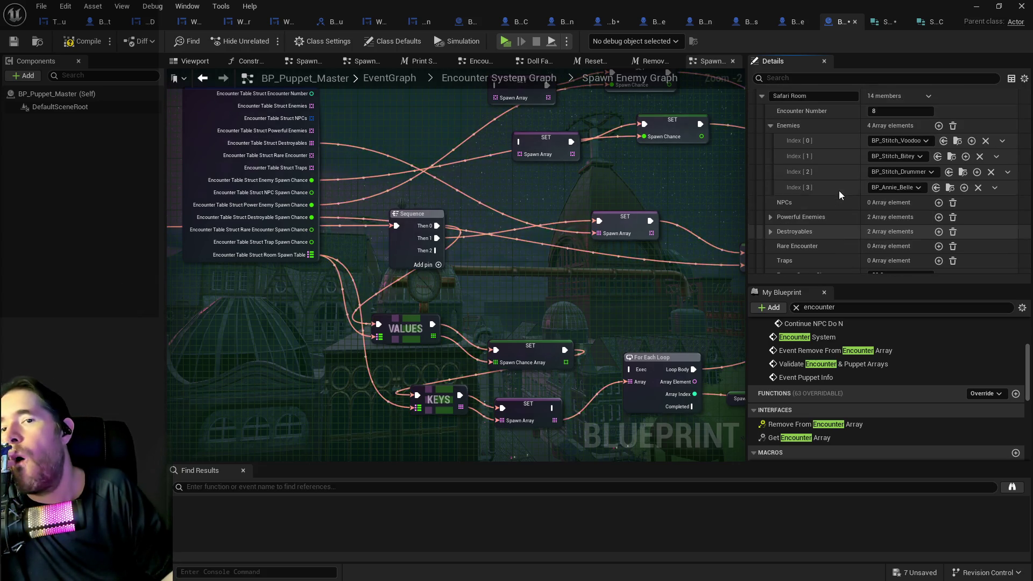
{"action": "scroll", "coordinate": [839, 191], "scroll_direction": "down", "scroll_amount": 4}
{"action": "scroll", "coordinate": [839, 193], "scroll_direction": "down", "scroll_amount": 3}
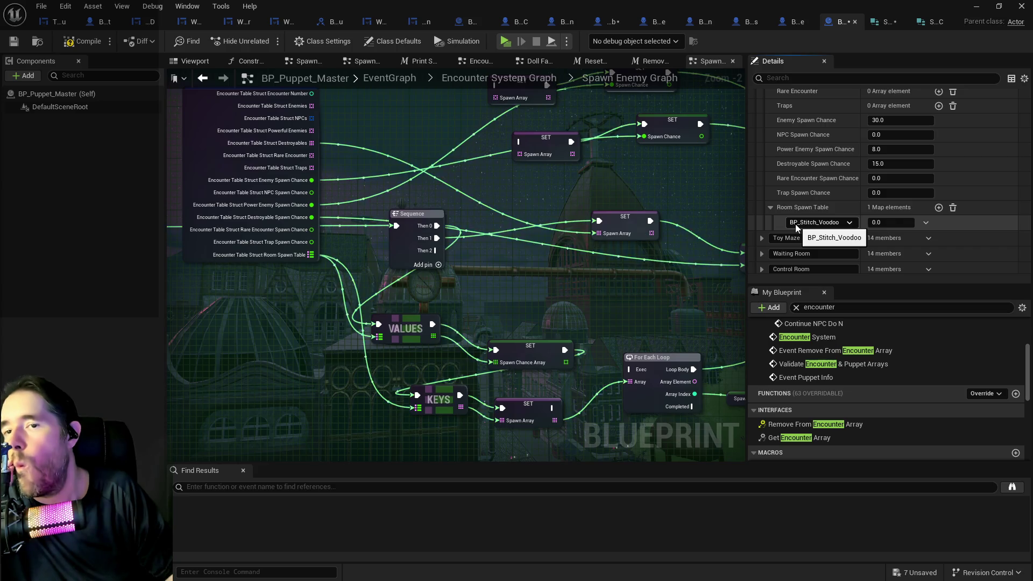
{"action": "scroll", "coordinate": [796, 226], "scroll_direction": "up", "scroll_amount": 2}
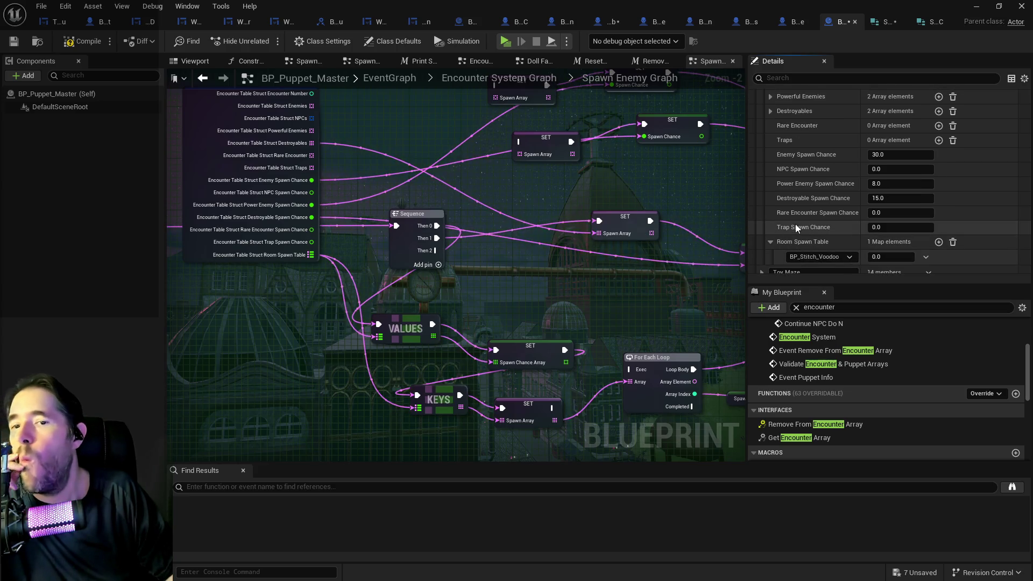
{"action": "scroll", "coordinate": [795, 224], "scroll_direction": "up", "scroll_amount": 4}
{"action": "scroll", "coordinate": [795, 224], "scroll_direction": "up", "scroll_amount": 4}
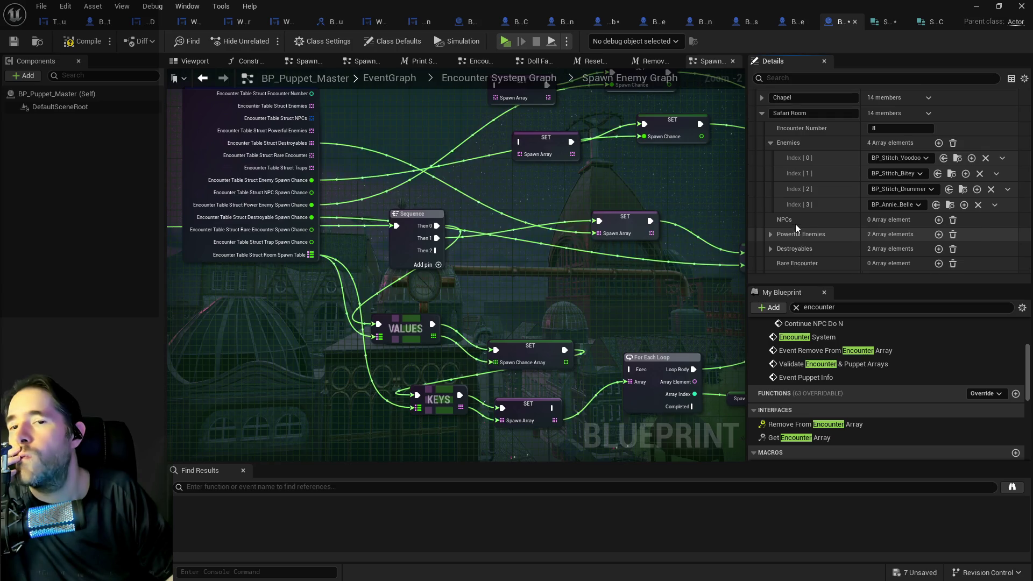
{"action": "scroll", "coordinate": [795, 224], "scroll_direction": "down", "scroll_amount": 3}
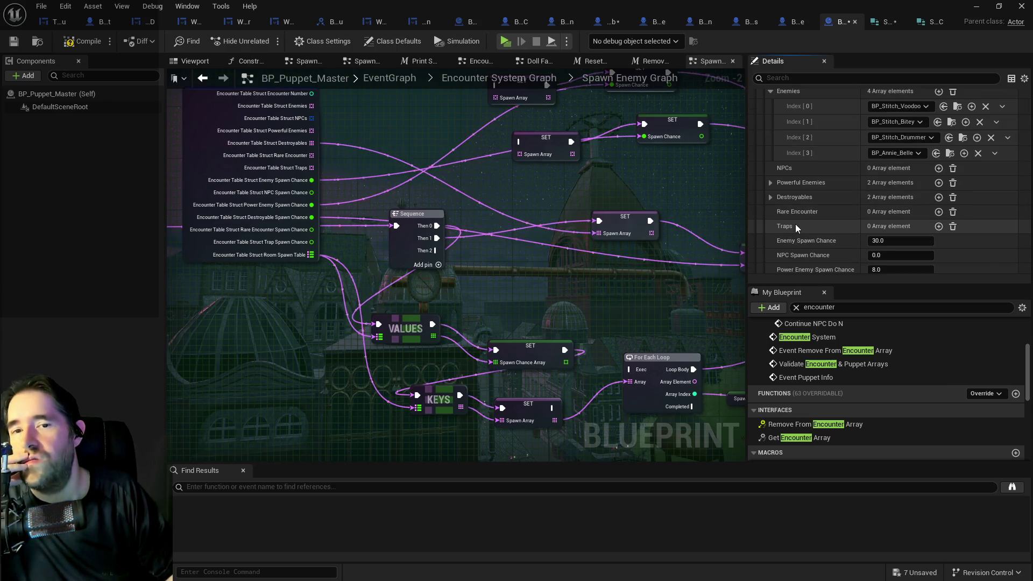
{"action": "left_click", "coordinate": [311, 262]}
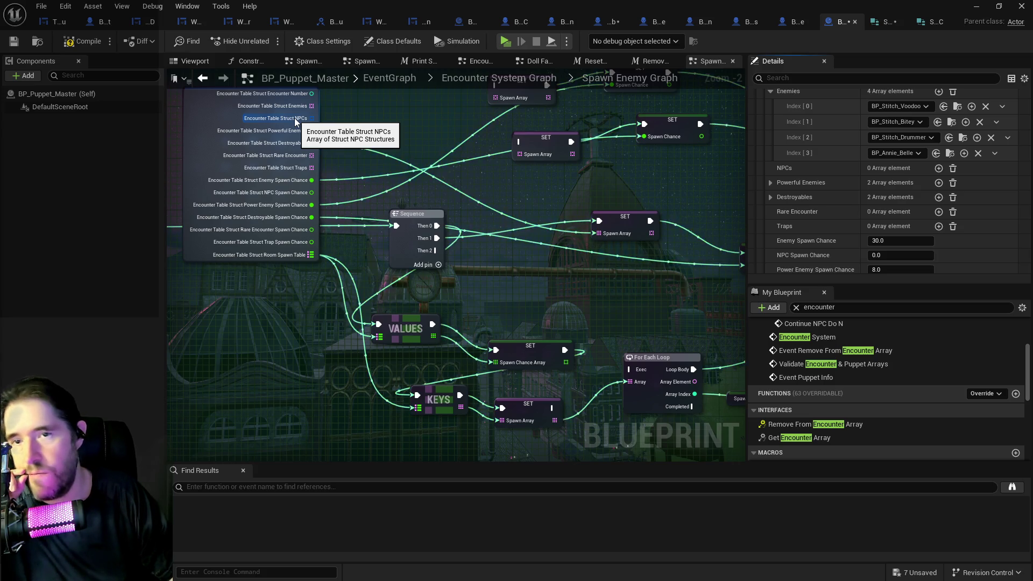
{"action": "left_click", "coordinate": [876, 24]}
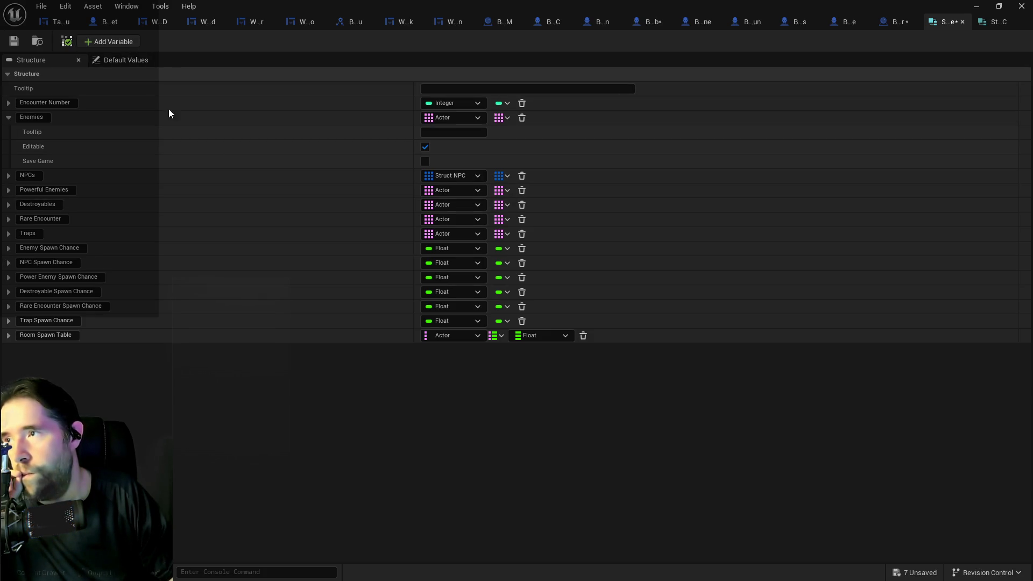
- Add a new struct member typed as an array of Struct NPC
{"action": "left_click", "coordinate": [108, 41]}
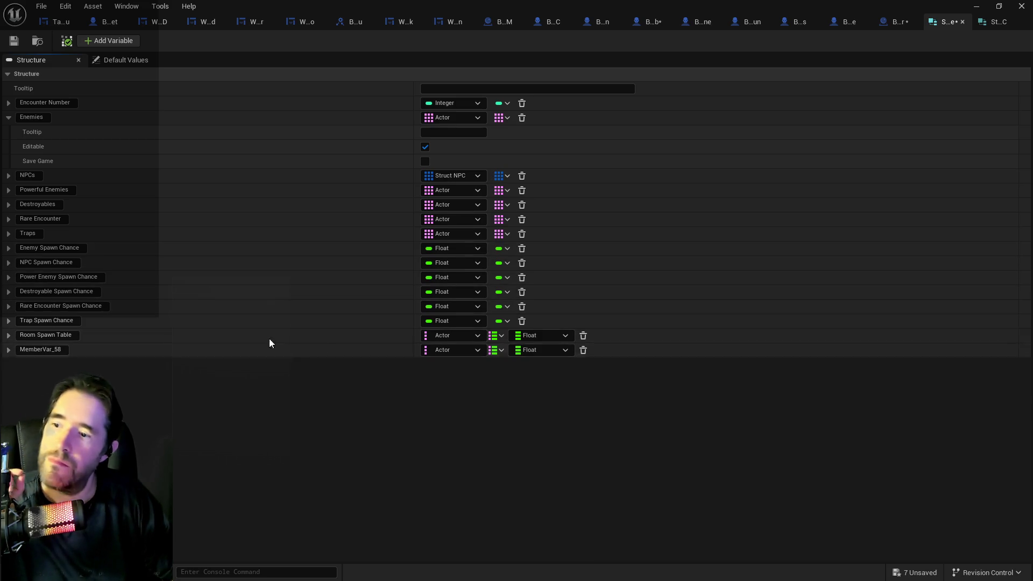
{"action": "left_click", "coordinate": [460, 348]}
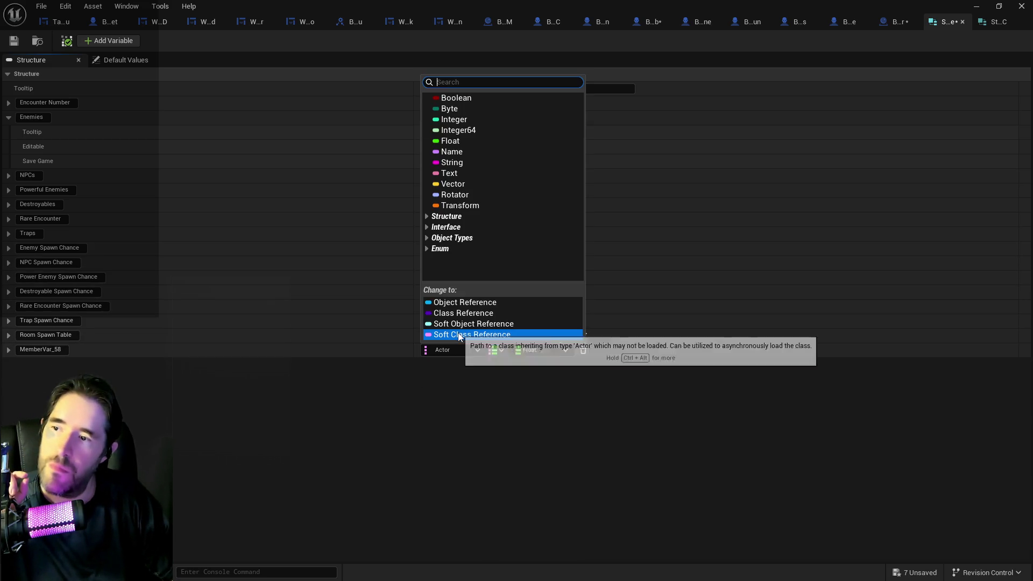
{"action": "type", "text": "struct NPc"}
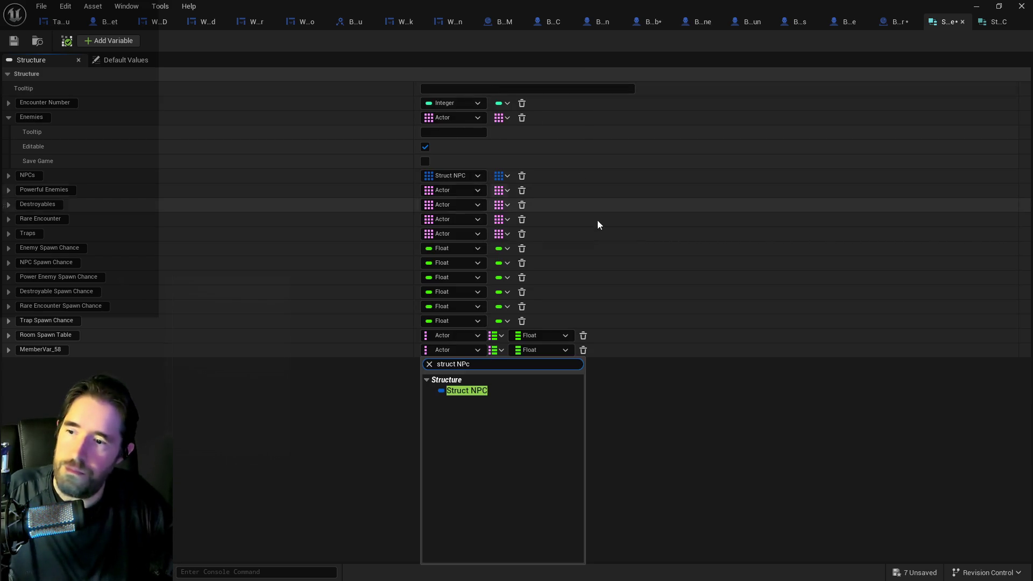
{"action": "left_click", "coordinate": [454, 397]}
{"action": "left_click", "coordinate": [499, 350]}
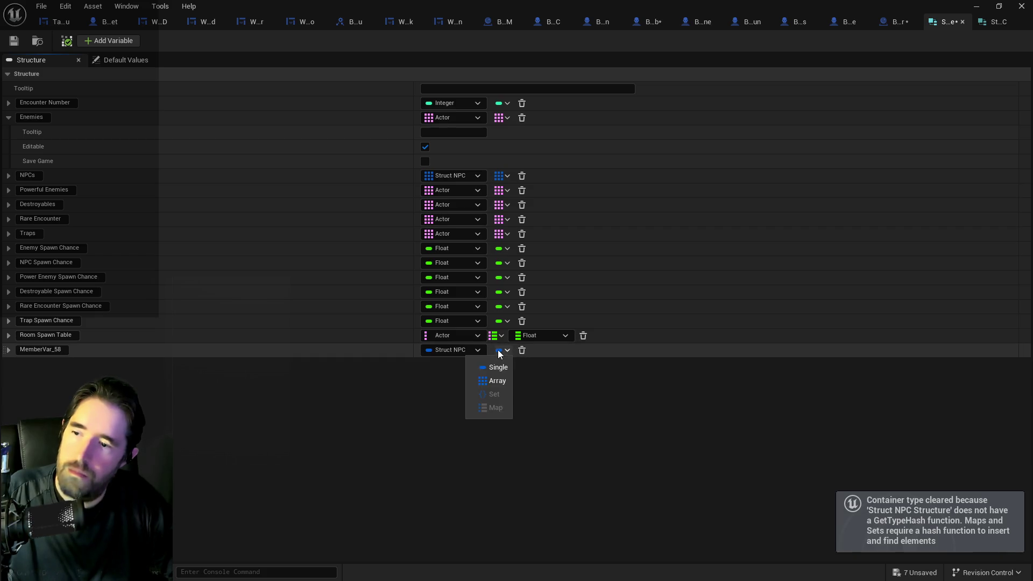
{"action": "left_click", "coordinate": [494, 382]}
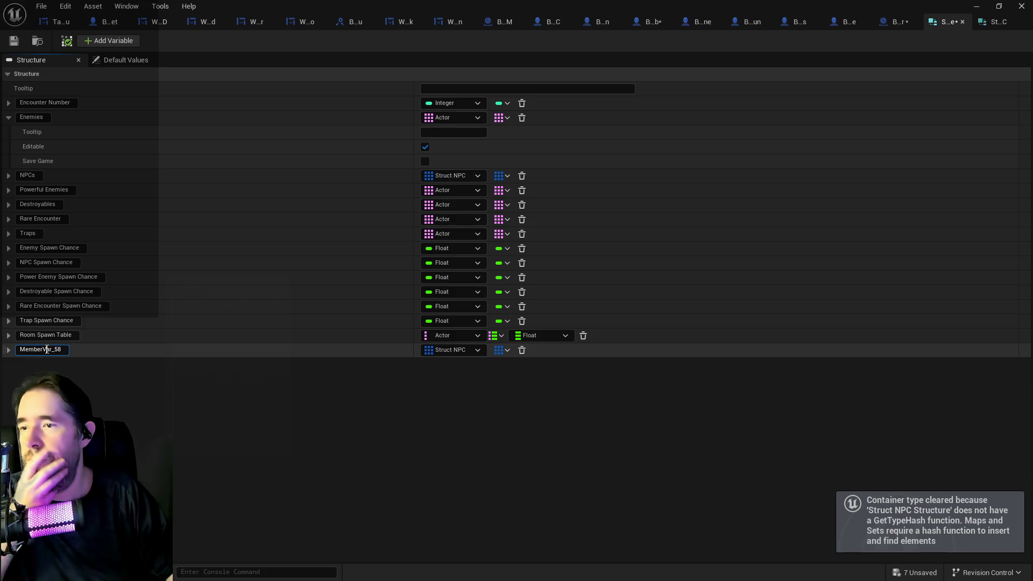
- Name the new Struct NPC array member Encounter Array
{"action": "left_click", "coordinate": [47, 350]}
{"action": "type", "text": "Encount"}
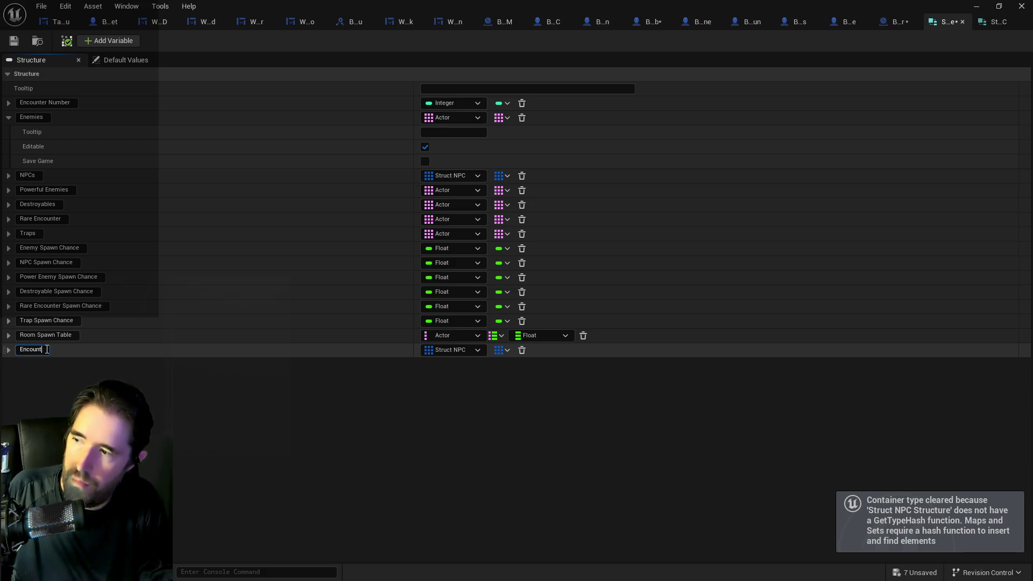
{"action": "type", "text": "er"}
{"action": "type", "text": "Array"}
{"action": "key", "text": "Return"}
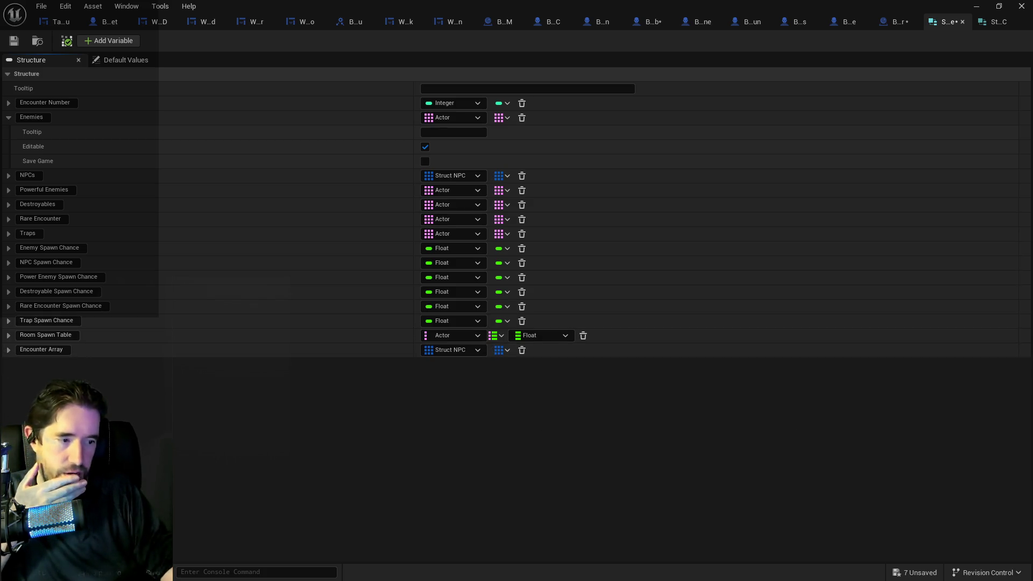
{"action": "left_click", "coordinate": [995, 22]}
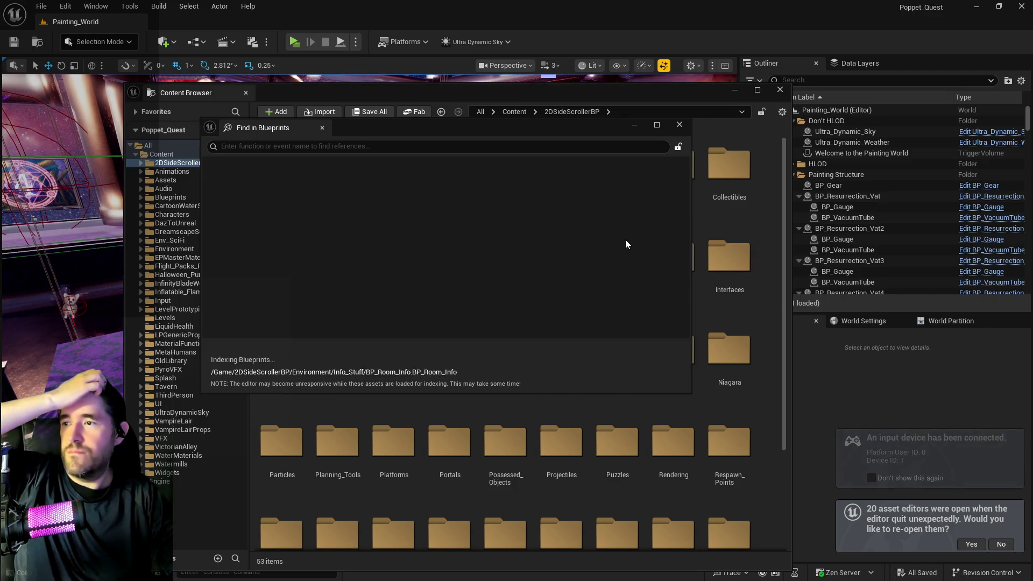
- Close the Find in Blueprints window in the restarted editor
{"action": "left_click", "coordinate": [677, 126]}
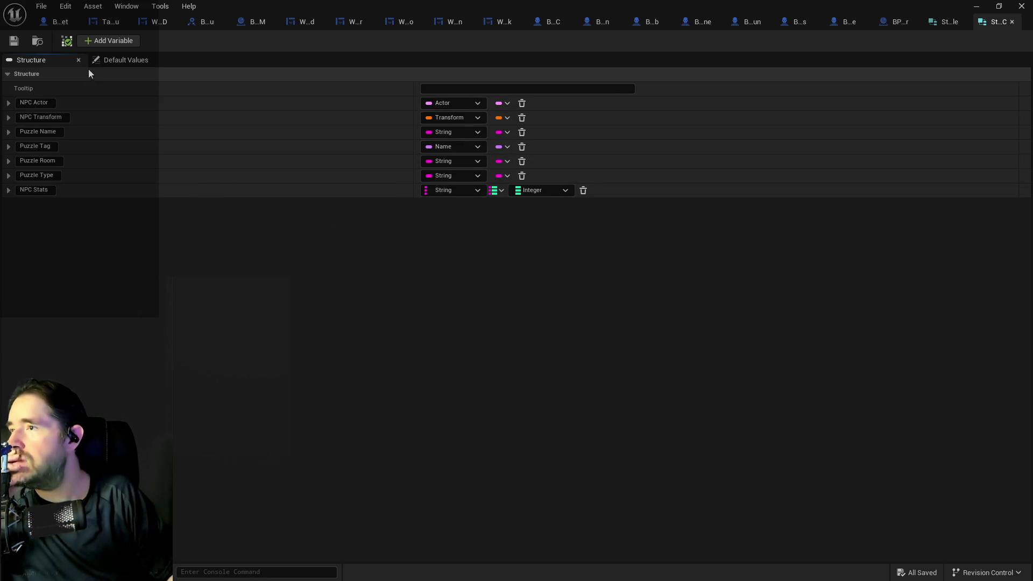
- Add another new member to the encounter table struct
{"action": "left_click", "coordinate": [946, 21]}
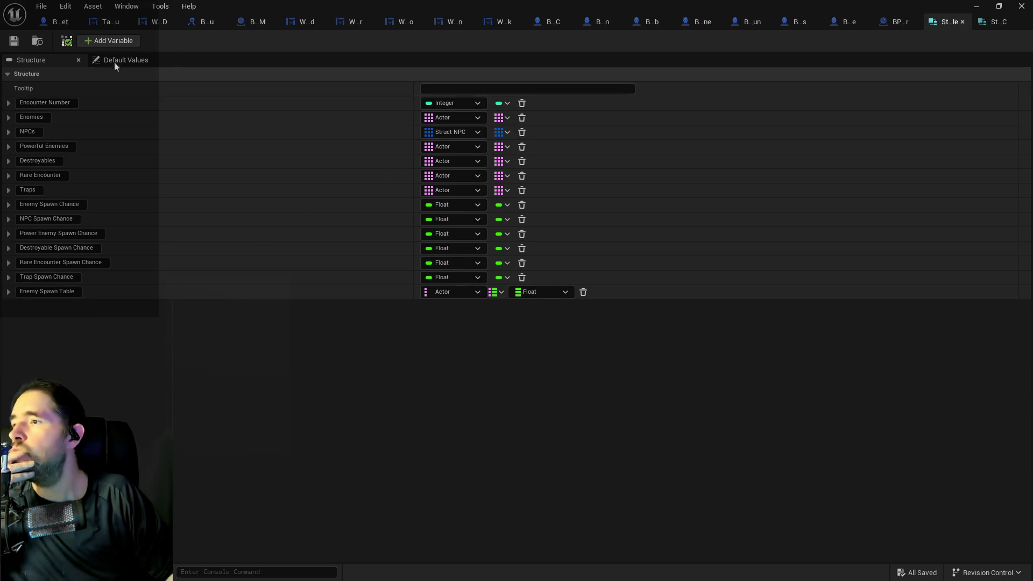
{"action": "left_click", "coordinate": [133, 41]}
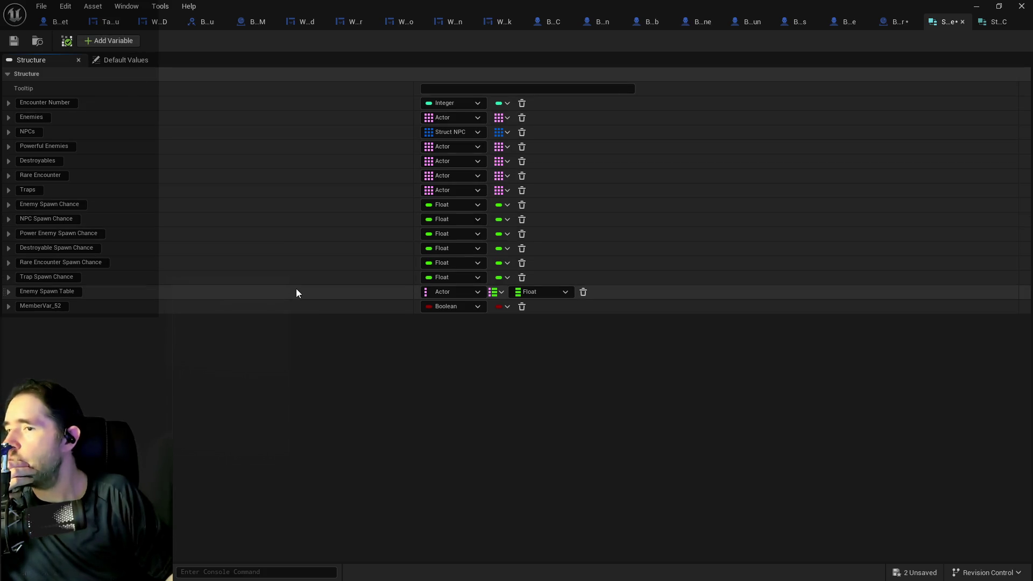
{"action": "left_click", "coordinate": [987, 21]}
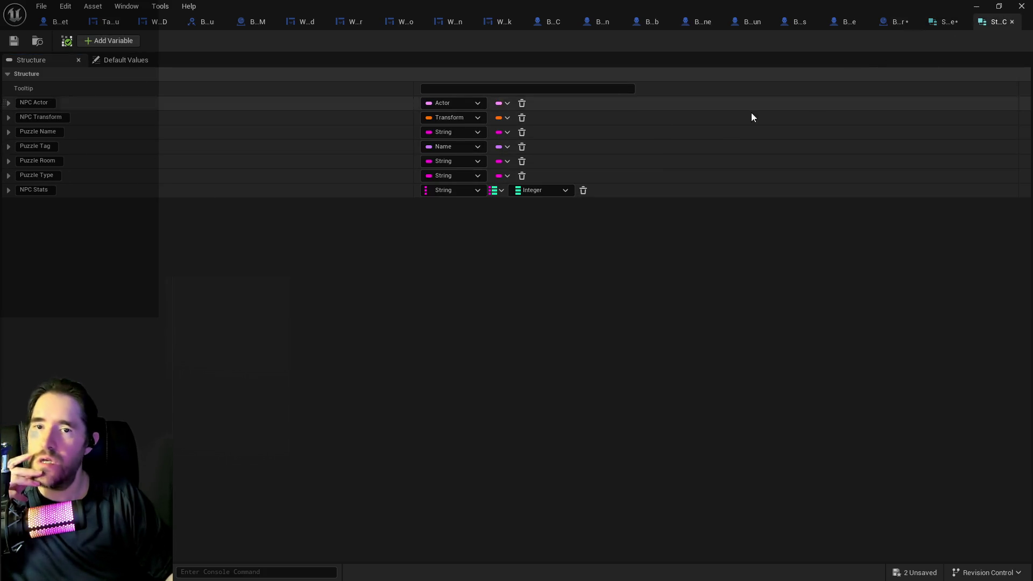
- Add an Integer member named Level to the NPC struct, placed below NPC Actor
{"action": "left_click", "coordinate": [112, 41]}
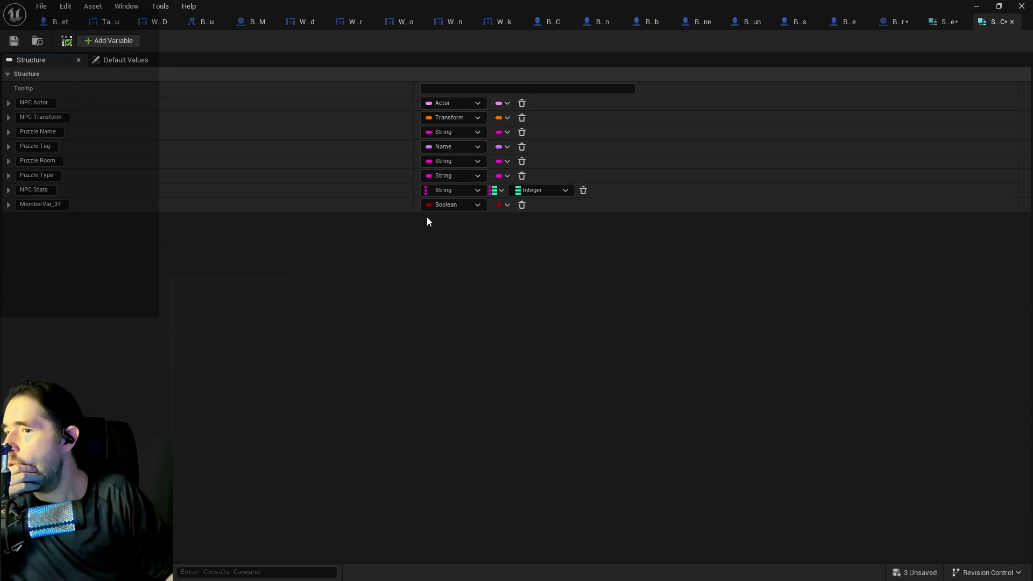
{"action": "left_click", "coordinate": [449, 206]}
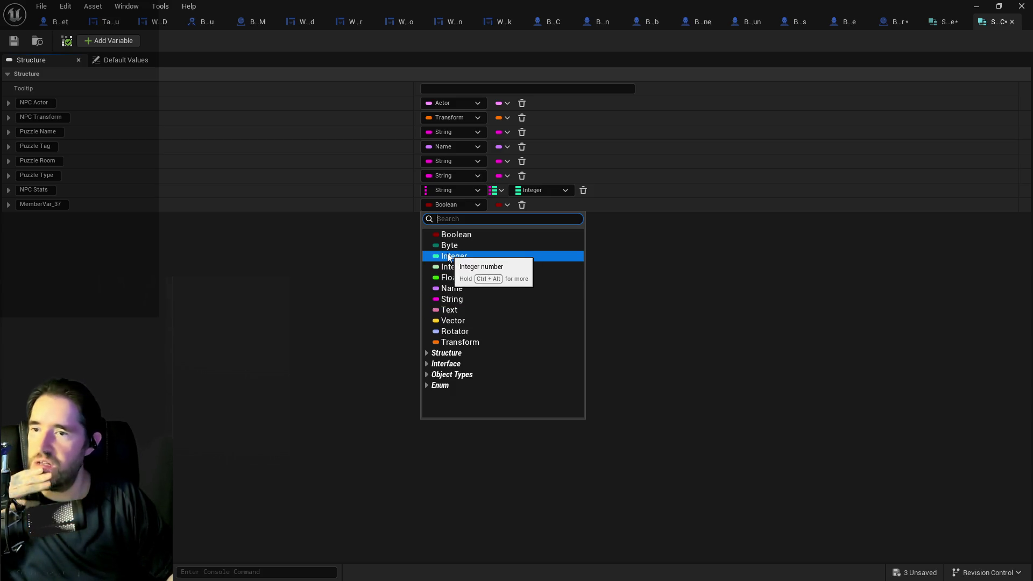
{"action": "left_click", "coordinate": [450, 256]}
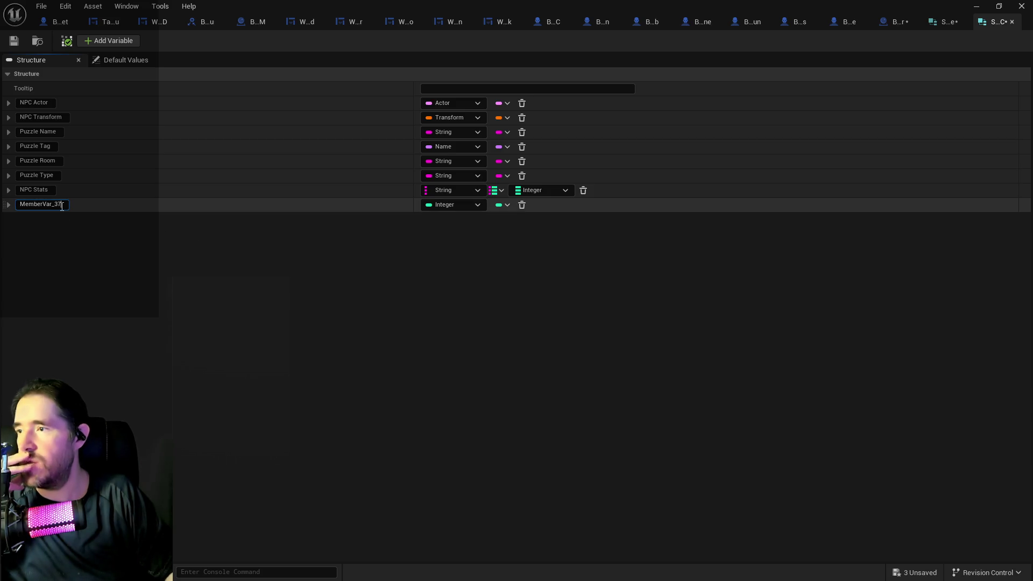
{"action": "left_click_drag", "start_coordinate": [62, 206], "coordinate": [12, 206]}
{"action": "type", "text": "Level"}
{"action": "key", "text": "Return"}
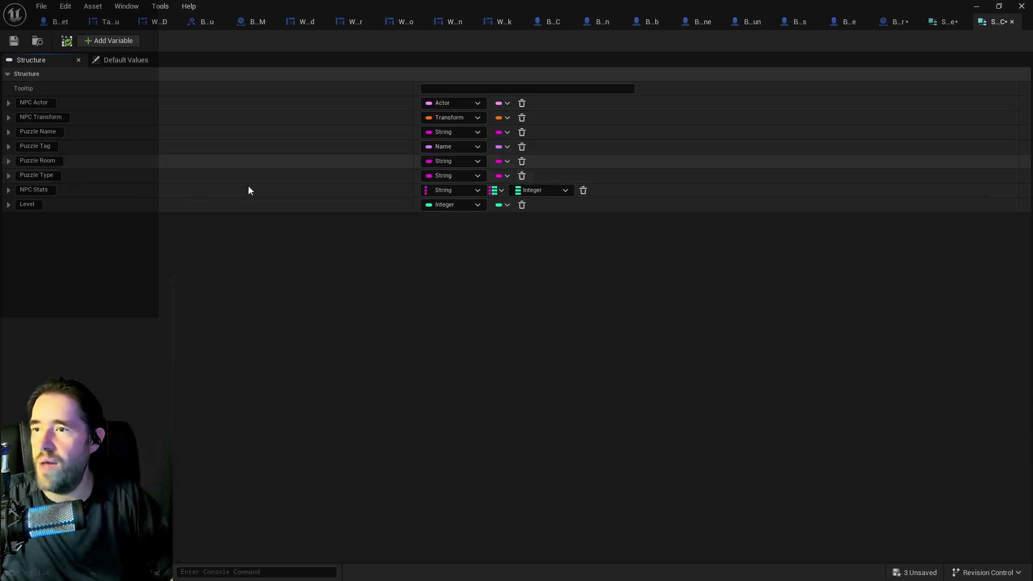
{"action": "left_click_drag", "start_coordinate": [6, 205], "coordinate": [5, 103]}
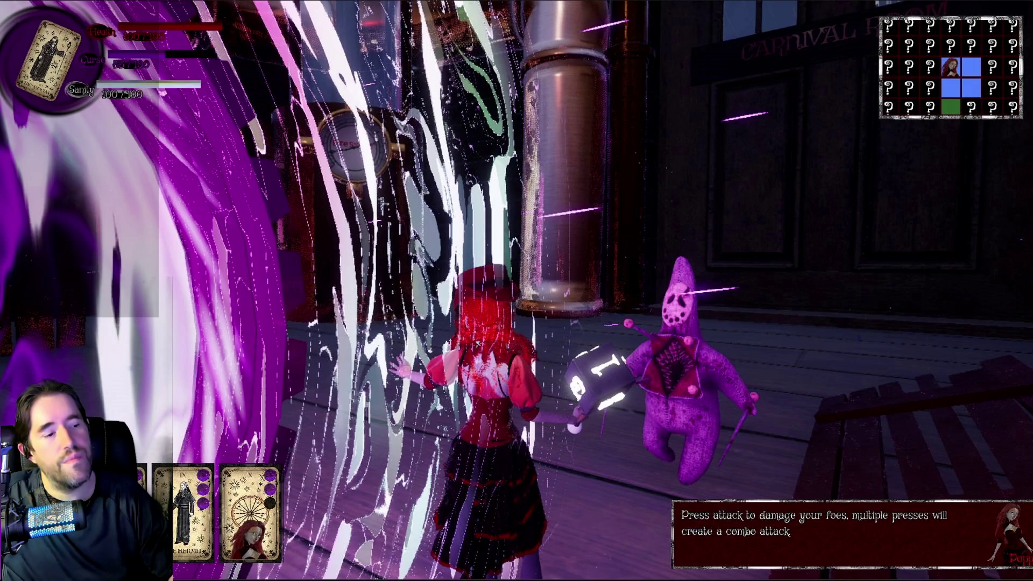
- Stop the standalone play session and return to the Unreal Editor
{"action": "key", "text": "Escape"}
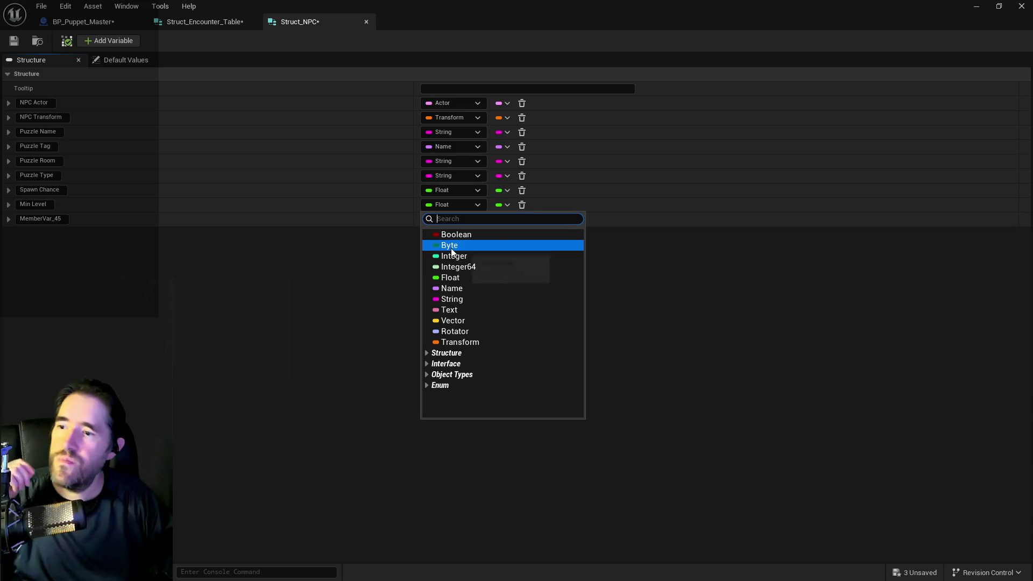
- Rename MemberVar_45 to Max Level as an Integer and save all modified assets
{"action": "left_click", "coordinate": [240, 252]}
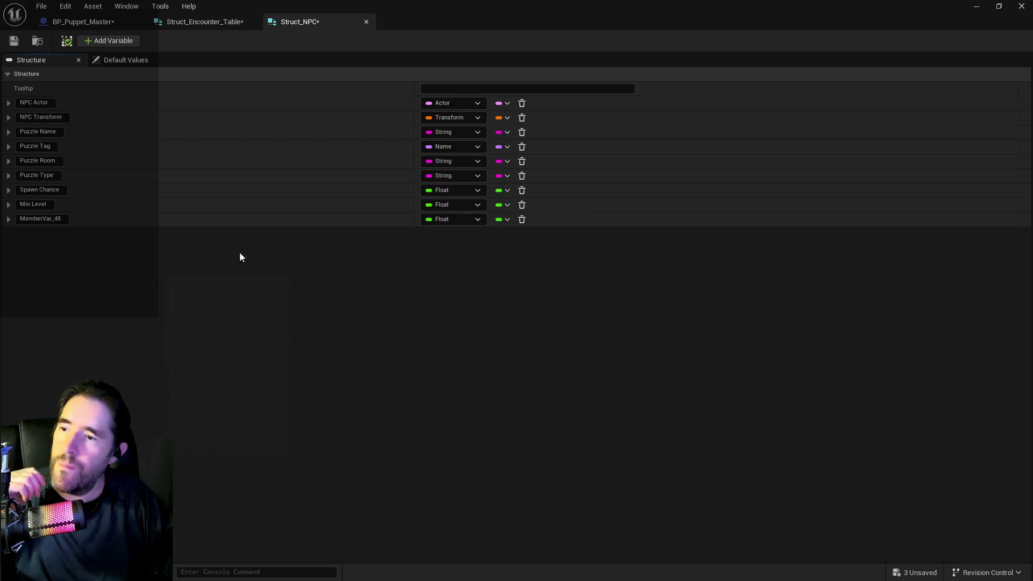
{"action": "double_click", "coordinate": [43, 216]}
{"action": "type", "text": "Max Level"}
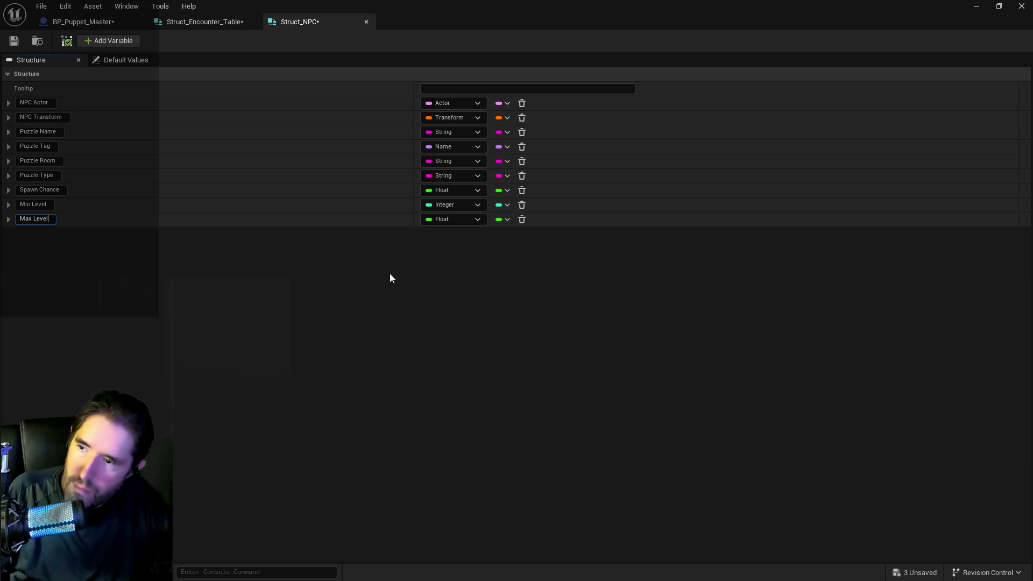
{"action": "left_click", "coordinate": [449, 221]}
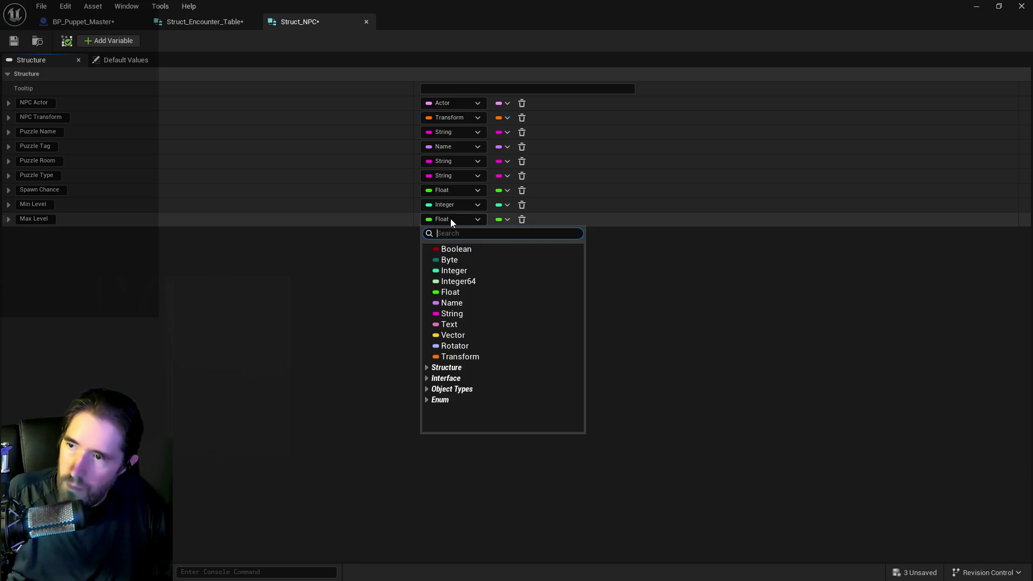
{"action": "left_click", "coordinate": [450, 269]}
{"action": "left_click", "coordinate": [41, 6]}
{"action": "left_click", "coordinate": [54, 73]}
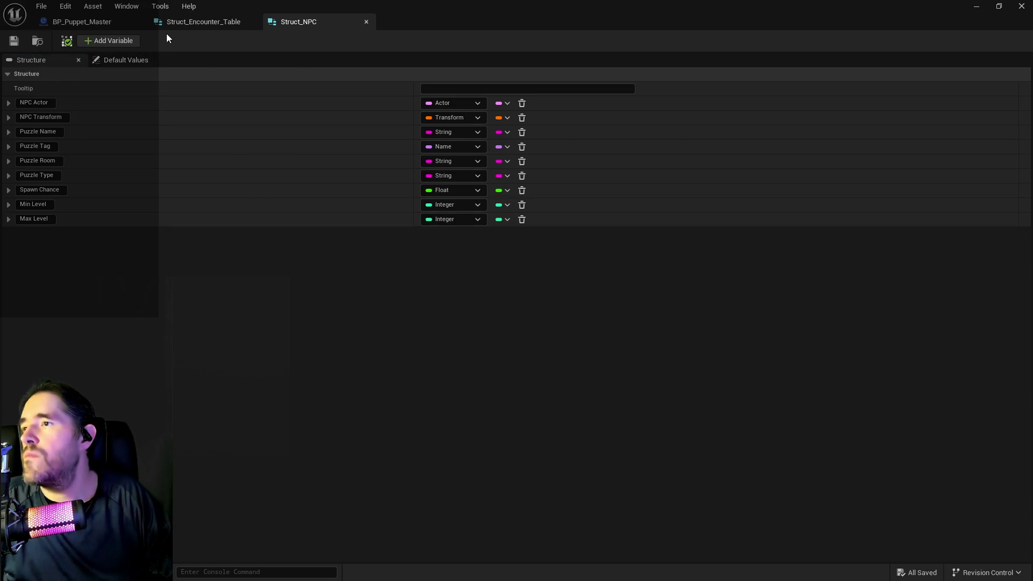
- Rewire the encounter table struct node's Enemy Spawn Table pin to VALUES and save BP_Puppet_Master
{"action": "left_click", "coordinate": [173, 25]}
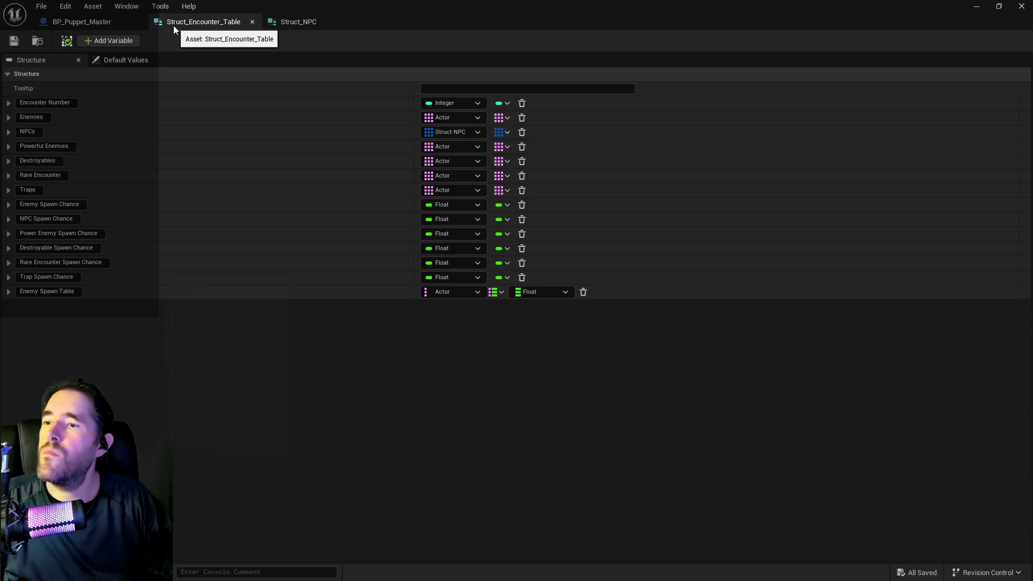
{"action": "left_click", "coordinate": [62, 24]}
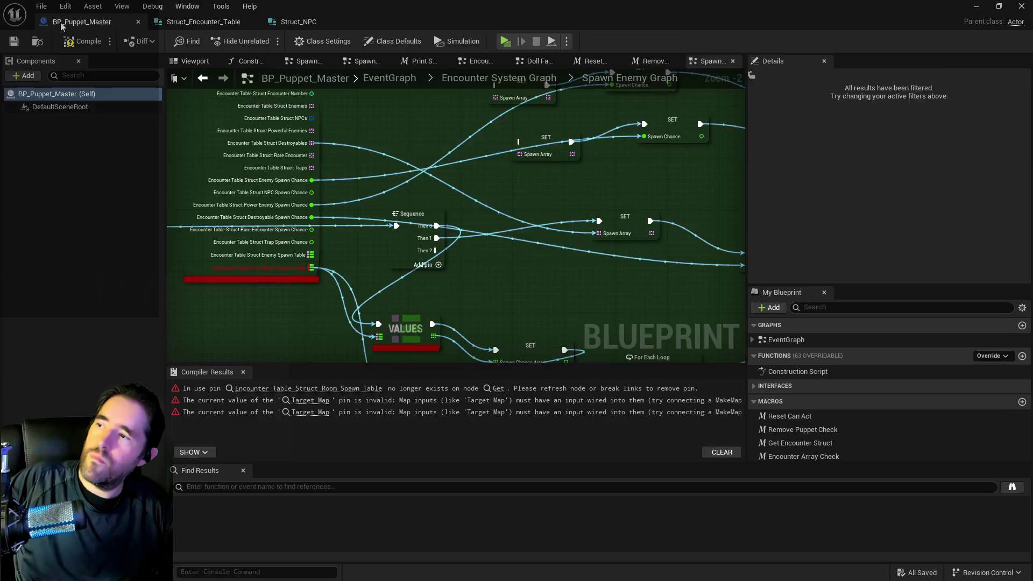
{"action": "left_click", "coordinate": [309, 187]}
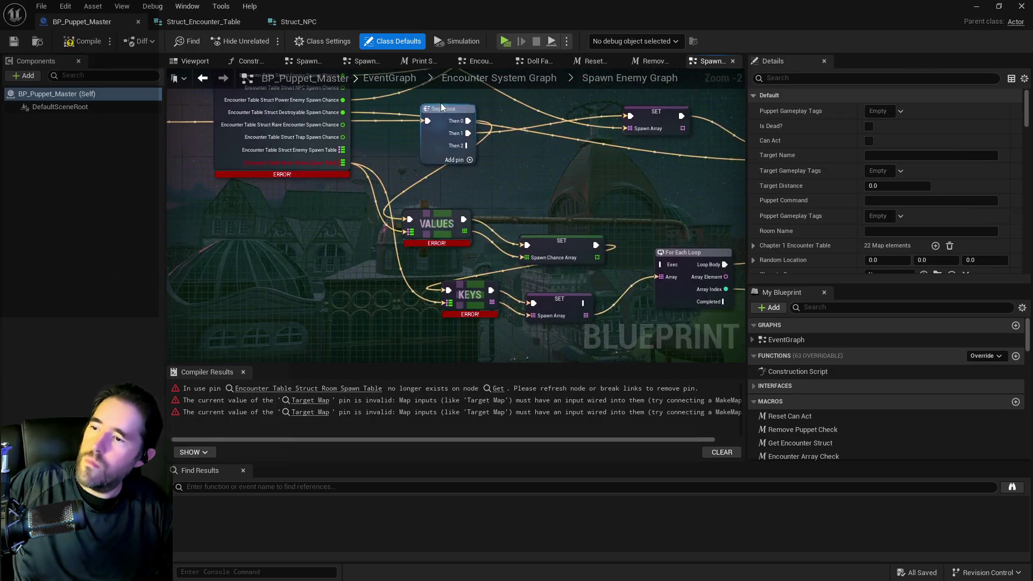
{"action": "left_click_drag", "start_coordinate": [342, 150], "coordinate": [409, 232]}
{"action": "left_click_drag", "start_coordinate": [342, 150], "coordinate": [449, 302]}
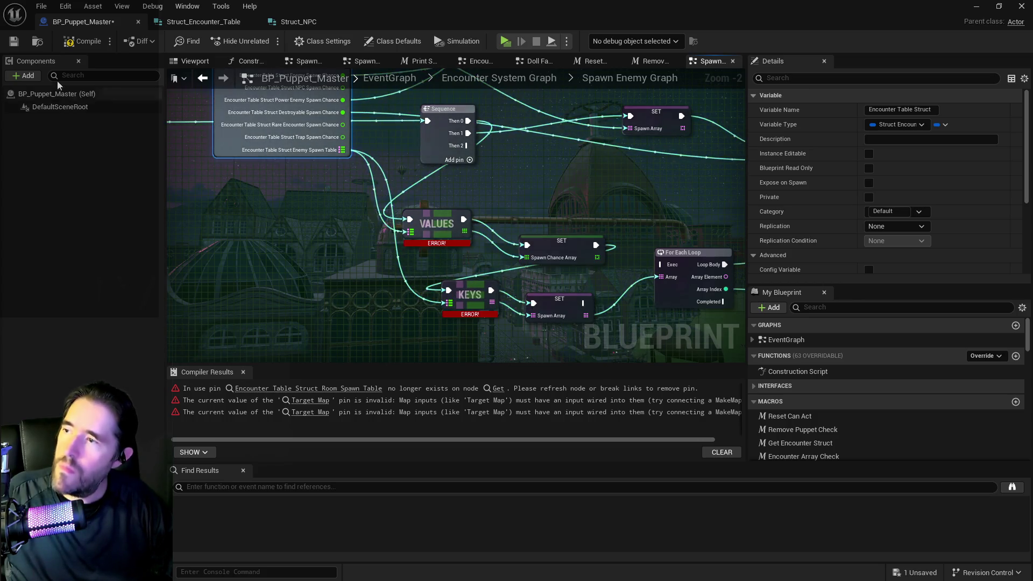
{"action": "left_click", "coordinate": [14, 41]}
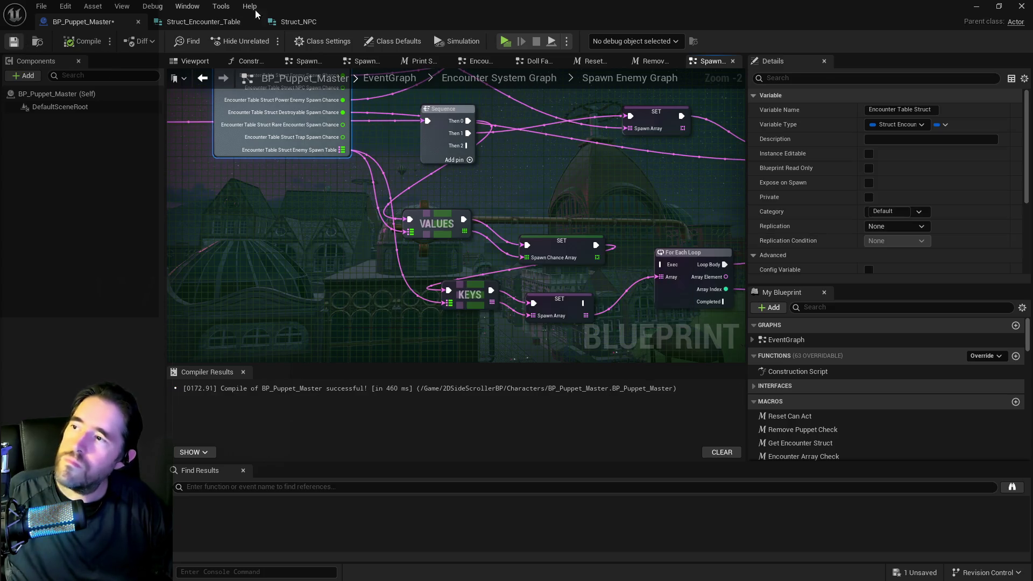
{"action": "left_click", "coordinate": [286, 22]}
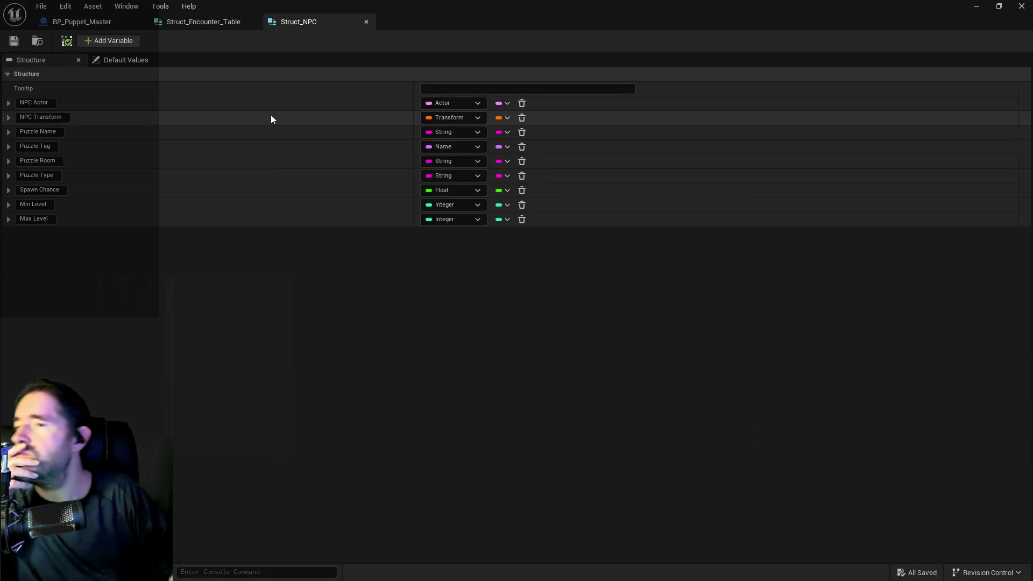
- In Struct_Encounter_Table, add a new member named Spawn Table with the Struct NPC type
{"action": "left_click", "coordinate": [199, 21]}
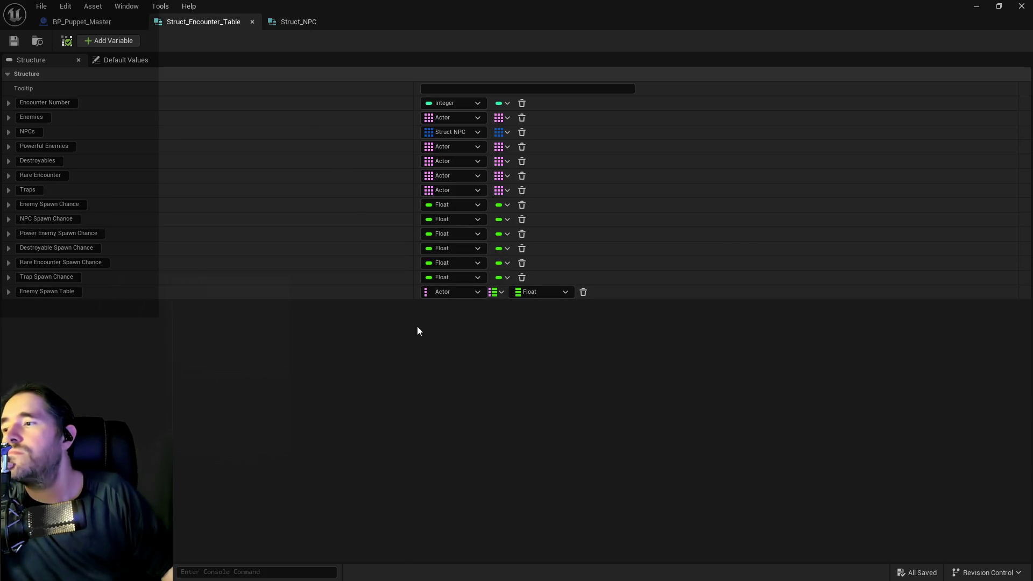
{"action": "left_click", "coordinate": [459, 293]}
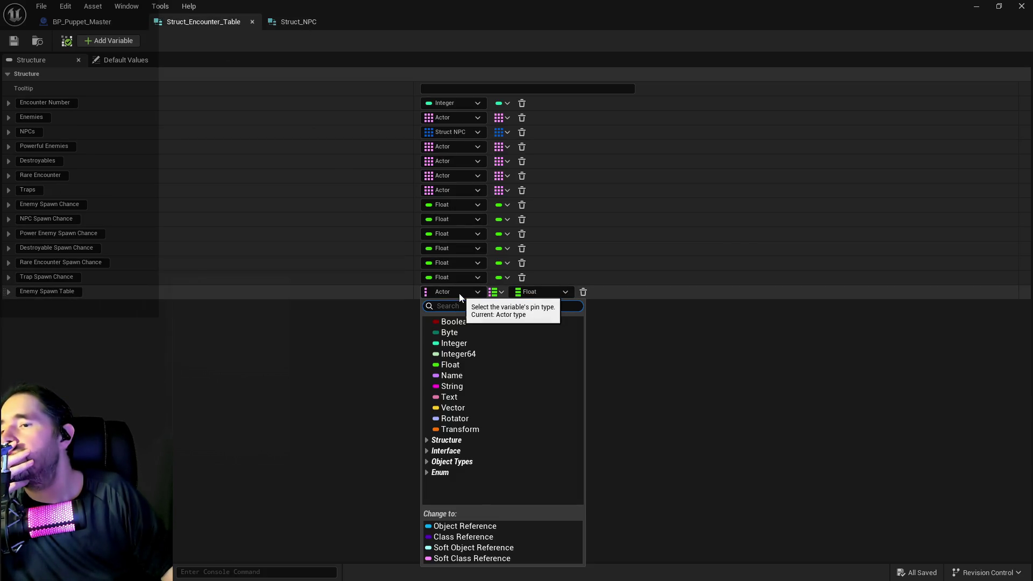
{"action": "left_click", "coordinate": [373, 298]}
{"action": "left_click", "coordinate": [120, 43]}
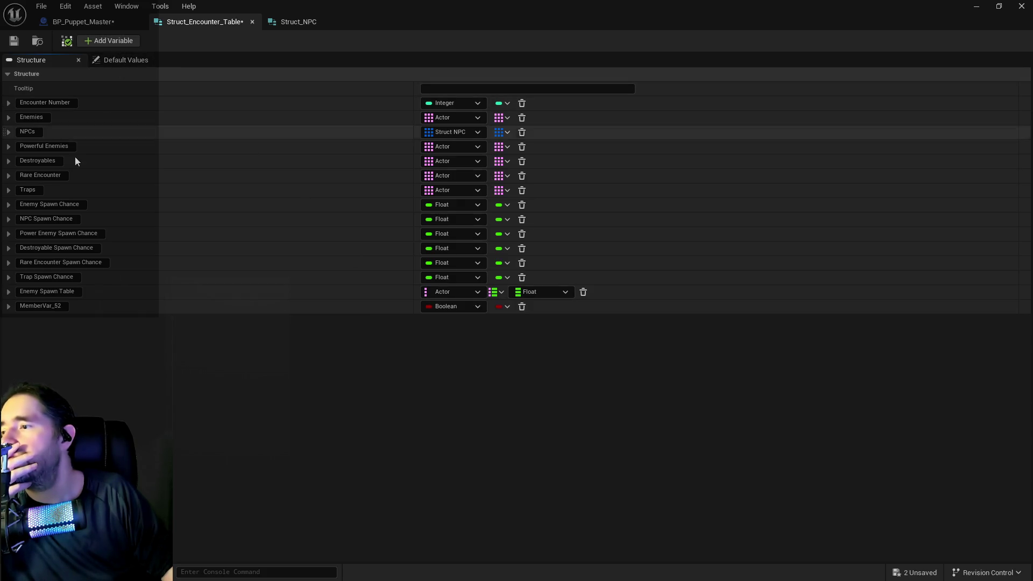
{"action": "double_click", "coordinate": [36, 307]}
{"action": "type", "text": "Spawn Table"}
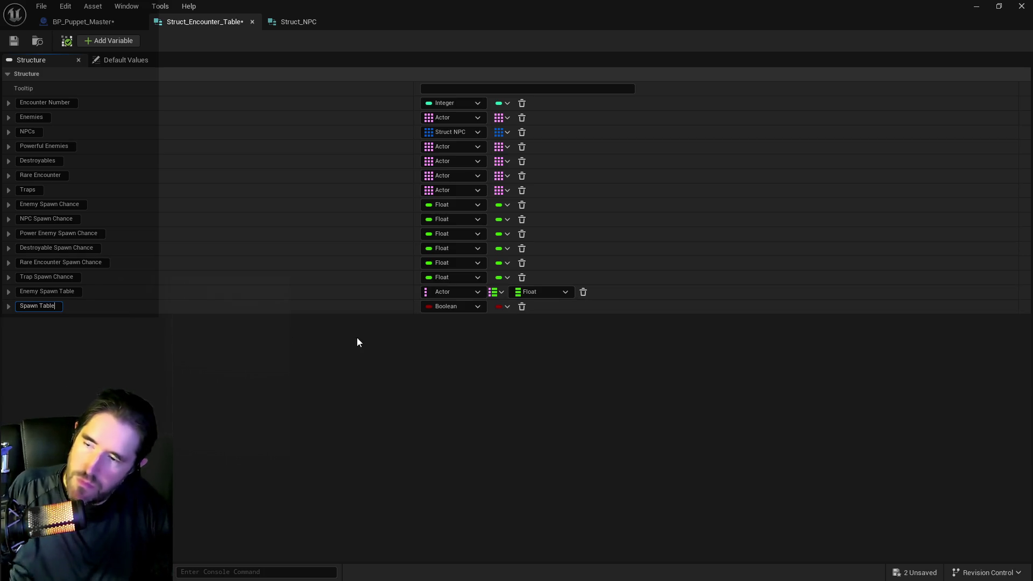
{"action": "left_click", "coordinate": [444, 309]}
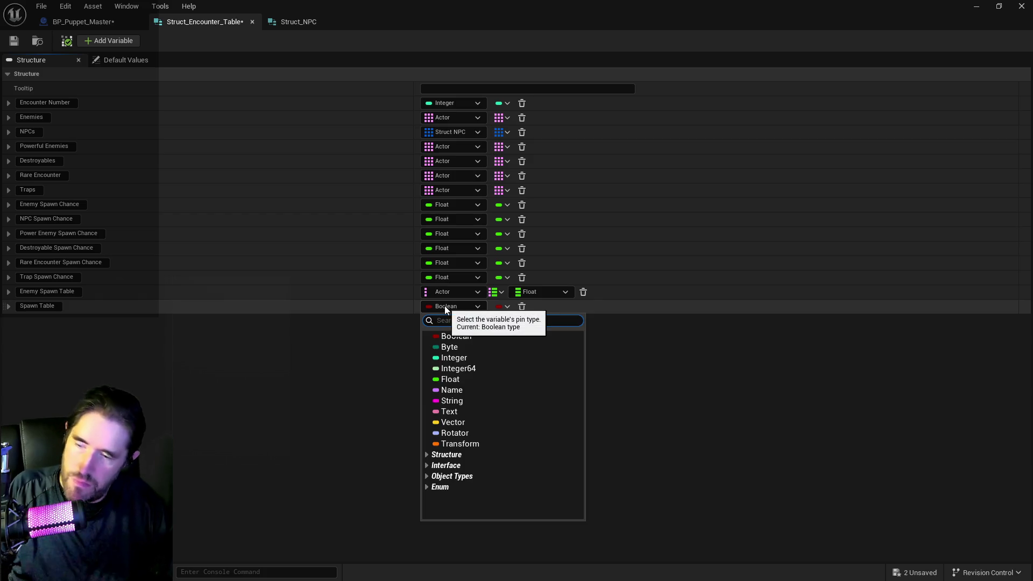
{"action": "type", "text": "struct np"}
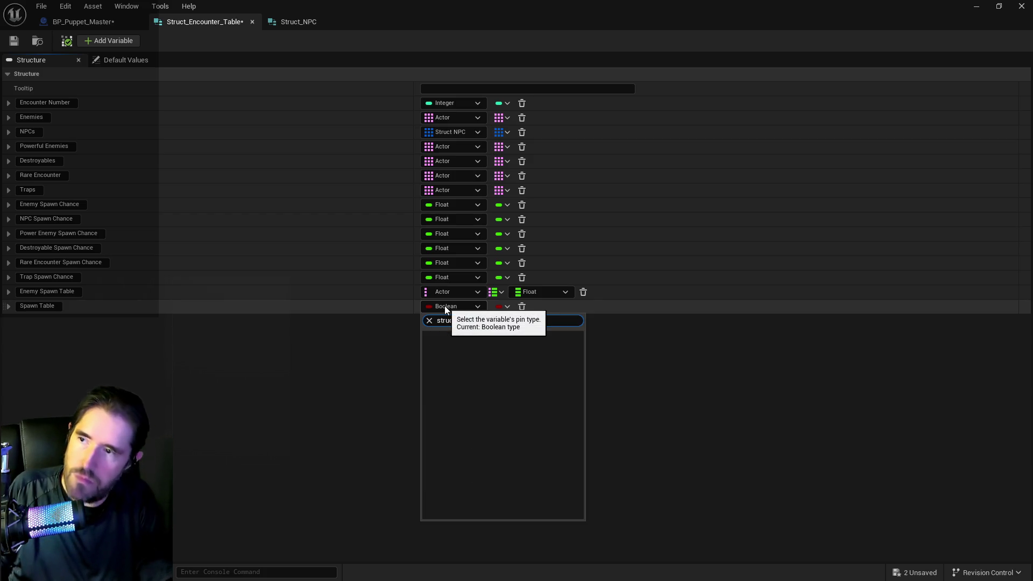
{"action": "key", "text": "Left"}
{"action": "key", "text": "Left"}
{"action": "key", "text": "Left"}
{"action": "key", "text": "BackSpace"}
{"action": "key", "text": "End"}
{"action": "type", "text": "c"}
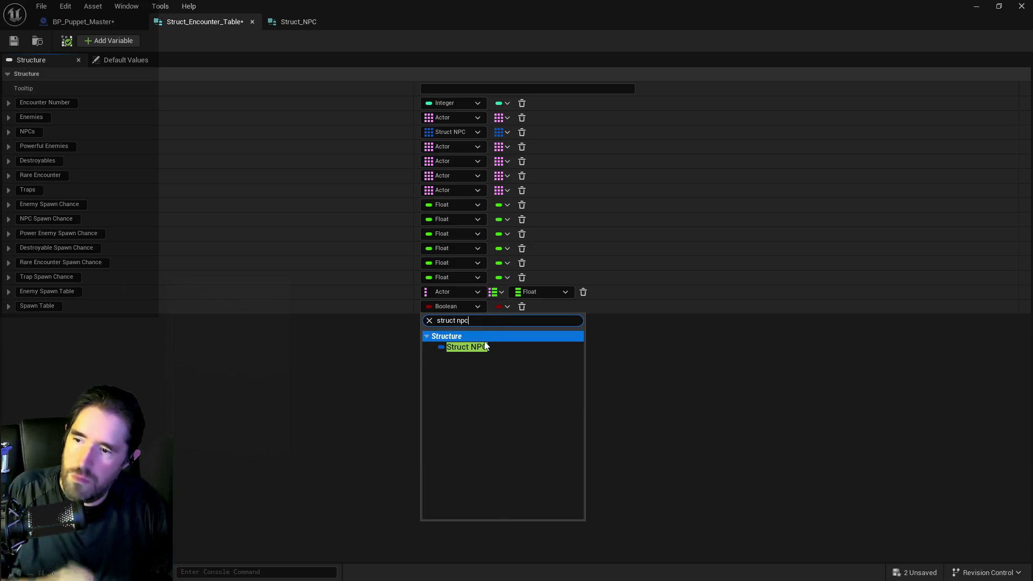
{"action": "left_click", "coordinate": [480, 346]}
- Set Spawn Table's container to Array, after briefly trying a map with Float values
{"action": "left_click", "coordinate": [500, 306]}
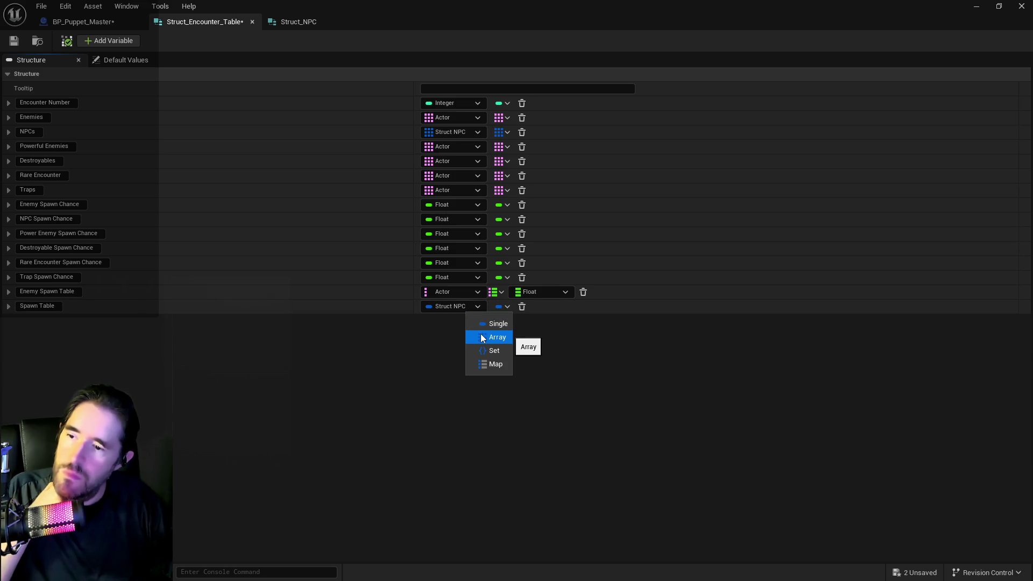
{"action": "left_click", "coordinate": [481, 338]}
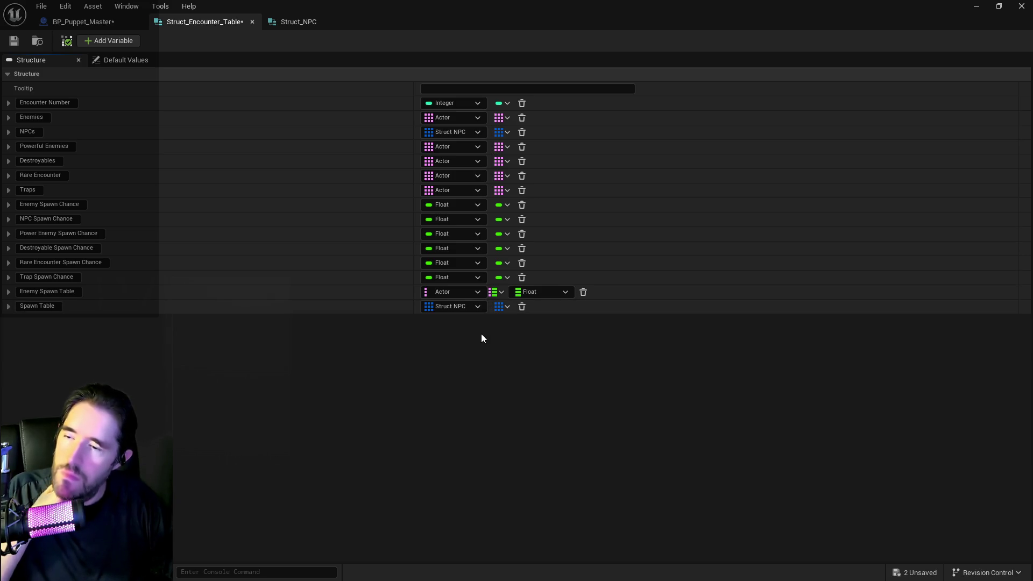
{"action": "left_click", "coordinate": [500, 306]}
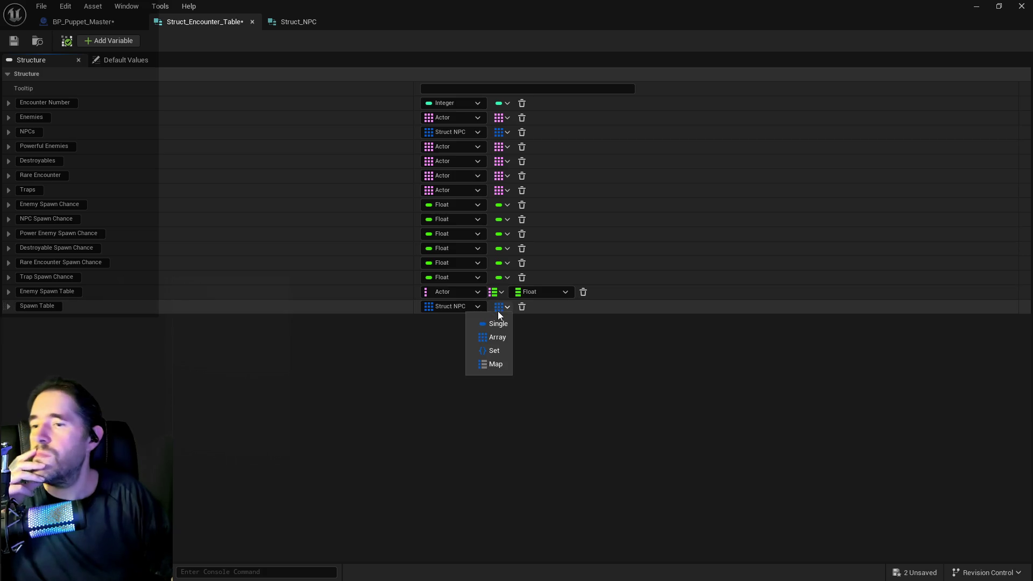
{"action": "left_click", "coordinate": [489, 364]}
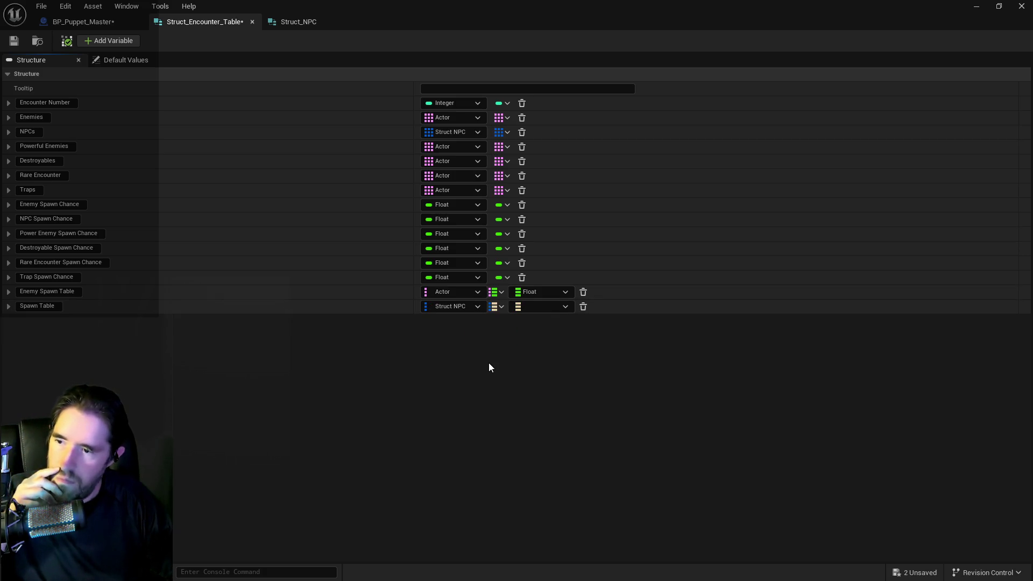
{"action": "left_click", "coordinate": [538, 306]}
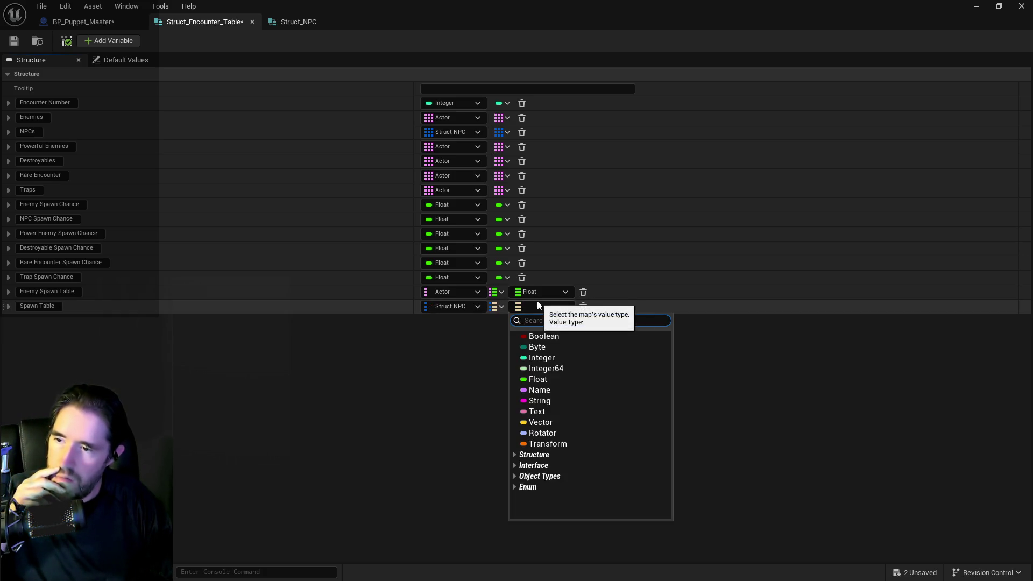
{"action": "left_click", "coordinate": [538, 379]}
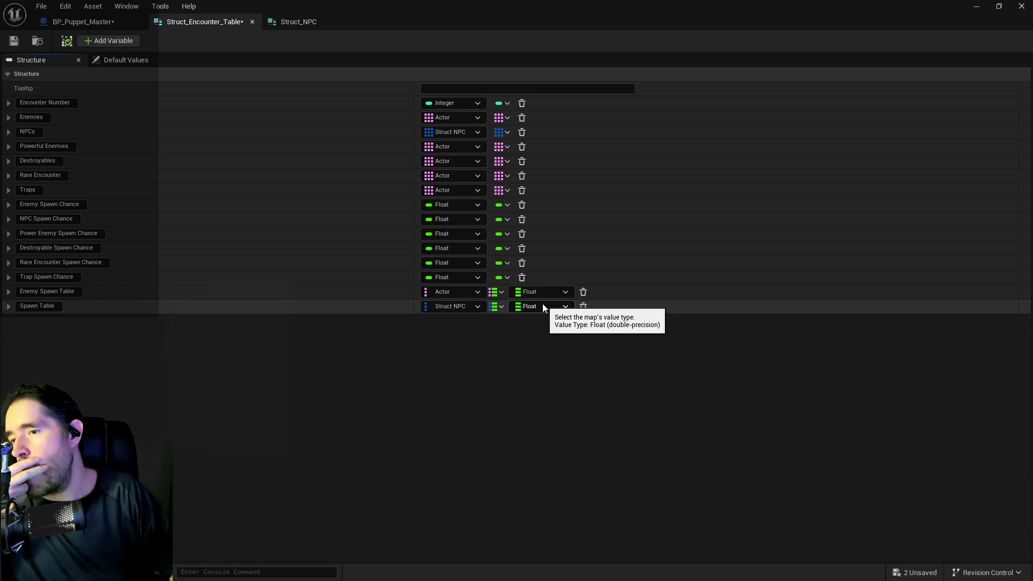
{"action": "left_click", "coordinate": [493, 307]}
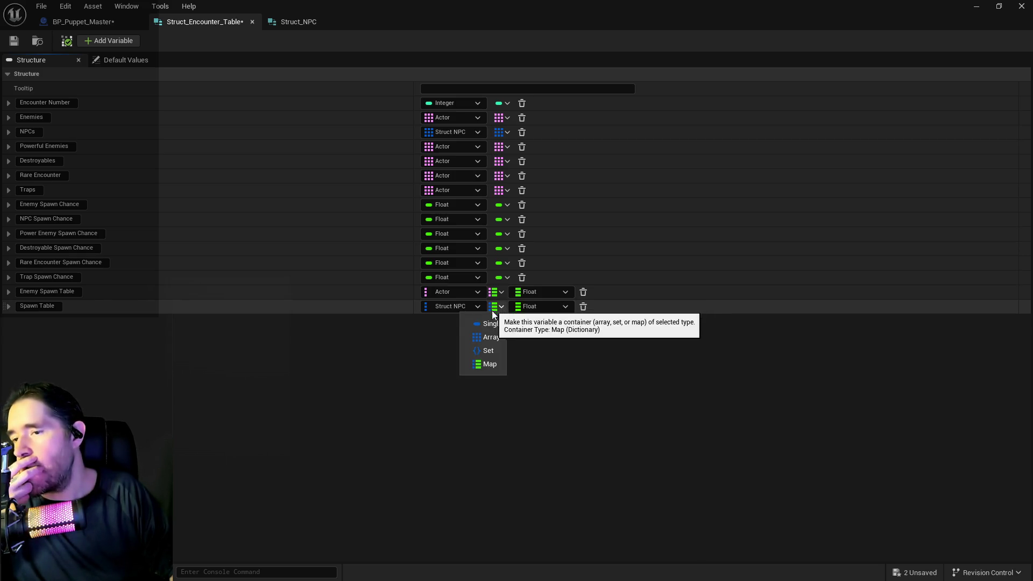
{"action": "key", "text": "Escape"}
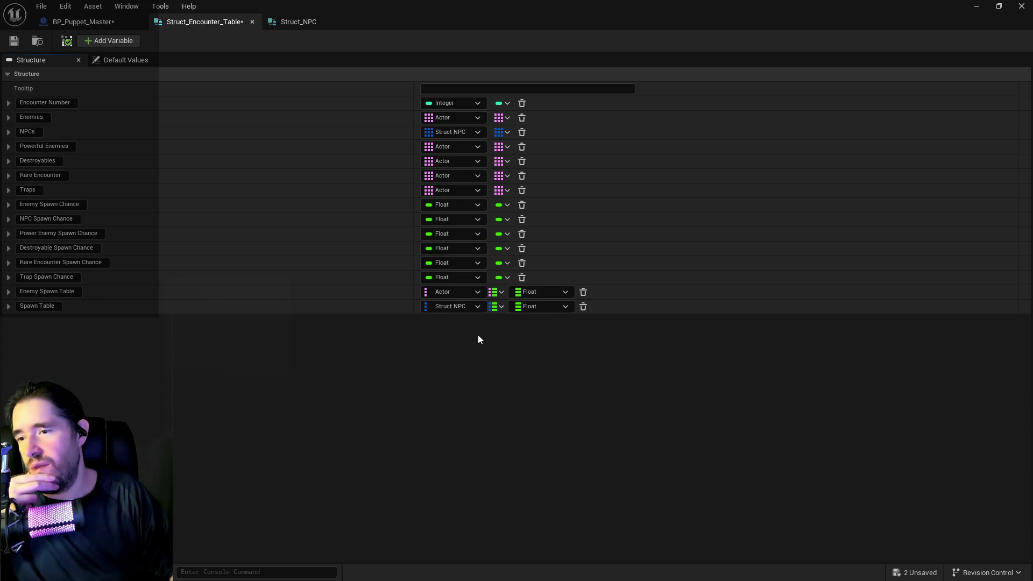
{"action": "left_click", "coordinate": [477, 335]}
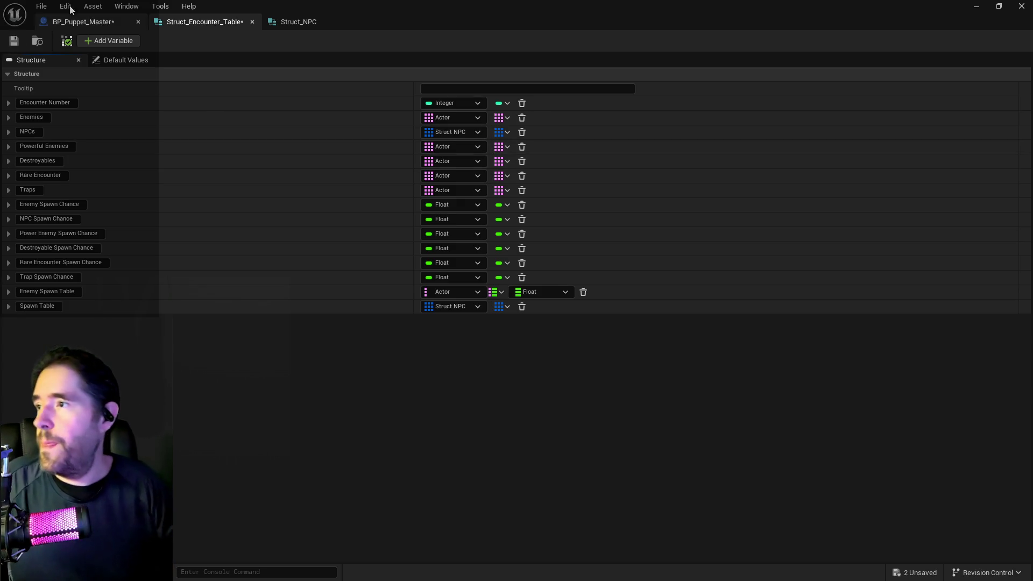
{"action": "left_click", "coordinate": [35, 7]}
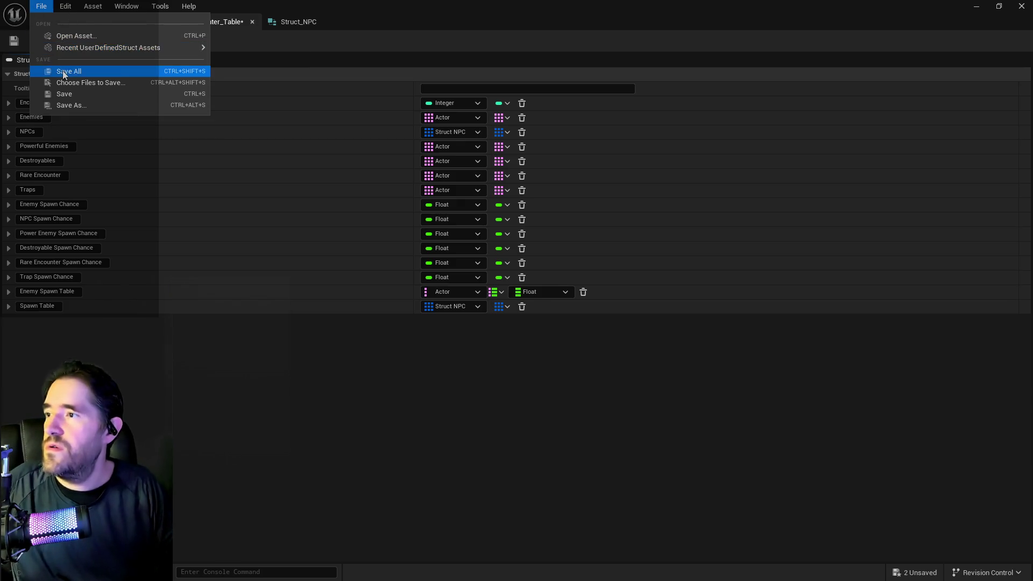
- Save all assets and recompile BP_Puppet_Master with the updated structure
{"action": "left_click", "coordinate": [63, 71]}
{"action": "left_click", "coordinate": [68, 22]}
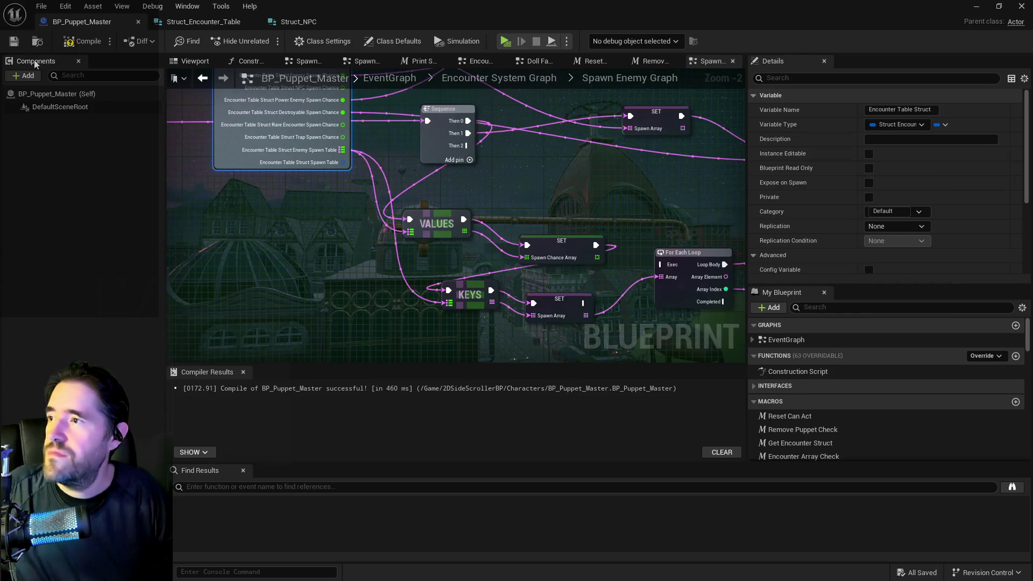
{"action": "left_click", "coordinate": [68, 42]}
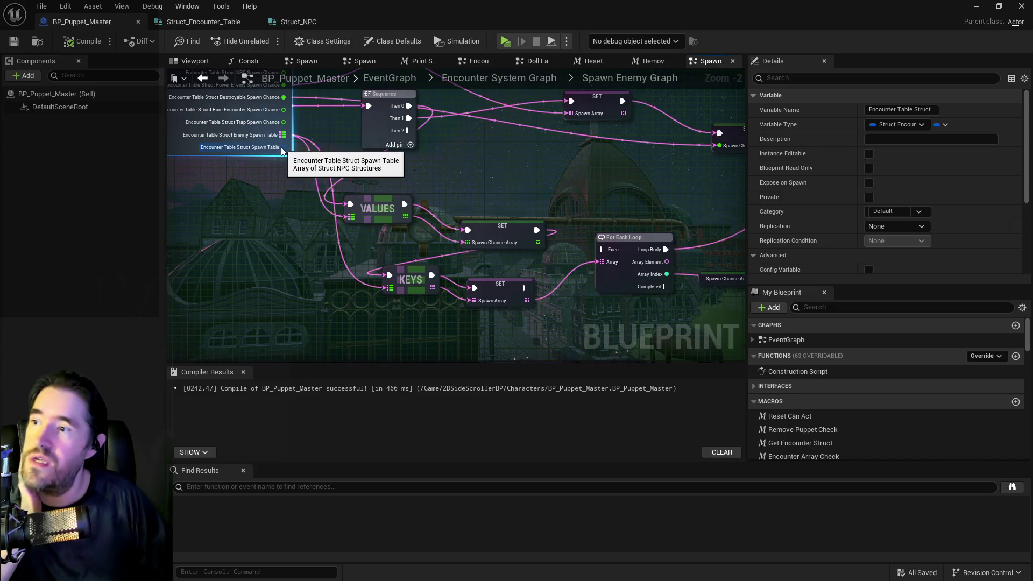
- Add a For Each Loop node iterating over the Spawn Table array
{"action": "left_click_drag", "start_coordinate": [283, 148], "coordinate": [324, 305]}
{"action": "type", "text": "for"}
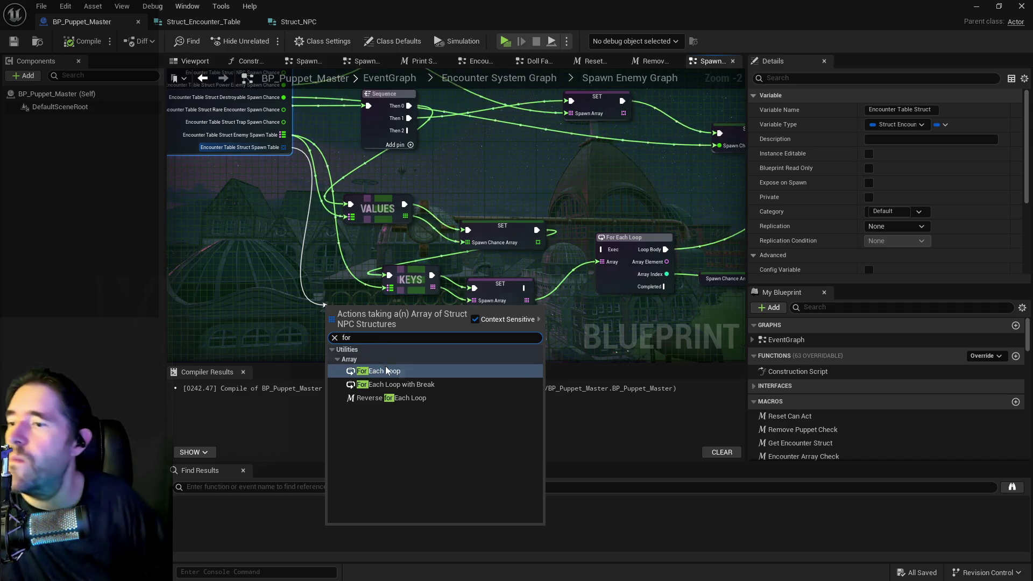
{"action": "left_click", "coordinate": [378, 370]}
{"action": "scroll", "coordinate": [468, 325], "scroll_direction": "down", "scroll_amount": 5}
{"action": "scroll", "coordinate": [504, 185], "scroll_direction": "up", "scroll_amount": 4}
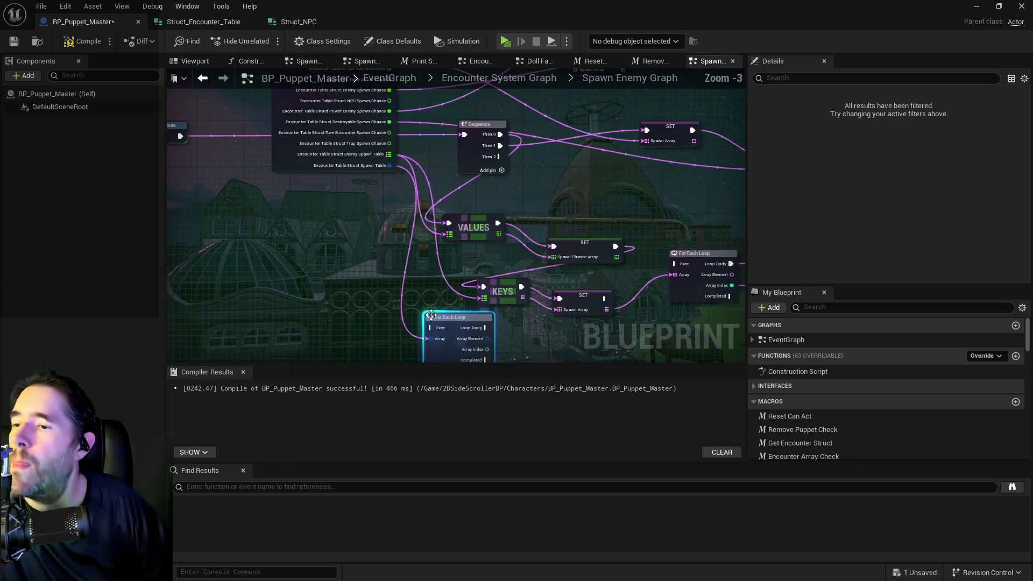
{"action": "scroll", "coordinate": [504, 184], "scroll_direction": "down", "scroll_amount": 5}
{"action": "scroll", "coordinate": [511, 204], "scroll_direction": "up", "scroll_amount": 5}
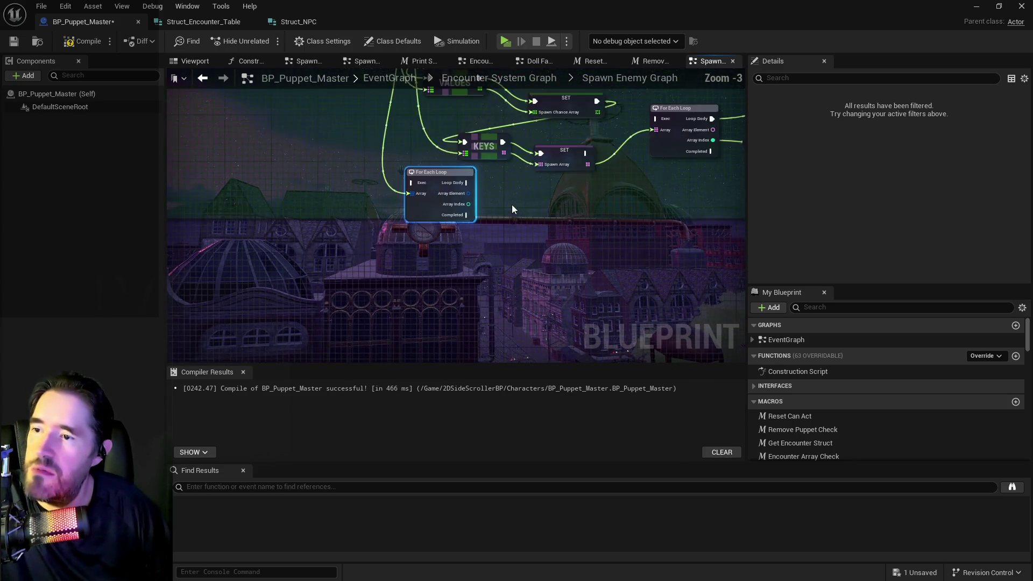
{"action": "scroll", "coordinate": [507, 202], "scroll_direction": "up", "scroll_amount": 2}
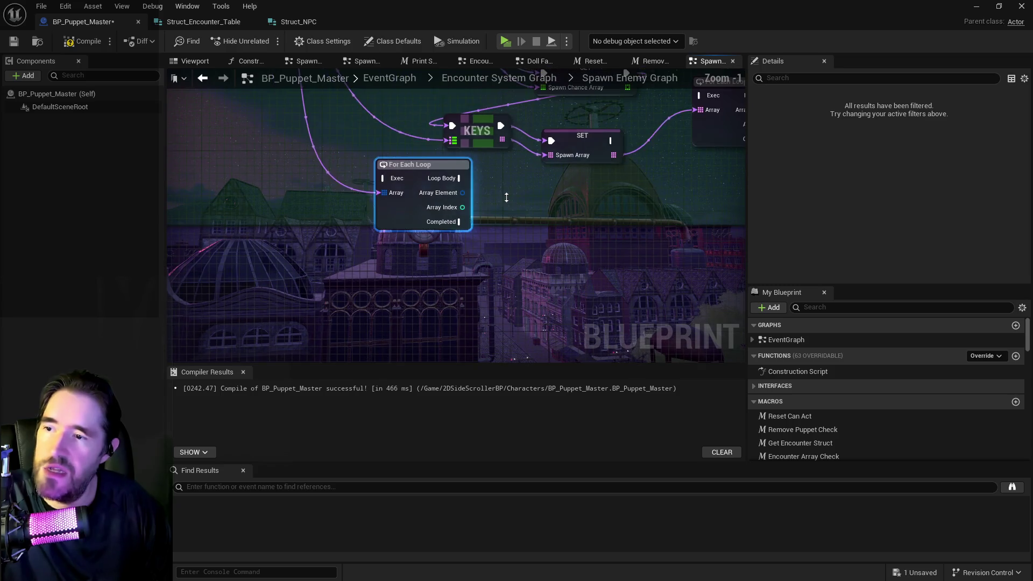
{"action": "double_click", "coordinate": [549, 22]}
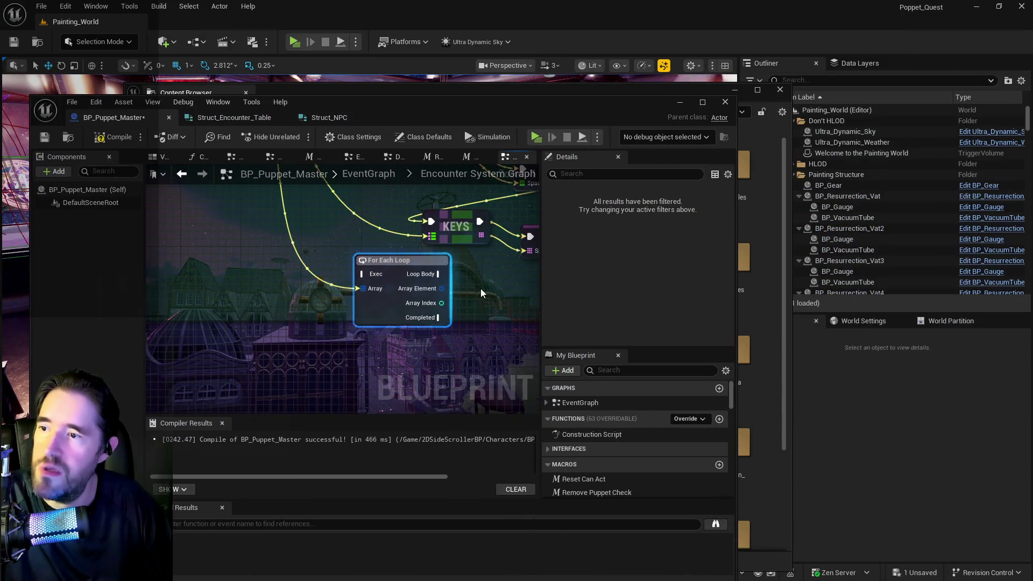
{"action": "scroll", "coordinate": [480, 288], "scroll_direction": "down", "scroll_amount": 3}
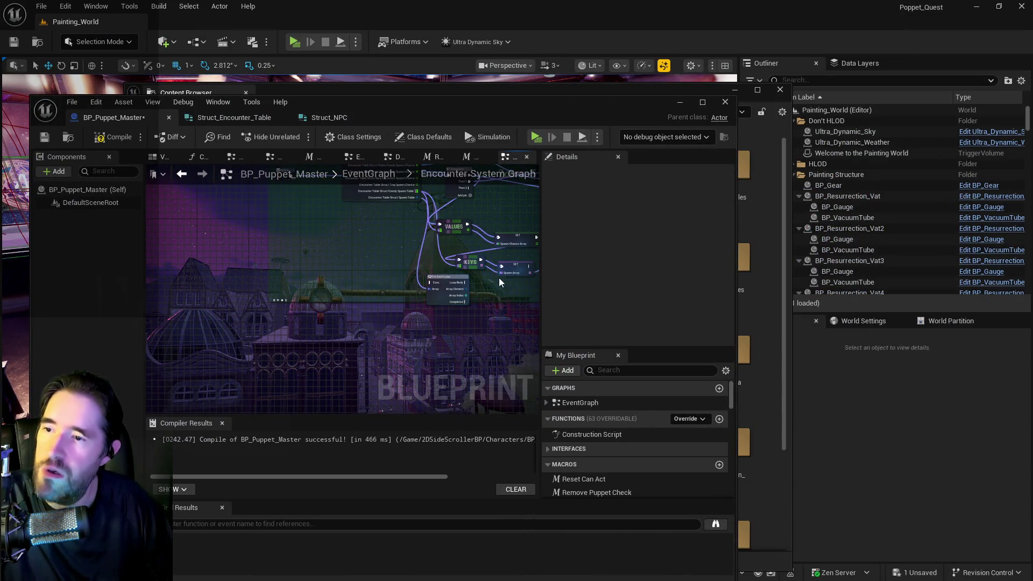
{"action": "double_click", "coordinate": [690, 99]}
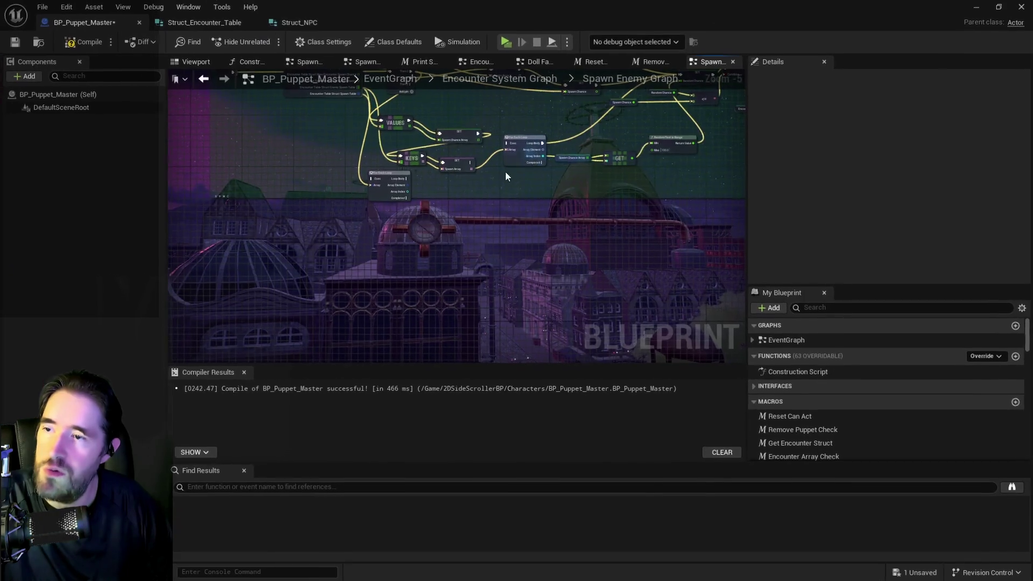
{"action": "scroll", "coordinate": [417, 234], "scroll_direction": "up", "scroll_amount": 5}
- Wire the Sequence node into the new For Each Loop and move the loop lower
{"action": "mouse_move", "coordinate": [456, 171]}
{"action": "left_mouse_down"}
{"action": "mouse_move", "coordinate": [468, 231]}
{"action": "mouse_move", "coordinate": [406, 293]}
{"action": "mouse_move", "coordinate": [356, 305]}
{"action": "left_mouse_up"}
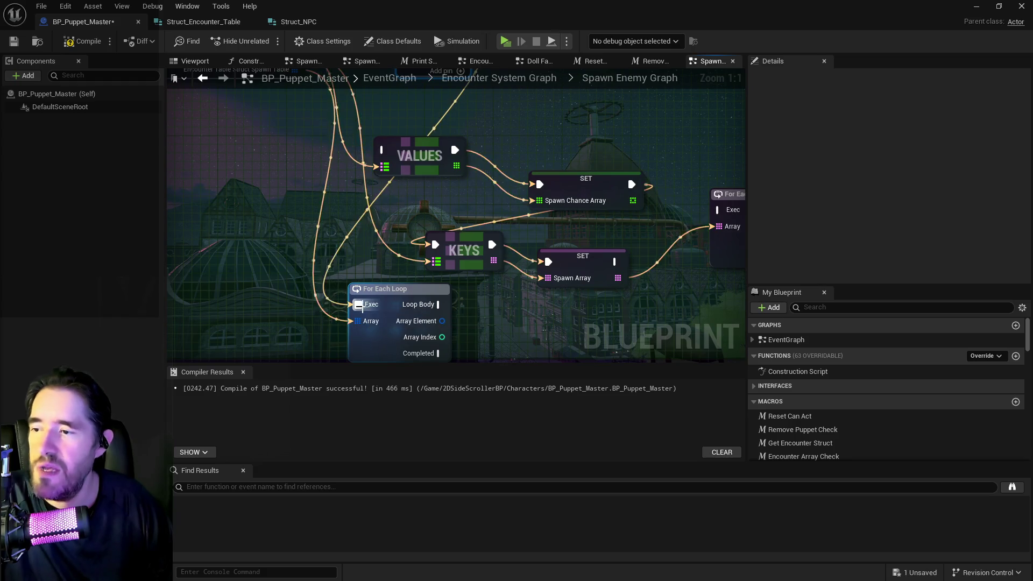
{"action": "left_click_drag", "start_coordinate": [318, 253], "coordinate": [318, 288]}
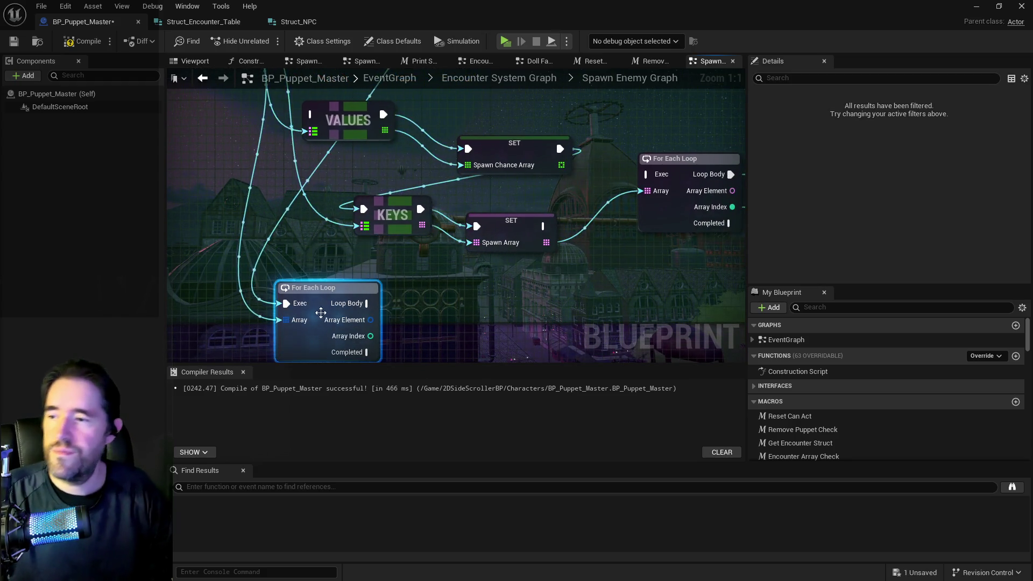
{"action": "left_click_drag", "start_coordinate": [370, 320], "coordinate": [309, 254]}
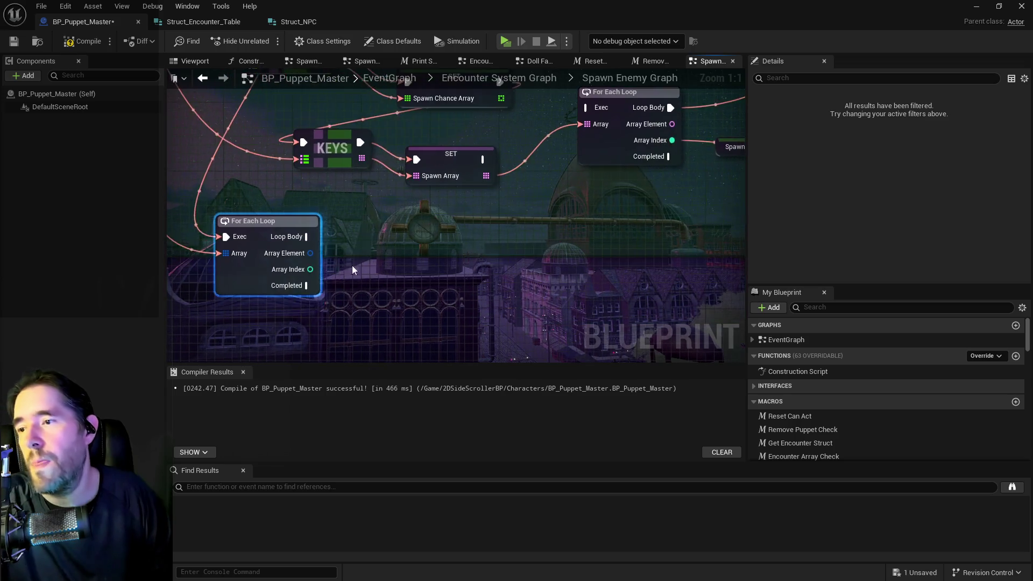
{"action": "right_click", "coordinate": [309, 253]}
- Split the loop's Array Element pin into its NPC struct fields
{"action": "left_click", "coordinate": [347, 297]}
{"action": "mouse_move", "coordinate": [405, 279]}
{"action": "left_mouse_down"}
{"action": "mouse_move", "coordinate": [322, 202]}
{"action": "mouse_move", "coordinate": [428, 201]}
{"action": "mouse_move", "coordinate": [356, 277]}
{"action": "left_mouse_up"}
{"action": "scroll", "coordinate": [338, 216], "scroll_direction": "down", "scroll_amount": 1}
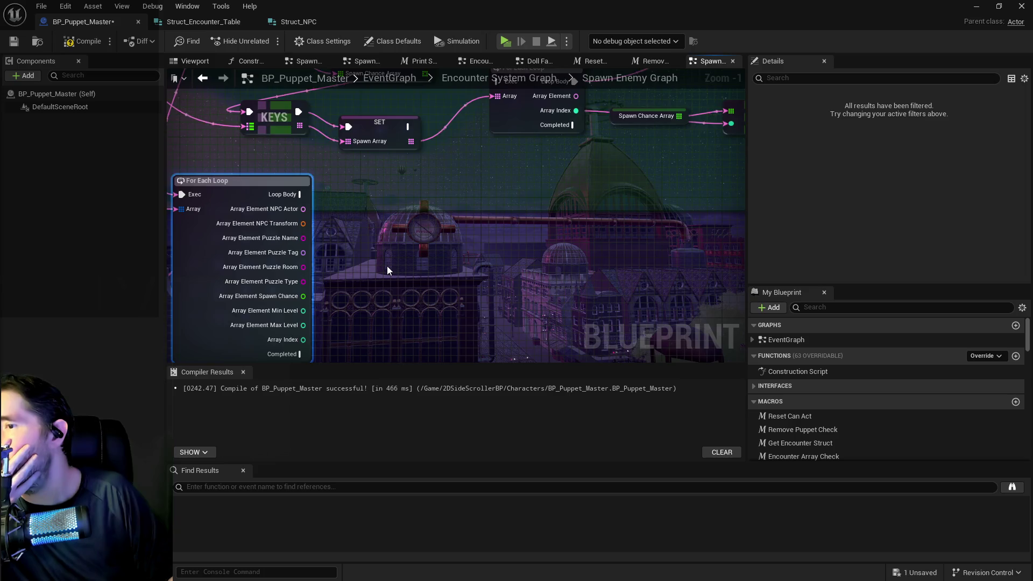
{"action": "scroll", "coordinate": [386, 265], "scroll_direction": "down", "scroll_amount": 1}
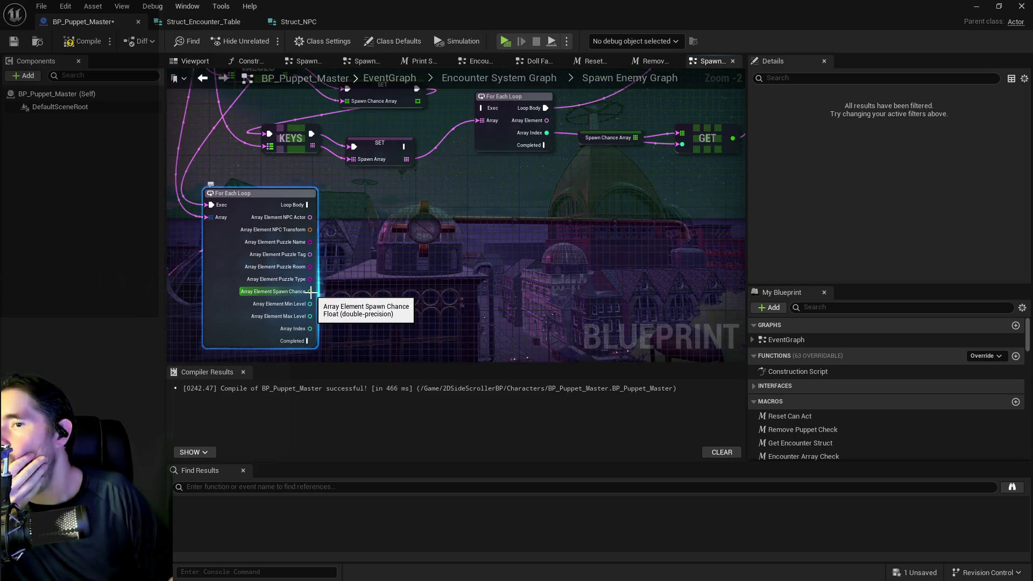
{"action": "mouse_move", "coordinate": [323, 296]}
{"action": "left_mouse_down"}
{"action": "mouse_move", "coordinate": [351, 277]}
{"action": "mouse_move", "coordinate": [335, 328]}
{"action": "left_mouse_up"}
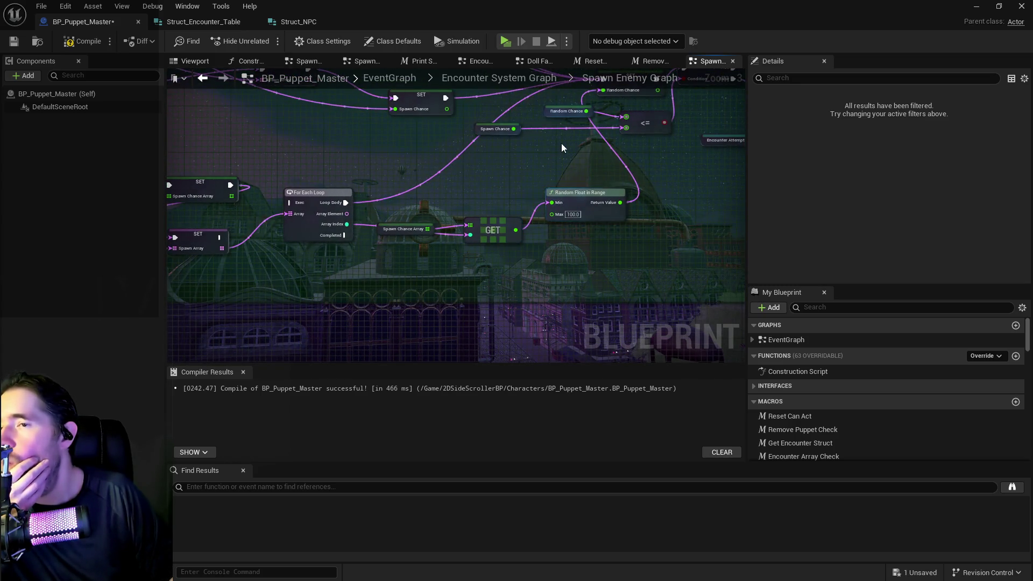
{"action": "mouse_move", "coordinate": [277, 307]}
{"action": "left_mouse_down"}
{"action": "mouse_move", "coordinate": [428, 227]}
{"action": "mouse_move", "coordinate": [371, 274]}
{"action": "left_mouse_up"}
{"action": "left_click_drag", "start_coordinate": [537, 162], "coordinate": [474, 213]}
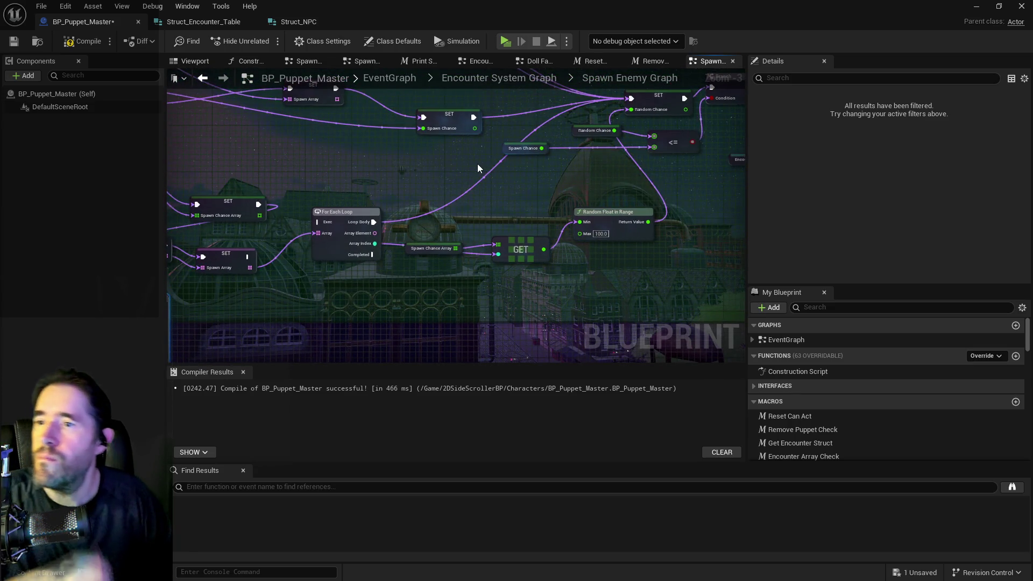
- Paste a copy of SET Spawn Chance, driven by the loop body and each entry's Spawn Chance
{"action": "left_click", "coordinate": [449, 119]}
{"action": "key", "text": "ctrl+c"}
{"action": "left_click_drag", "start_coordinate": [415, 193], "coordinate": [492, 189]}
{"action": "key", "text": "ctrl+v"}
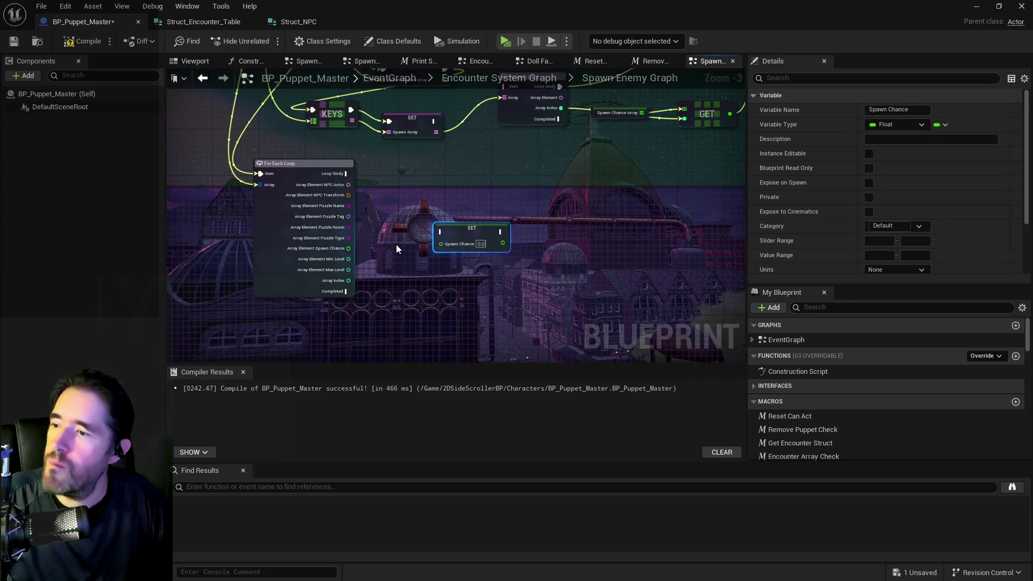
{"action": "mouse_move", "coordinate": [466, 232]}
{"action": "left_mouse_down"}
{"action": "mouse_move", "coordinate": [449, 240]}
{"action": "mouse_move", "coordinate": [478, 225]}
{"action": "left_mouse_up"}
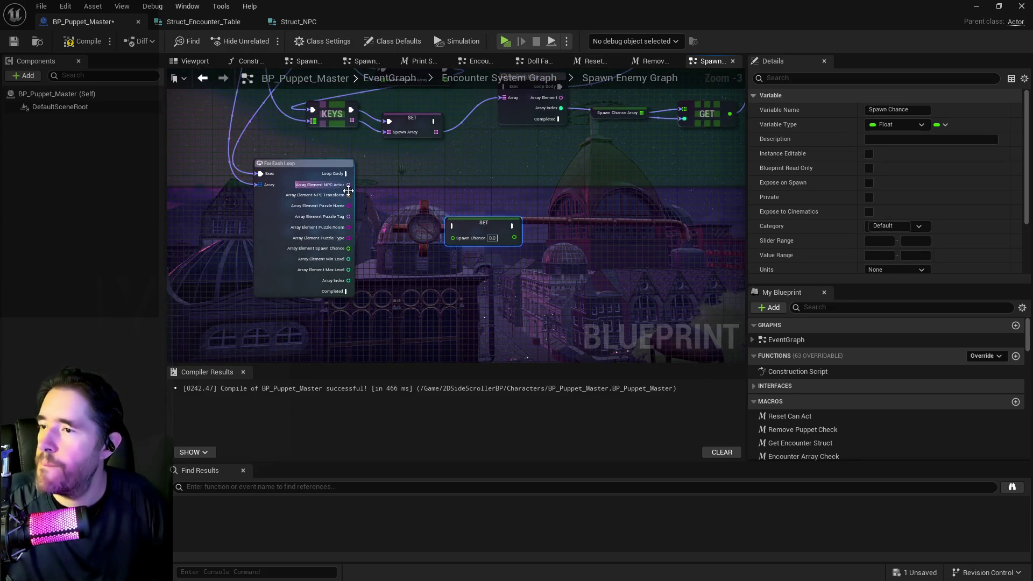
{"action": "left_click_drag", "start_coordinate": [347, 173], "coordinate": [453, 228]}
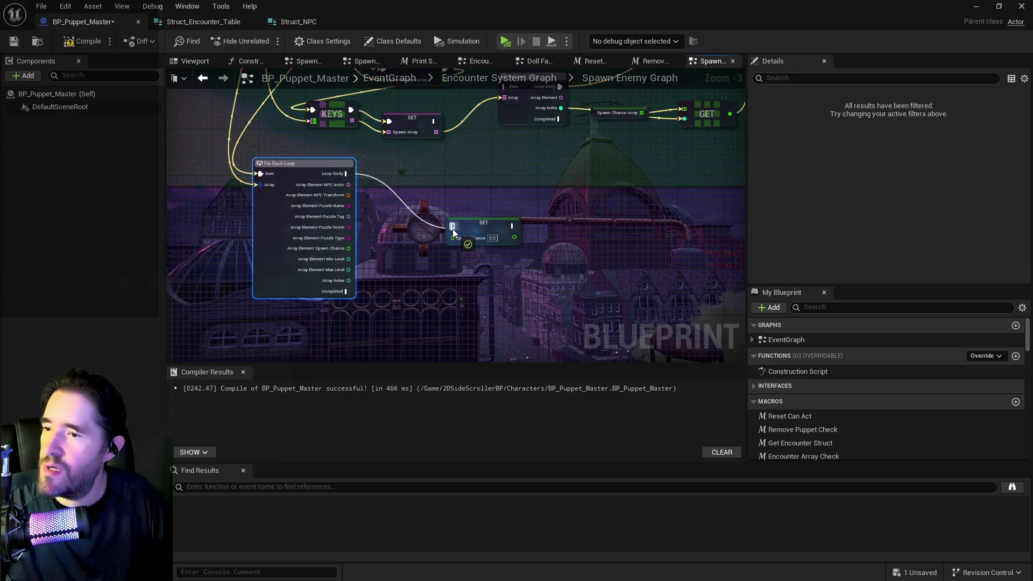
{"action": "mouse_move", "coordinate": [348, 248]}
{"action": "left_mouse_down"}
{"action": "mouse_move", "coordinate": [455, 243]}
{"action": "mouse_move", "coordinate": [190, 250]}
{"action": "left_mouse_up"}
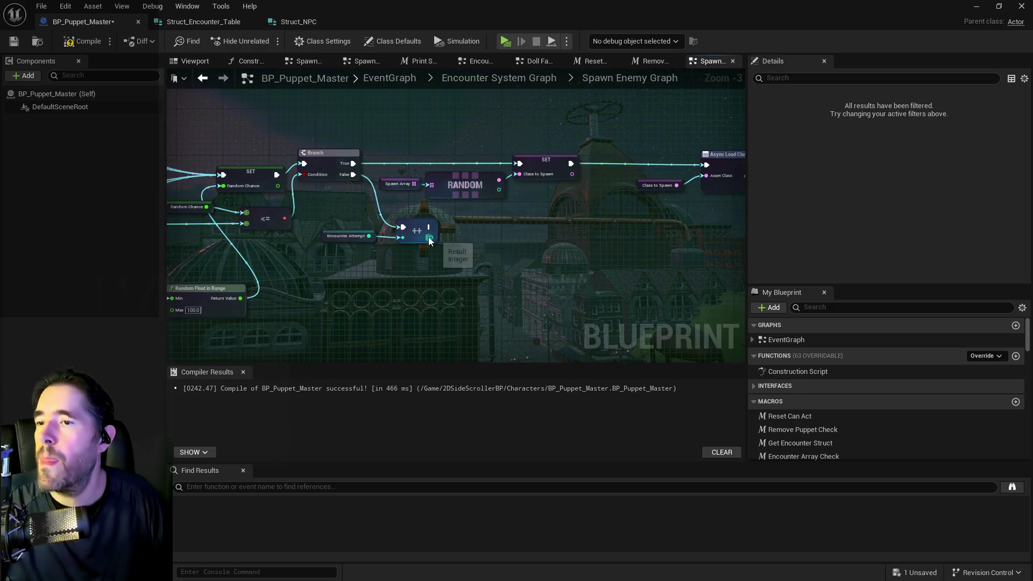
- Paste a copy of SET Class to Spawn, fed by the loop body and each entry's NPC Actor
{"action": "left_click", "coordinate": [543, 164]}
{"action": "left_click_drag", "start_coordinate": [258, 151], "coordinate": [420, 186]}
{"action": "key", "text": "ctrl+v"}
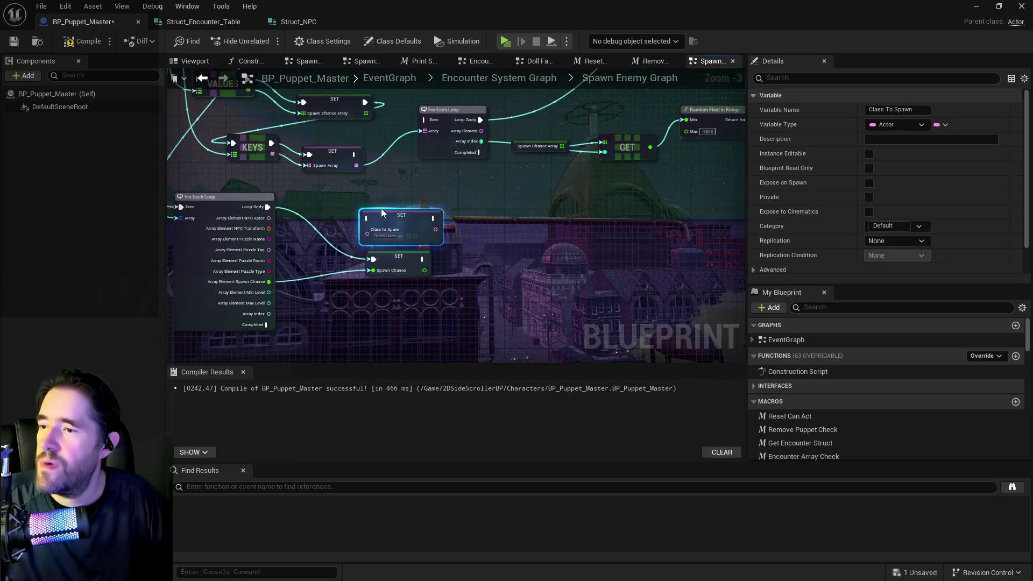
{"action": "left_click_drag", "start_coordinate": [268, 206], "coordinate": [367, 212]}
{"action": "mouse_move", "coordinate": [435, 222]}
{"action": "left_mouse_down"}
{"action": "mouse_move", "coordinate": [388, 274]}
{"action": "mouse_move", "coordinate": [268, 218]}
{"action": "left_mouse_up"}
{"action": "mouse_move", "coordinate": [394, 261]}
{"action": "left_mouse_down"}
{"action": "mouse_move", "coordinate": [527, 270]}
{"action": "mouse_move", "coordinate": [463, 294]}
{"action": "mouse_move", "coordinate": [478, 292]}
{"action": "left_mouse_up"}
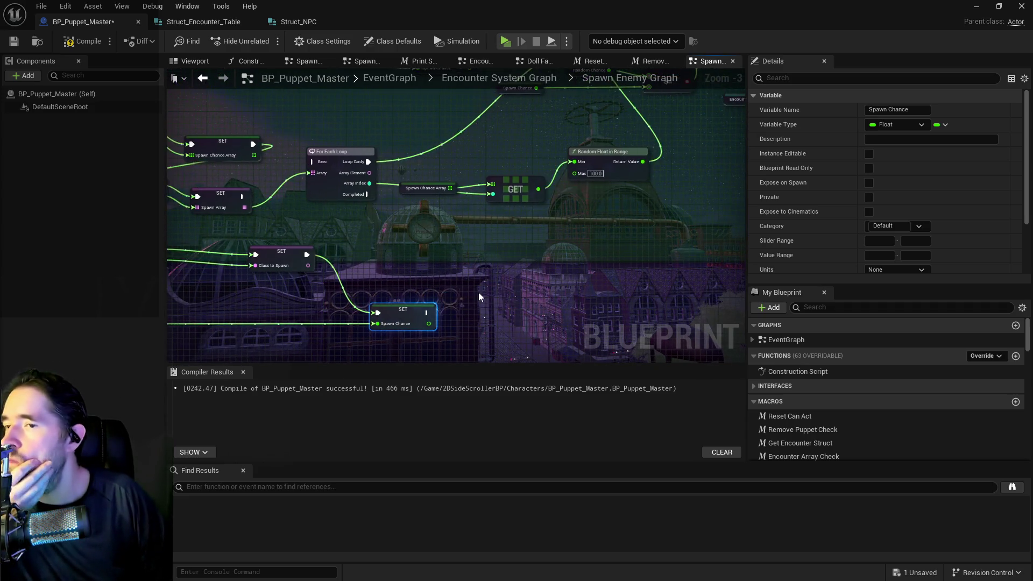
- Chain the new SET nodes' exec pins into the upper SET node
{"action": "scroll", "coordinate": [478, 292], "scroll_direction": "down", "scroll_amount": 1}
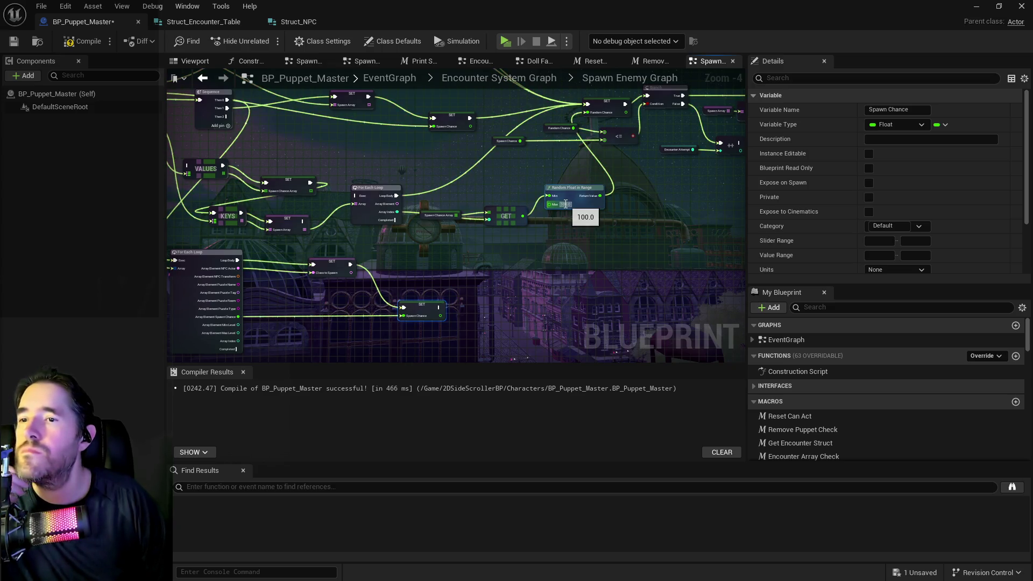
{"action": "mouse_move", "coordinate": [495, 250]}
{"action": "left_mouse_down"}
{"action": "mouse_move", "coordinate": [496, 237]}
{"action": "mouse_move", "coordinate": [484, 237]}
{"action": "mouse_move", "coordinate": [460, 267]}
{"action": "mouse_move", "coordinate": [467, 218]}
{"action": "left_mouse_up"}
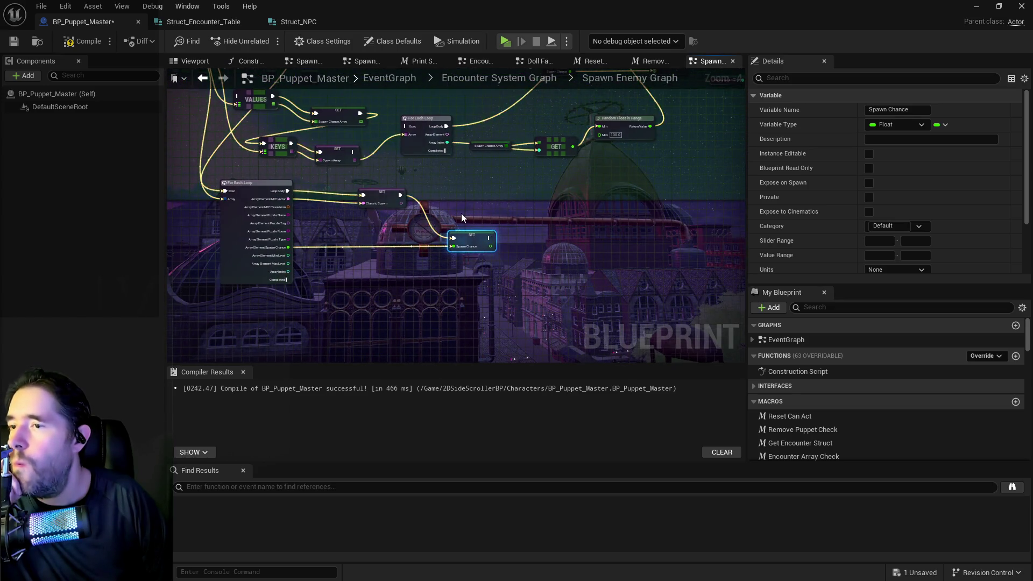
{"action": "scroll", "coordinate": [440, 238], "scroll_direction": "up", "scroll_amount": 1}
{"action": "mouse_move", "coordinate": [413, 260]}
{"action": "left_mouse_down"}
{"action": "mouse_move", "coordinate": [418, 292]}
{"action": "mouse_move", "coordinate": [411, 286]}
{"action": "left_mouse_up"}
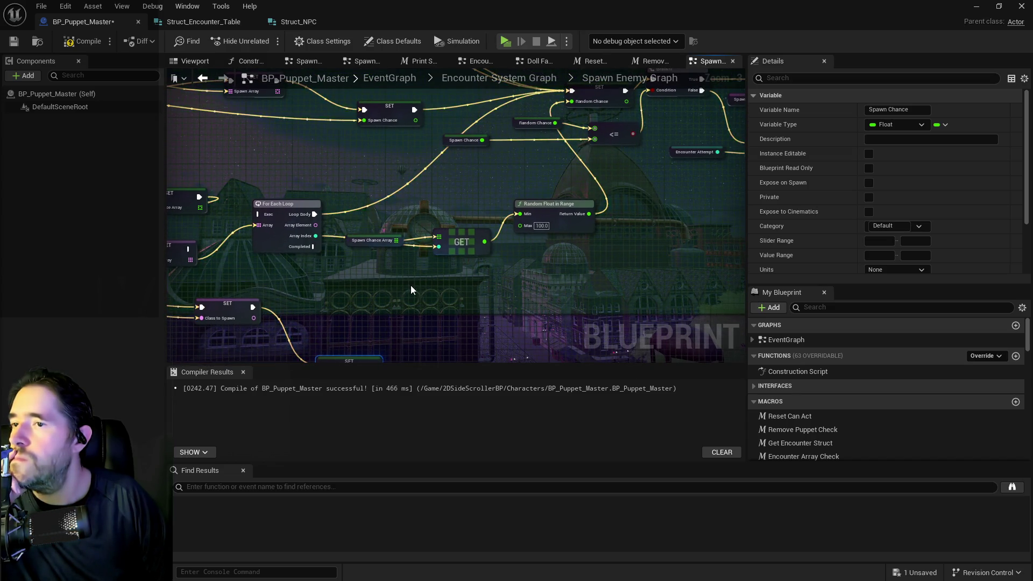
{"action": "scroll", "coordinate": [409, 285], "scroll_direction": "down", "scroll_amount": 1}
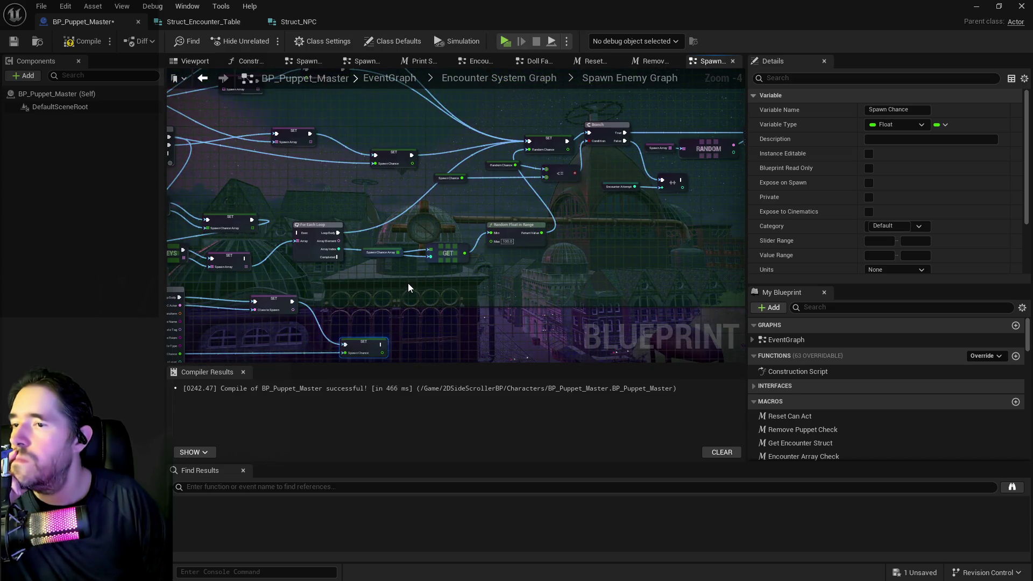
{"action": "left_click_drag", "start_coordinate": [408, 283], "coordinate": [430, 240]}
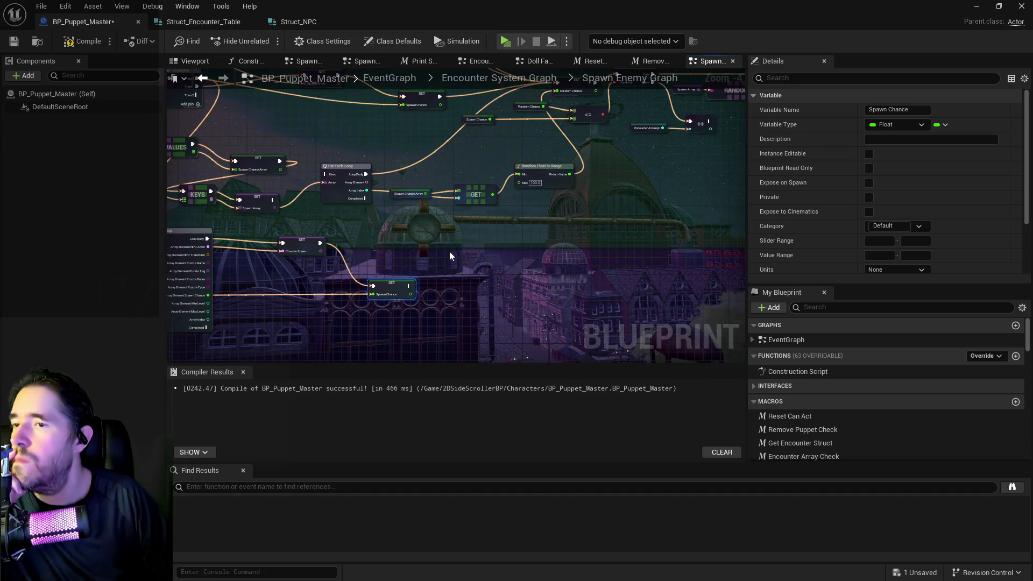
{"action": "left_click_drag", "start_coordinate": [410, 294], "coordinate": [519, 175]}
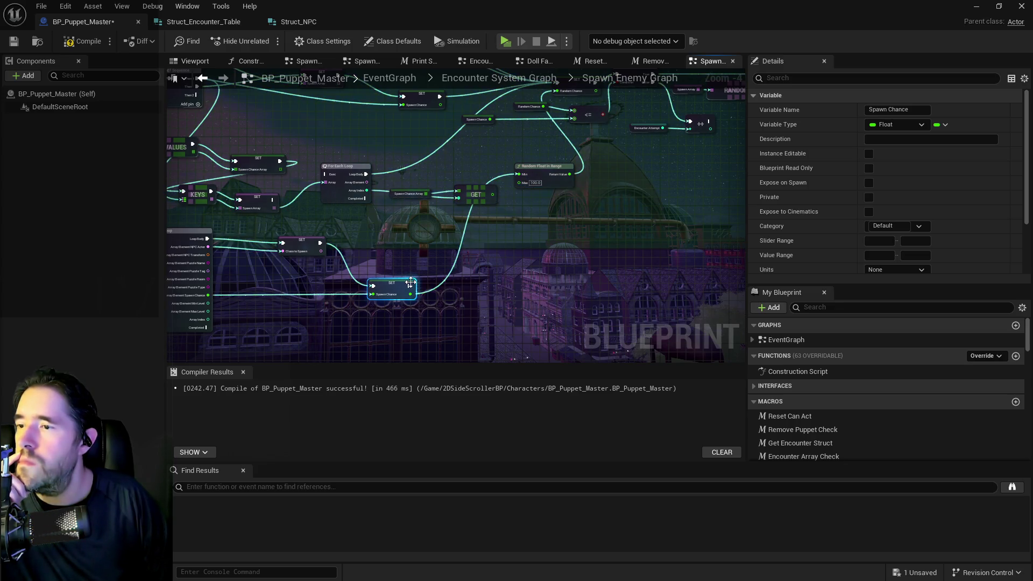
{"action": "mouse_move", "coordinate": [429, 276]}
{"action": "left_mouse_down"}
{"action": "mouse_move", "coordinate": [504, 94]}
{"action": "mouse_move", "coordinate": [547, 117]}
{"action": "mouse_move", "coordinate": [557, 144]}
{"action": "mouse_move", "coordinate": [395, 187]}
{"action": "left_mouse_up"}
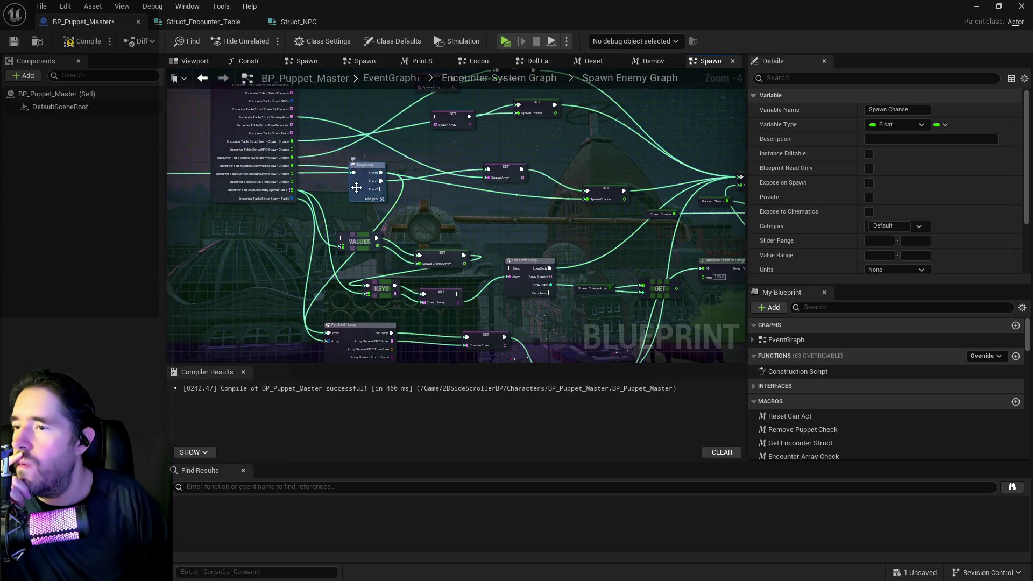
{"action": "mouse_move", "coordinate": [485, 176]}
{"action": "left_mouse_down"}
{"action": "mouse_move", "coordinate": [501, 175]}
{"action": "mouse_move", "coordinate": [510, 196]}
{"action": "left_mouse_up"}
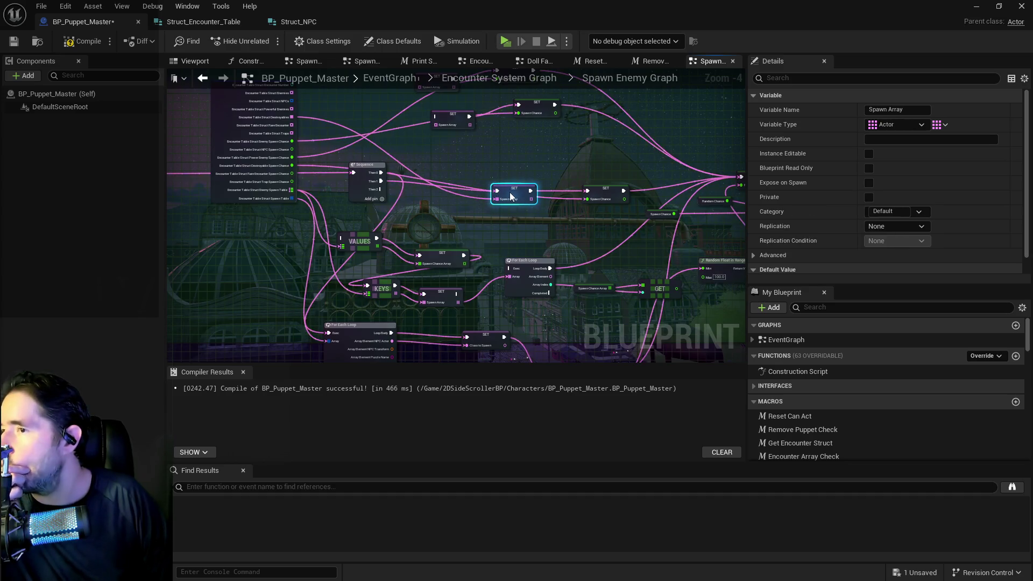
- Move the Spawn Array, RANDOM and SET nodes below the Branch and review the whole graph
{"action": "left_click_drag", "start_coordinate": [526, 247], "coordinate": [505, 137]}
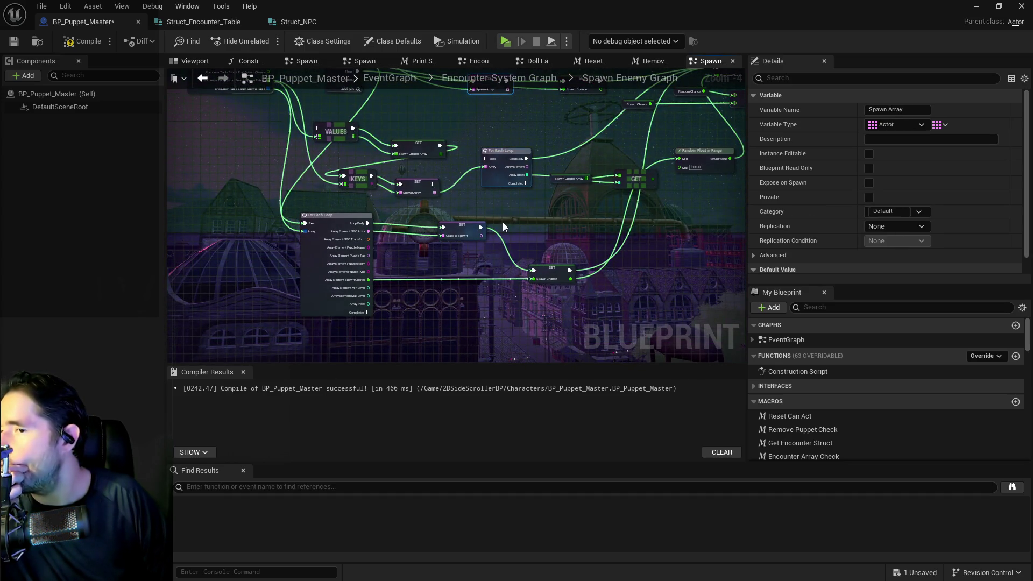
{"action": "scroll", "coordinate": [418, 254], "scroll_direction": "up", "scroll_amount": 2}
{"action": "mouse_move", "coordinate": [424, 299]}
{"action": "left_mouse_down"}
{"action": "mouse_move", "coordinate": [359, 216]}
{"action": "mouse_move", "coordinate": [219, 277]}
{"action": "mouse_move", "coordinate": [463, 320]}
{"action": "mouse_move", "coordinate": [362, 251]}
{"action": "mouse_move", "coordinate": [476, 215]}
{"action": "mouse_move", "coordinate": [463, 218]}
{"action": "left_mouse_up"}
{"action": "scroll", "coordinate": [364, 219], "scroll_direction": "down", "scroll_amount": 1}
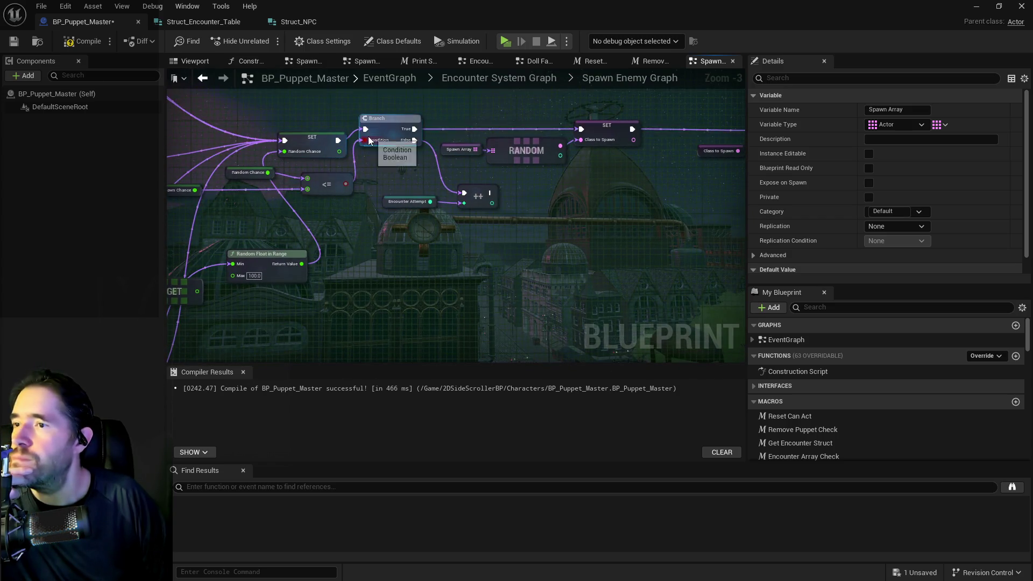
{"action": "mouse_move", "coordinate": [369, 141]}
{"action": "left_mouse_down"}
{"action": "mouse_move", "coordinate": [402, 146]}
{"action": "mouse_move", "coordinate": [346, 154]}
{"action": "left_mouse_up"}
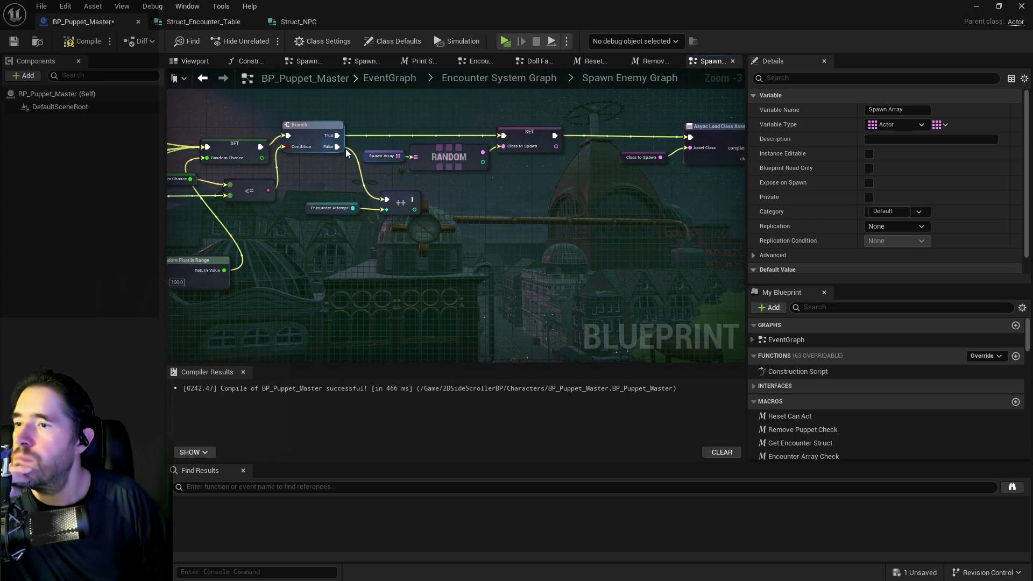
{"action": "left_click", "coordinate": [339, 132]}
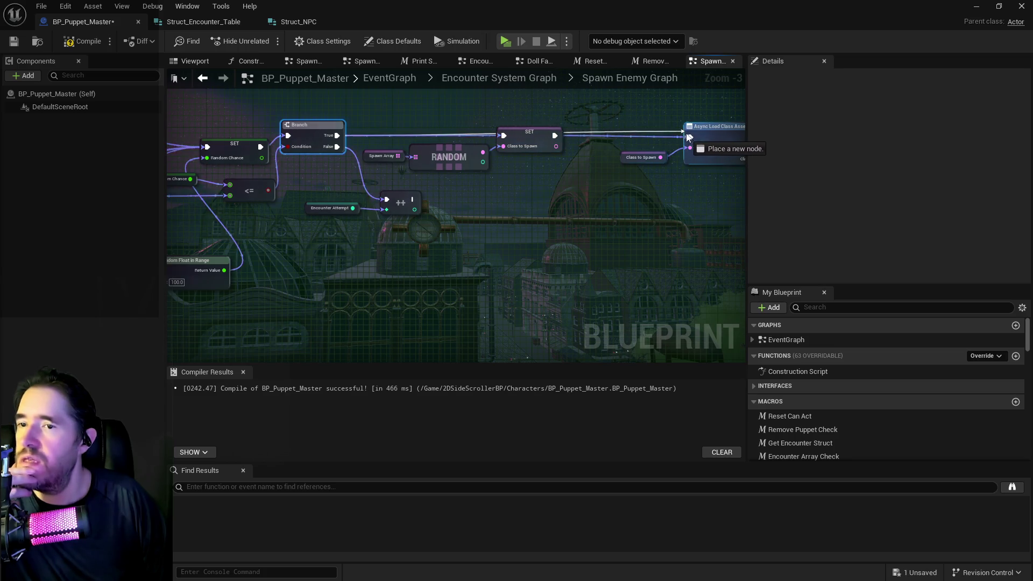
{"action": "mouse_move", "coordinate": [508, 163]}
{"action": "left_mouse_down"}
{"action": "mouse_move", "coordinate": [555, 244]}
{"action": "mouse_move", "coordinate": [483, 288]}
{"action": "left_mouse_up"}
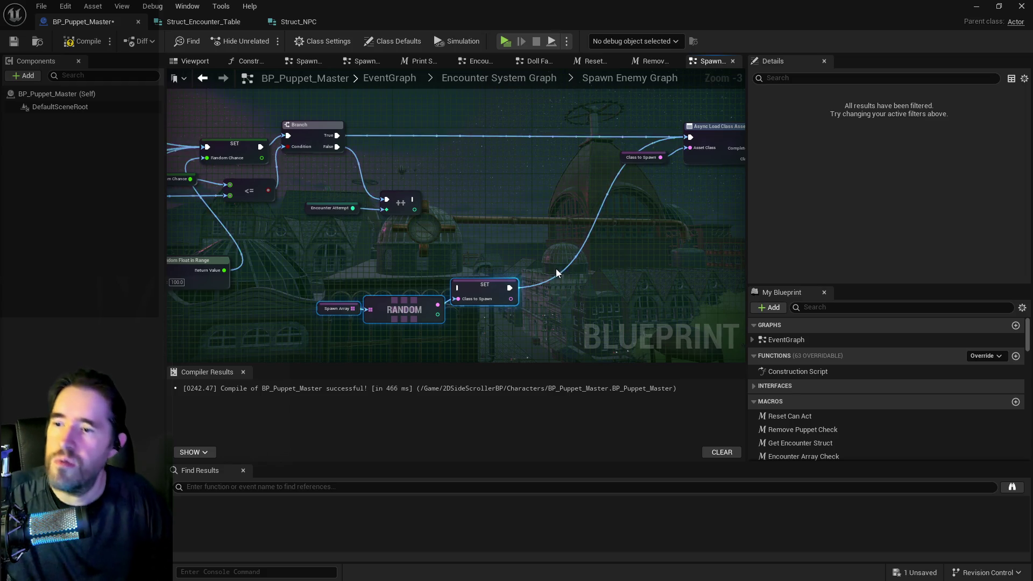
{"action": "left_click", "coordinate": [557, 272]}
{"action": "scroll", "coordinate": [548, 268], "scroll_direction": "down", "scroll_amount": 1}
{"action": "scroll", "coordinate": [544, 263], "scroll_direction": "down", "scroll_amount": 1}
{"action": "left_click_drag", "start_coordinate": [177, 322], "coordinate": [490, 283]}
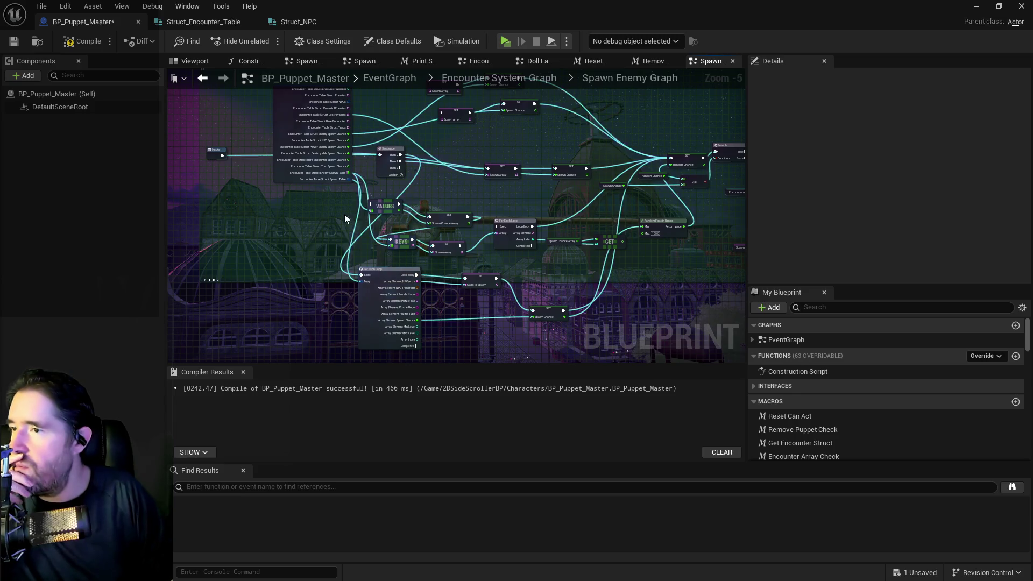
{"action": "scroll", "coordinate": [347, 218], "scroll_direction": "up", "scroll_amount": 3}
{"action": "left_click_drag", "start_coordinate": [353, 329], "coordinate": [346, 195]}
- Compile and save, then find 'counter' in members and select Chapter 1 Encounter Table
{"action": "left_click", "coordinate": [15, 42]}
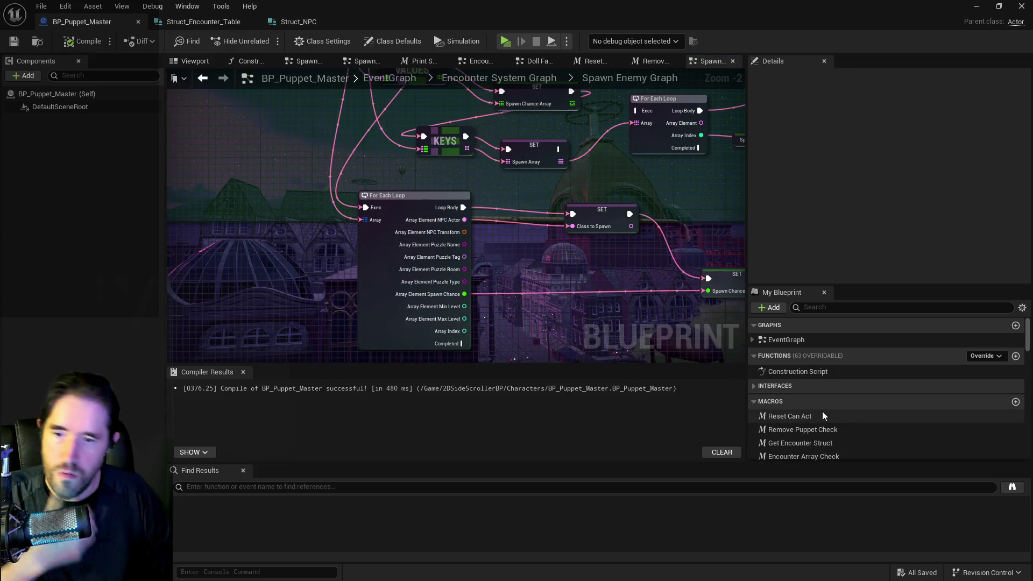
{"action": "scroll", "coordinate": [822, 411], "scroll_direction": "down", "scroll_amount": 3}
{"action": "left_click", "coordinate": [846, 307]}
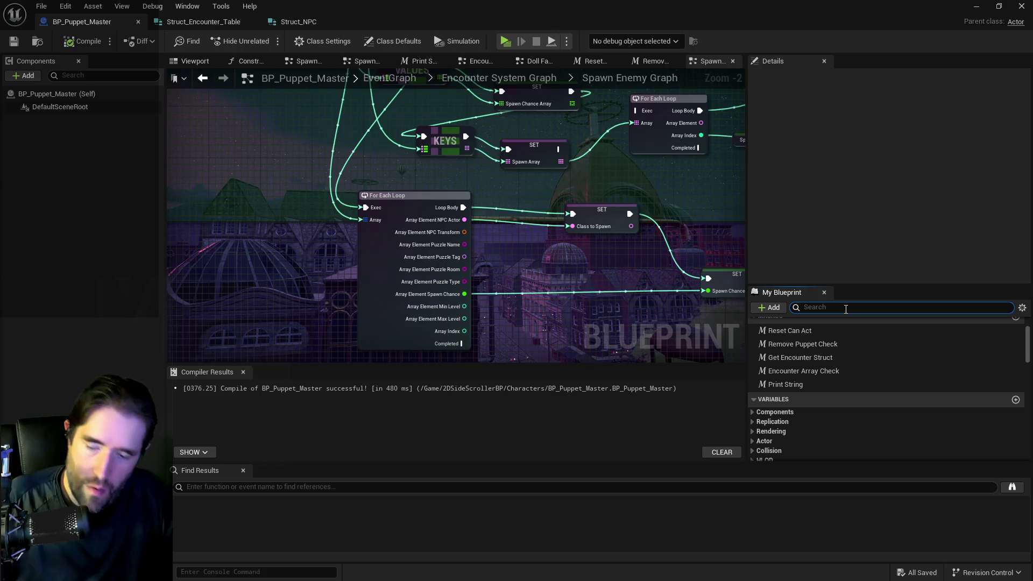
{"action": "type", "text": "encounter"}
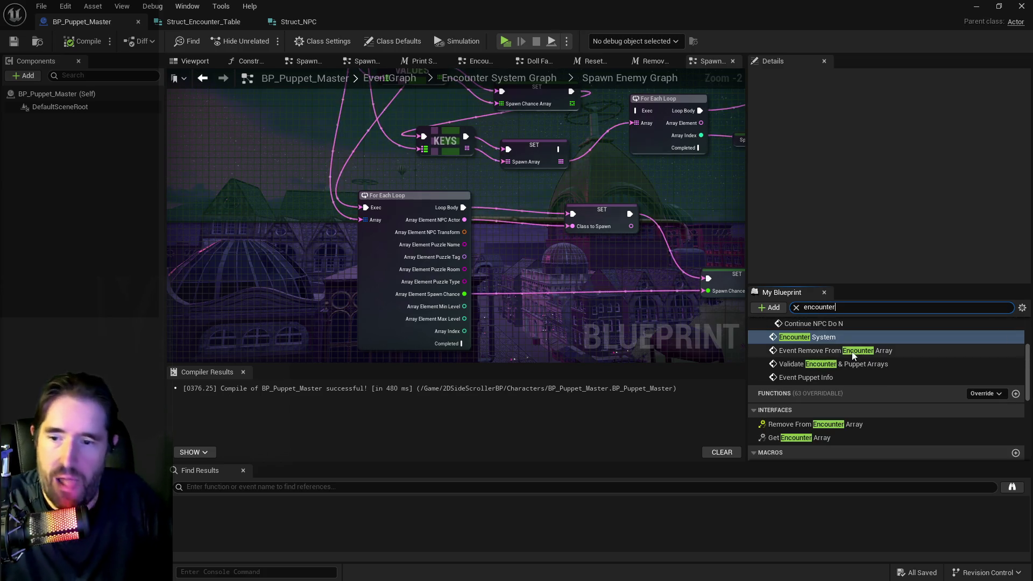
{"action": "scroll", "coordinate": [817, 406], "scroll_direction": "down", "scroll_amount": 4}
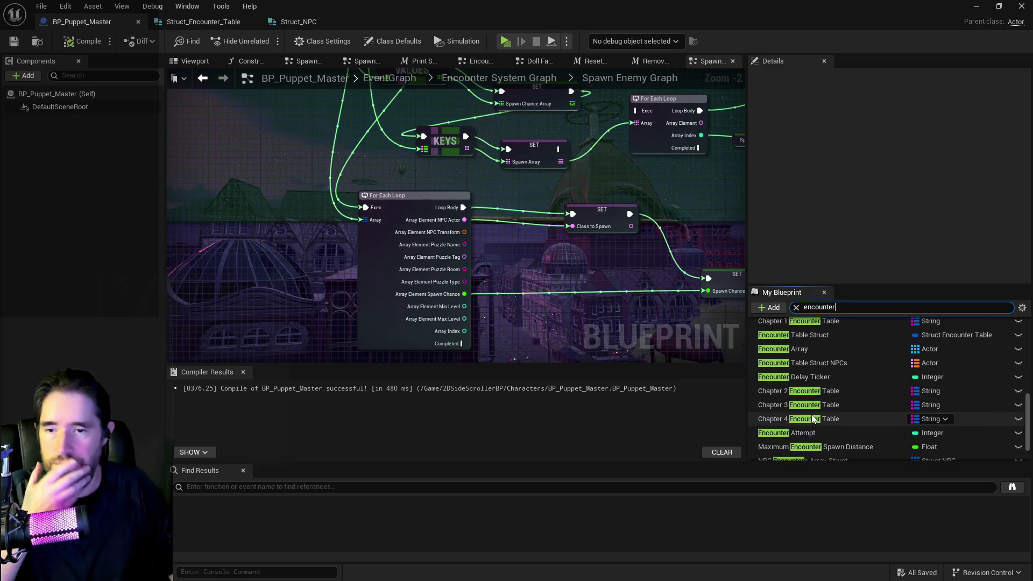
{"action": "scroll", "coordinate": [813, 409], "scroll_direction": "up", "scroll_amount": 1}
{"action": "left_click", "coordinate": [812, 355]}
{"action": "scroll", "coordinate": [821, 230], "scroll_direction": "down", "scroll_amount": 5}
{"action": "scroll", "coordinate": [821, 231], "scroll_direction": "up", "scroll_amount": 3}
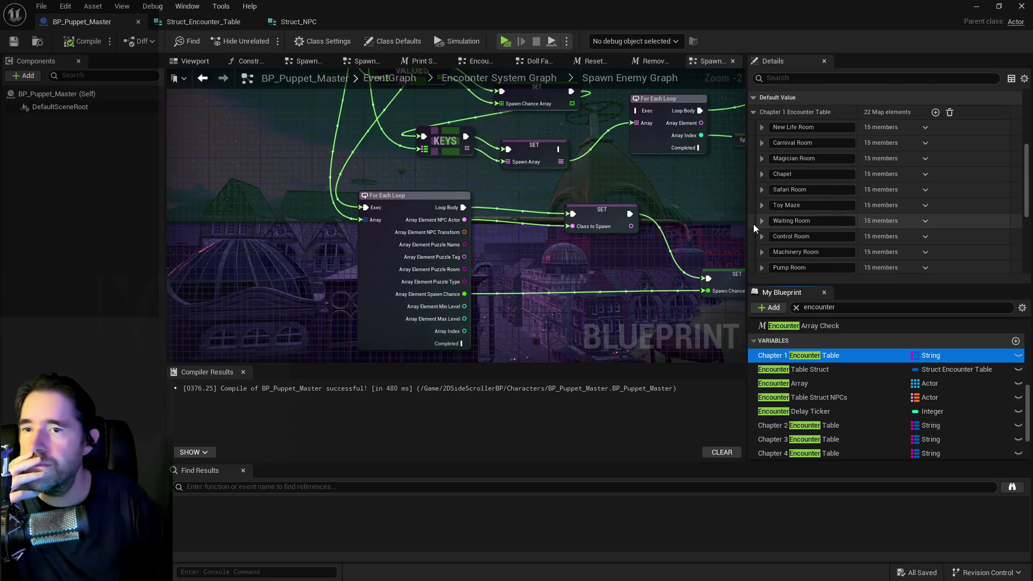
- Expand the Safari Room settings and add entries to its Spawn Table
{"action": "left_click", "coordinate": [762, 190]}
{"action": "scroll", "coordinate": [764, 194], "scroll_direction": "down", "scroll_amount": 3}
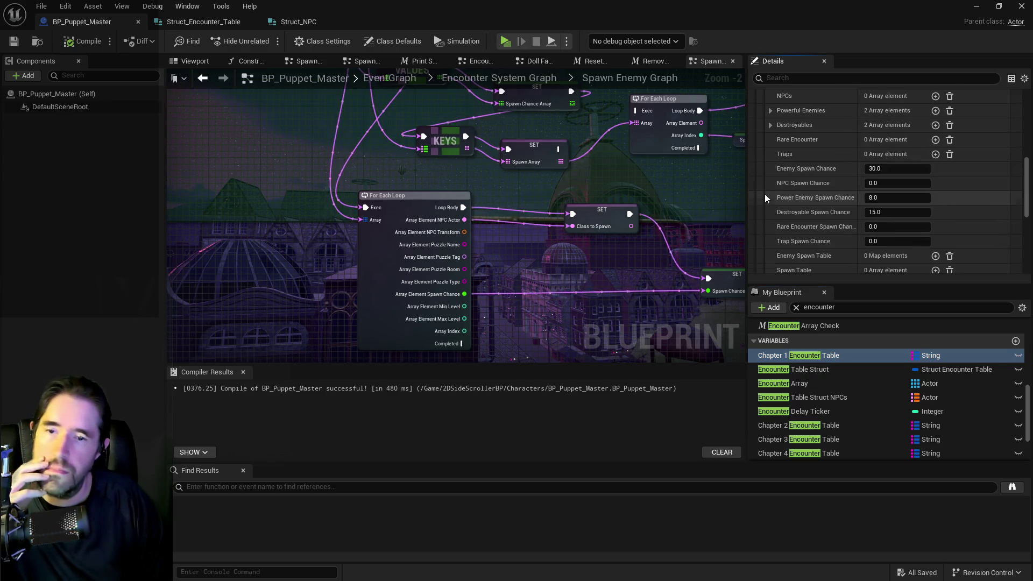
{"action": "scroll", "coordinate": [766, 195], "scroll_direction": "down", "scroll_amount": 2}
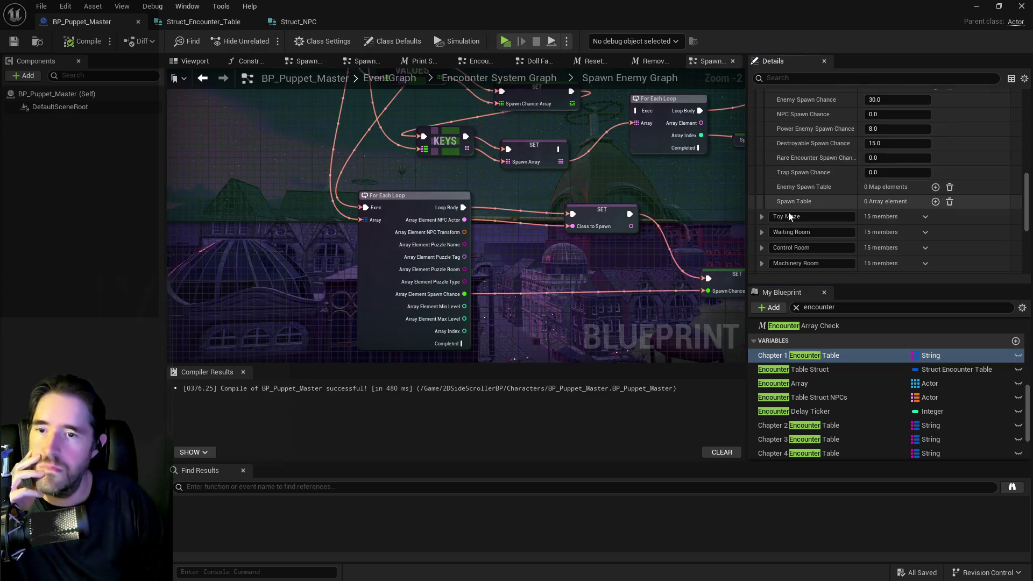
{"action": "left_click", "coordinate": [935, 202]}
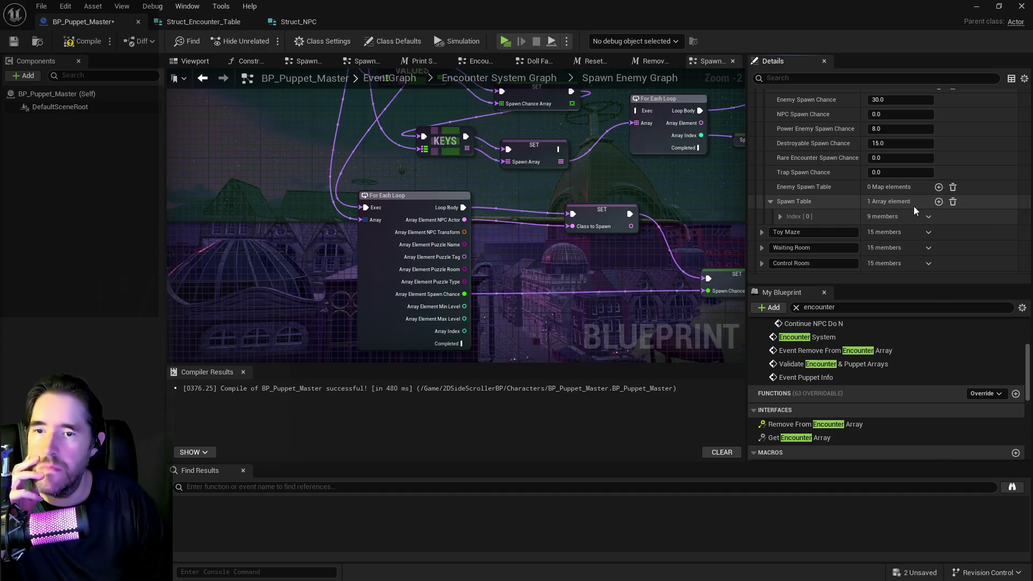
{"action": "left_click", "coordinate": [938, 202]}
{"action": "left_click", "coordinate": [938, 202]}
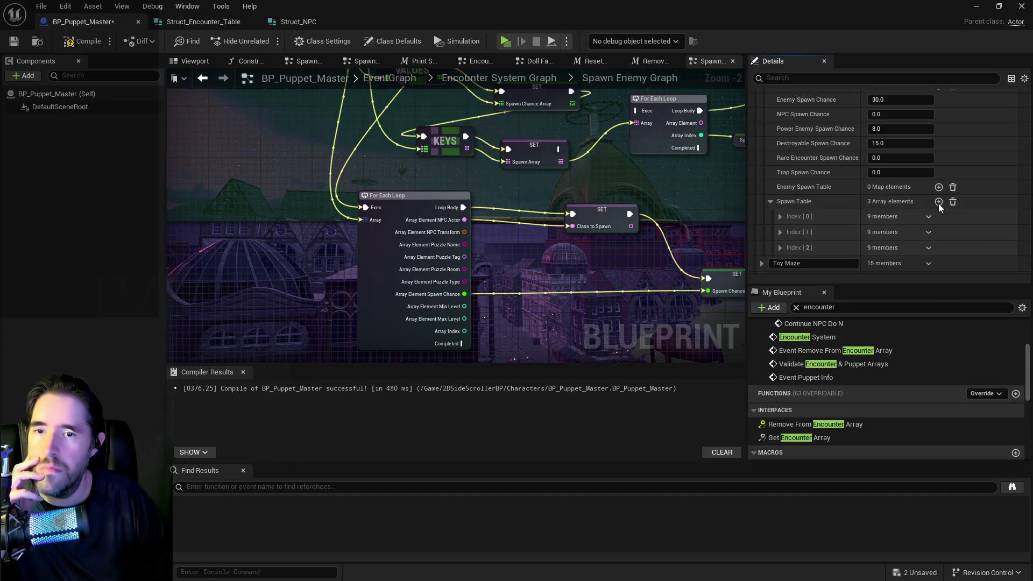
- Assign BP_Stitch_Voodoo as the first Spawn Table entry's NPC Actor
{"action": "scroll", "coordinate": [925, 203], "scroll_direction": "up", "scroll_amount": 5}
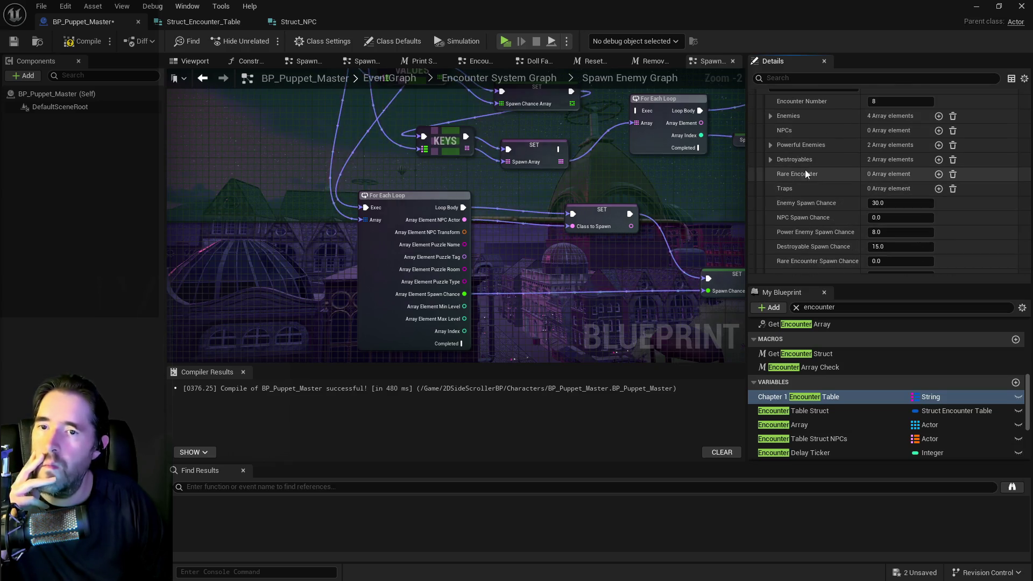
{"action": "left_click", "coordinate": [769, 116]}
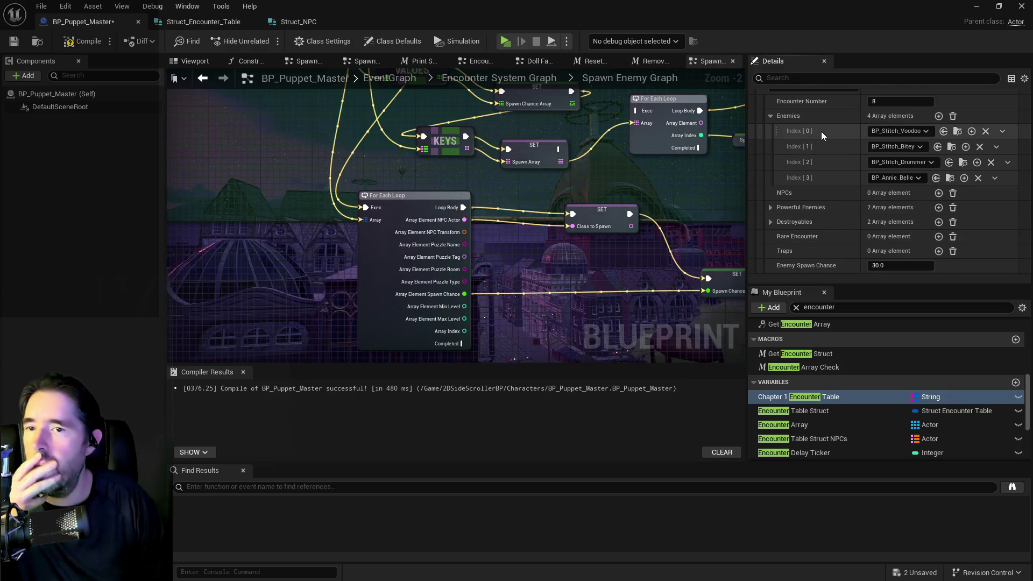
{"action": "left_click", "coordinate": [956, 132]}
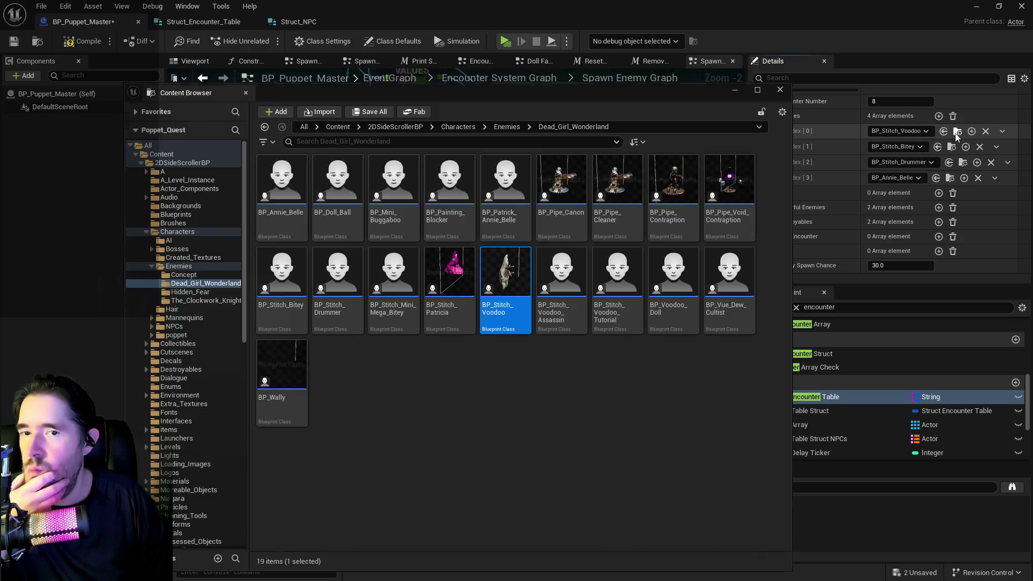
{"action": "left_click", "coordinate": [780, 90]}
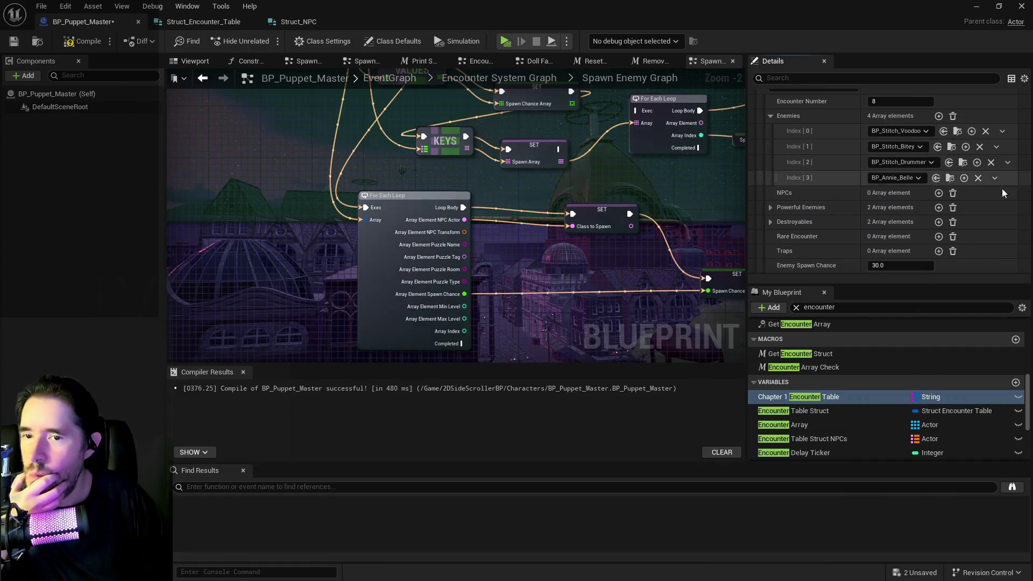
{"action": "scroll", "coordinate": [837, 231], "scroll_direction": "down", "scroll_amount": 3}
{"action": "left_click", "coordinate": [780, 193]}
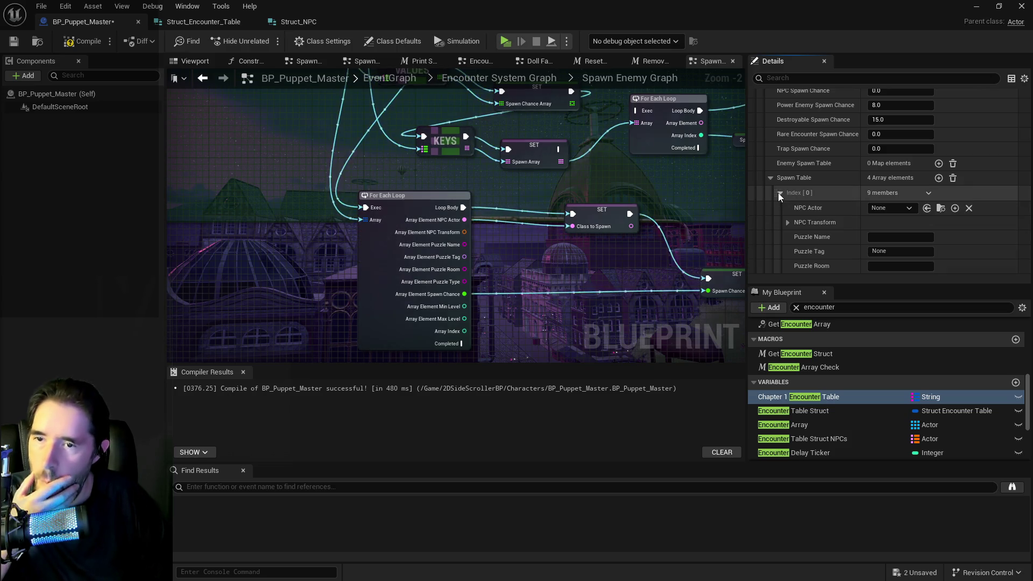
{"action": "left_click", "coordinate": [926, 208]}
- Set the second entry's Min Level to 1 and Spawn Chance to 30.0
{"action": "scroll", "coordinate": [919, 218], "scroll_direction": "down", "scroll_amount": 2}
{"action": "scroll", "coordinate": [913, 225], "scroll_direction": "up", "scroll_amount": 4}
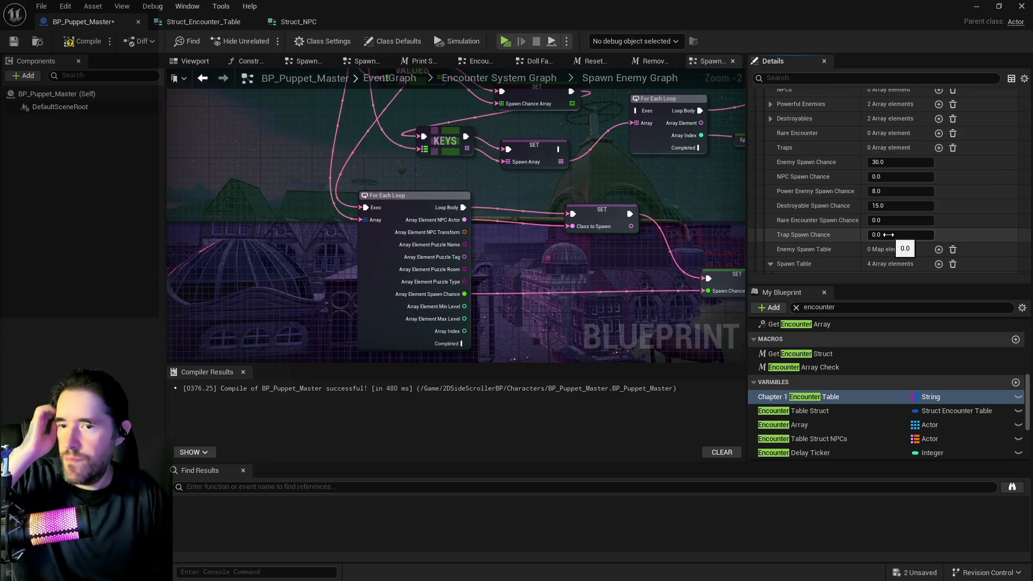
{"action": "scroll", "coordinate": [888, 234], "scroll_direction": "down", "scroll_amount": 7}
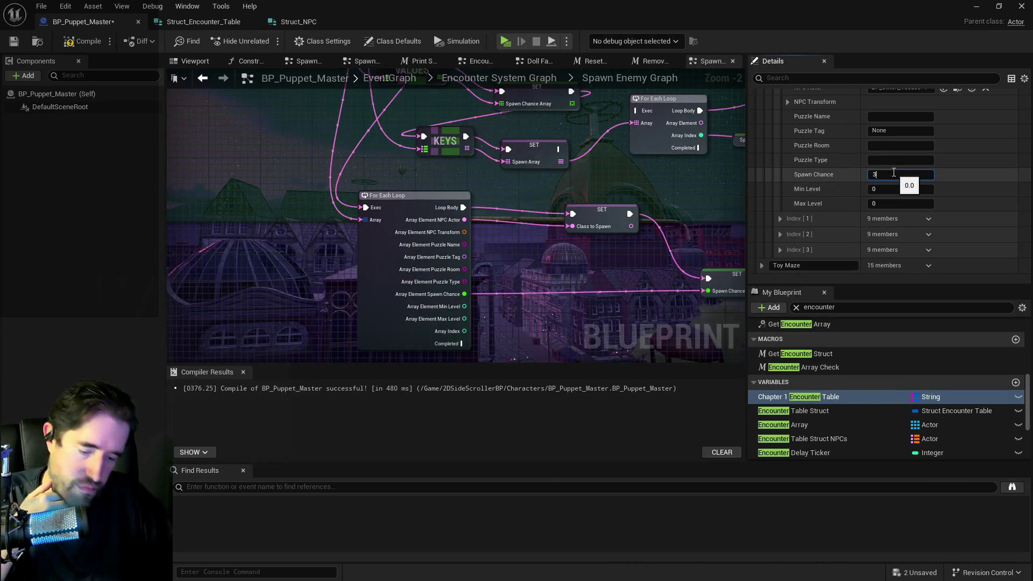
{"action": "scroll", "coordinate": [777, 195], "scroll_direction": "up", "scroll_amount": 6}
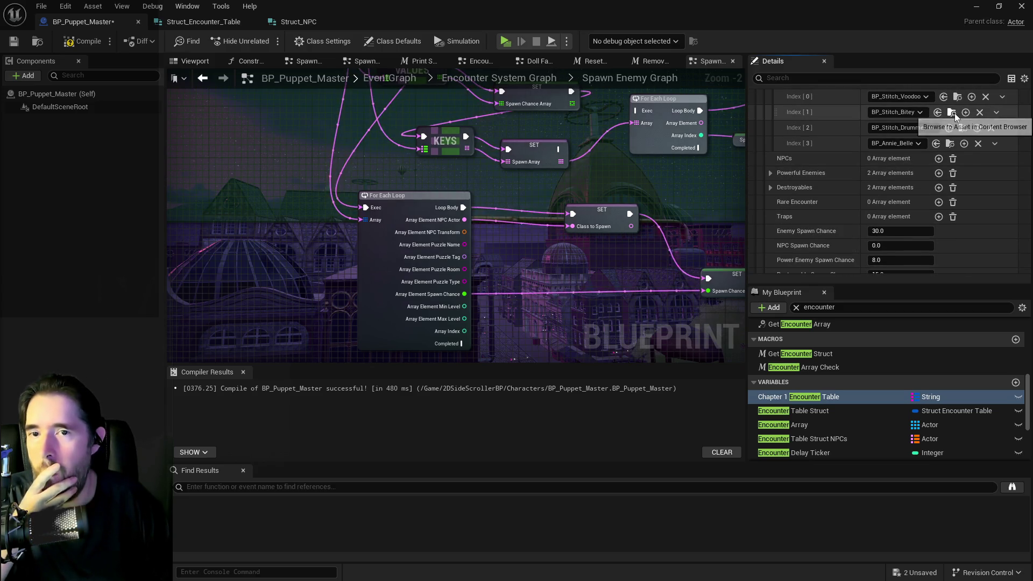
{"action": "scroll", "coordinate": [830, 207], "scroll_direction": "down", "scroll_amount": 6}
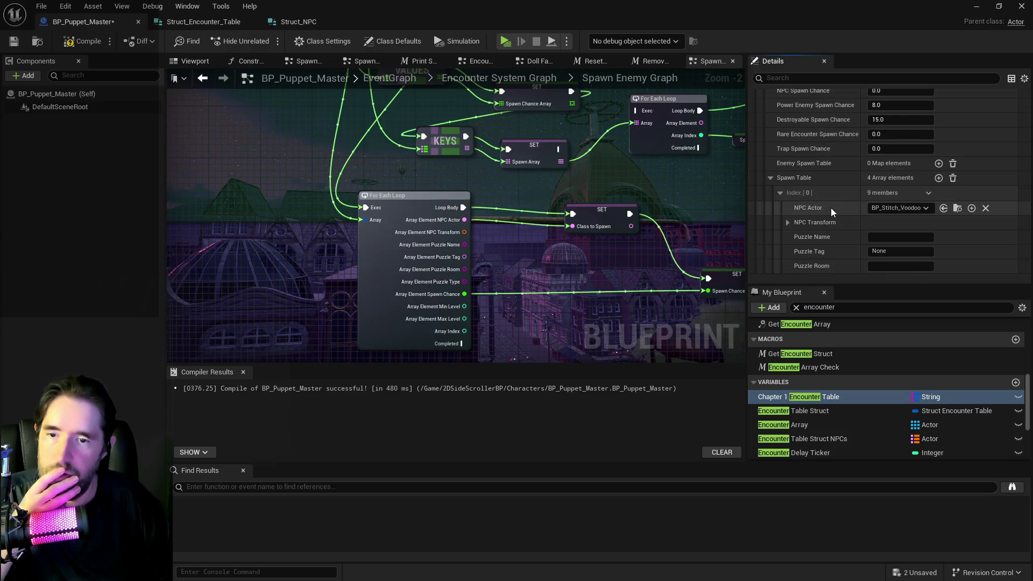
{"action": "left_click", "coordinate": [781, 235]}
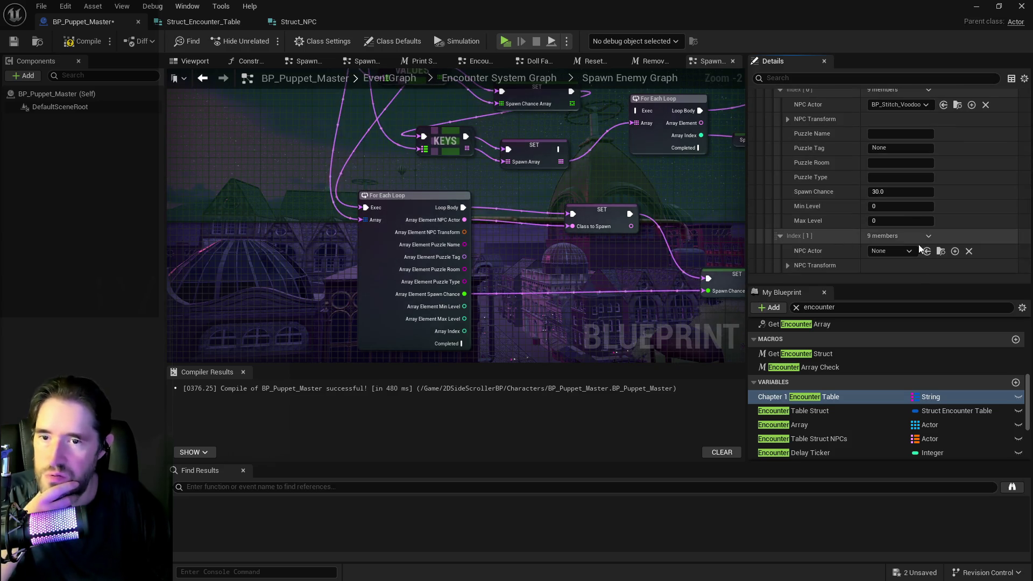
{"action": "scroll", "coordinate": [925, 249], "scroll_direction": "down", "scroll_amount": 3}
{"action": "left_click", "coordinate": [877, 266]}
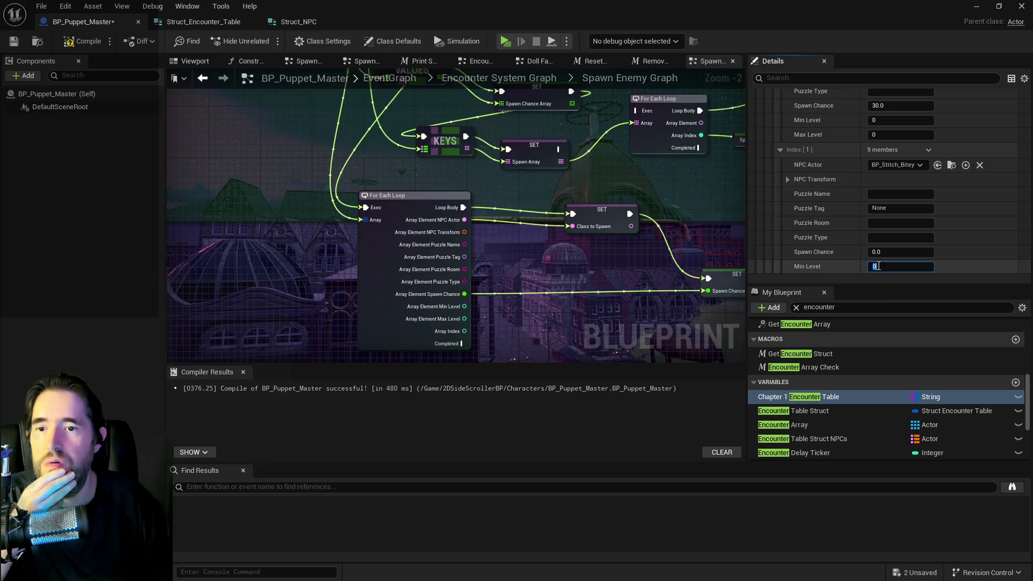
{"action": "type", "text": "1"}
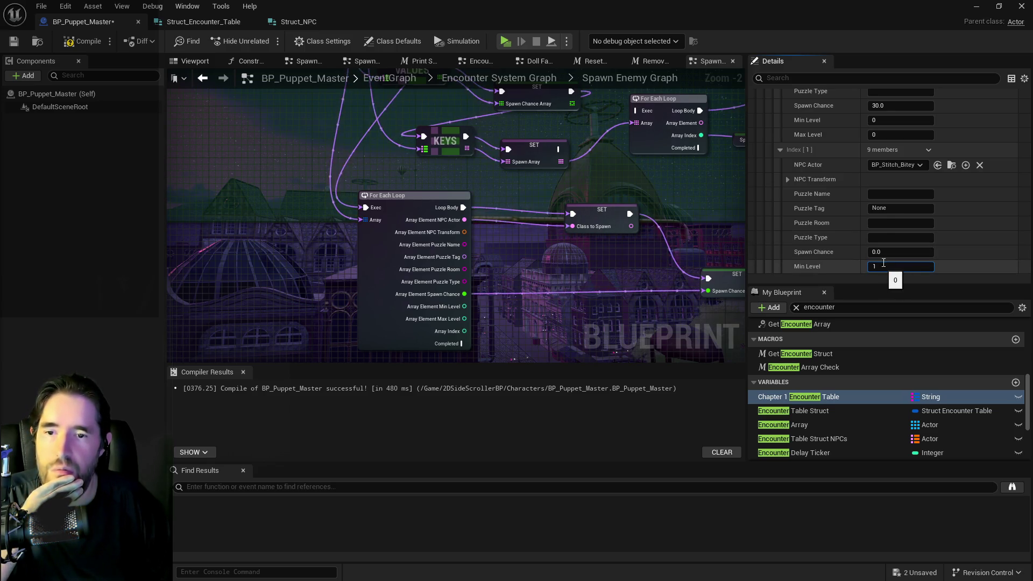
{"action": "scroll", "coordinate": [882, 266], "scroll_direction": "down", "scroll_amount": 1}
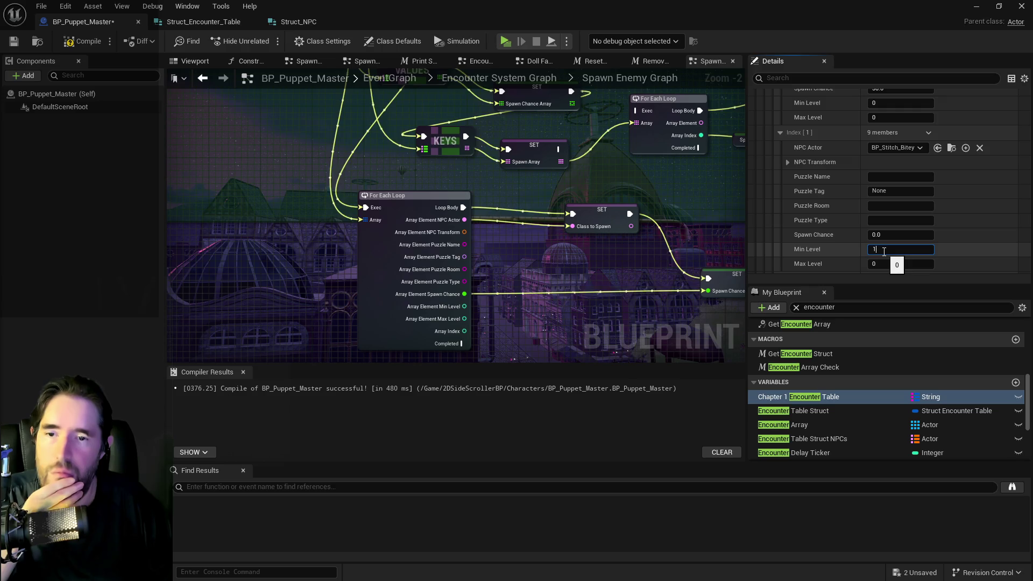
{"action": "left_click", "coordinate": [878, 221]}
{"action": "scroll", "coordinate": [873, 210], "scroll_direction": "down", "scroll_amount": 4}
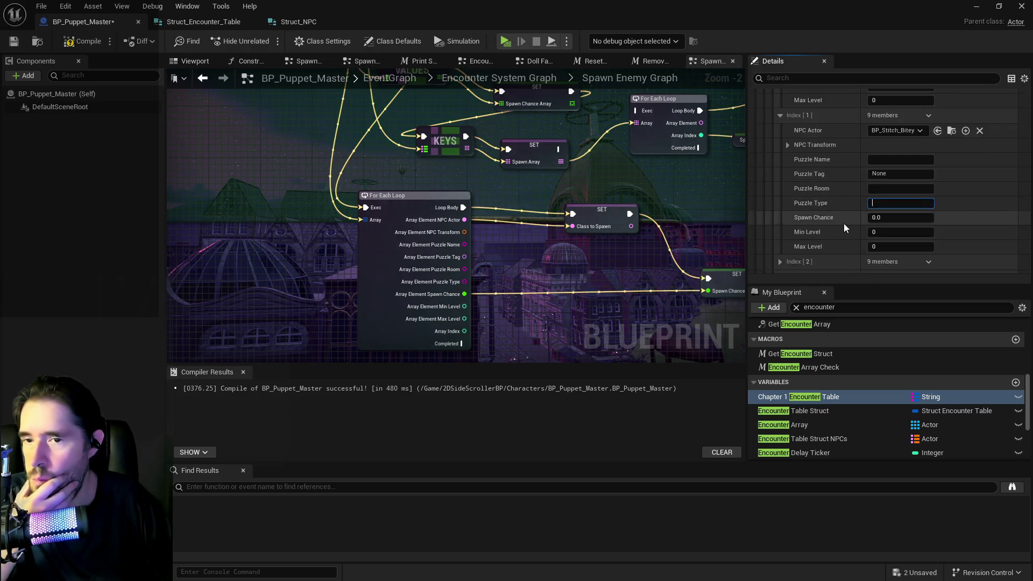
{"action": "left_click", "coordinate": [884, 166]}
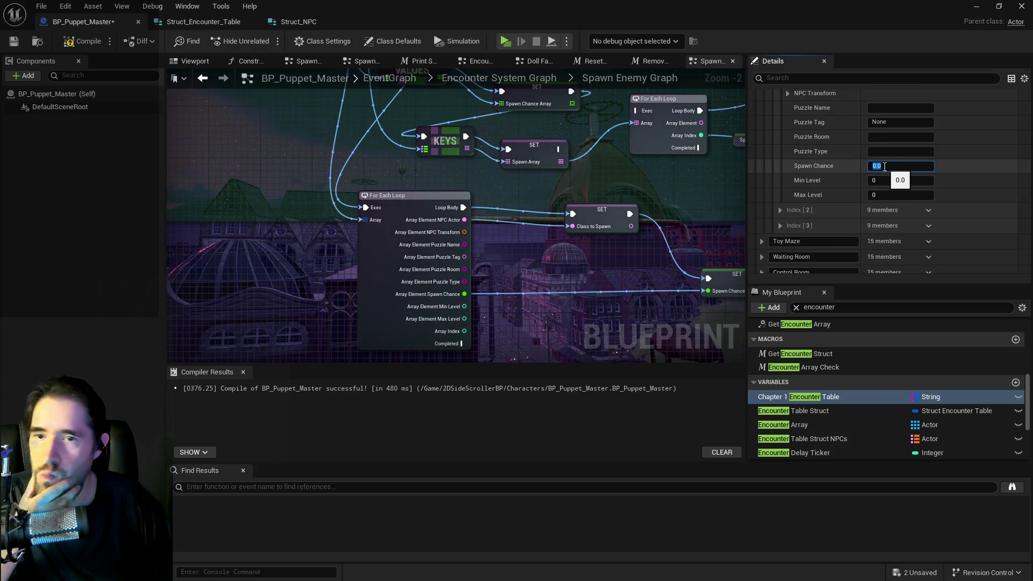
{"action": "type", "text": "30"}
{"action": "key", "text": "Return"}
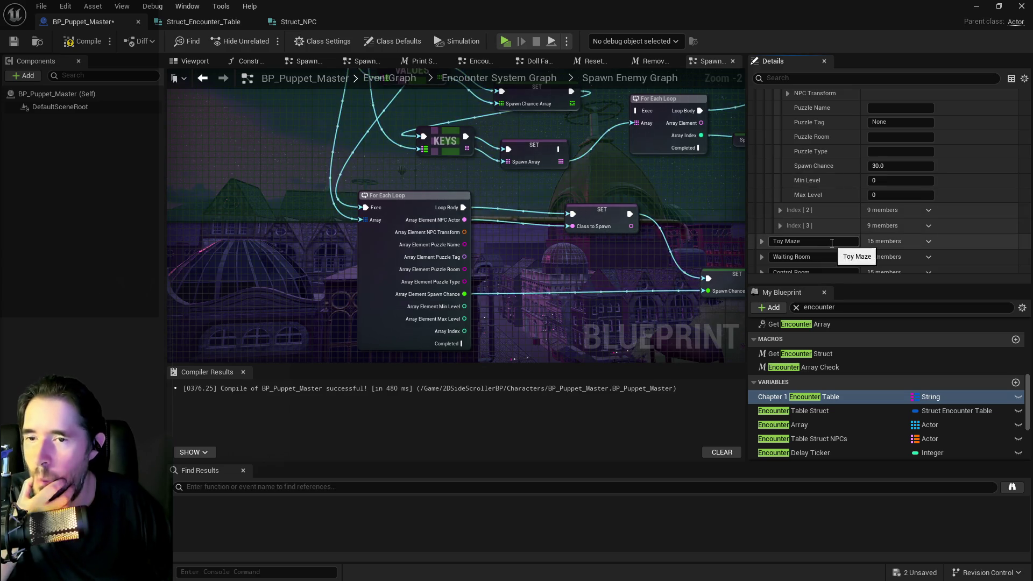
{"action": "left_click", "coordinate": [780, 210]}
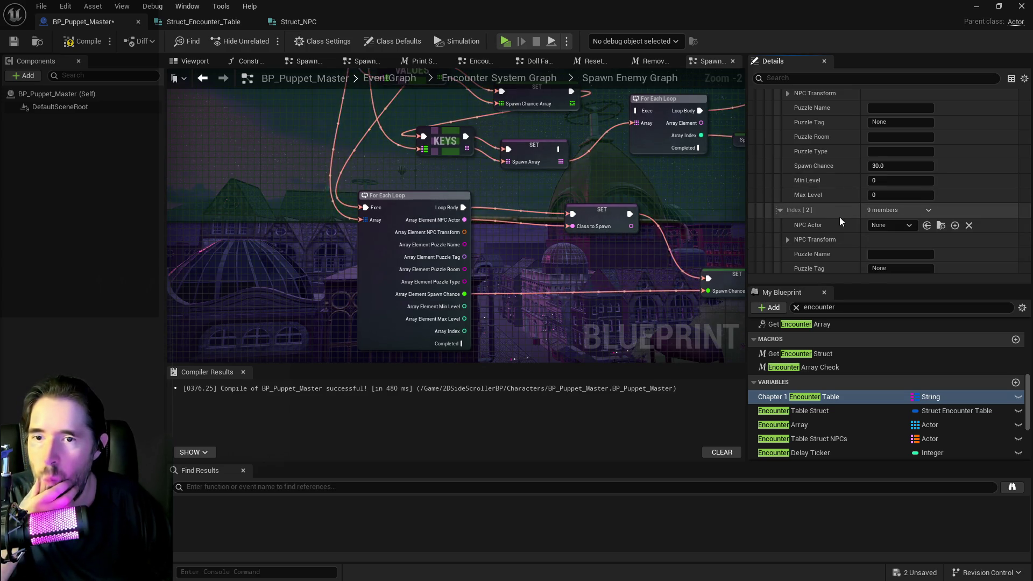
- Set the third Spawn Table entry to BP_Stitch_Drummer with Spawn Chance 30.0
{"action": "scroll", "coordinate": [843, 199], "scroll_direction": "down", "scroll_amount": 2}
{"action": "scroll", "coordinate": [843, 199], "scroll_direction": "up", "scroll_amount": 6}
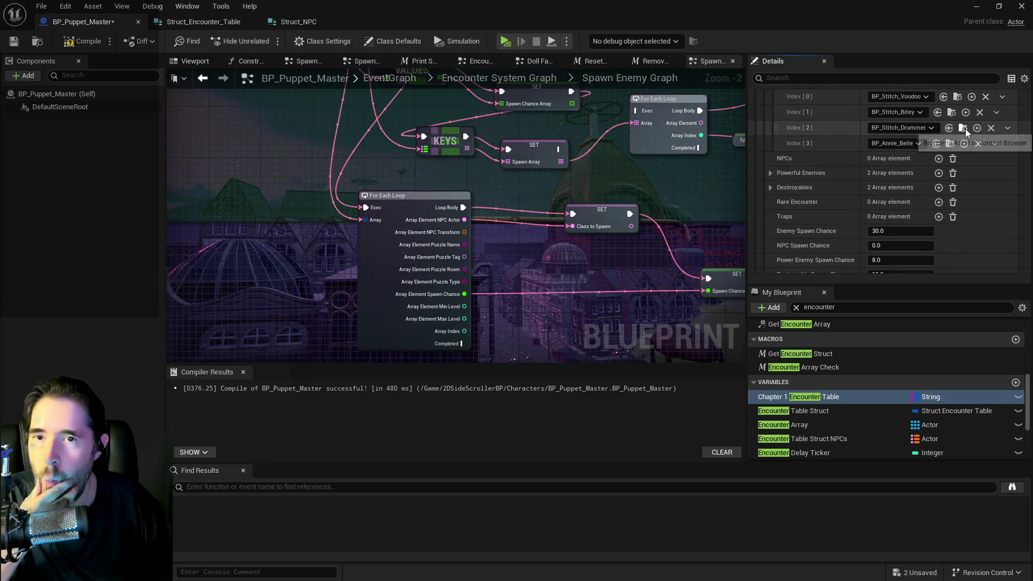
{"action": "scroll", "coordinate": [833, 216], "scroll_direction": "down", "scroll_amount": 6}
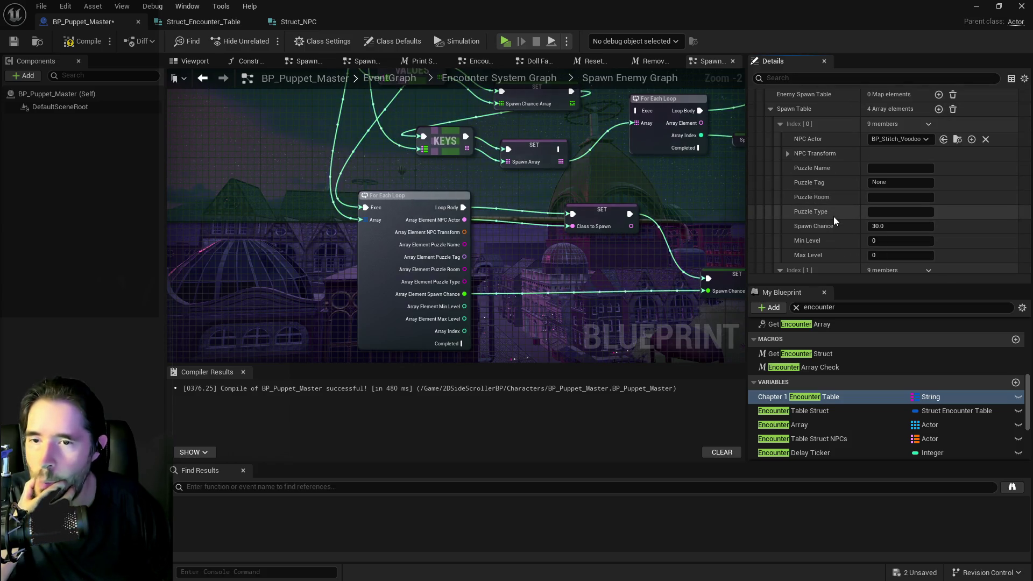
{"action": "scroll", "coordinate": [834, 217], "scroll_direction": "down", "scroll_amount": 2}
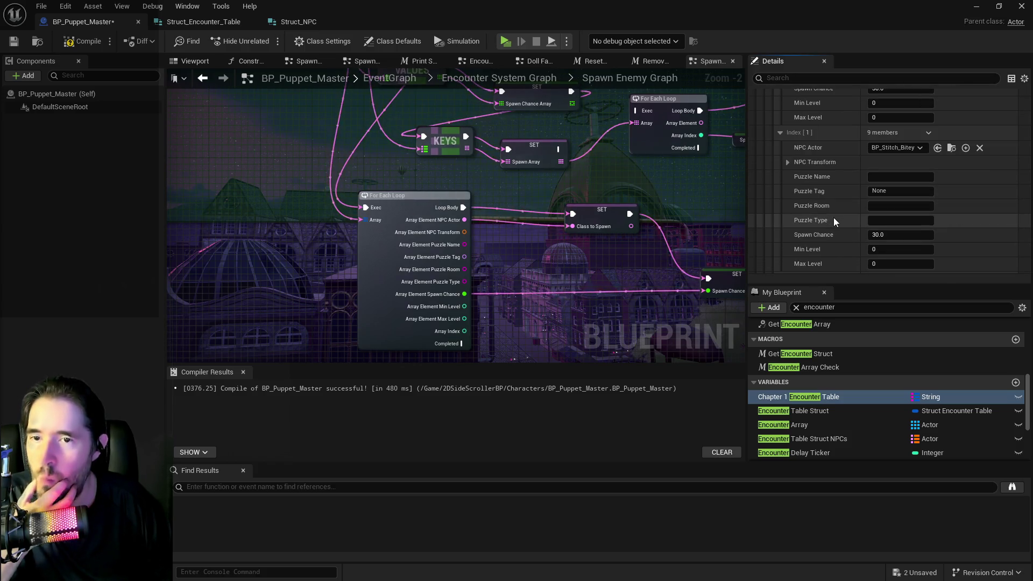
{"action": "scroll", "coordinate": [833, 220], "scroll_direction": "down", "scroll_amount": 3}
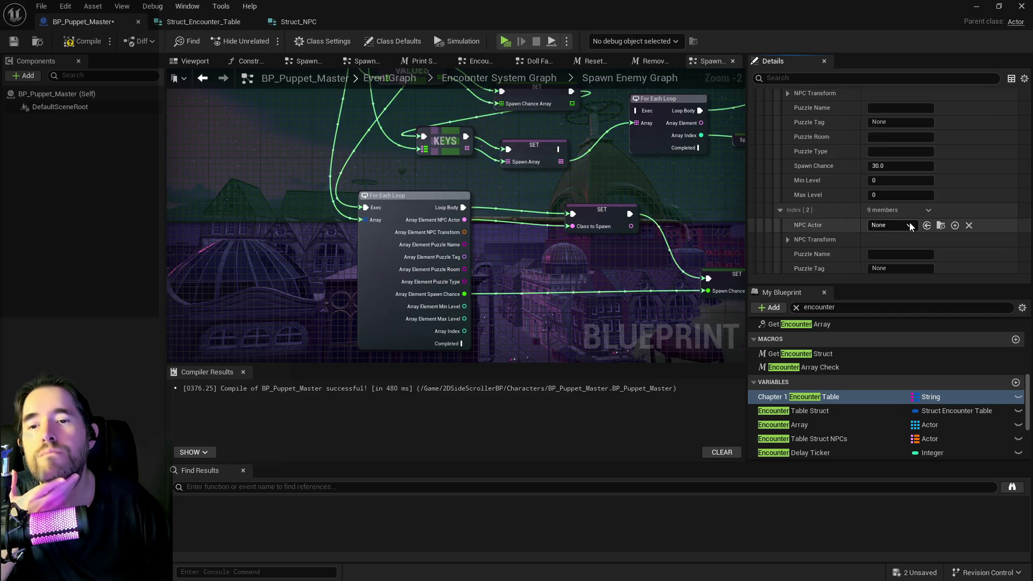
{"action": "left_click", "coordinate": [926, 225]}
{"action": "scroll", "coordinate": [906, 235], "scroll_direction": "down", "scroll_amount": 3}
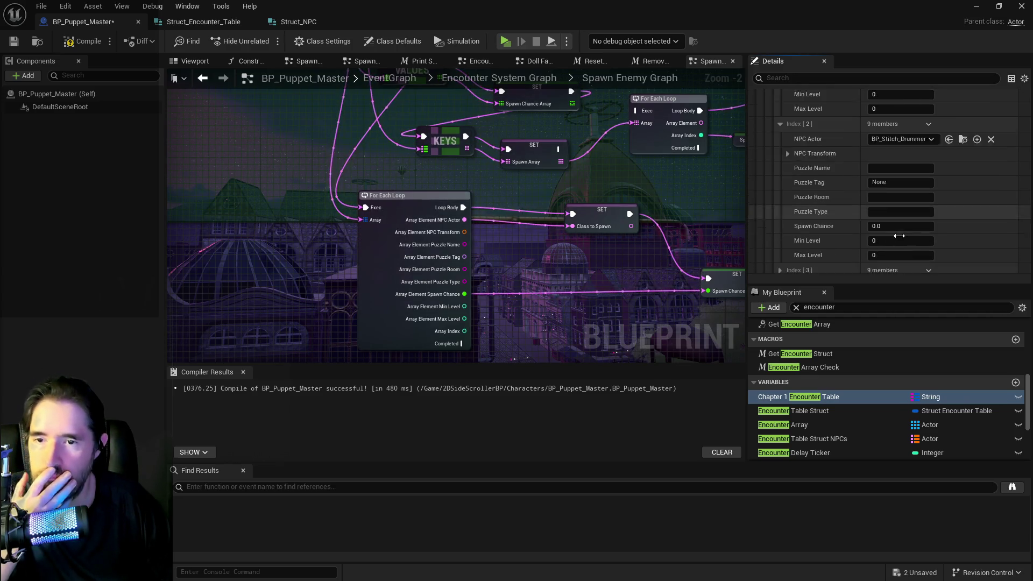
{"action": "scroll", "coordinate": [899, 236], "scroll_direction": "down", "scroll_amount": 1}
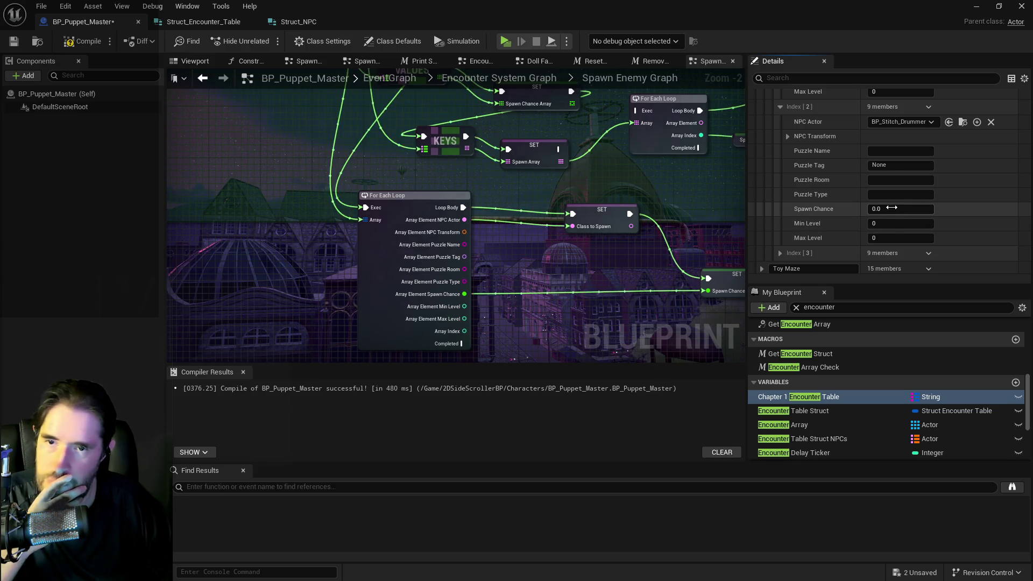
{"action": "key", "text": "Return"}
{"action": "scroll", "coordinate": [814, 227], "scroll_direction": "up", "scroll_amount": 3}
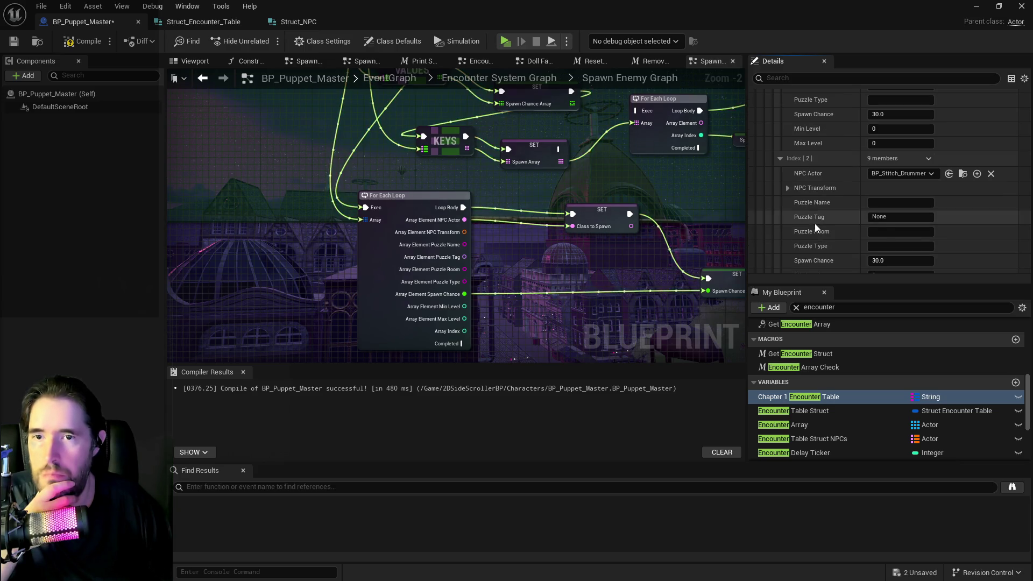
{"action": "left_click", "coordinate": [781, 158]}
- Assign BP_Annie_Belle as Index [3]'s NPC Actor and collapse the entry
{"action": "scroll", "coordinate": [812, 182], "scroll_direction": "up", "scroll_amount": 5}
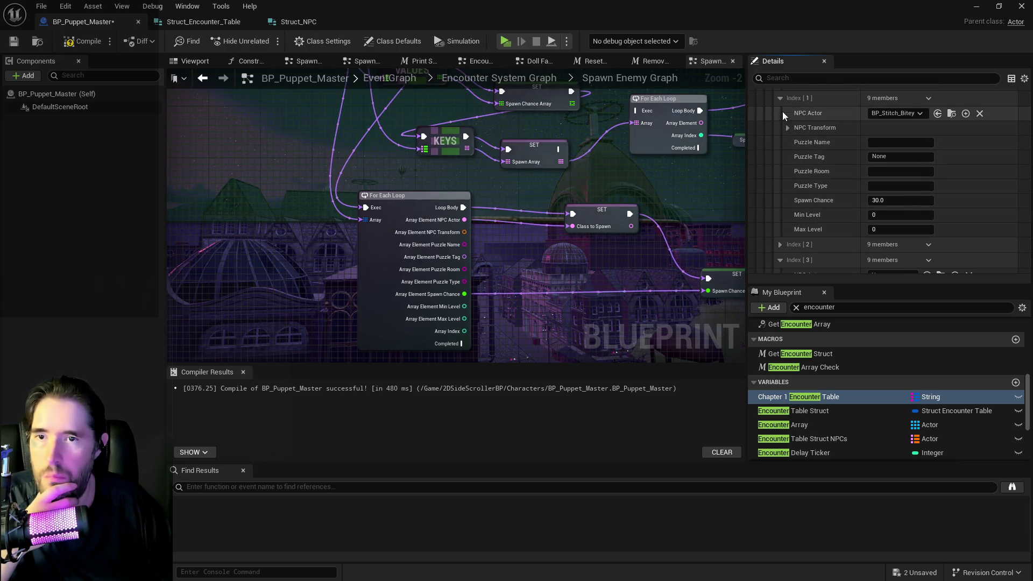
{"action": "scroll", "coordinate": [781, 112], "scroll_direction": "up", "scroll_amount": 12}
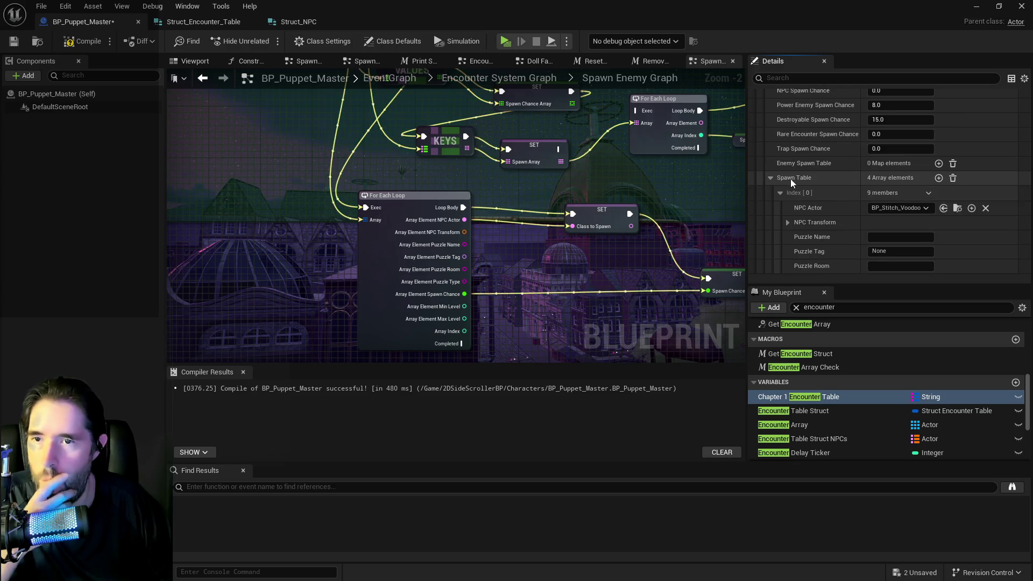
{"action": "scroll", "coordinate": [799, 201], "scroll_direction": "up", "scroll_amount": 9}
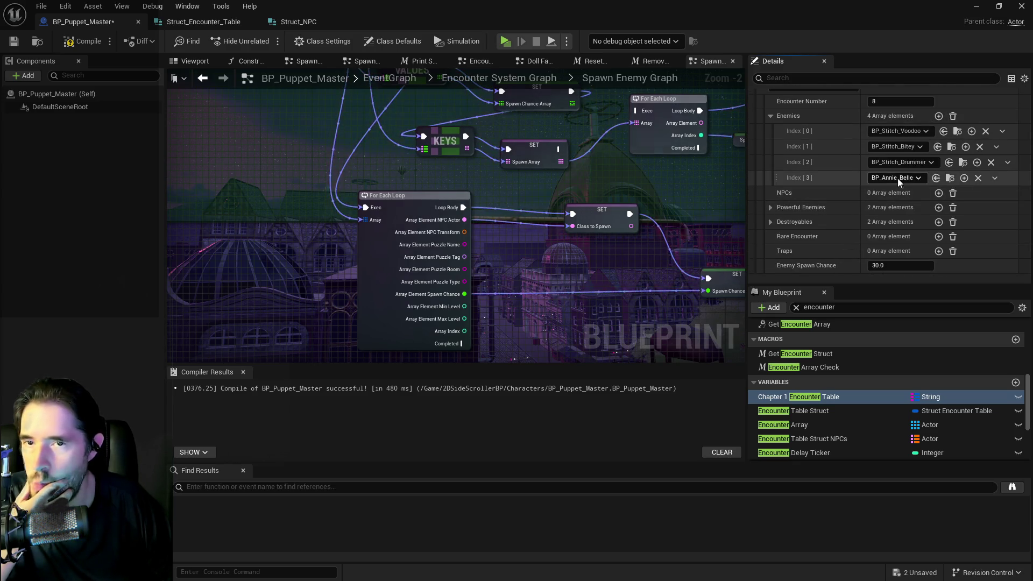
{"action": "scroll", "coordinate": [871, 226], "scroll_direction": "down", "scroll_amount": 10}
{"action": "scroll", "coordinate": [863, 231], "scroll_direction": "down", "scroll_amount": 3}
{"action": "left_click", "coordinate": [936, 134]}
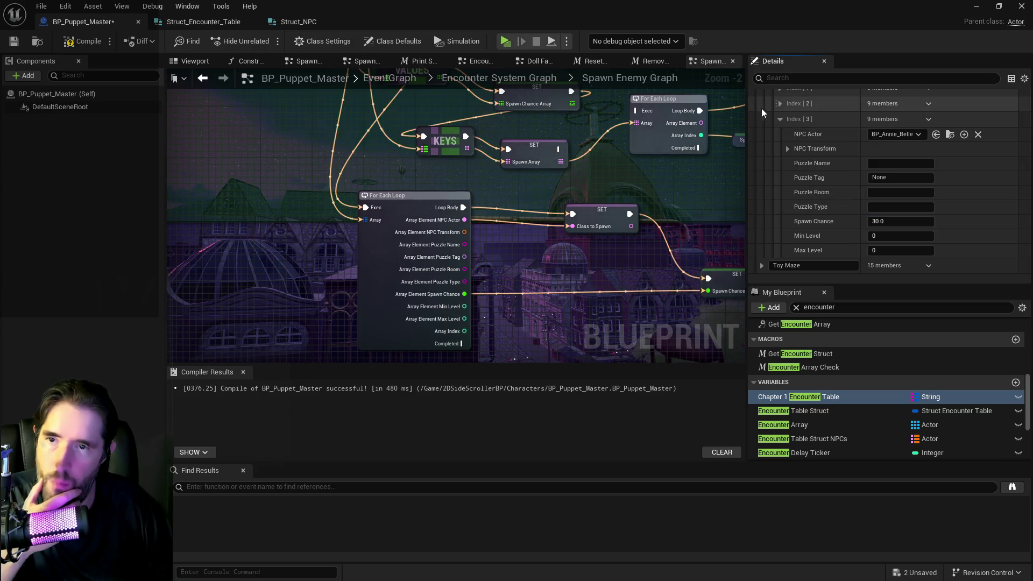
{"action": "left_click", "coordinate": [780, 119]}
- Add a fifth Spawn Table entry and expand the Powerful Enemies list
{"action": "scroll", "coordinate": [863, 183], "scroll_direction": "up", "scroll_amount": 3}
{"action": "scroll", "coordinate": [864, 182], "scroll_direction": "up", "scroll_amount": 3}
{"action": "left_click", "coordinate": [939, 178]}
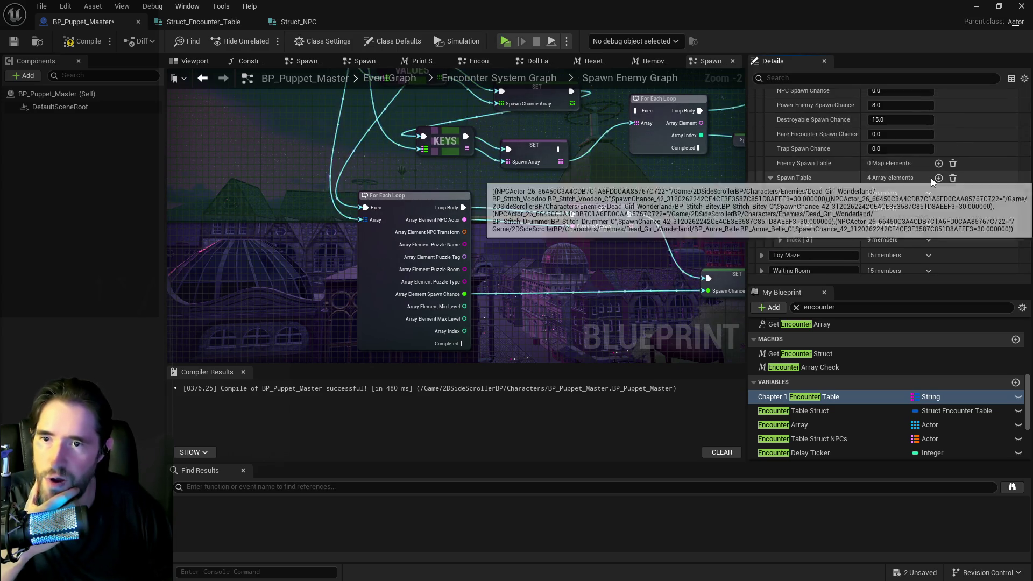
{"action": "scroll", "coordinate": [911, 183], "scroll_direction": "up", "scroll_amount": 5}
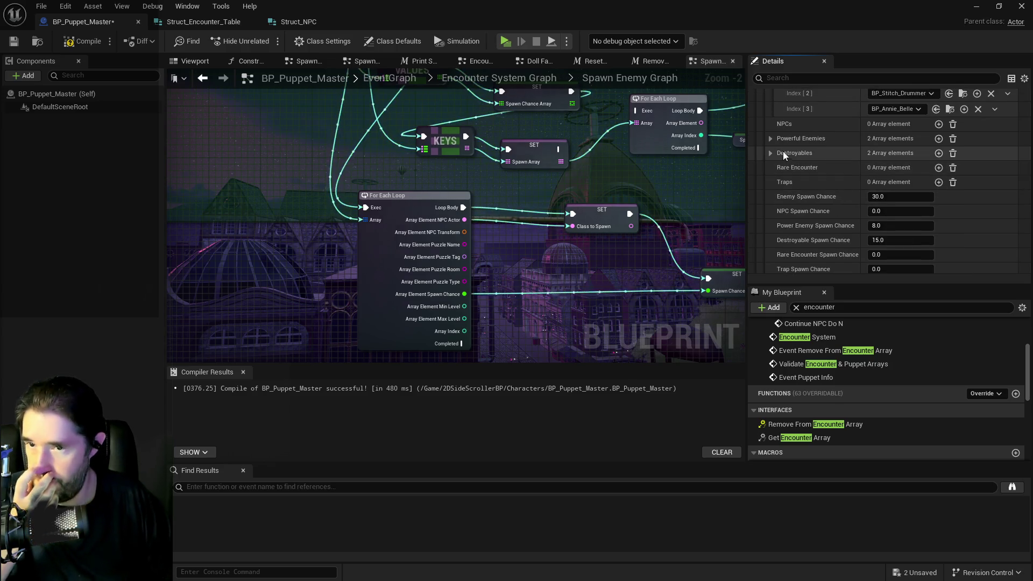
{"action": "left_click", "coordinate": [772, 138]}
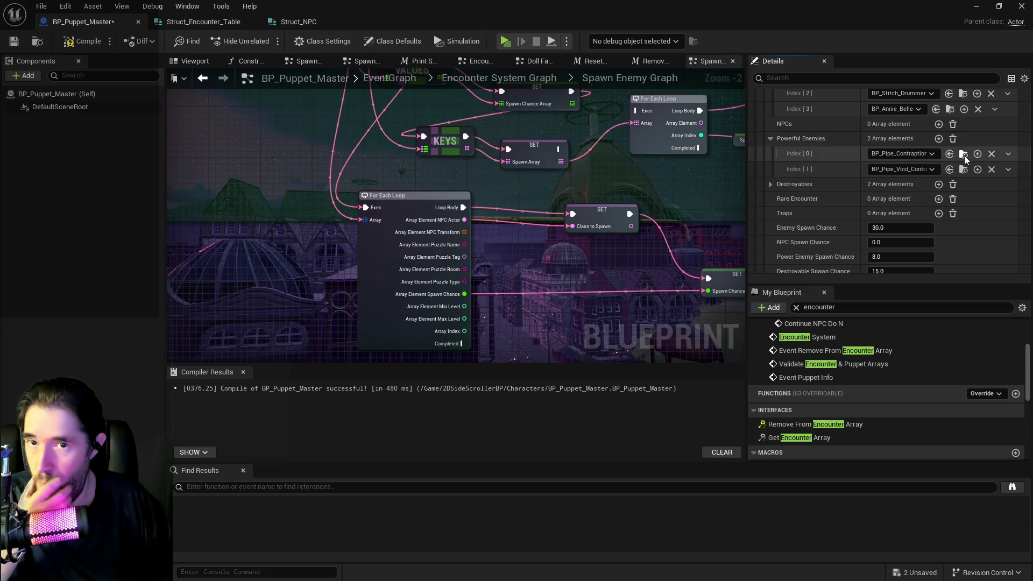
- Set Index [4]'s NPC Actor to BP_Pipe_Contraption and edit its spawn chance
{"action": "scroll", "coordinate": [820, 210], "scroll_direction": "down", "scroll_amount": 8}
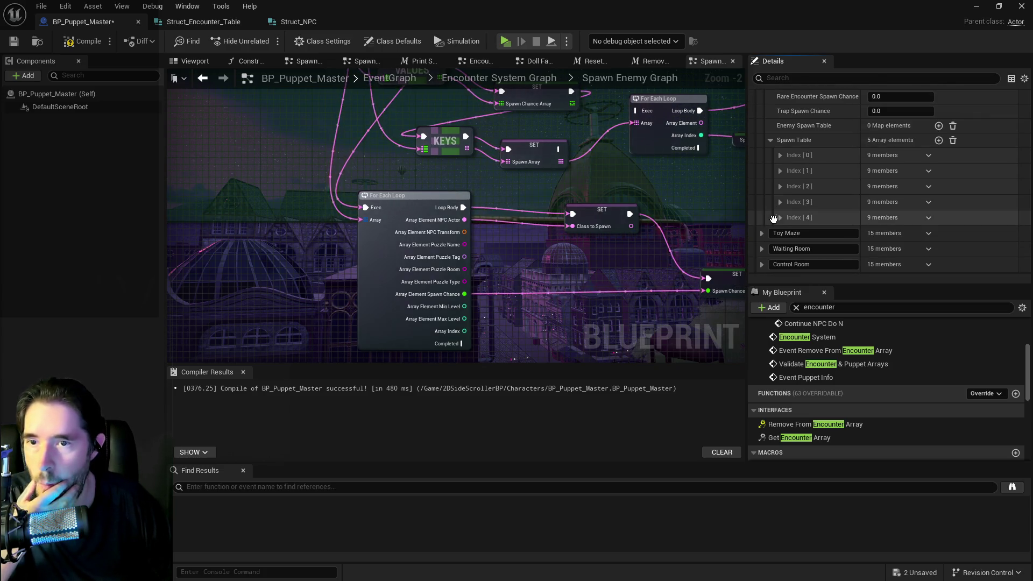
{"action": "left_click", "coordinate": [779, 217]}
{"action": "scroll", "coordinate": [861, 204], "scroll_direction": "down", "scroll_amount": 2}
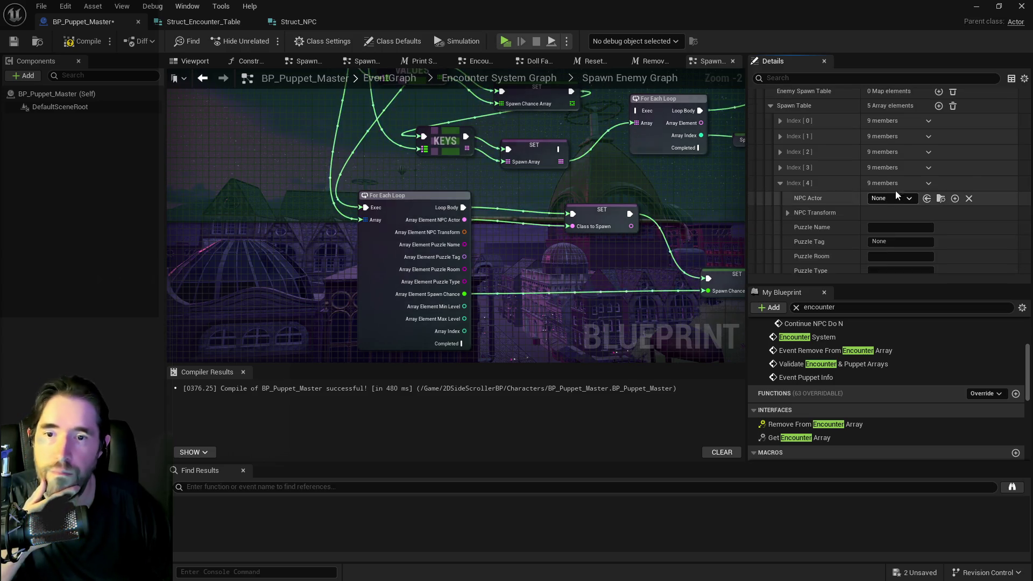
{"action": "scroll", "coordinate": [823, 189], "scroll_direction": "up", "scroll_amount": 6}
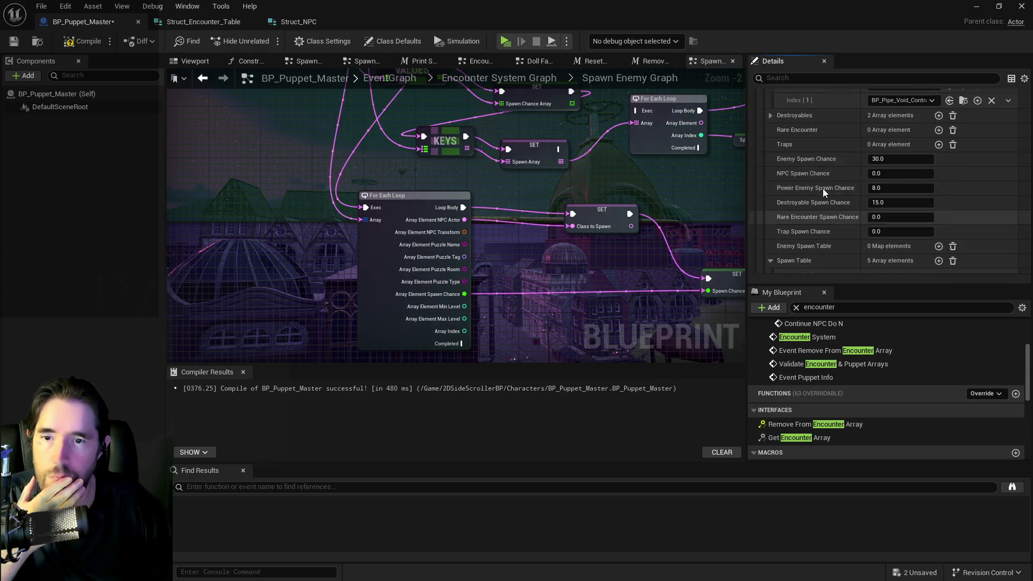
{"action": "scroll", "coordinate": [821, 188], "scroll_direction": "down", "scroll_amount": 2}
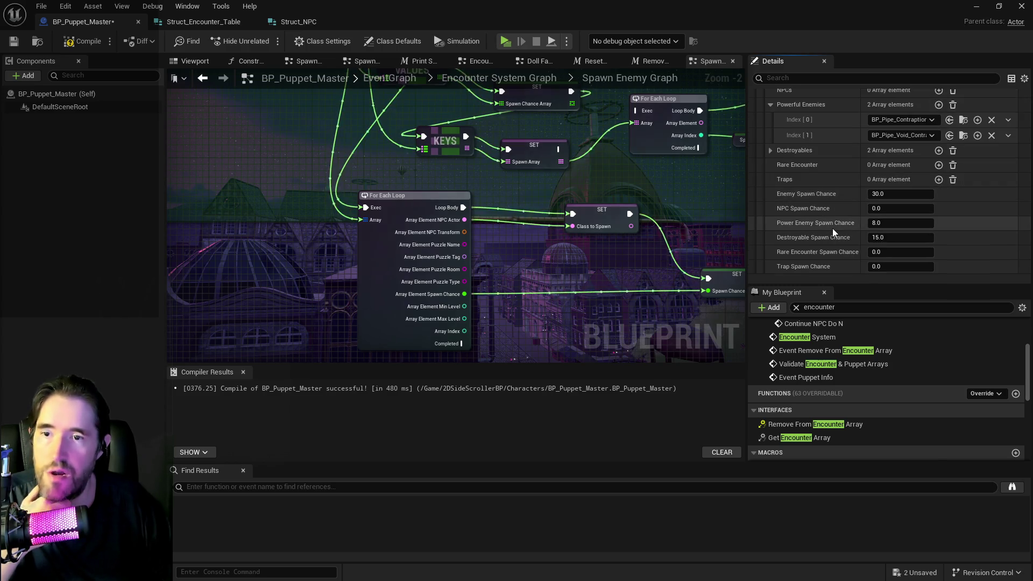
{"action": "scroll", "coordinate": [836, 234], "scroll_direction": "down", "scroll_amount": 5}
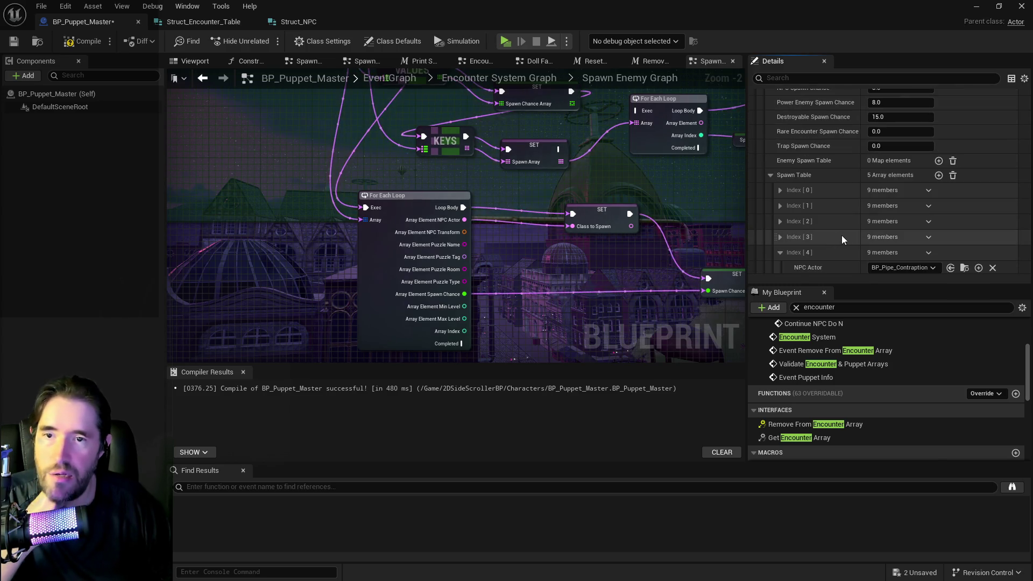
{"action": "scroll", "coordinate": [871, 246], "scroll_direction": "down", "scroll_amount": 1}
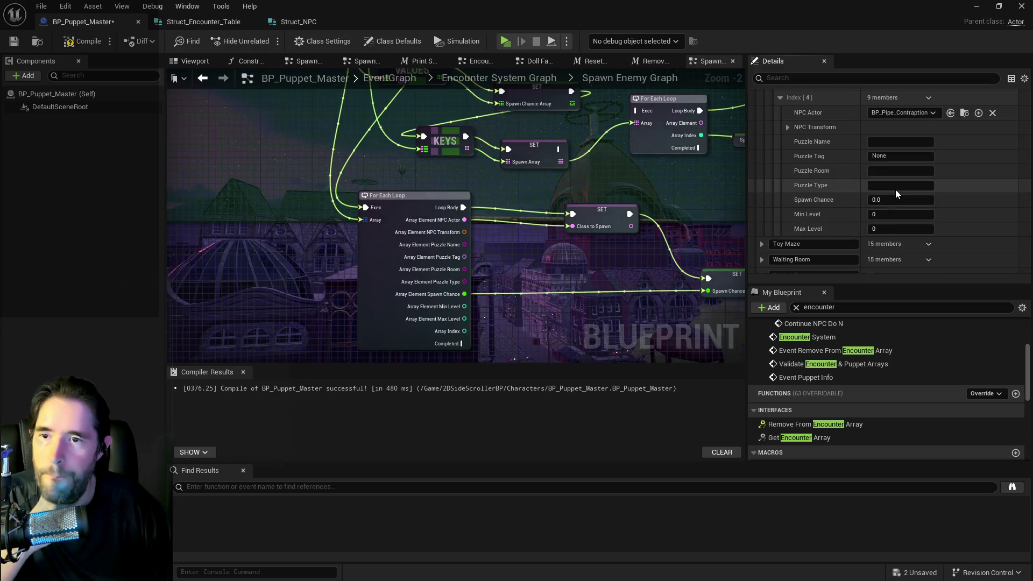
{"action": "left_click", "coordinate": [892, 202]}
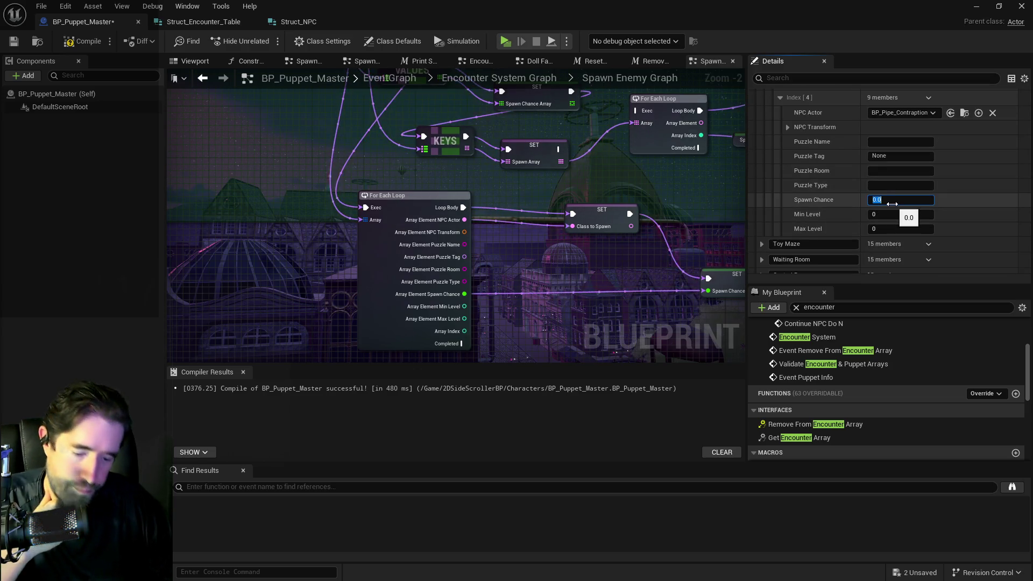
{"action": "type", "text": "8"}
- Add Index [5] as BP_Pipe_Void_Contraption with Spawn Chance 8
{"action": "scroll", "coordinate": [837, 214], "scroll_direction": "up", "scroll_amount": 6}
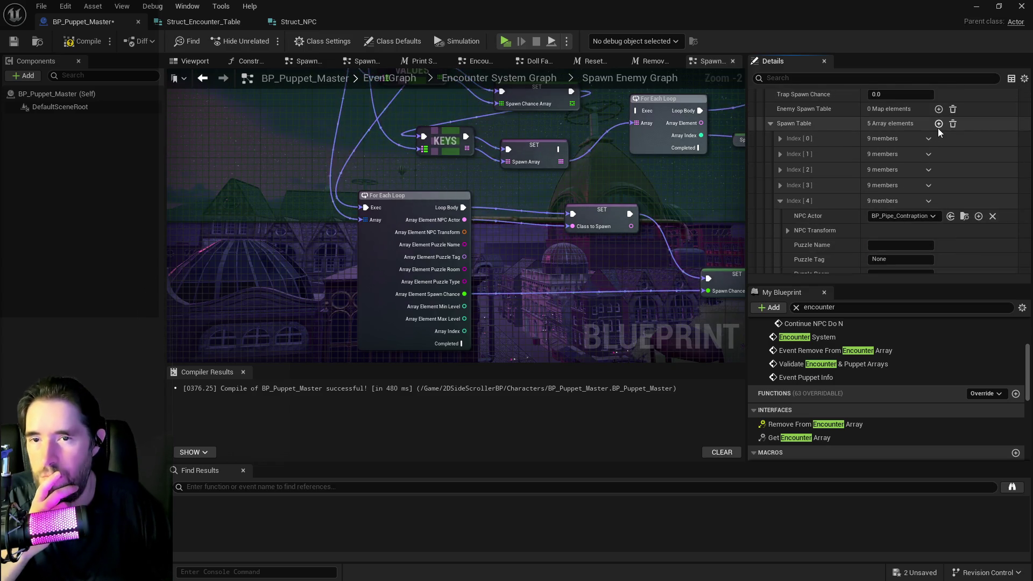
{"action": "left_click", "coordinate": [939, 124]}
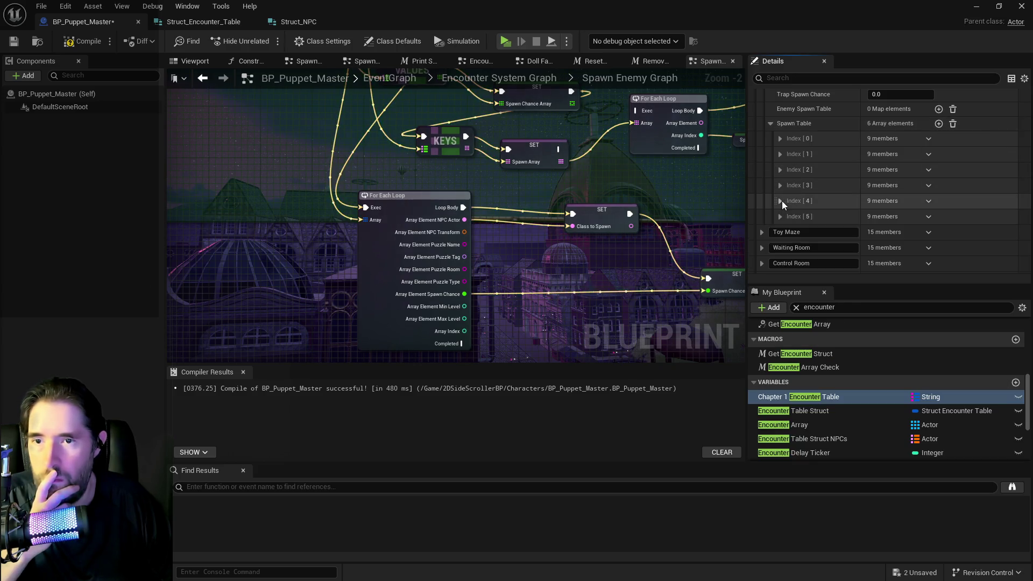
{"action": "scroll", "coordinate": [818, 204], "scroll_direction": "up", "scroll_amount": 5}
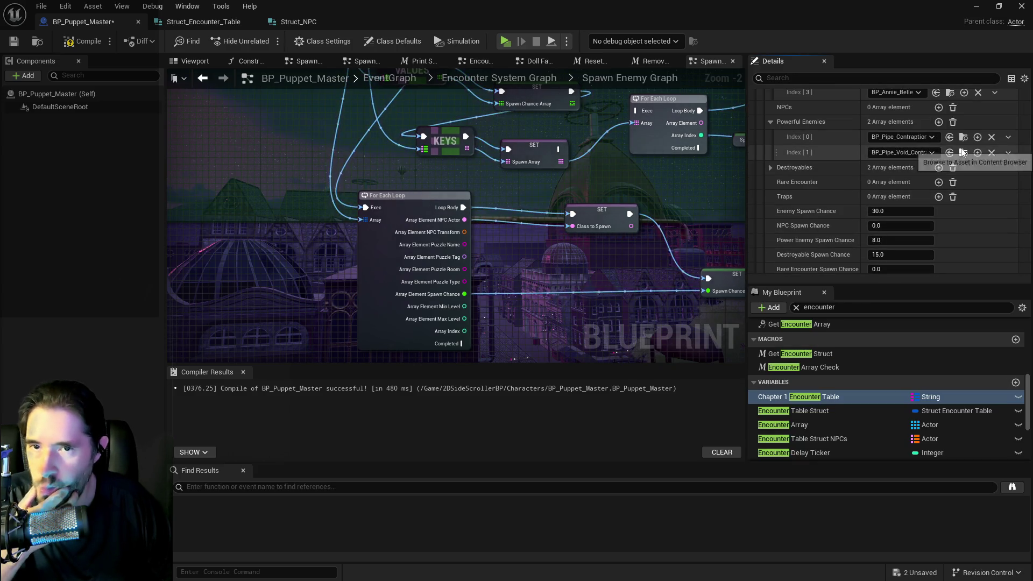
{"action": "scroll", "coordinate": [836, 222], "scroll_direction": "down", "scroll_amount": 5}
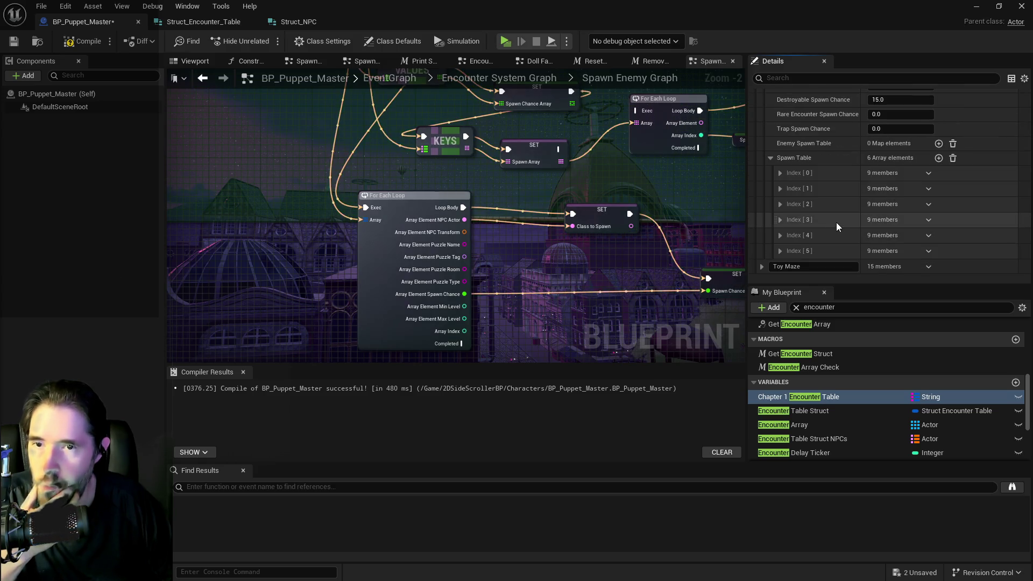
{"action": "left_click", "coordinate": [780, 250]}
{"action": "scroll", "coordinate": [816, 237], "scroll_direction": "down", "scroll_amount": 3}
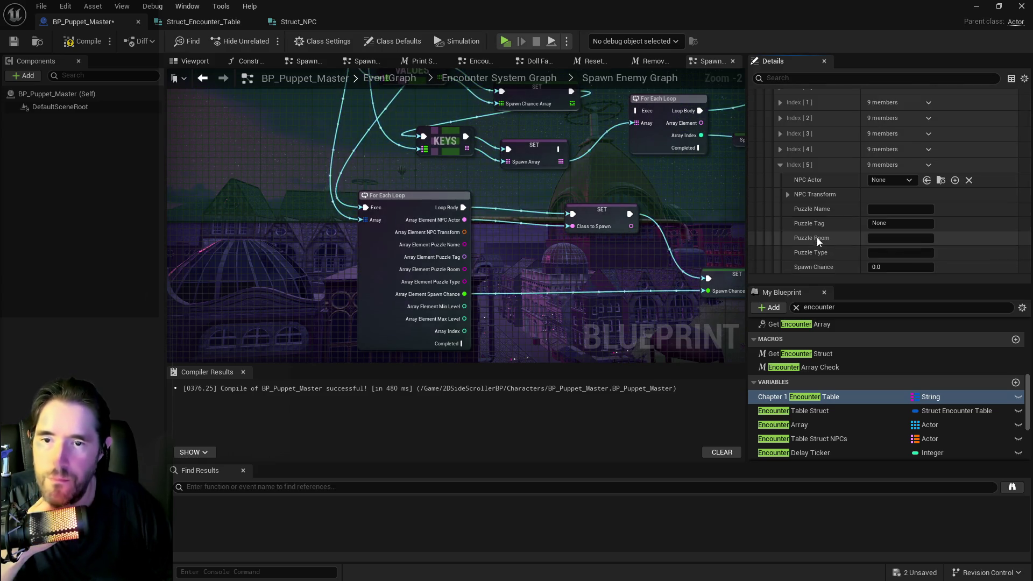
{"action": "left_click", "coordinate": [926, 181]}
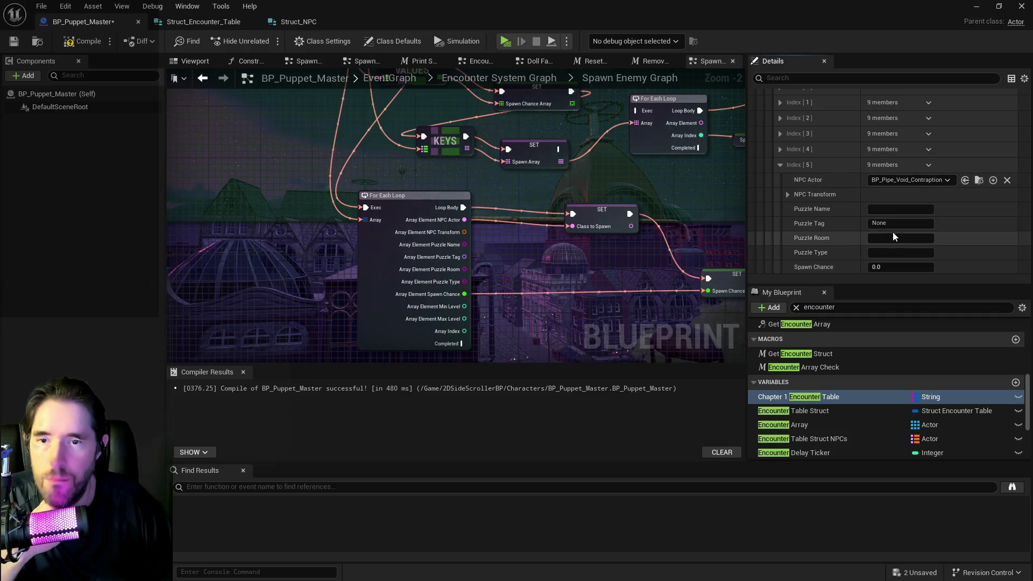
{"action": "scroll", "coordinate": [883, 241], "scroll_direction": "down", "scroll_amount": 1}
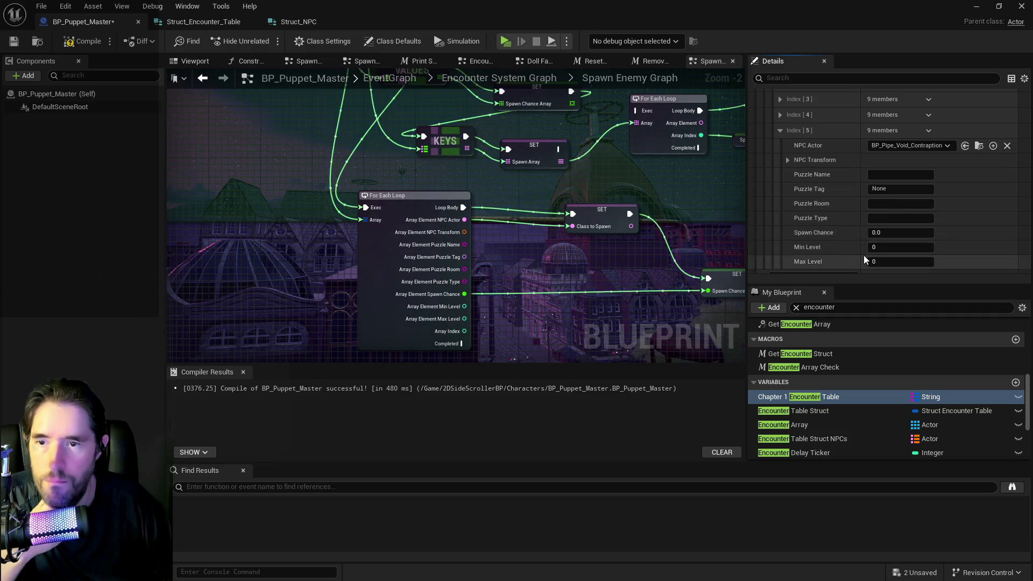
{"action": "left_click", "coordinate": [883, 231]}
{"action": "type", "text": "8"}
{"action": "key", "text": "Return"}
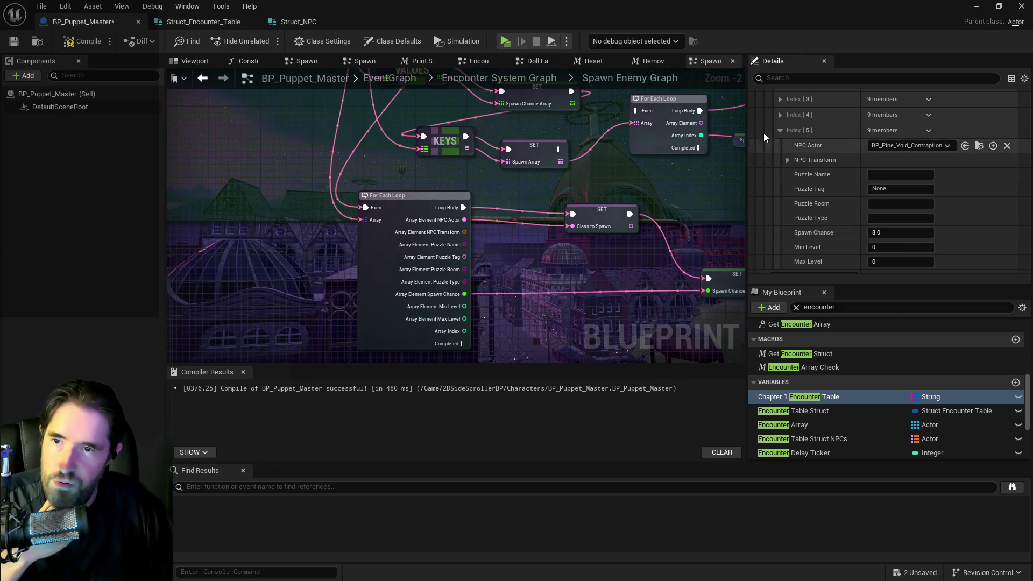
{"action": "left_click", "coordinate": [779, 131]}
- Expand the Destroyables list to see which actors are destroyable
{"action": "scroll", "coordinate": [796, 151], "scroll_direction": "up", "scroll_amount": 3}
{"action": "scroll", "coordinate": [814, 175], "scroll_direction": "up", "scroll_amount": 5}
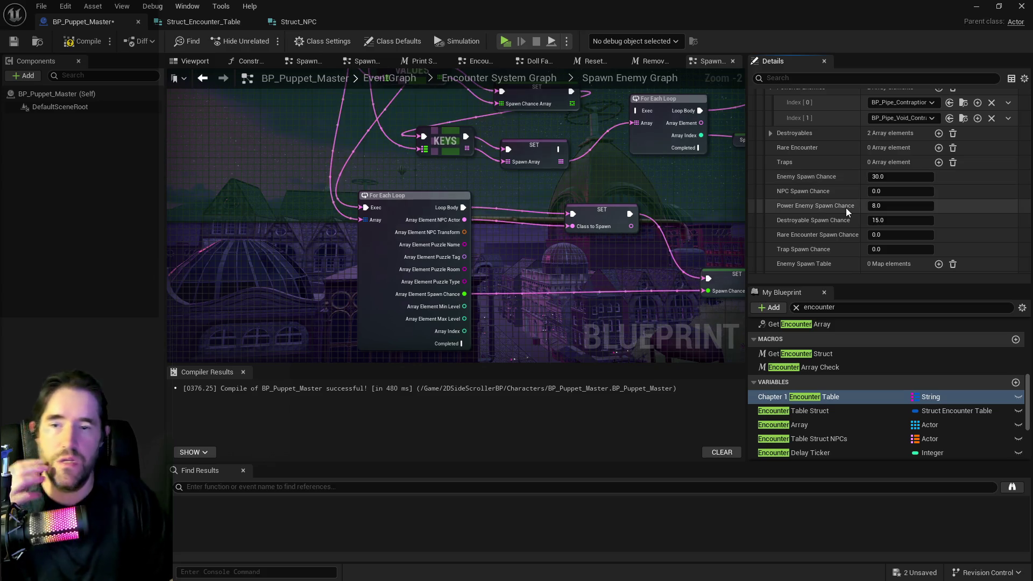
{"action": "scroll", "coordinate": [840, 241], "scroll_direction": "up", "scroll_amount": 2}
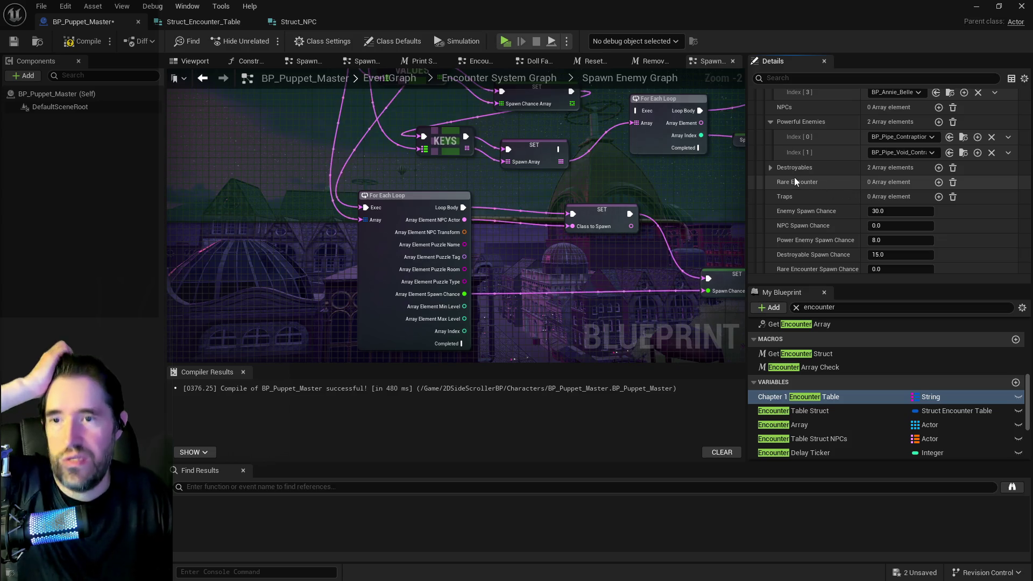
{"action": "left_click", "coordinate": [770, 167]}
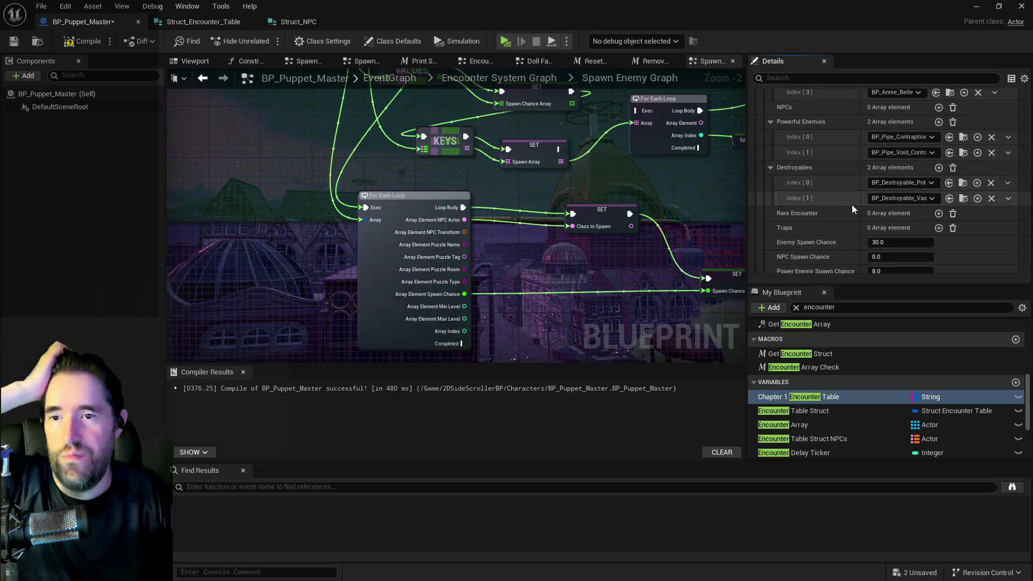
- Add a seventh Spawn Table entry with BP_Destroyable_Pot as Index [6]'s NPC Actor
{"action": "scroll", "coordinate": [850, 205], "scroll_direction": "down", "scroll_amount": 8}
{"action": "scroll", "coordinate": [839, 226], "scroll_direction": "down", "scroll_amount": 2}
{"action": "left_click", "coordinate": [938, 171]}
{"action": "scroll", "coordinate": [914, 183], "scroll_direction": "down", "scroll_amount": 5}
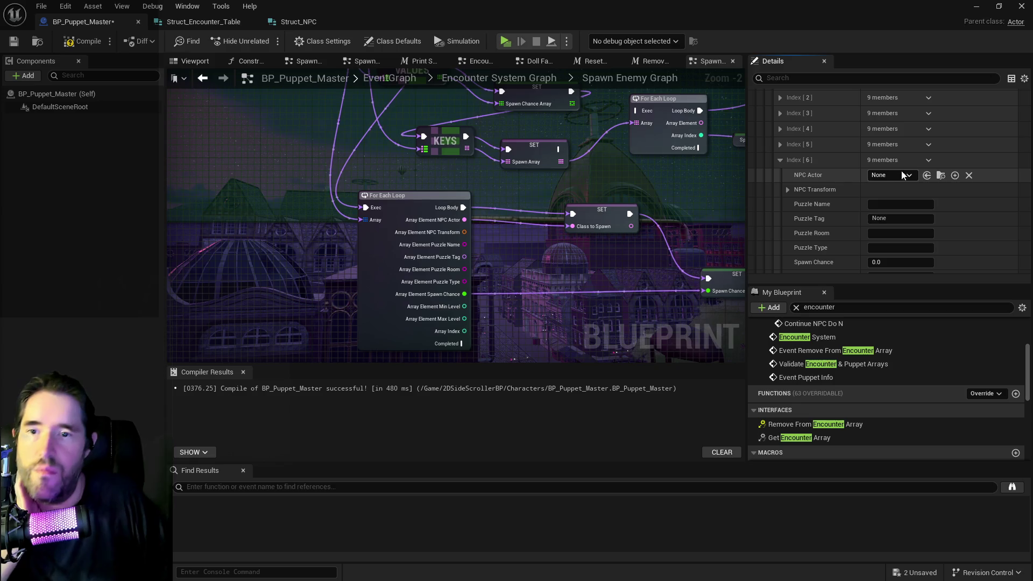
{"action": "left_click", "coordinate": [926, 175]}
{"action": "scroll", "coordinate": [893, 225], "scroll_direction": "down", "scroll_amount": 2}
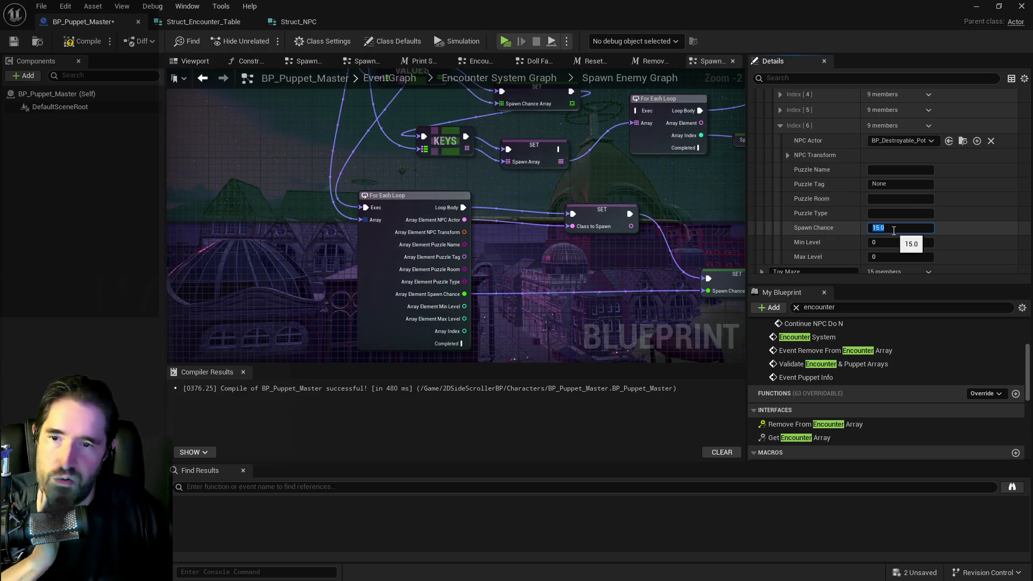
{"action": "scroll", "coordinate": [798, 212], "scroll_direction": "up", "scroll_amount": 2}
{"action": "scroll", "coordinate": [798, 212], "scroll_direction": "down", "scroll_amount": 3}
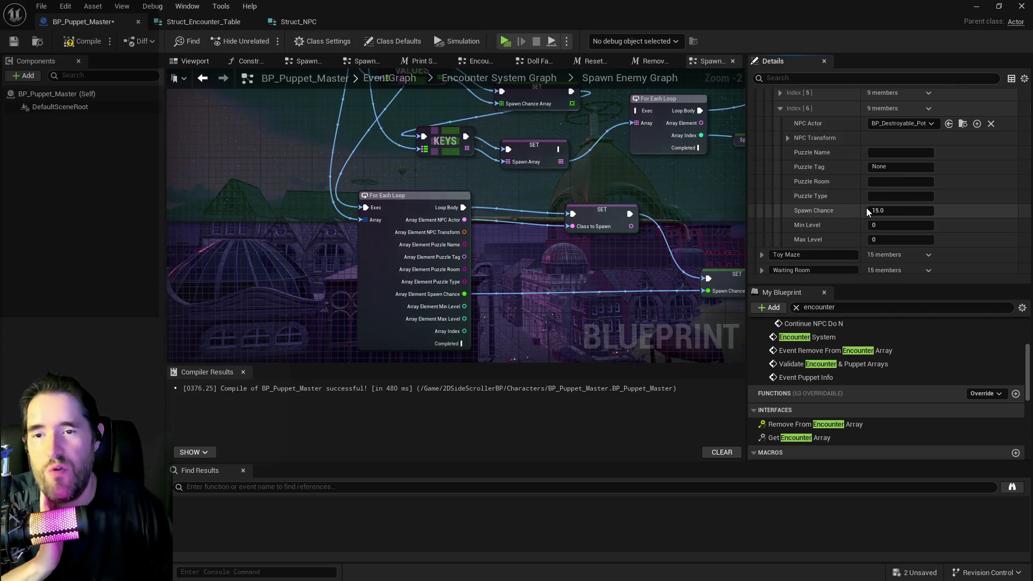
{"action": "scroll", "coordinate": [824, 209], "scroll_direction": "up", "scroll_amount": 2}
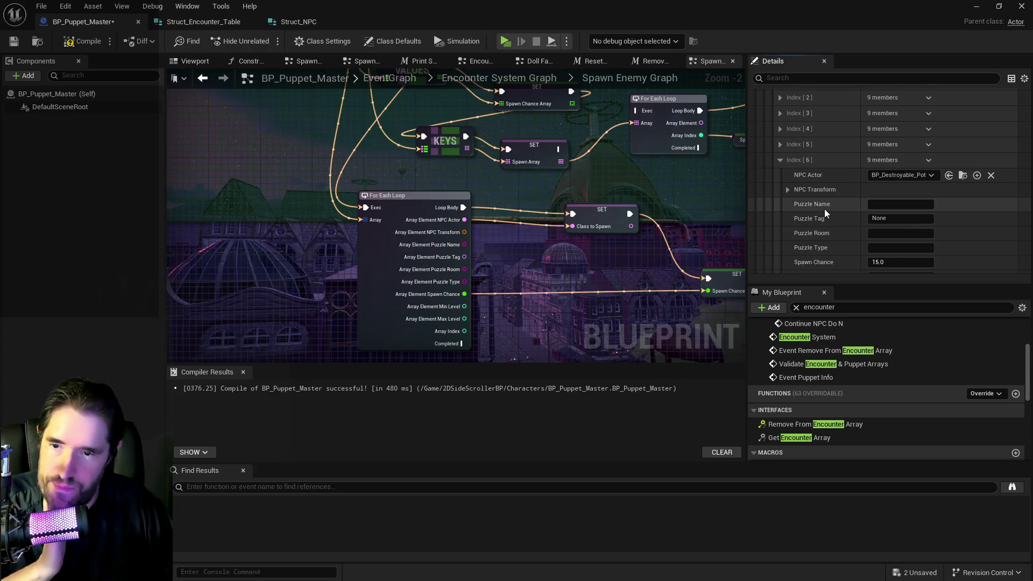
{"action": "scroll", "coordinate": [824, 208], "scroll_direction": "up", "scroll_amount": 2}
{"action": "left_click", "coordinate": [780, 211]}
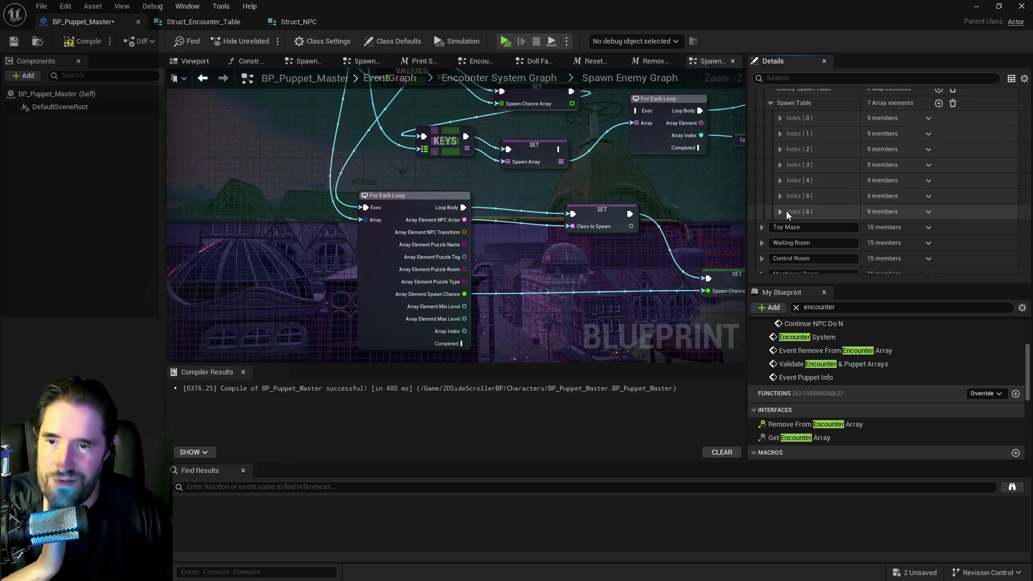
- Add Index [7] as BP_Destroyable_Vase with Spawn Chance 15.0, then compile the blueprint
{"action": "scroll", "coordinate": [843, 216], "scroll_direction": "up", "scroll_amount": 6}
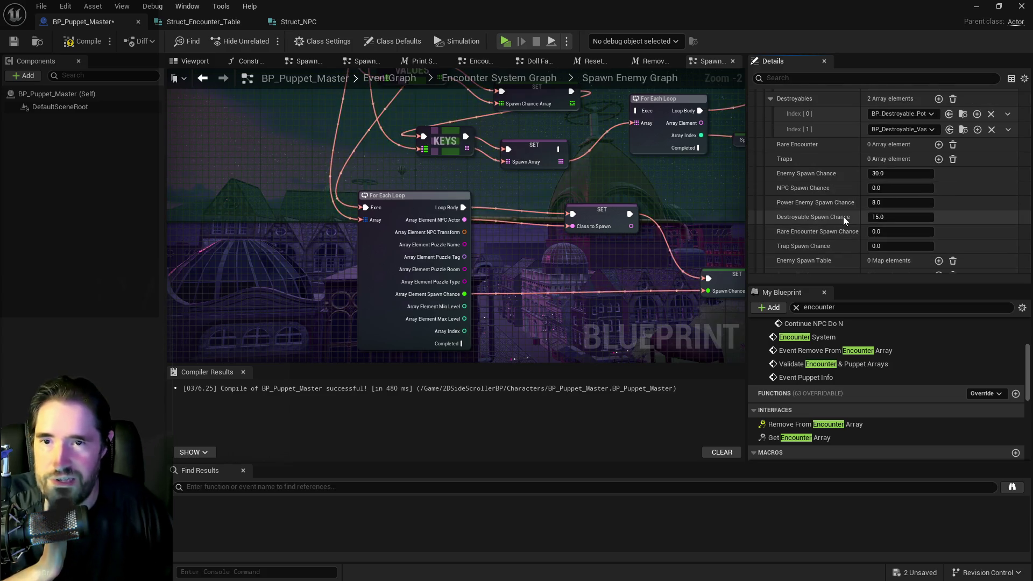
{"action": "scroll", "coordinate": [843, 216], "scroll_direction": "down", "scroll_amount": 5}
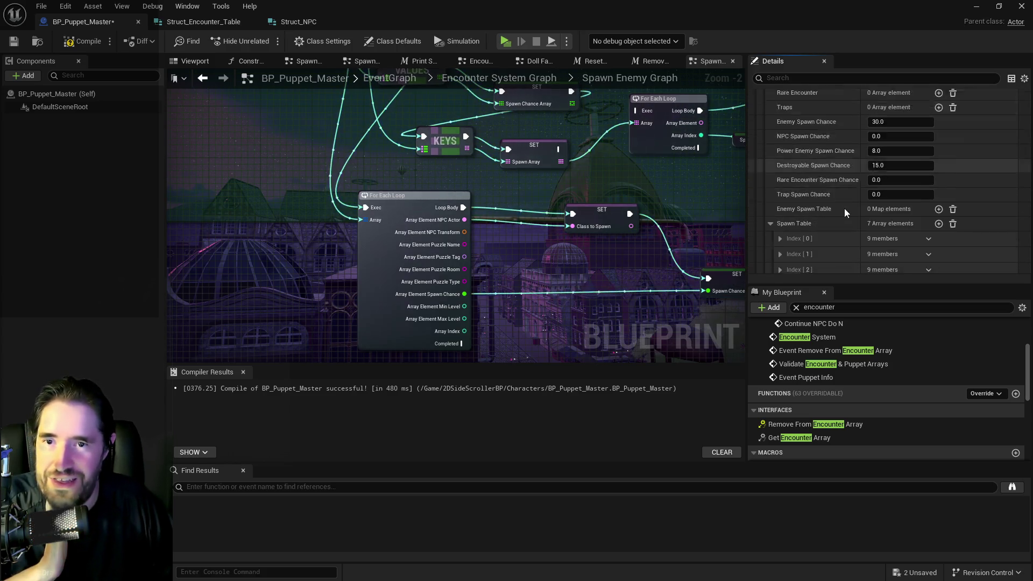
{"action": "left_click", "coordinate": [938, 137]}
{"action": "scroll", "coordinate": [888, 195], "scroll_direction": "down", "scroll_amount": 2}
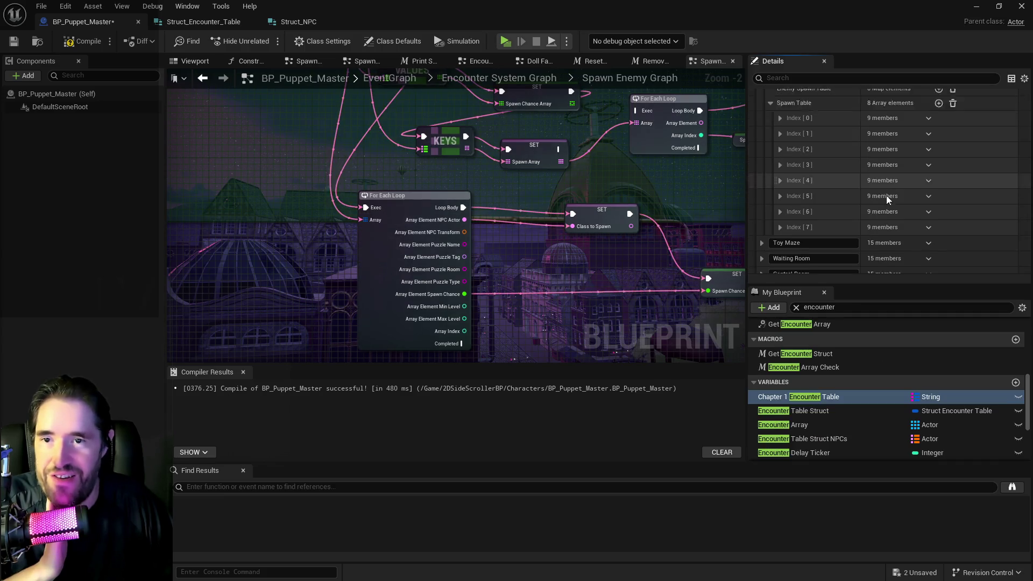
{"action": "left_click", "coordinate": [779, 210]}
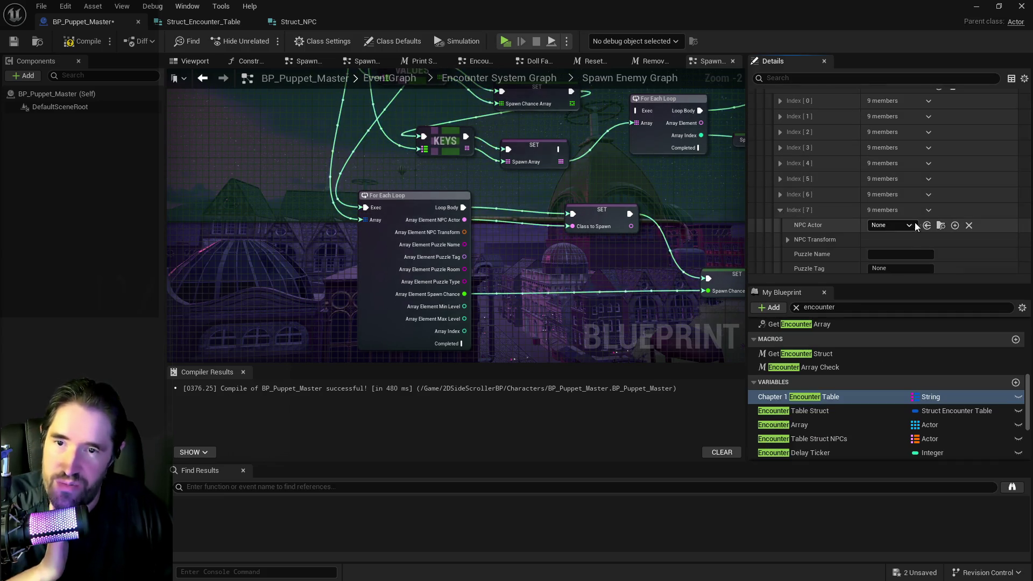
{"action": "scroll", "coordinate": [886, 236], "scroll_direction": "down", "scroll_amount": 2}
{"action": "left_click", "coordinate": [885, 242]}
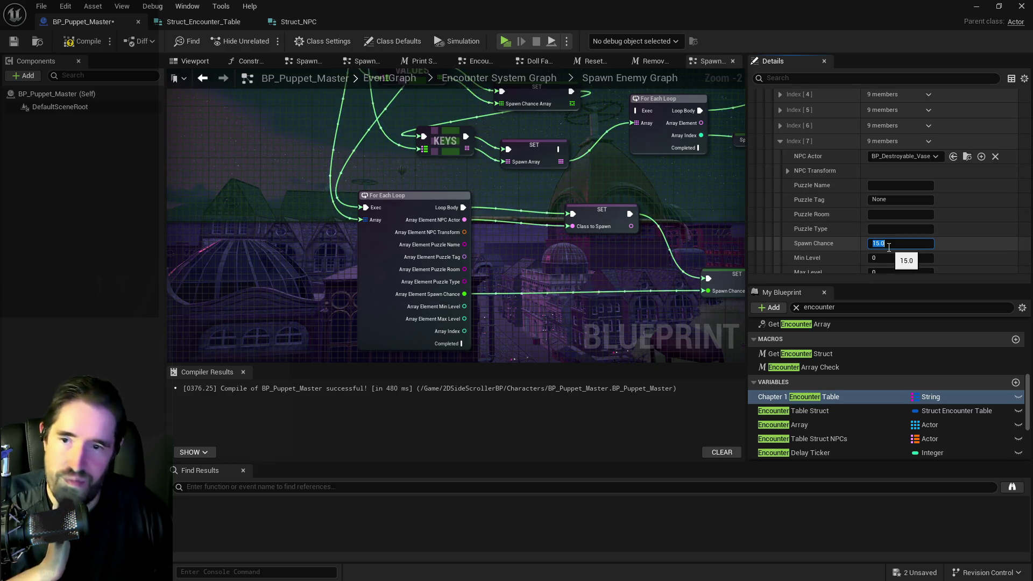
{"action": "key", "text": "Return"}
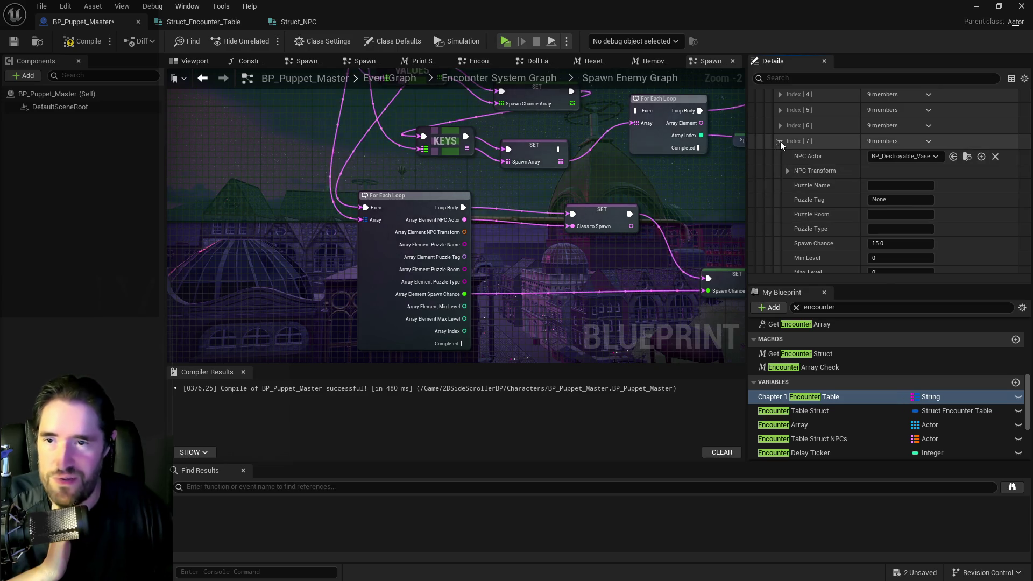
{"action": "left_click", "coordinate": [780, 140]}
{"action": "scroll", "coordinate": [795, 164], "scroll_direction": "up", "scroll_amount": 6}
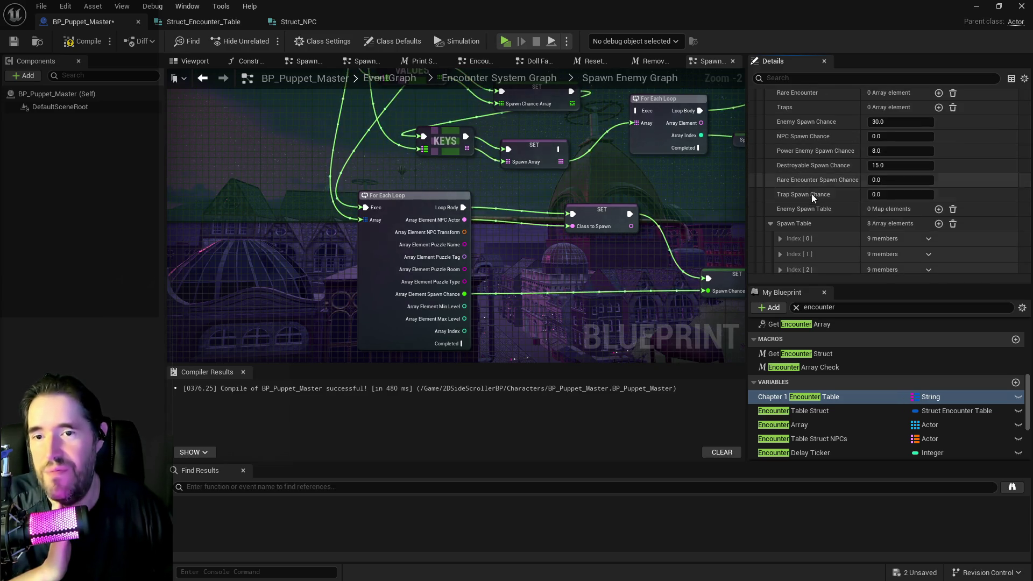
{"action": "left_click", "coordinate": [90, 47]}
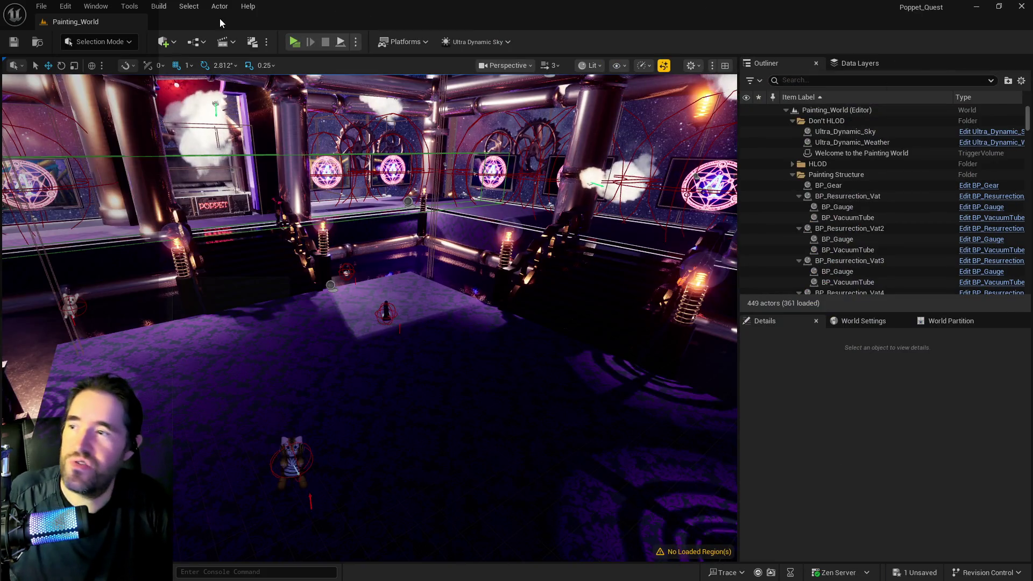
- Open Chapter_1_Dead_Girl_Wonderland from Recent Levels, saving the Puppet Master blueprint when prompted
{"action": "left_click", "coordinate": [41, 6]}
{"action": "mouse_move", "coordinate": [136, 84]}
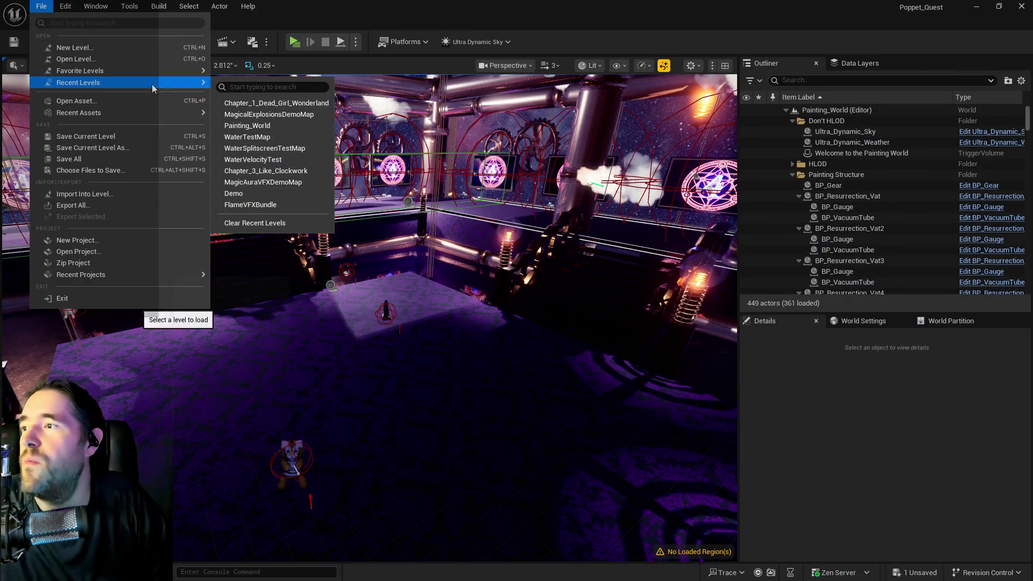
{"action": "left_click", "coordinate": [256, 106]}
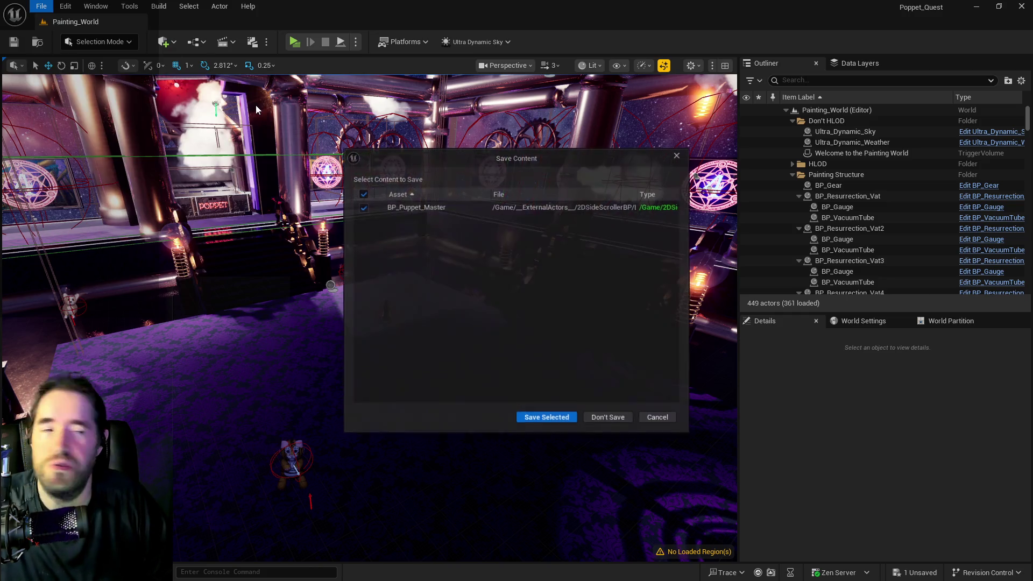
{"action": "left_click", "coordinate": [525, 417]}
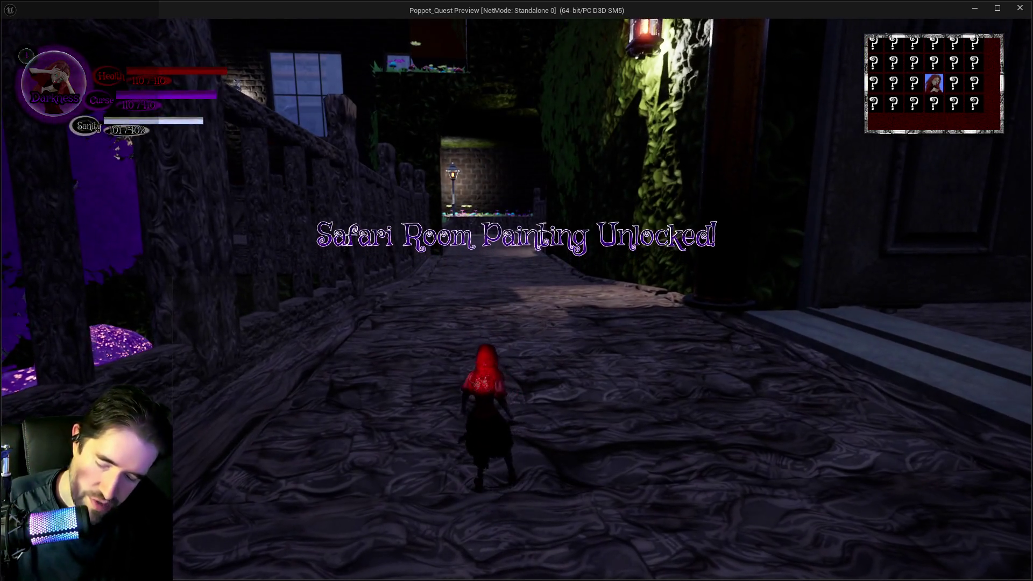
- Open and close the tarot card menu, then run down the alley onto the wooden walkway
{"action": "key", "text": "Tab"}
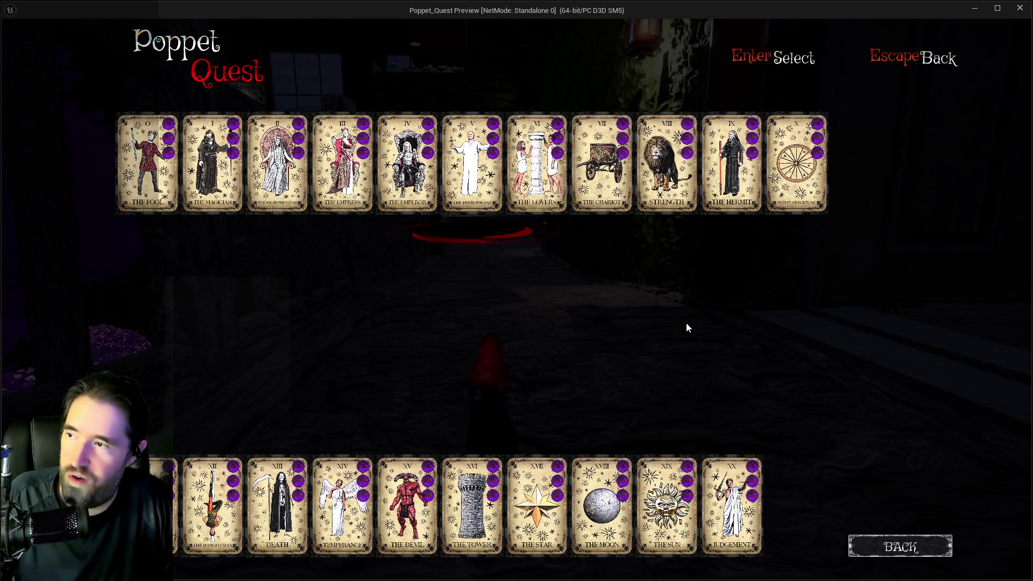
{"action": "mouse_move", "coordinate": [133, 183]}
{"action": "key", "text": "Escape"}
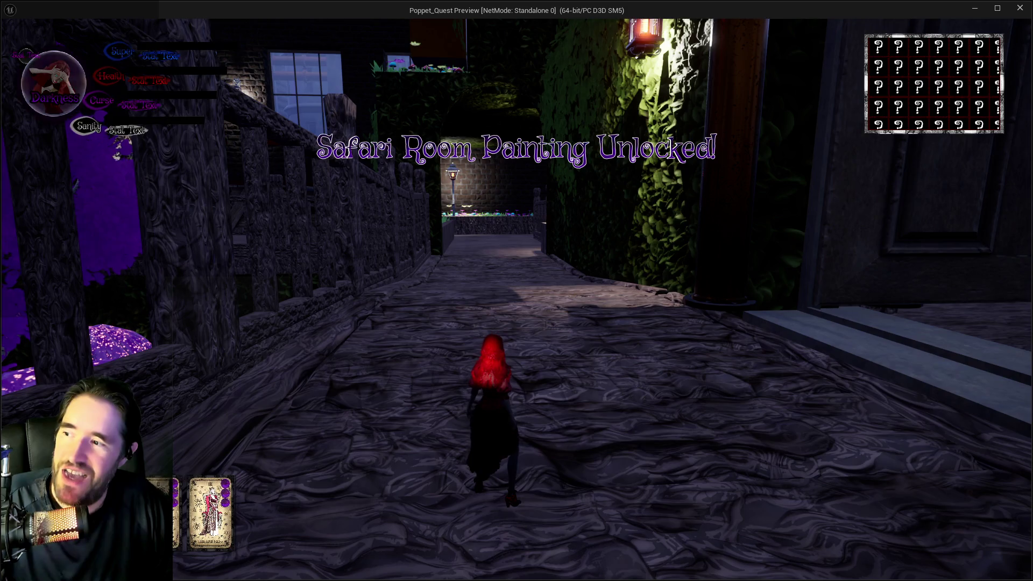
{"action": "key", "text": "e"}
{"action": "key", "text": "e"}
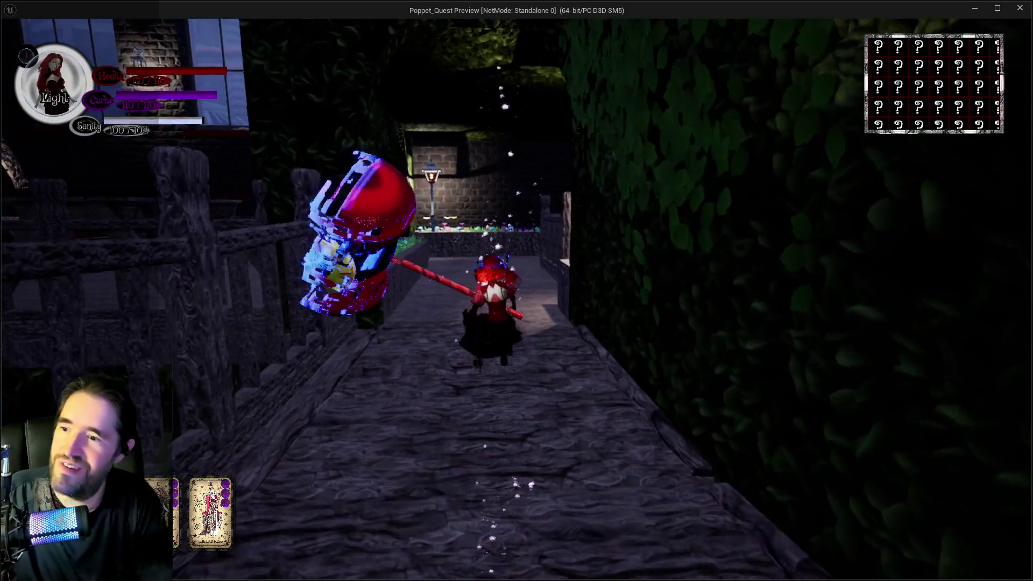
{"action": "key", "text": "w"}
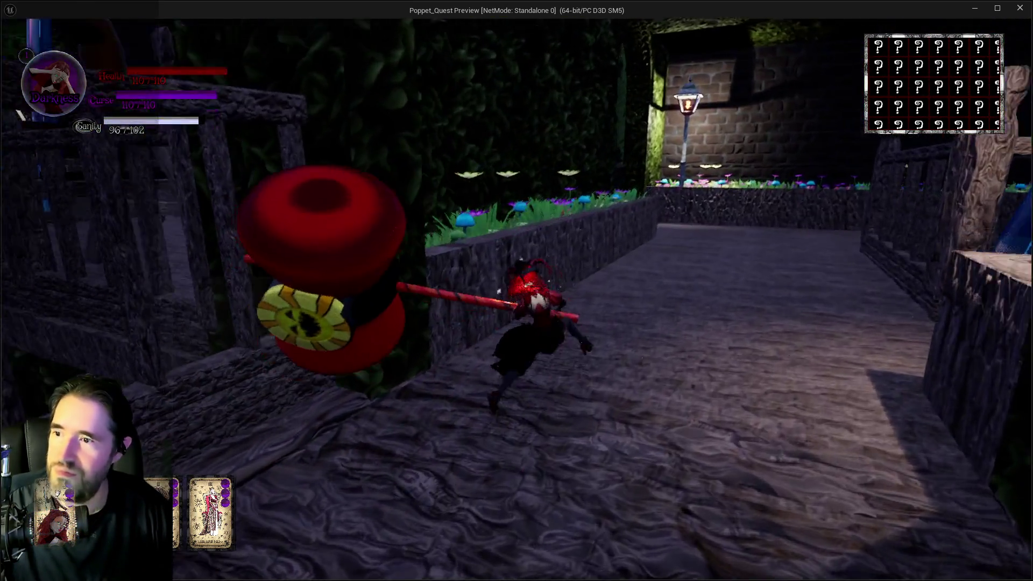
{"action": "key", "text": "e"}
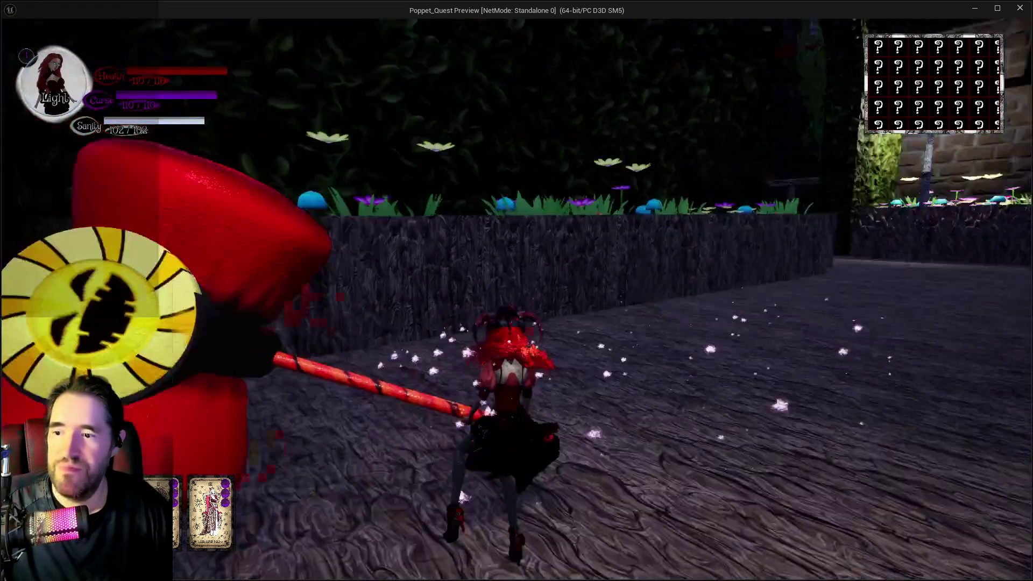
- Leap with wings spread, then run along the stone path toward the lit doorway
{"action": "key", "text": "space"}
{"action": "key", "text": "w"}
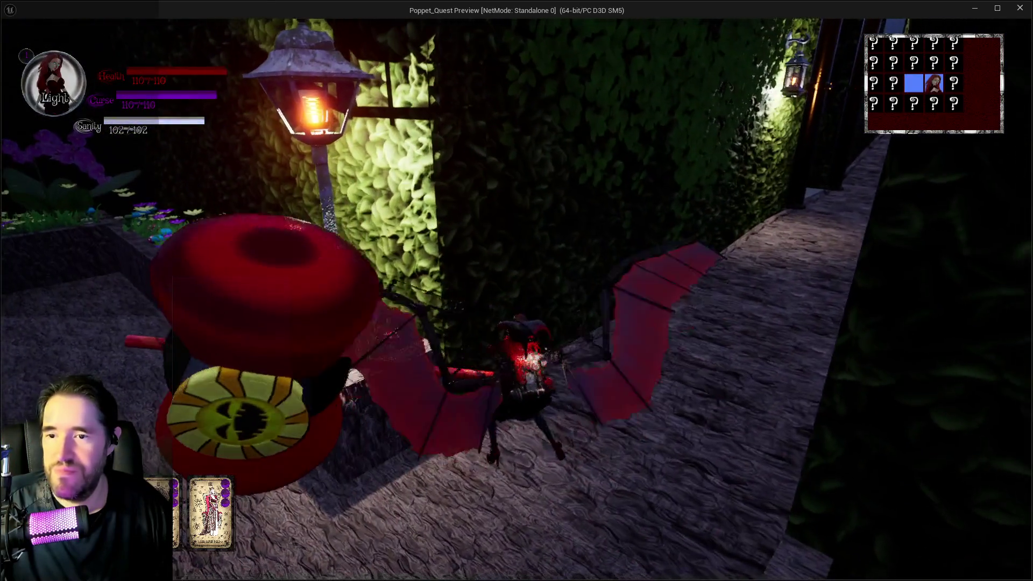
{"action": "key", "text": "w"}
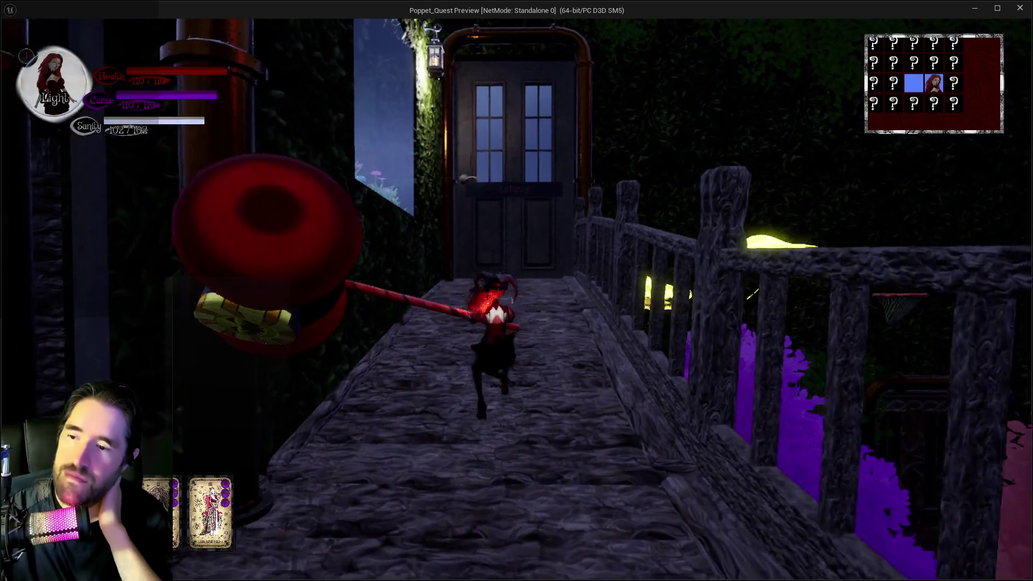
{"action": "key", "text": "w"}
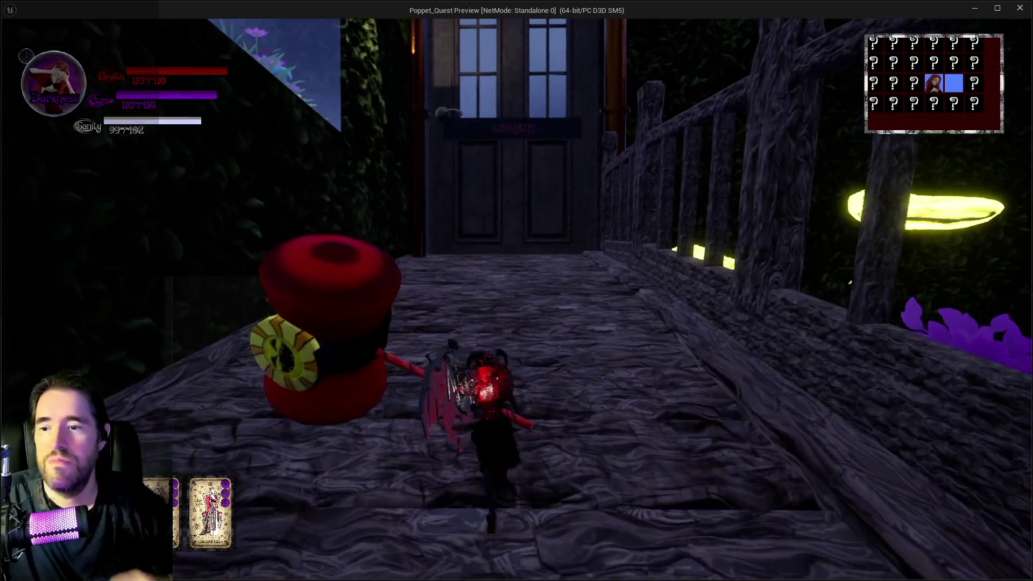
{"action": "key", "text": "w"}
{"action": "key", "text": "w"}
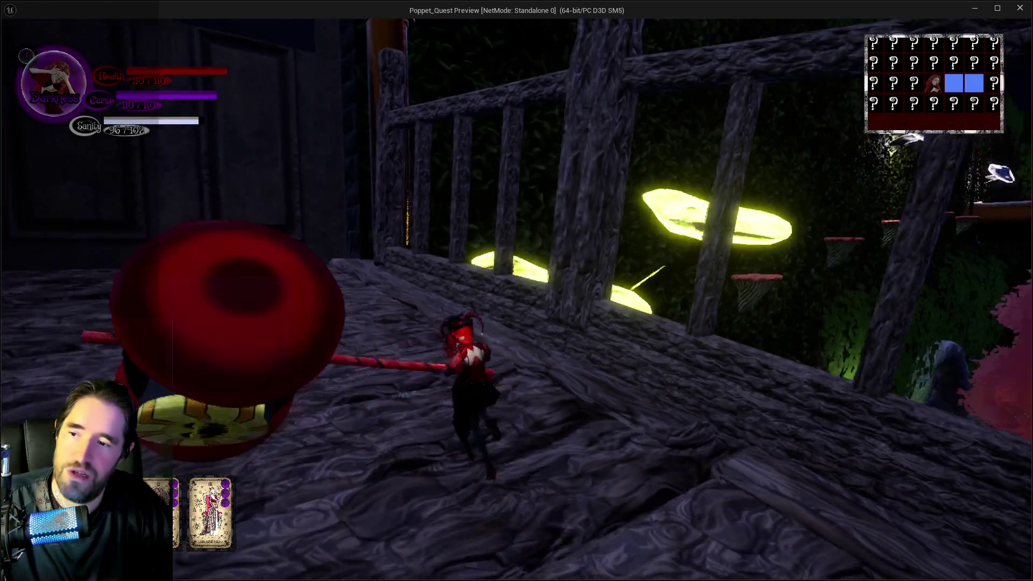
- Run through the dark alley, glide across the stone bridge, then return to the editor
{"action": "key", "text": "w"}
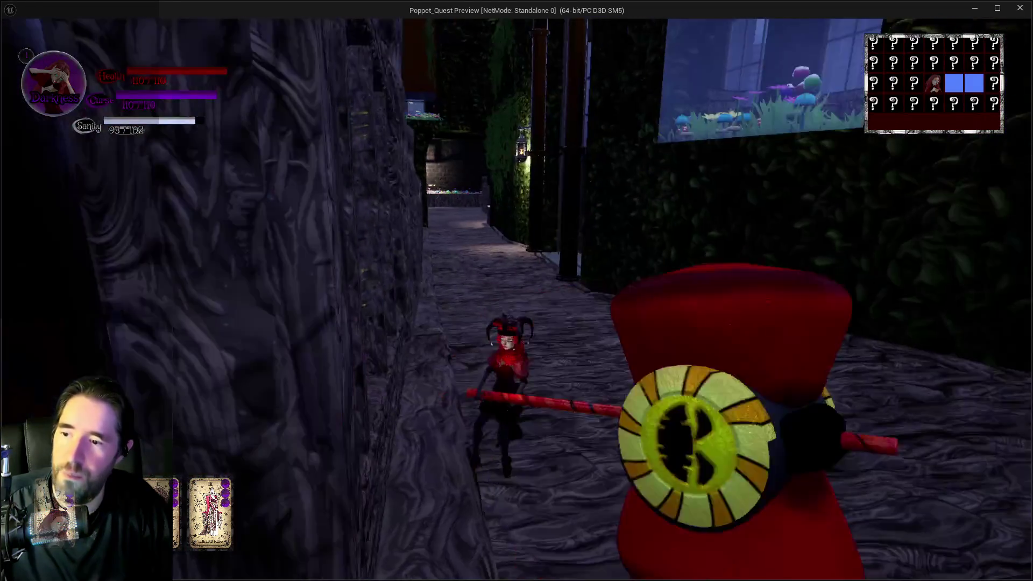
{"action": "key", "text": "space"}
{"action": "key", "text": "w"}
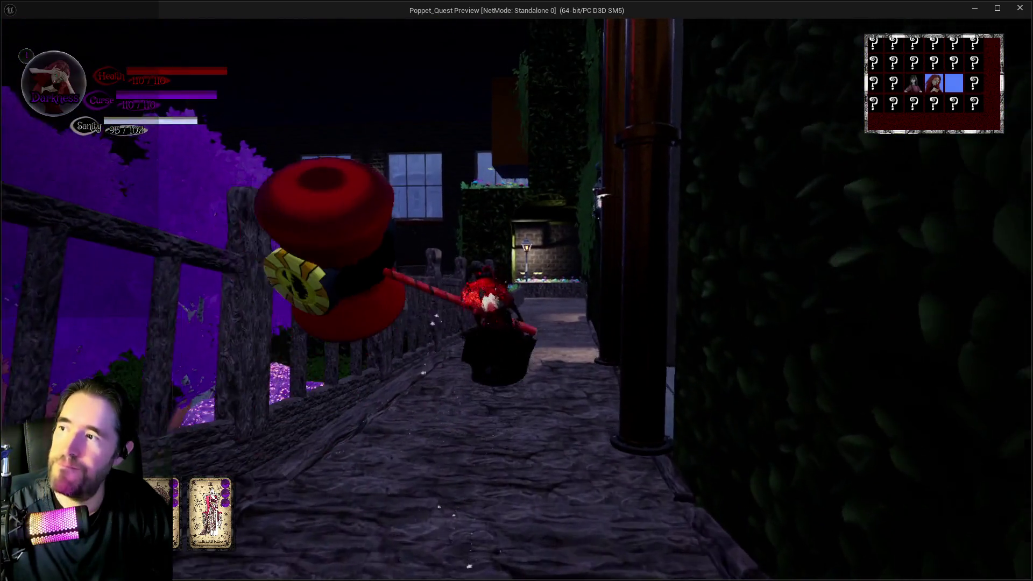
{"action": "key", "text": "space"}
{"action": "key", "text": "w"}
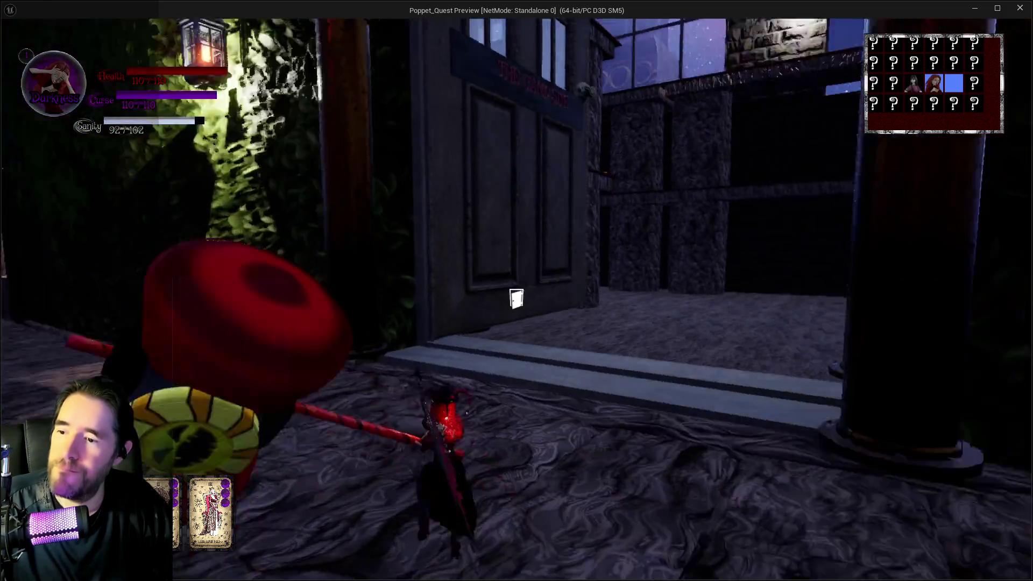
{"action": "key", "text": "space"}
{"action": "key", "text": "w"}
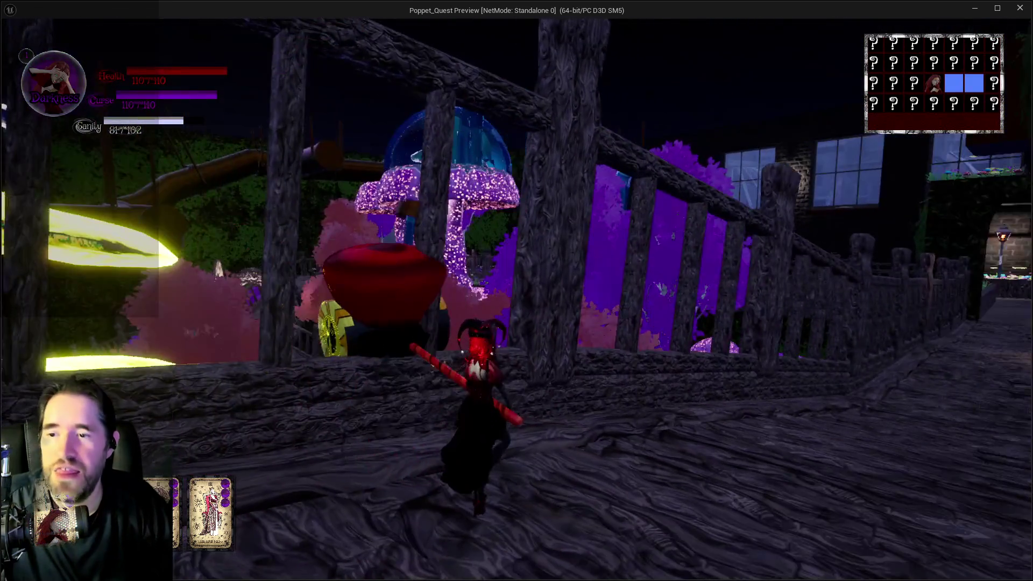
{"action": "key", "text": "alt+Tab"}
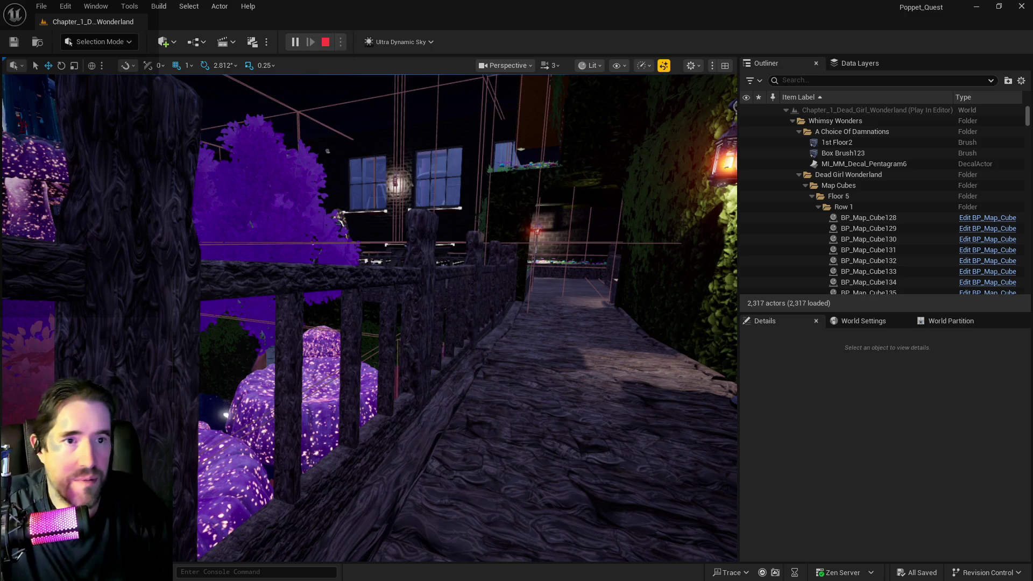
{"action": "key", "text": "Escape"}
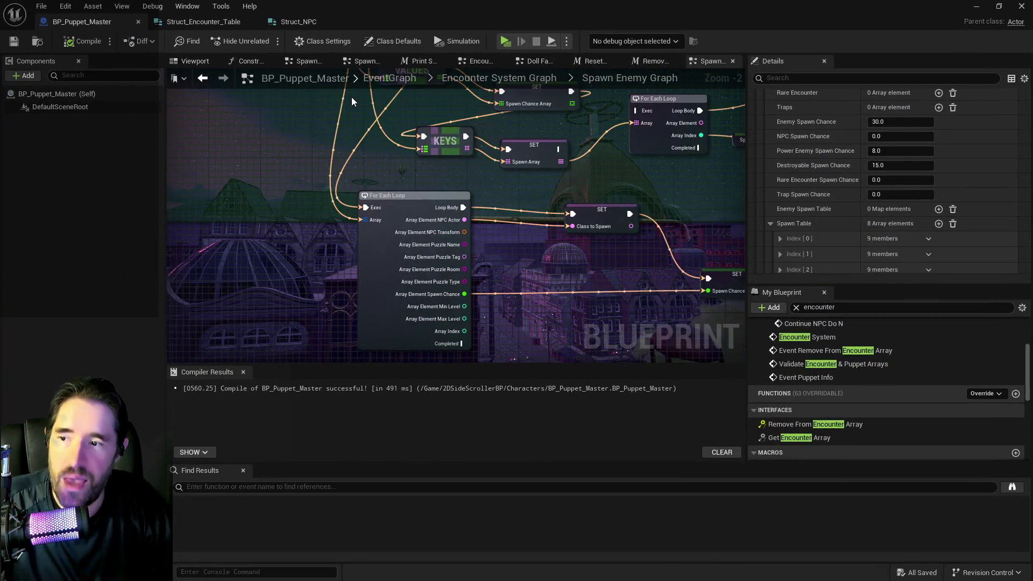
{"action": "left_click", "coordinate": [465, 196]}
{"action": "mouse_move", "coordinate": [482, 183]}
{"action": "left_mouse_down"}
{"action": "mouse_move", "coordinate": [488, 228]}
{"action": "mouse_move", "coordinate": [423, 273]}
{"action": "left_mouse_up"}
{"action": "left_click_drag", "start_coordinate": [533, 309], "coordinate": [519, 297]}
{"action": "mouse_move", "coordinate": [370, 89]}
{"action": "left_mouse_down"}
{"action": "mouse_move", "coordinate": [438, 165]}
{"action": "mouse_move", "coordinate": [441, 84]}
{"action": "mouse_move", "coordinate": [441, 158]}
{"action": "mouse_move", "coordinate": [248, 231]}
{"action": "mouse_move", "coordinate": [268, 219]}
{"action": "left_mouse_up"}
{"action": "right_click", "coordinate": [322, 207]}
{"action": "mouse_move", "coordinate": [344, 224]}
{"action": "left_mouse_down"}
{"action": "mouse_move", "coordinate": [389, 153]}
{"action": "mouse_move", "coordinate": [379, 186]}
{"action": "mouse_move", "coordinate": [467, 260]}
{"action": "mouse_move", "coordinate": [550, 287]}
{"action": "left_mouse_up"}
{"action": "mouse_move", "coordinate": [297, 191]}
{"action": "left_mouse_down"}
{"action": "mouse_move", "coordinate": [322, 197]}
{"action": "mouse_move", "coordinate": [504, 314]}
{"action": "mouse_move", "coordinate": [581, 328]}
{"action": "mouse_move", "coordinate": [579, 240]}
{"action": "left_mouse_up"}
{"action": "scroll", "coordinate": [580, 240], "scroll_direction": "down", "scroll_amount": 2}
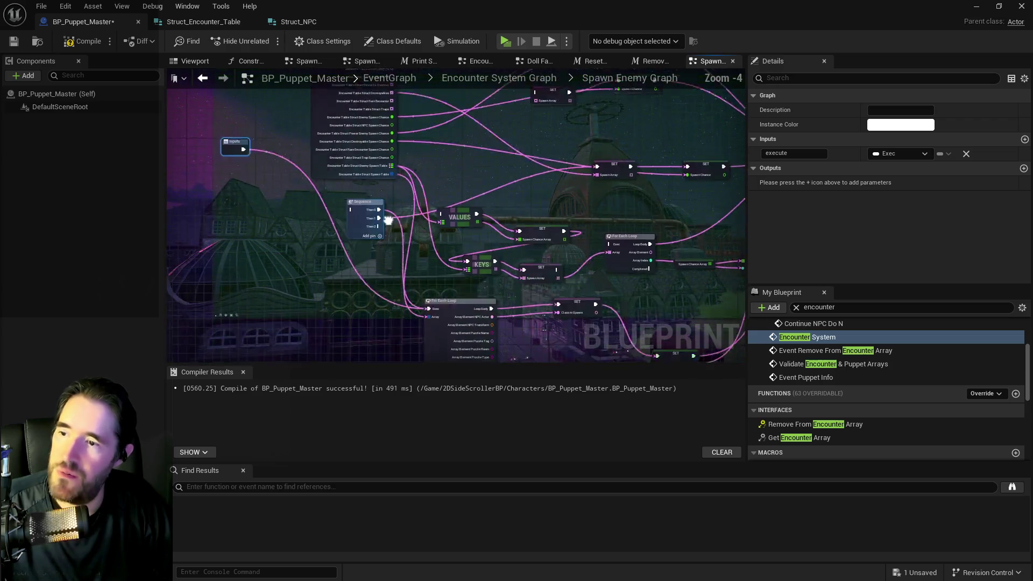
{"action": "mouse_move", "coordinate": [368, 186]}
{"action": "left_mouse_down"}
{"action": "mouse_move", "coordinate": [318, 217]}
{"action": "mouse_move", "coordinate": [347, 153]}
{"action": "left_mouse_up"}
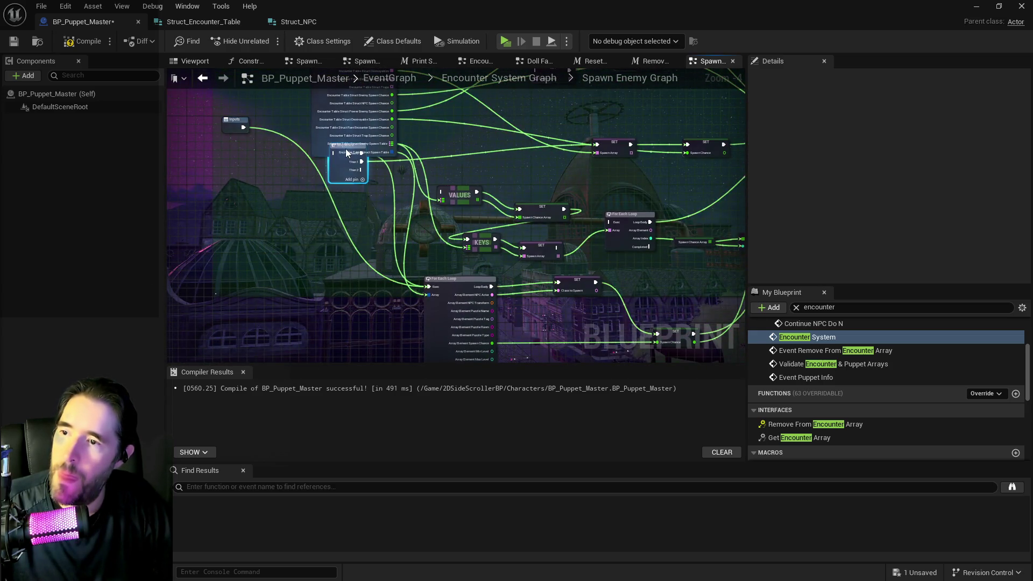
{"action": "left_click_drag", "start_coordinate": [617, 242], "coordinate": [258, 266]}
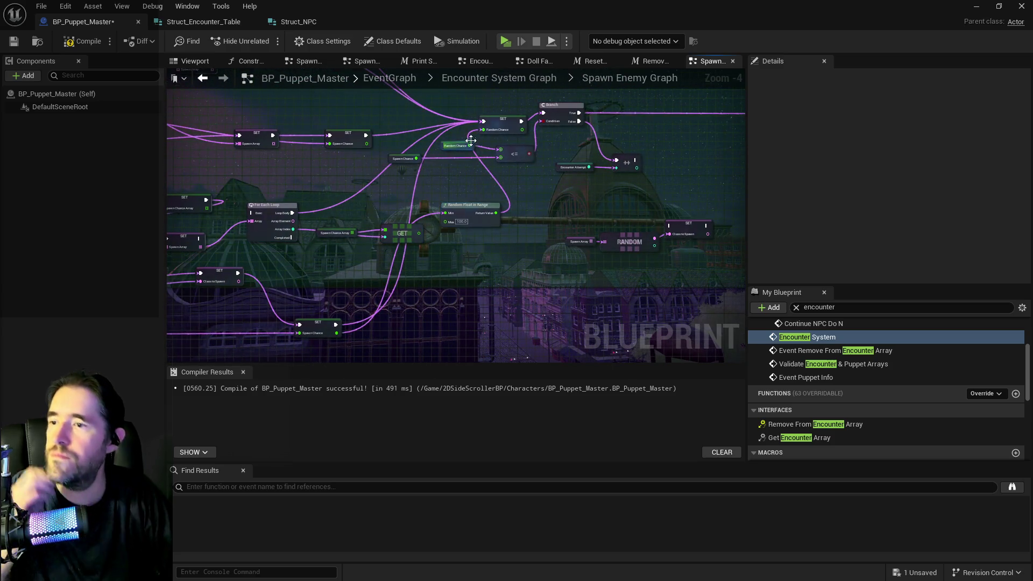
{"action": "left_click_drag", "start_coordinate": [485, 127], "coordinate": [643, 71]}
{"action": "left_click_drag", "start_coordinate": [561, 181], "coordinate": [506, 156]}
{"action": "mouse_move", "coordinate": [621, 153]}
{"action": "left_mouse_down"}
{"action": "mouse_move", "coordinate": [617, 276]}
{"action": "mouse_move", "coordinate": [597, 305]}
{"action": "mouse_move", "coordinate": [599, 282]}
{"action": "mouse_move", "coordinate": [560, 310]}
{"action": "left_mouse_up"}
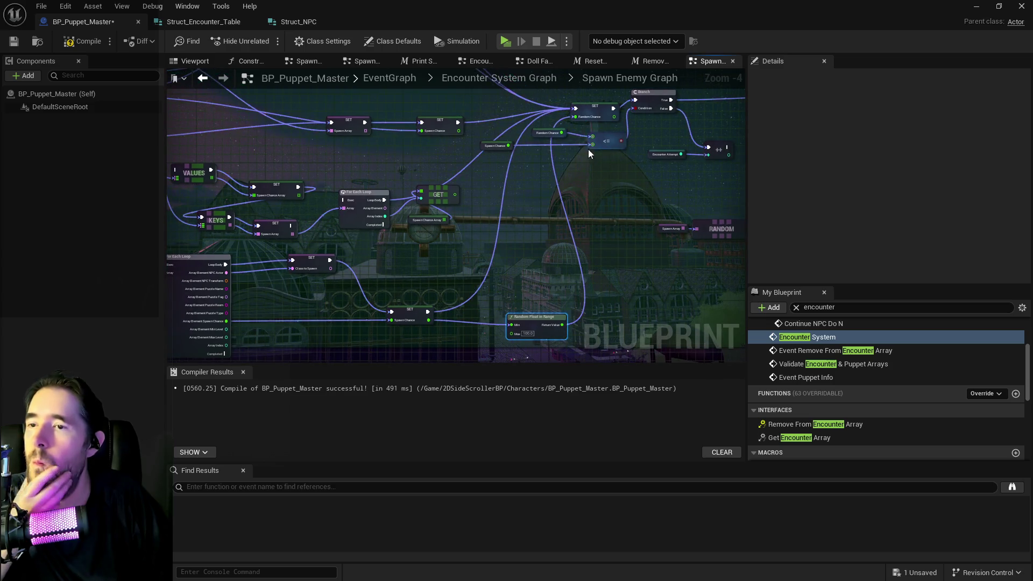
{"action": "mouse_move", "coordinate": [592, 112]}
{"action": "left_mouse_down"}
{"action": "mouse_move", "coordinate": [588, 195]}
{"action": "mouse_move", "coordinate": [611, 253]}
{"action": "mouse_move", "coordinate": [614, 309]}
{"action": "mouse_move", "coordinate": [505, 245]}
{"action": "left_mouse_up"}
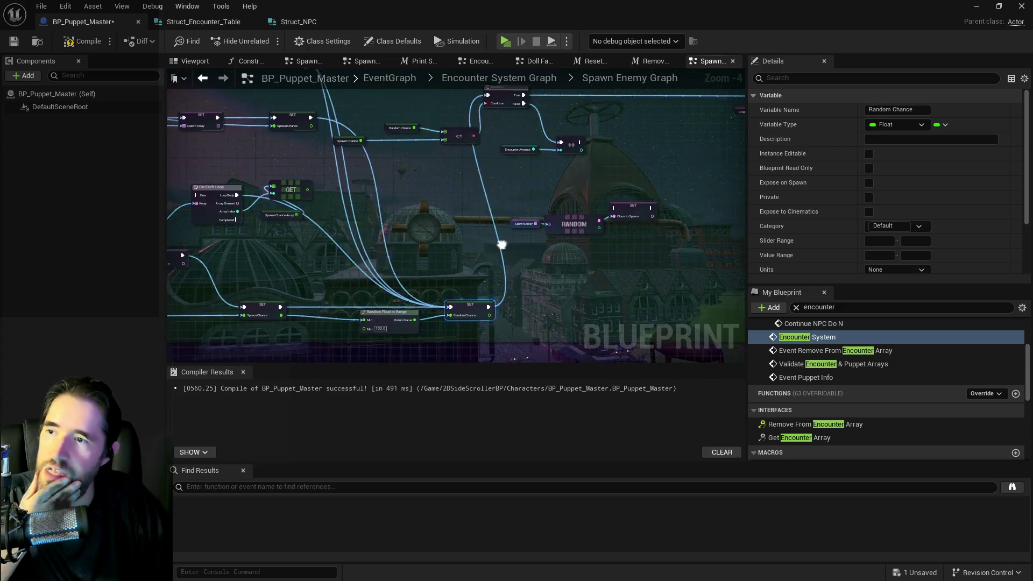
{"action": "mouse_move", "coordinate": [372, 159]}
{"action": "left_mouse_down"}
{"action": "mouse_move", "coordinate": [487, 184]}
{"action": "mouse_move", "coordinate": [514, 147]}
{"action": "left_mouse_up"}
{"action": "scroll", "coordinate": [509, 193], "scroll_direction": "up", "scroll_amount": 2}
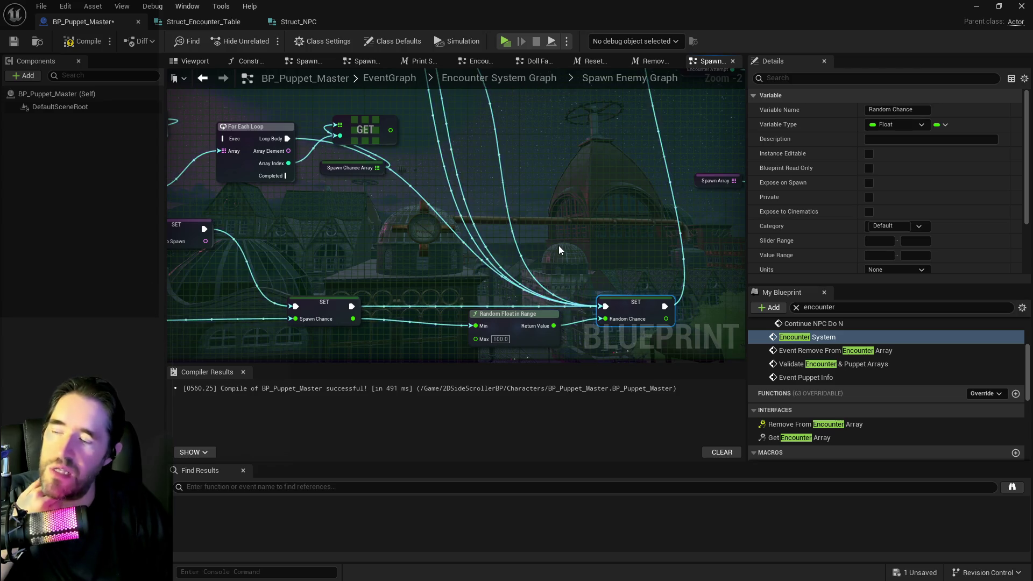
{"action": "mouse_move", "coordinate": [558, 245]}
{"action": "left_mouse_down"}
{"action": "mouse_move", "coordinate": [561, 209]}
{"action": "mouse_move", "coordinate": [570, 285]}
{"action": "mouse_move", "coordinate": [515, 320]}
{"action": "left_mouse_up"}
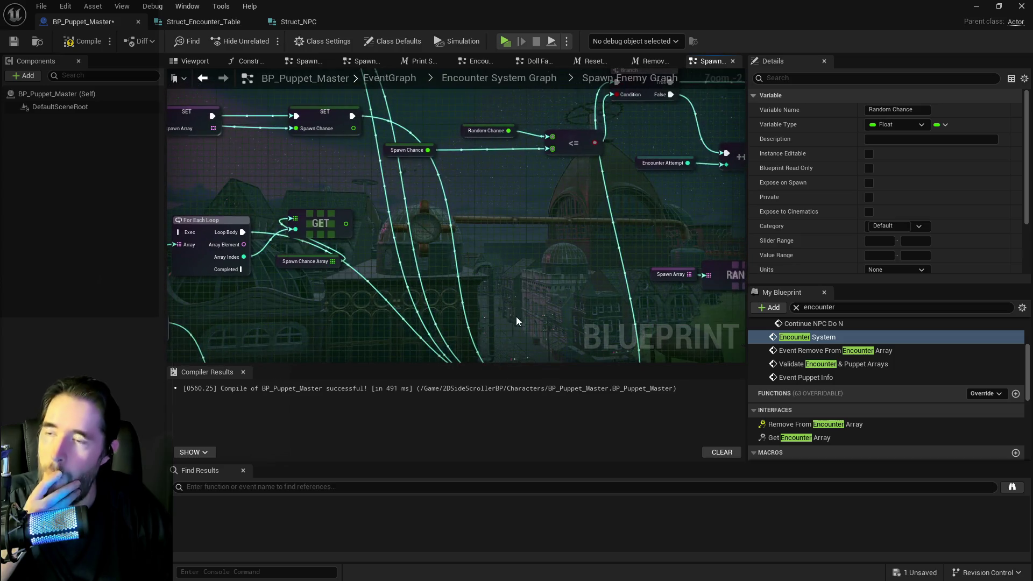
{"action": "mouse_move", "coordinate": [523, 260]}
{"action": "left_mouse_down"}
{"action": "mouse_move", "coordinate": [378, 177]}
{"action": "mouse_move", "coordinate": [362, 143]}
{"action": "mouse_move", "coordinate": [427, 277]}
{"action": "mouse_move", "coordinate": [470, 244]}
{"action": "mouse_move", "coordinate": [470, 267]}
{"action": "left_mouse_up"}
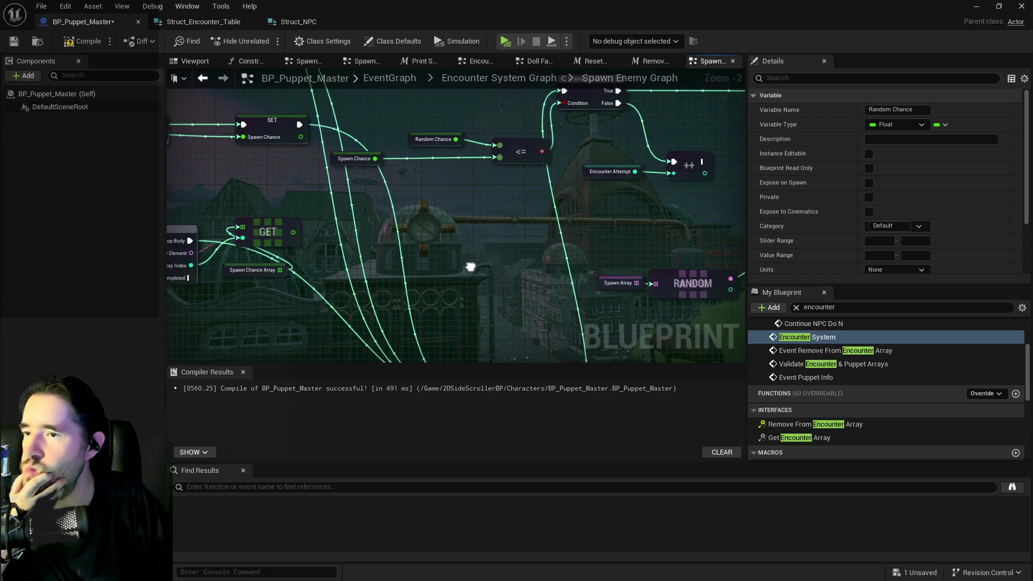
{"action": "left_click_drag", "start_coordinate": [344, 158], "coordinate": [391, 170]}
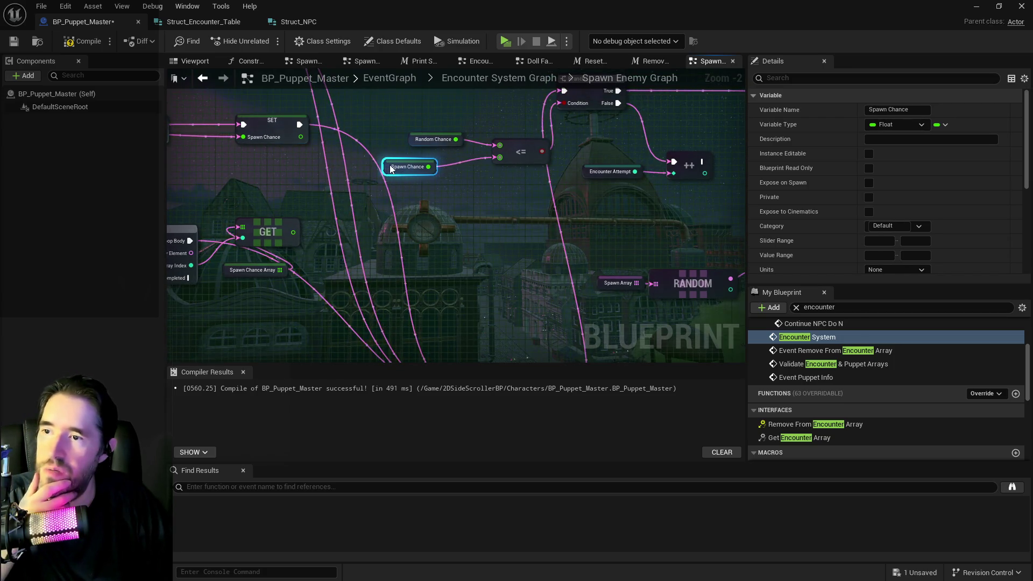
{"action": "mouse_move", "coordinate": [469, 209]}
{"action": "left_mouse_down"}
{"action": "mouse_move", "coordinate": [480, 235]}
{"action": "mouse_move", "coordinate": [461, 184]}
{"action": "left_mouse_up"}
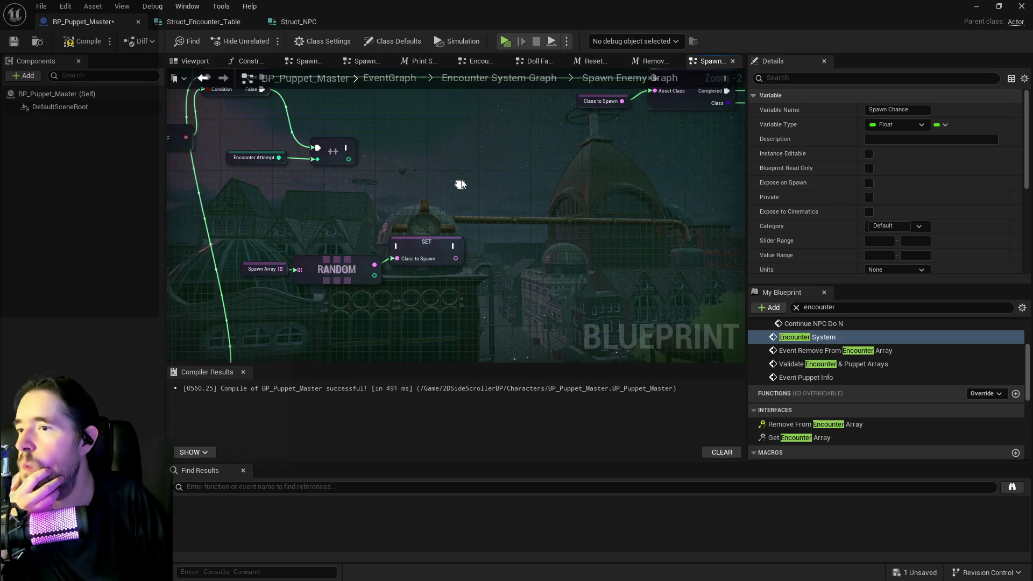
{"action": "scroll", "coordinate": [461, 189], "scroll_direction": "down", "scroll_amount": 2}
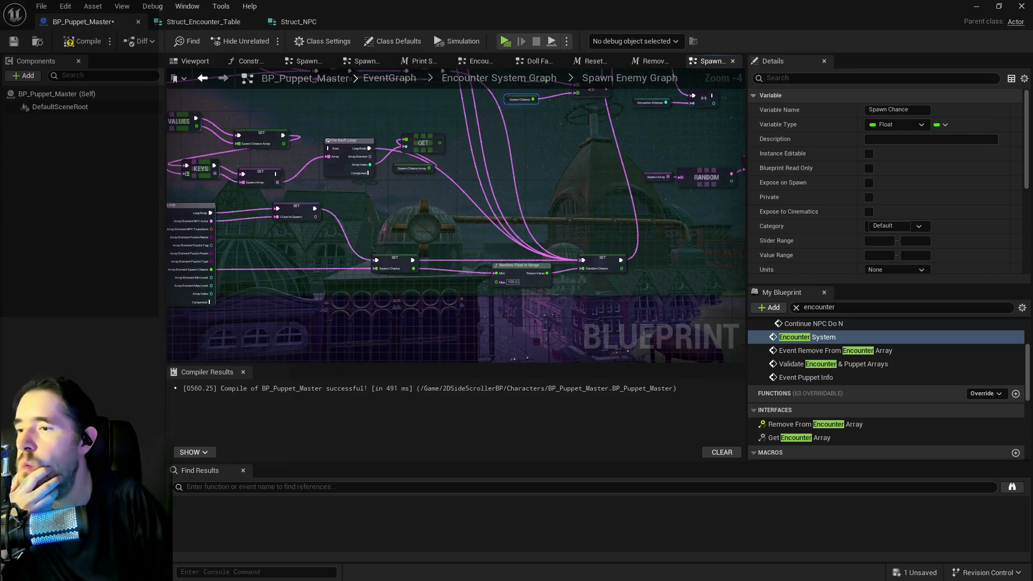
{"action": "scroll", "coordinate": [509, 209], "scroll_direction": "up", "scroll_amount": 2}
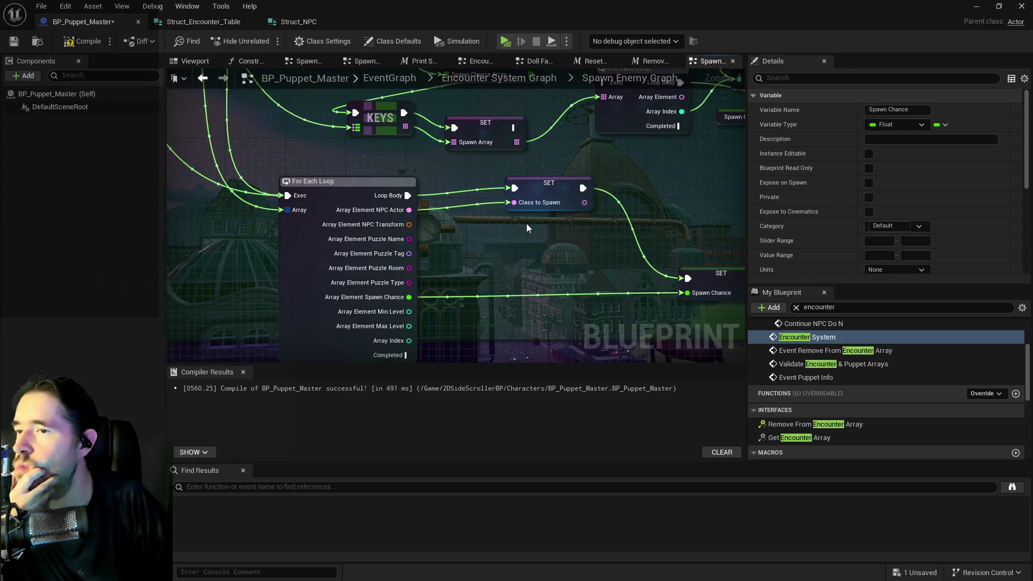
{"action": "left_click_drag", "start_coordinate": [579, 237], "coordinate": [419, 314]}
{"action": "left_click_drag", "start_coordinate": [416, 218], "coordinate": [118, 244]}
{"action": "scroll", "coordinate": [461, 240], "scroll_direction": "down", "scroll_amount": 4}
{"action": "mouse_move", "coordinate": [461, 240]}
{"action": "left_mouse_down"}
{"action": "mouse_move", "coordinate": [526, 230]}
{"action": "mouse_move", "coordinate": [350, 191]}
{"action": "left_mouse_up"}
{"action": "scroll", "coordinate": [464, 193], "scroll_direction": "up", "scroll_amount": 1}
{"action": "mouse_move", "coordinate": [463, 192]}
{"action": "left_mouse_down"}
{"action": "mouse_move", "coordinate": [484, 162]}
{"action": "mouse_move", "coordinate": [538, 226]}
{"action": "left_mouse_up"}
{"action": "left_click_drag", "start_coordinate": [338, 180], "coordinate": [744, 136]}
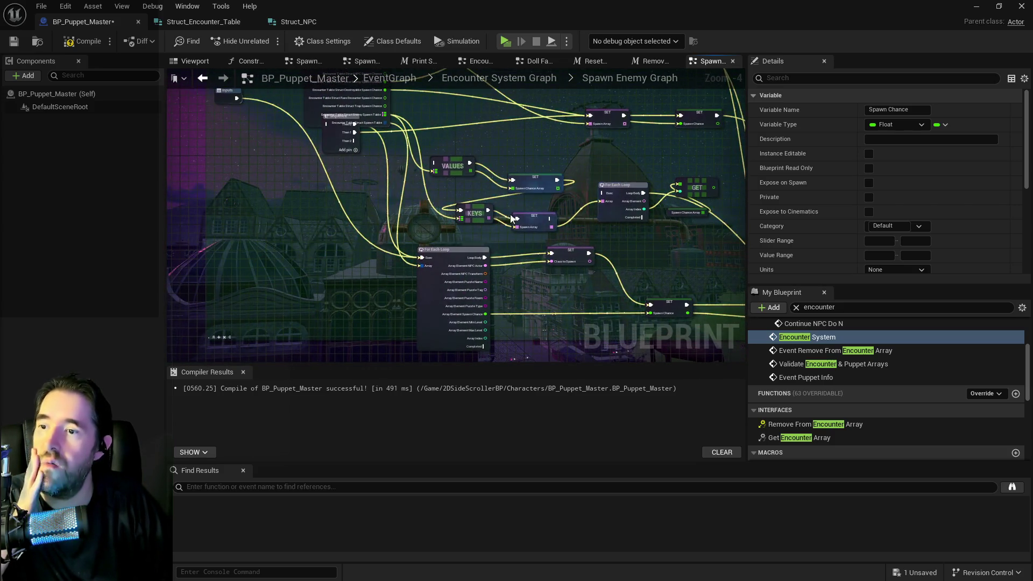
{"action": "left_click", "coordinate": [573, 263]}
{"action": "mouse_move", "coordinate": [573, 262]}
{"action": "left_mouse_down"}
{"action": "mouse_move", "coordinate": [316, 257]}
{"action": "mouse_move", "coordinate": [434, 199]}
{"action": "mouse_move", "coordinate": [516, 237]}
{"action": "mouse_move", "coordinate": [548, 298]}
{"action": "left_mouse_up"}
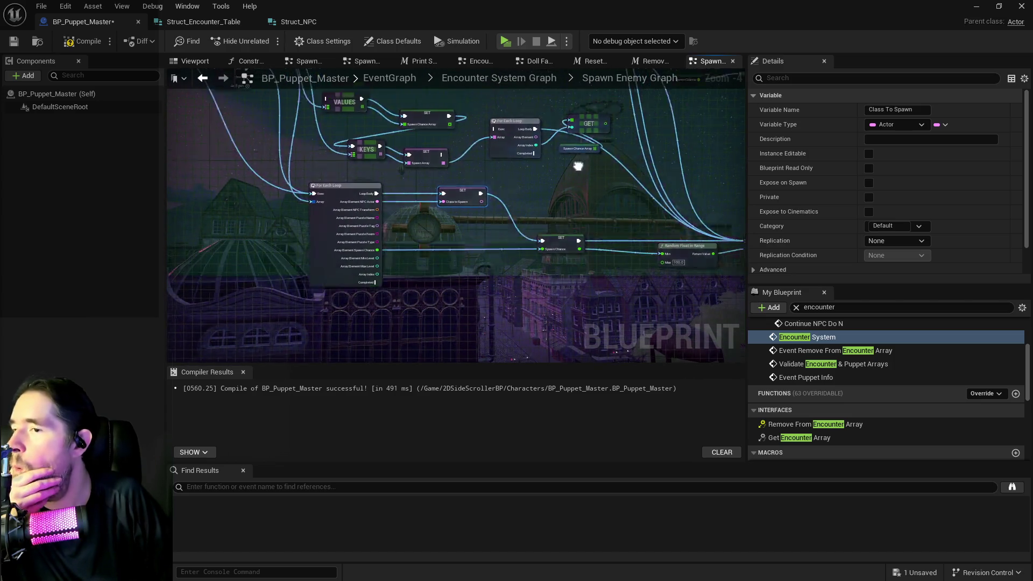
{"action": "left_click_drag", "start_coordinate": [405, 225], "coordinate": [379, 221]}
{"action": "mouse_move", "coordinate": [315, 212]}
{"action": "left_mouse_down"}
{"action": "mouse_move", "coordinate": [444, 234]}
{"action": "mouse_move", "coordinate": [496, 174]}
{"action": "mouse_move", "coordinate": [487, 37]}
{"action": "left_mouse_up"}
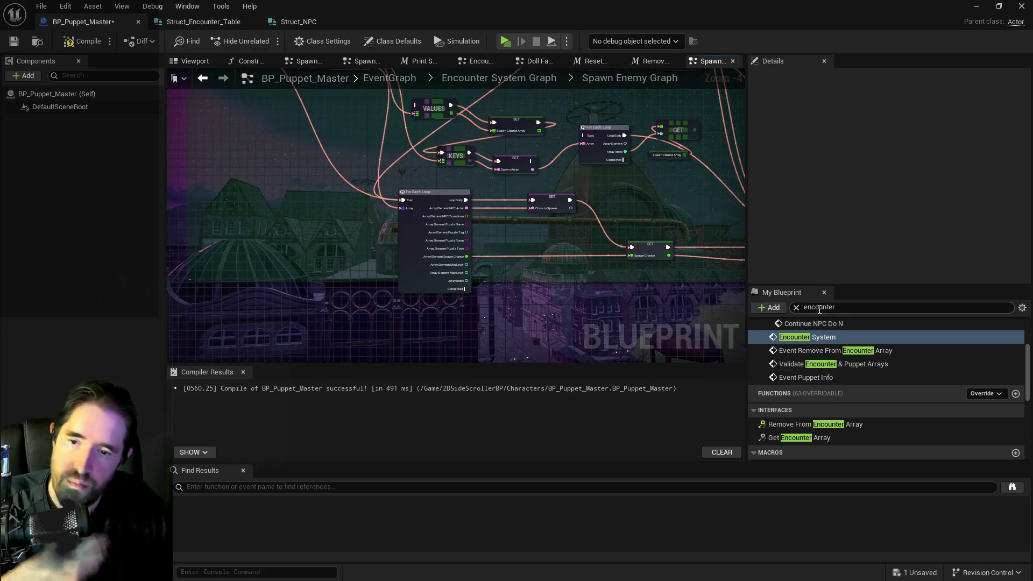
- Select Chapter 1 Encounter Table and expand Safari Room > Spawn Table > Index [0], showing 30.0
{"action": "scroll", "coordinate": [828, 393], "scroll_direction": "down", "scroll_amount": 5}
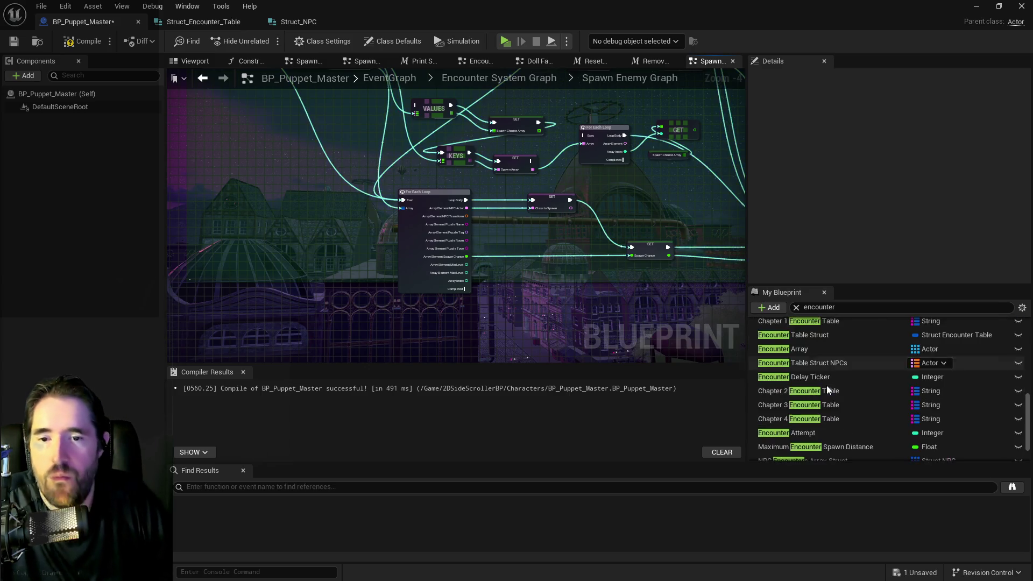
{"action": "left_click", "coordinate": [810, 324]}
{"action": "scroll", "coordinate": [870, 209], "scroll_direction": "down", "scroll_amount": 2}
{"action": "left_click", "coordinate": [762, 190]}
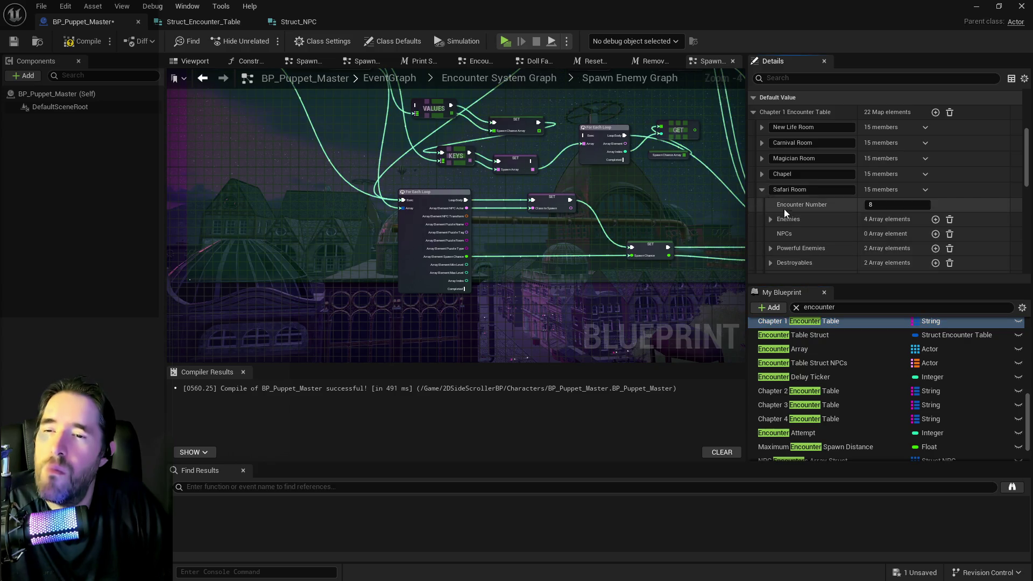
{"action": "scroll", "coordinate": [779, 208], "scroll_direction": "down", "scroll_amount": 3}
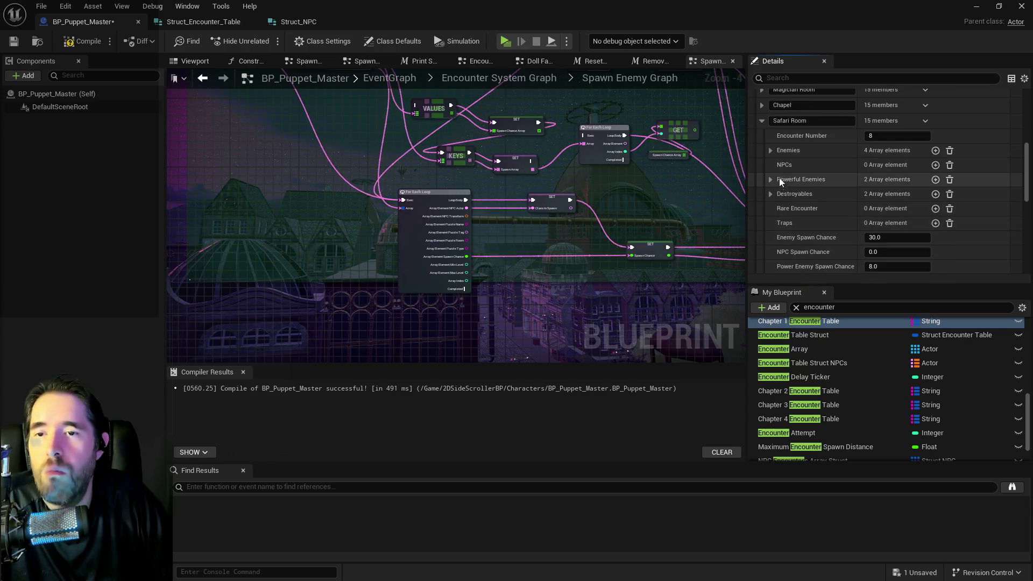
{"action": "scroll", "coordinate": [779, 179], "scroll_direction": "down", "scroll_amount": 4}
{"action": "left_click", "coordinate": [770, 185]}
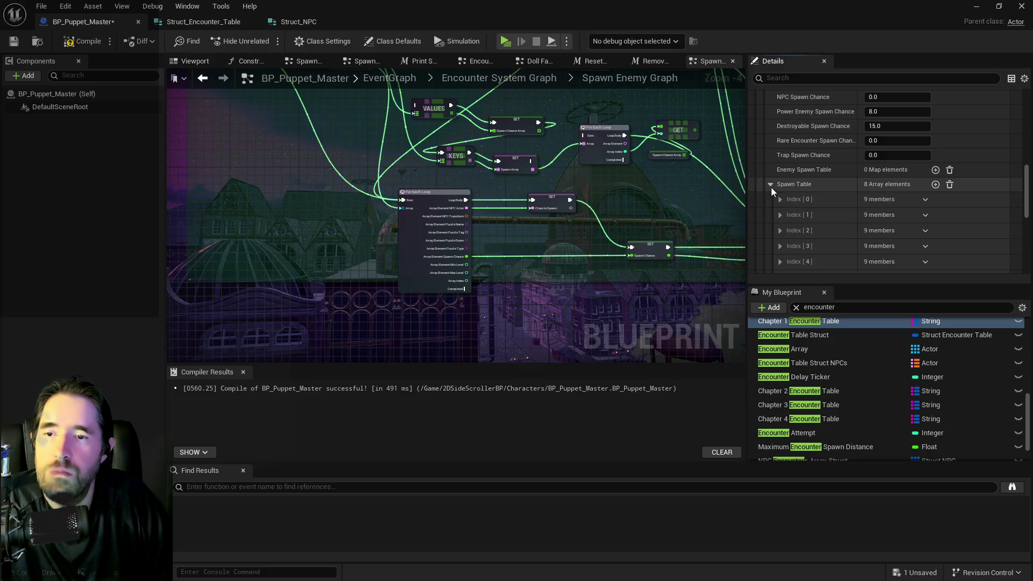
{"action": "scroll", "coordinate": [774, 188], "scroll_direction": "down", "scroll_amount": 1}
{"action": "left_click", "coordinate": [782, 164]}
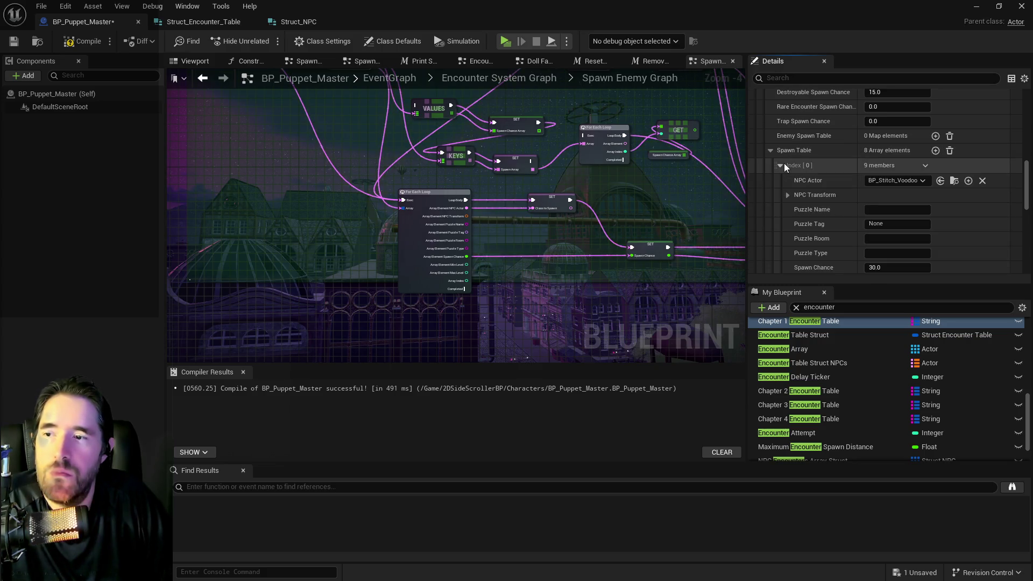
{"action": "right_click", "coordinate": [570, 247]}
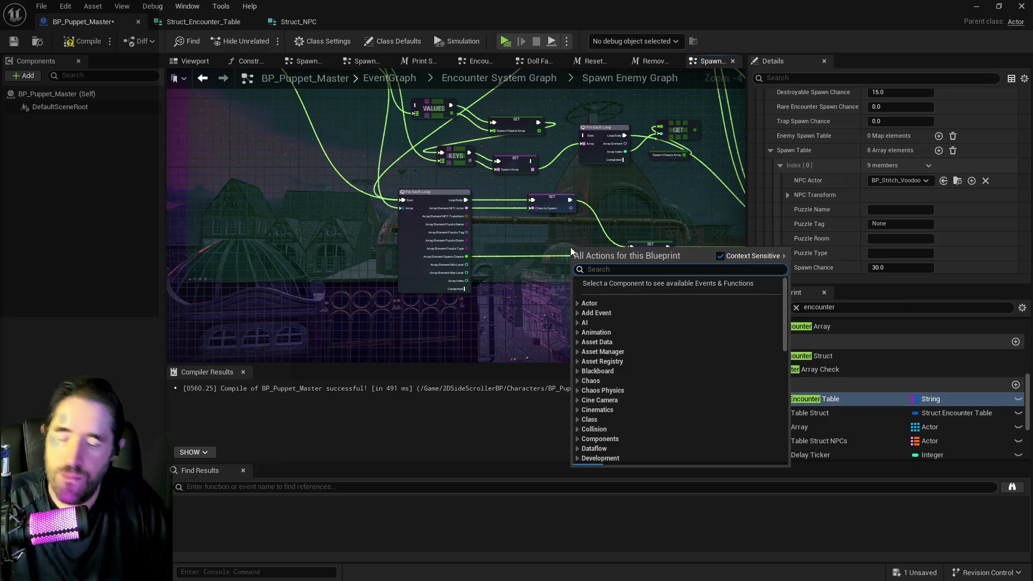
- Find Print String, drag it into the graph, and wire the SET node's execution into it
{"action": "type", "text": "print sti"}
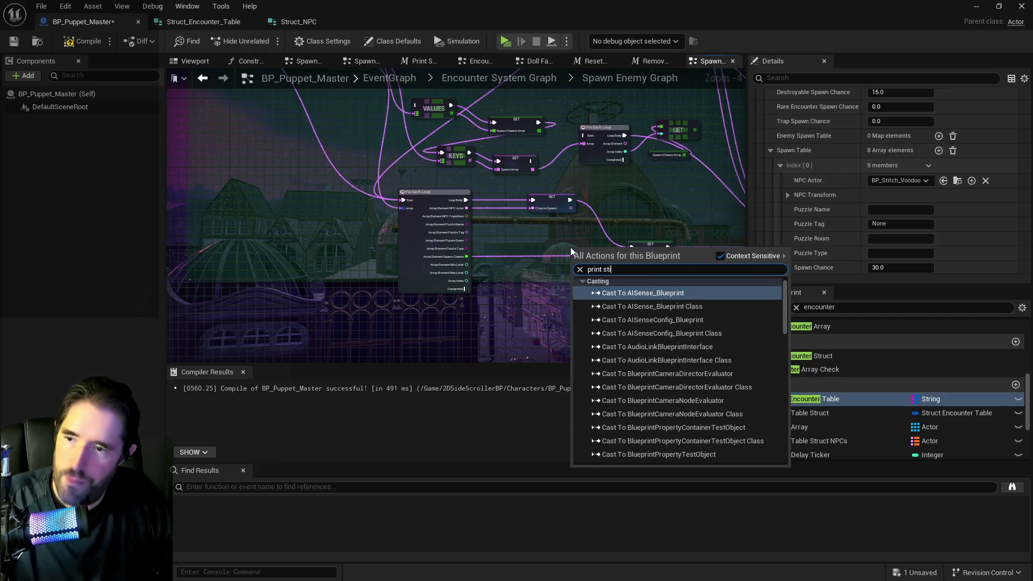
{"action": "key", "text": "BackSpace"}
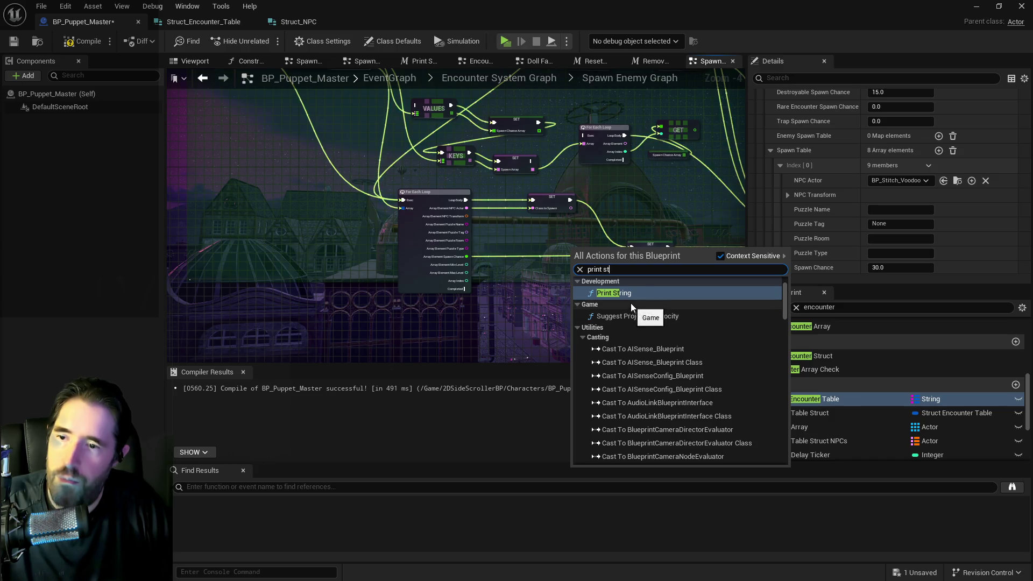
{"action": "left_click", "coordinate": [842, 307]}
{"action": "type", "text": "print s"}
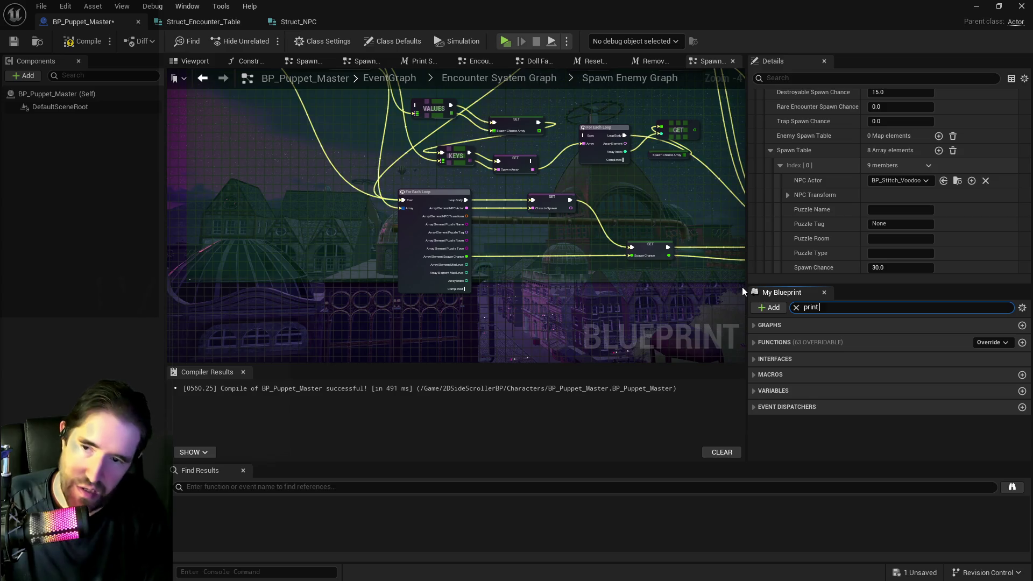
{"action": "left_click_drag", "start_coordinate": [770, 375], "coordinate": [598, 256]}
{"action": "mouse_move", "coordinate": [585, 209]}
{"action": "left_mouse_down"}
{"action": "mouse_move", "coordinate": [577, 235]}
{"action": "mouse_move", "coordinate": [580, 209]}
{"action": "mouse_move", "coordinate": [715, 200]}
{"action": "mouse_move", "coordinate": [416, 223]}
{"action": "mouse_move", "coordinate": [425, 231]}
{"action": "mouse_move", "coordinate": [602, 201]}
{"action": "mouse_move", "coordinate": [542, 265]}
{"action": "mouse_move", "coordinate": [456, 323]}
{"action": "mouse_move", "coordinate": [369, 290]}
{"action": "left_mouse_up"}
{"action": "scroll", "coordinate": [581, 205], "scroll_direction": "up", "scroll_amount": 1}
{"action": "left_click", "coordinate": [600, 203]}
- Arrange the Print String and Get Class Display Name nodes so the class name feeds the print
{"action": "scroll", "coordinate": [457, 333], "scroll_direction": "down", "scroll_amount": 1}
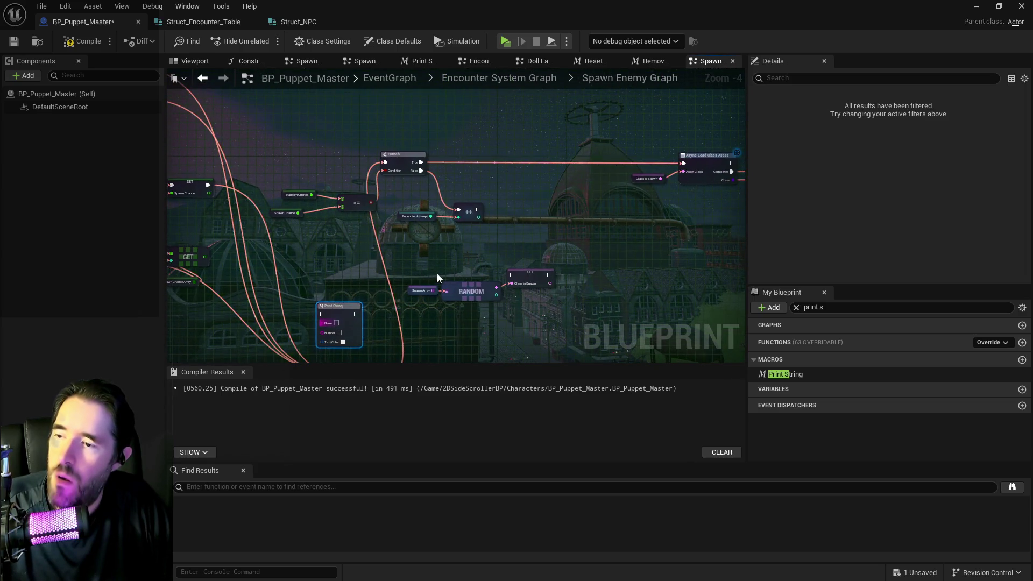
{"action": "mouse_move", "coordinate": [656, 227]}
{"action": "left_mouse_down"}
{"action": "mouse_move", "coordinate": [406, 247]}
{"action": "mouse_move", "coordinate": [643, 211]}
{"action": "mouse_move", "coordinate": [593, 277]}
{"action": "left_mouse_up"}
{"action": "scroll", "coordinate": [668, 182], "scroll_direction": "up", "scroll_amount": 3}
{"action": "left_click_drag", "start_coordinate": [581, 191], "coordinate": [640, 192]}
{"action": "key", "text": "Escape"}
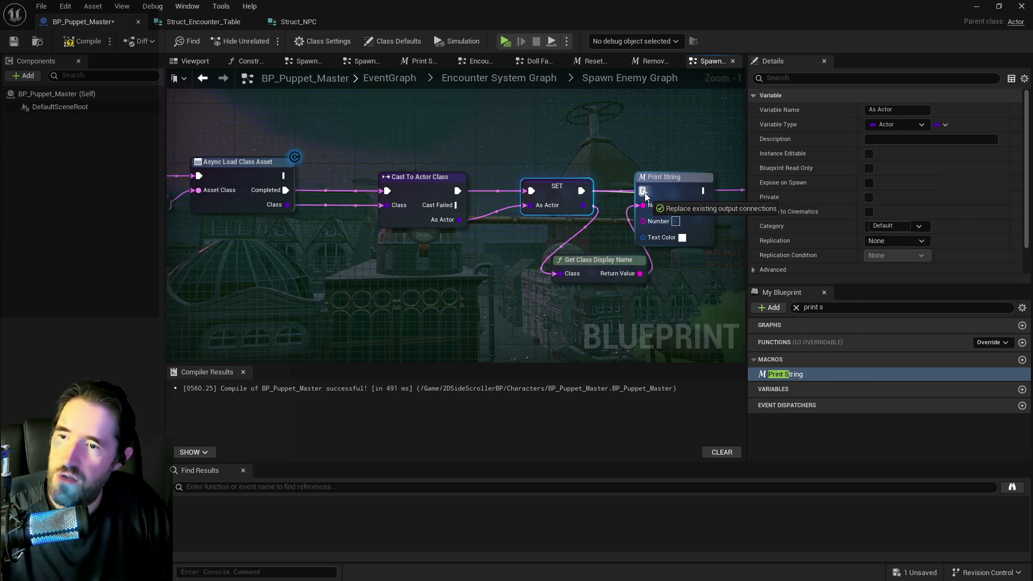
- Wire a Print String between the SET node and the Branch, fed by the <= result
{"action": "scroll", "coordinate": [433, 215], "scroll_direction": "down", "scroll_amount": 2}
{"action": "mouse_move", "coordinate": [436, 220]}
{"action": "left_mouse_down"}
{"action": "mouse_move", "coordinate": [754, 221]}
{"action": "mouse_move", "coordinate": [485, 229]}
{"action": "mouse_move", "coordinate": [739, 178]}
{"action": "mouse_move", "coordinate": [742, 144]}
{"action": "left_mouse_up"}
{"action": "mouse_move", "coordinate": [451, 131]}
{"action": "left_mouse_down"}
{"action": "mouse_move", "coordinate": [526, 132]}
{"action": "mouse_move", "coordinate": [414, 154]}
{"action": "mouse_move", "coordinate": [641, 168]}
{"action": "mouse_move", "coordinate": [544, 177]}
{"action": "mouse_move", "coordinate": [629, 200]}
{"action": "mouse_move", "coordinate": [412, 261]}
{"action": "mouse_move", "coordinate": [385, 99]}
{"action": "left_mouse_up"}
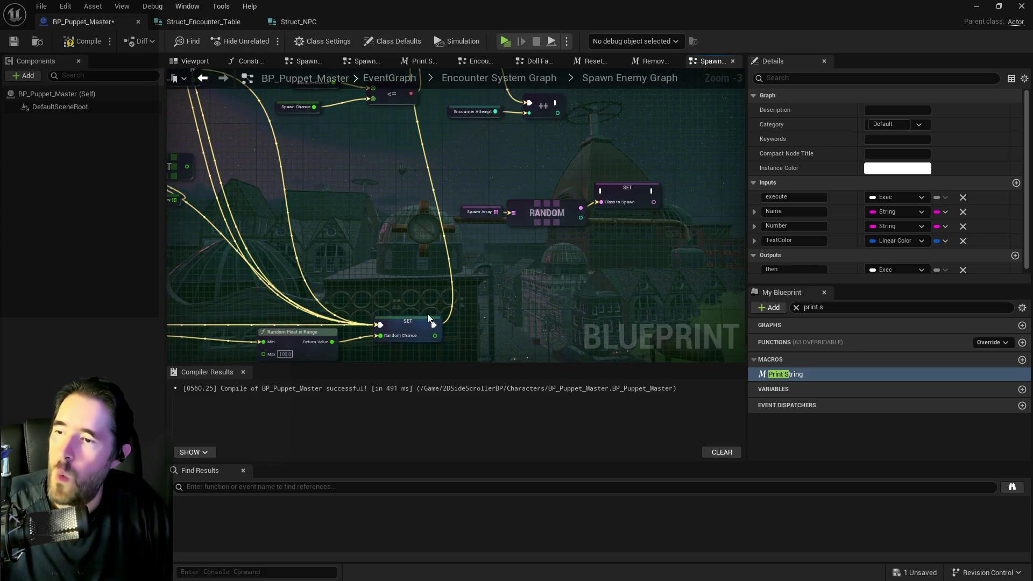
{"action": "mouse_move", "coordinate": [433, 328]}
{"action": "left_mouse_down"}
{"action": "mouse_move", "coordinate": [346, 120]}
{"action": "mouse_move", "coordinate": [332, 170]}
{"action": "mouse_move", "coordinate": [430, 184]}
{"action": "left_mouse_up"}
{"action": "mouse_move", "coordinate": [411, 240]}
{"action": "left_mouse_down"}
{"action": "mouse_move", "coordinate": [305, 207]}
{"action": "mouse_move", "coordinate": [333, 193]}
{"action": "left_mouse_up"}
- Set the Print String text colour to hot pink and save the blueprint
{"action": "left_click", "coordinate": [362, 204]}
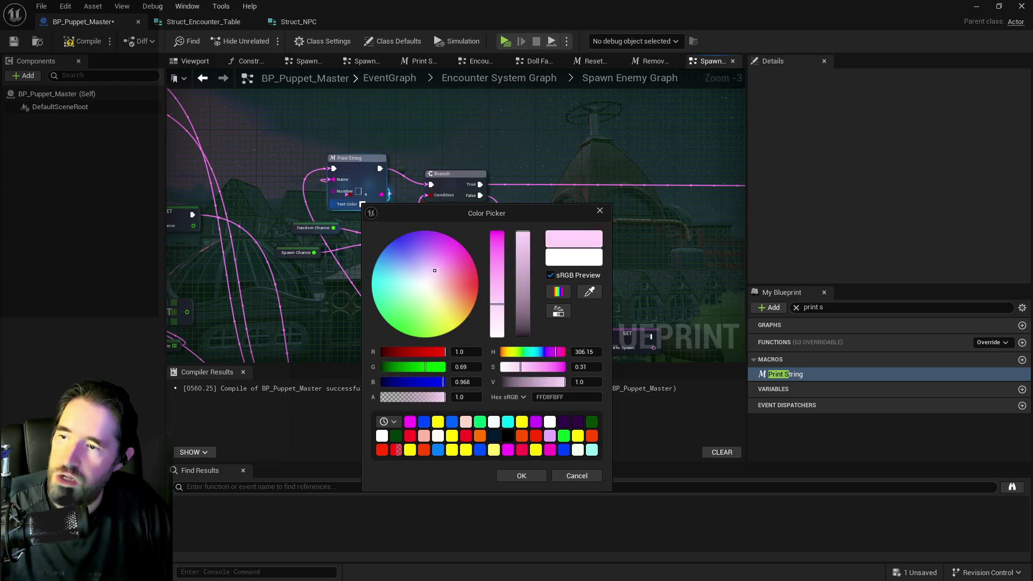
{"action": "left_click_drag", "start_coordinate": [431, 270], "coordinate": [472, 278]}
{"action": "left_click", "coordinate": [530, 473]}
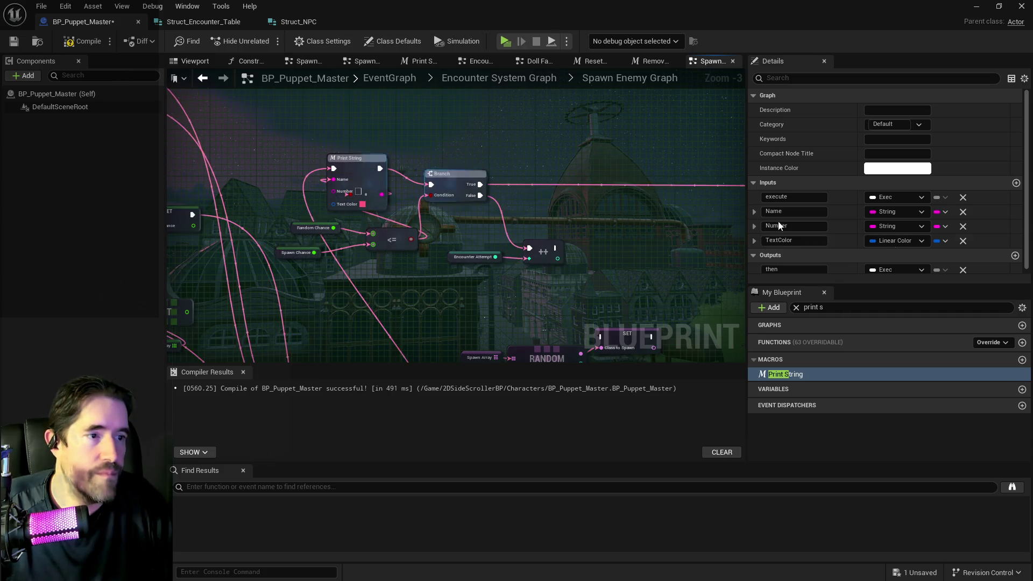
{"action": "key", "text": "ctrl+s"}
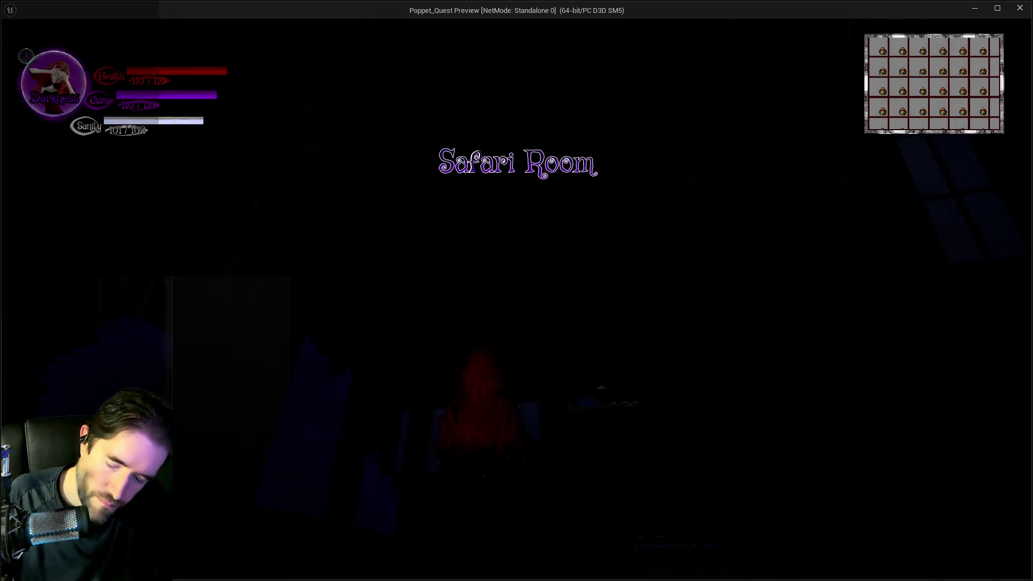
- Open and close the tarot menu, then walk the character down the path onto the bridge
{"action": "key", "text": "Tab"}
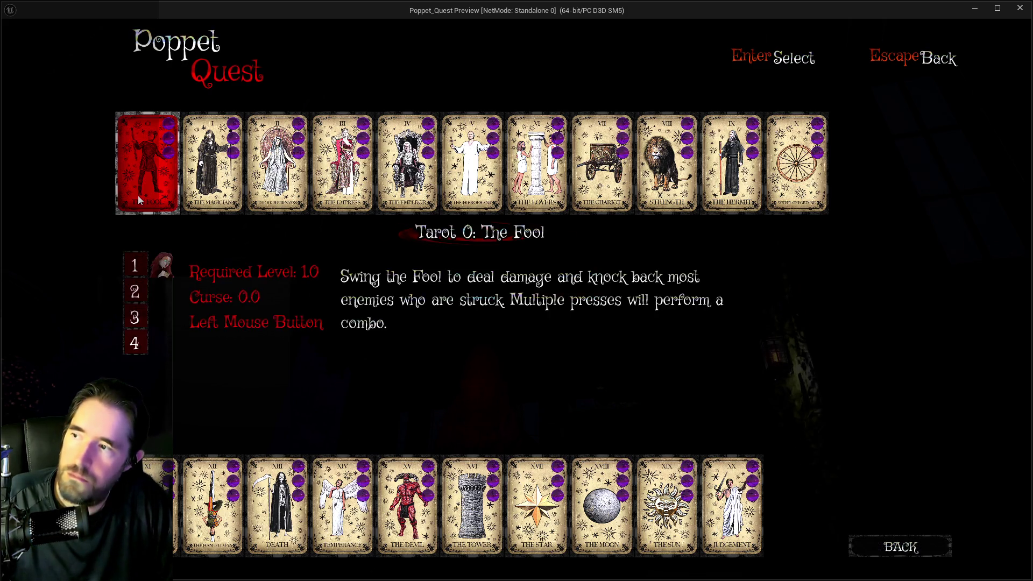
{"action": "key", "text": "Escape"}
{"action": "key", "text": "w"}
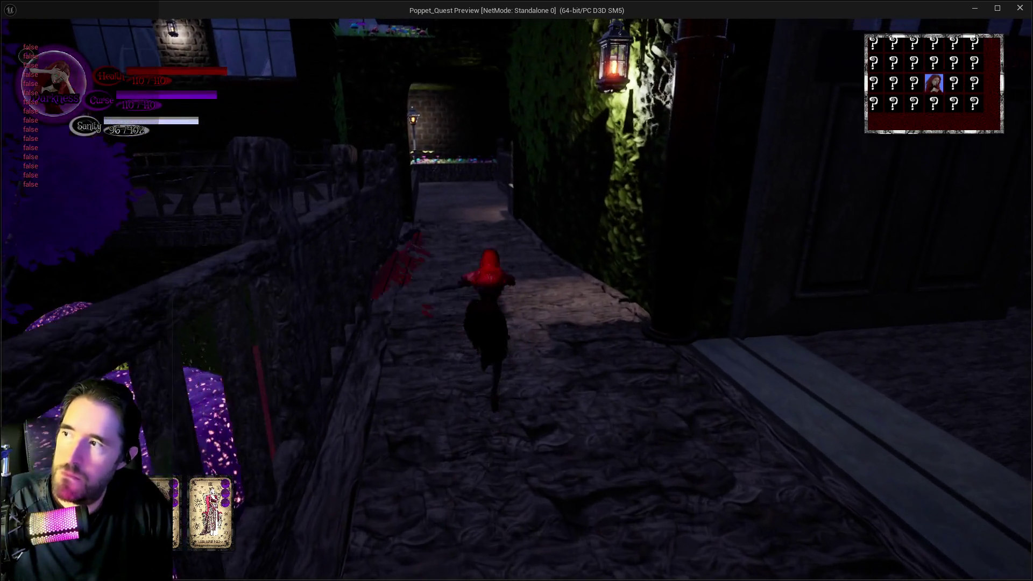
{"action": "key", "text": "w"}
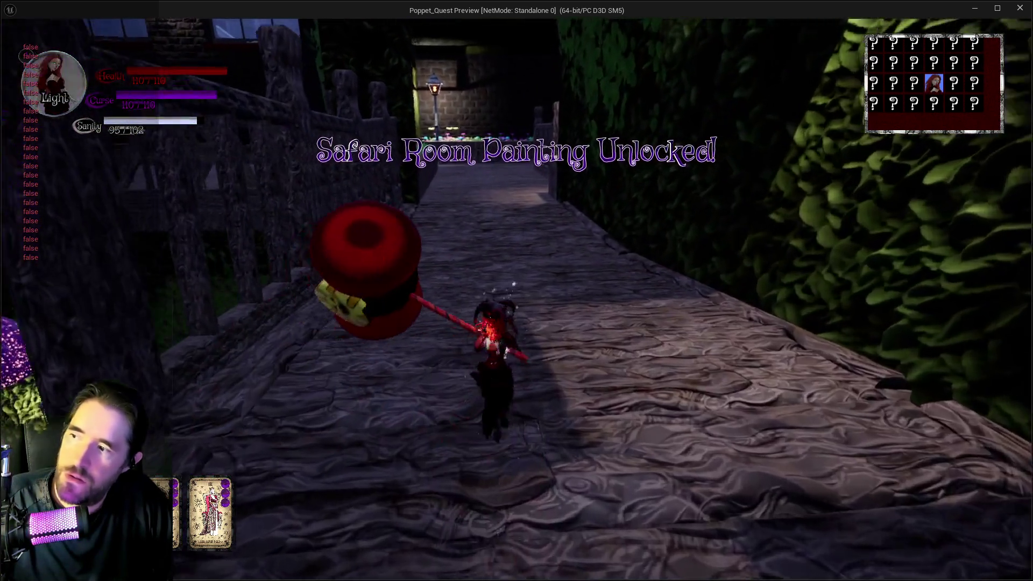
{"action": "key", "text": "w"}
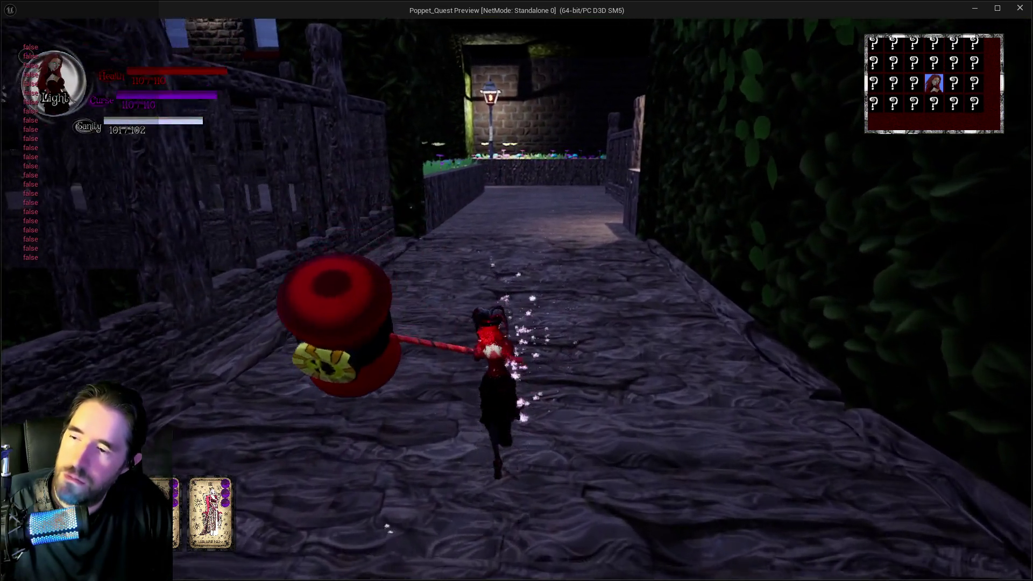
- Run along the flowerbed, through the alley to the courtyard, then return to the blueprint editor
{"action": "key", "text": "w"}
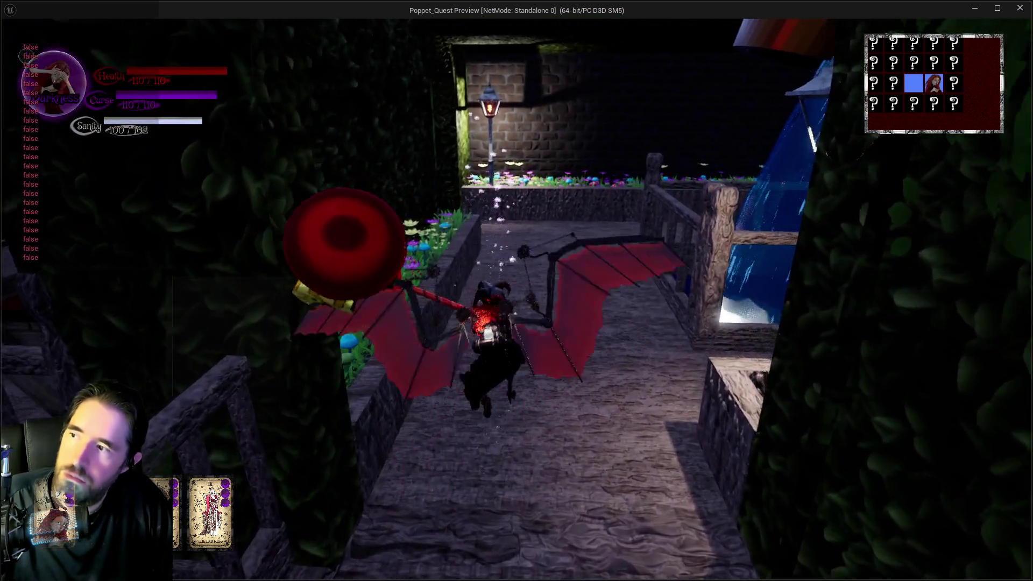
{"action": "key", "text": "w"}
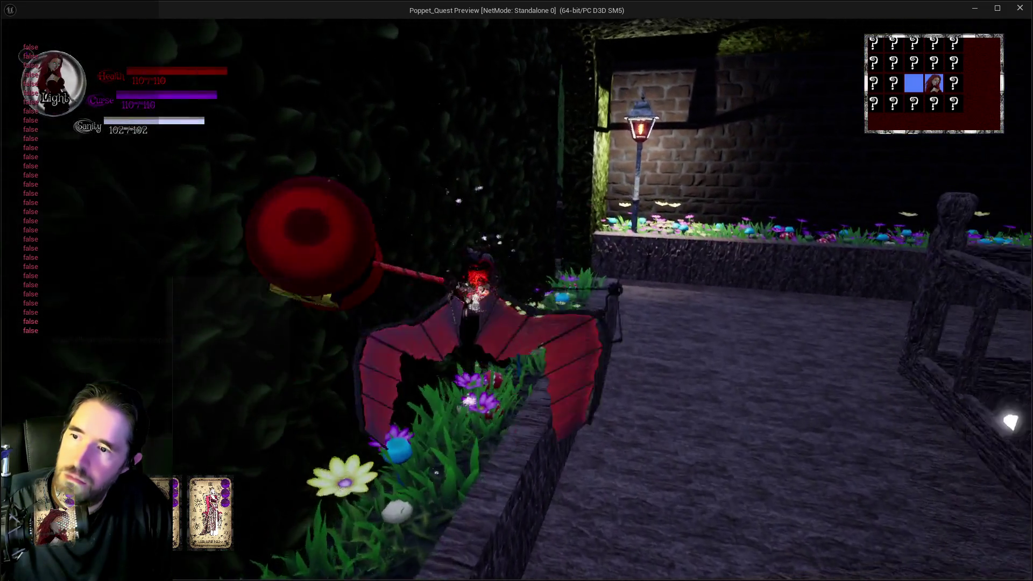
{"action": "key", "text": "w"}
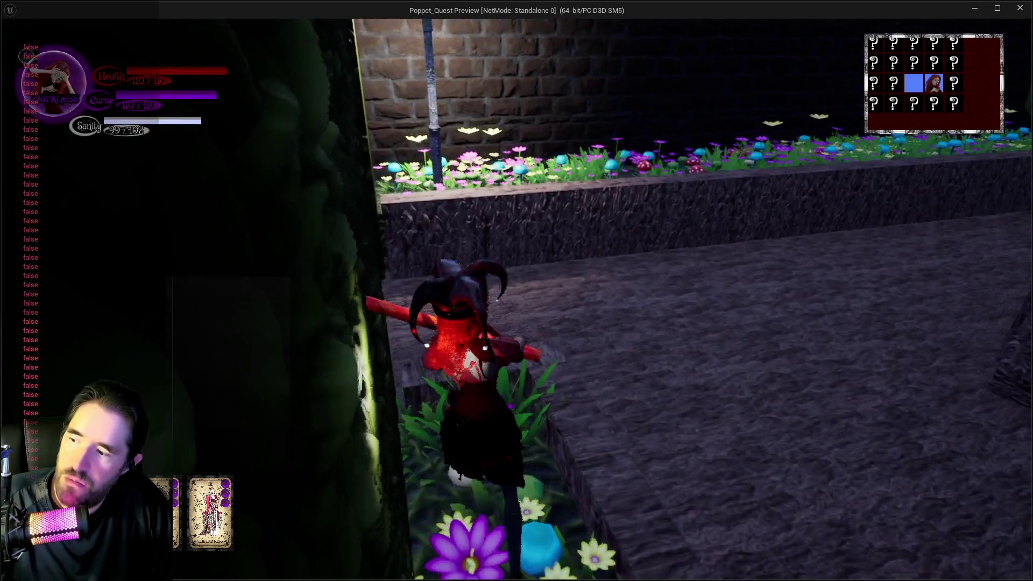
{"action": "key", "text": "w"}
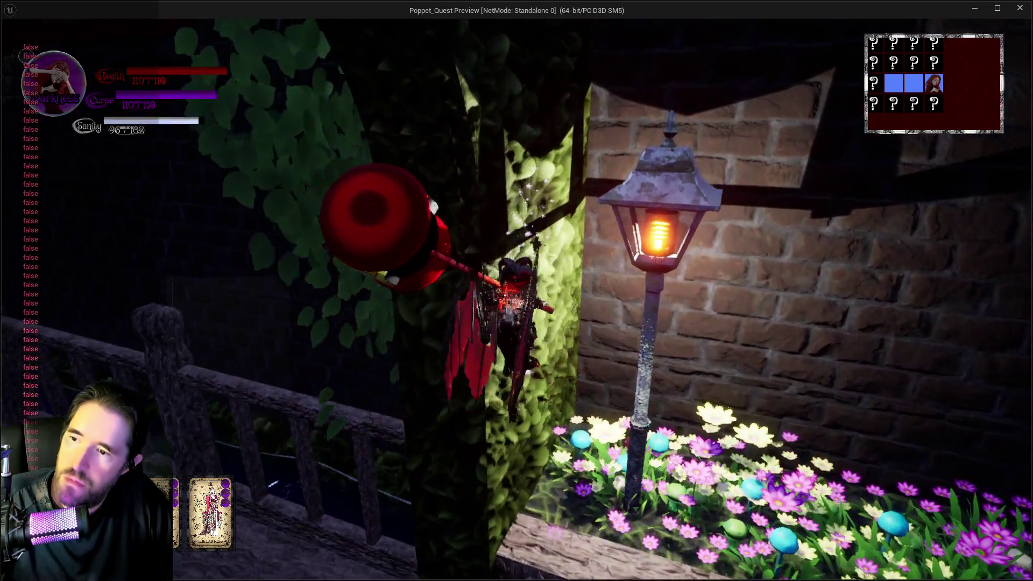
{"action": "key", "text": "w"}
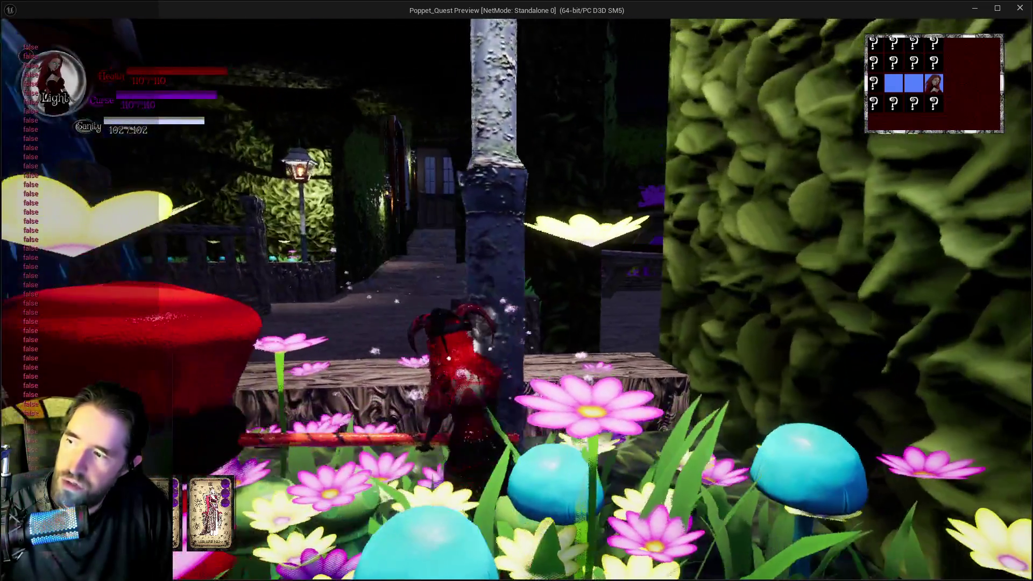
{"action": "key", "text": "w"}
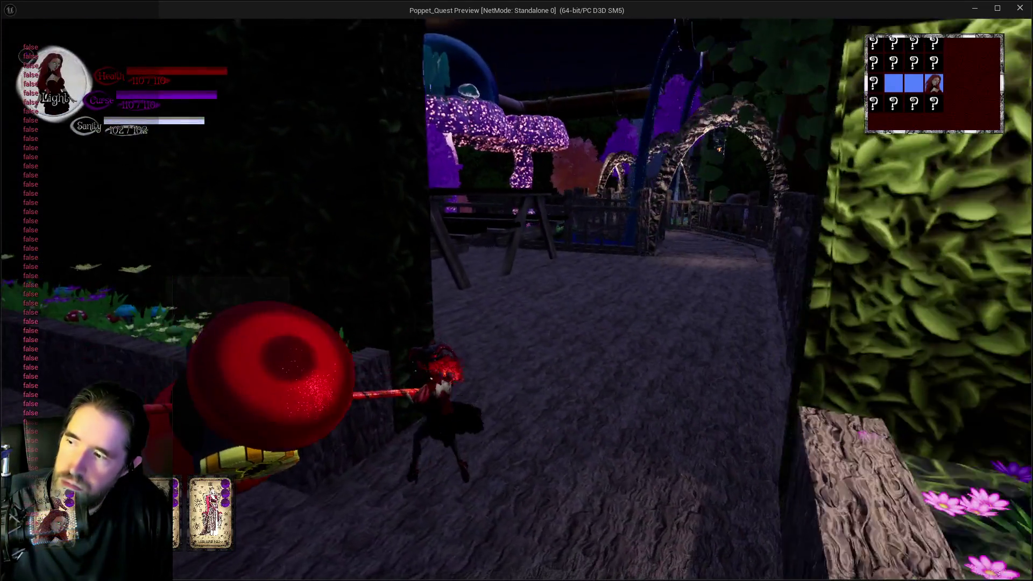
{"action": "key", "text": "w"}
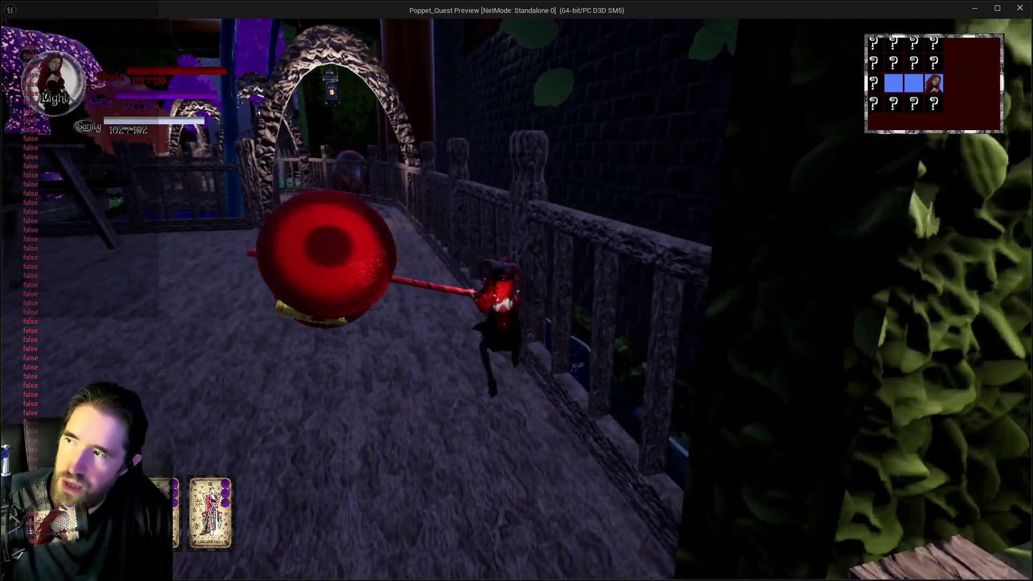
{"action": "key", "text": "w"}
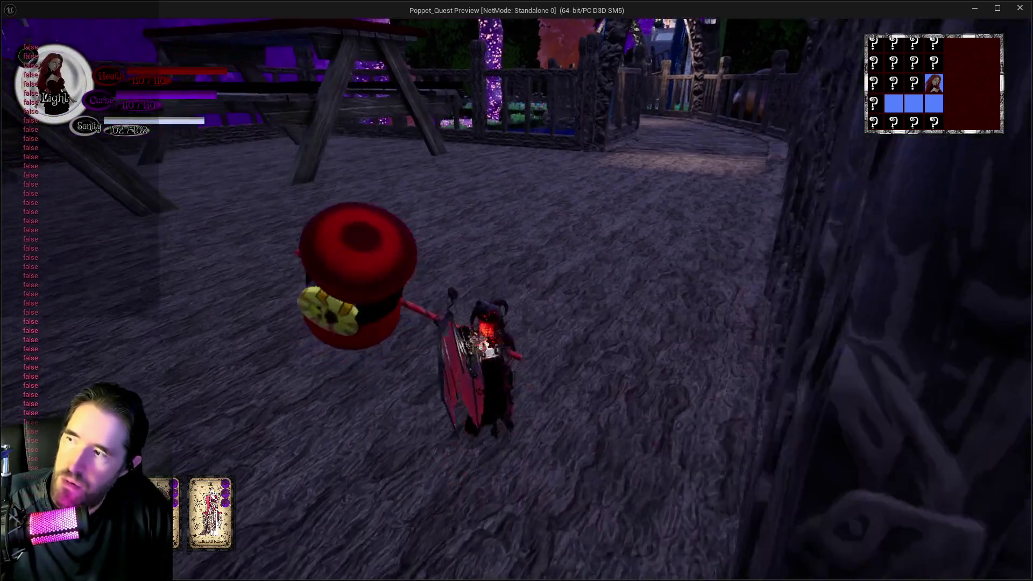
{"action": "key", "text": "Escape"}
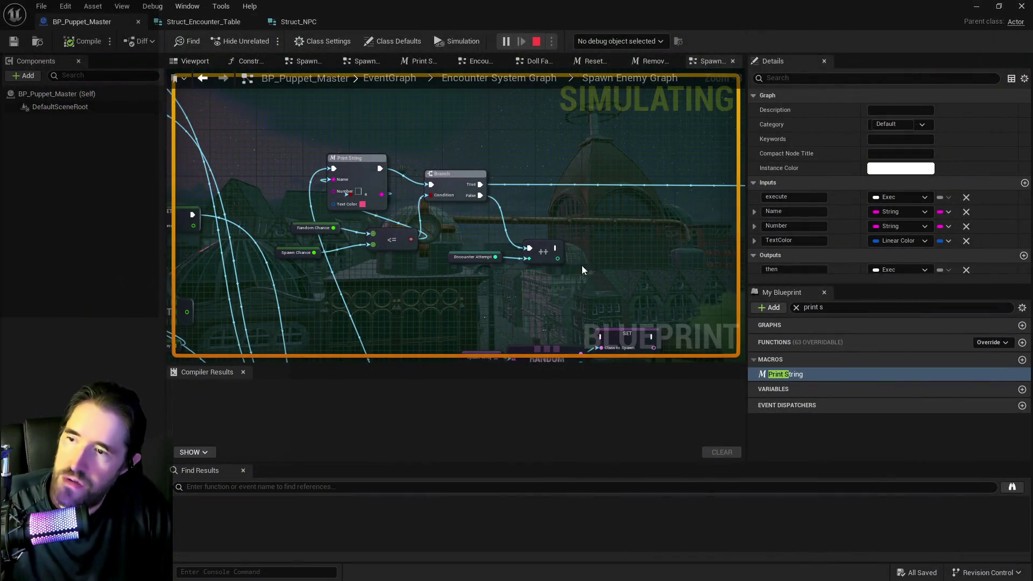
- Search My Blueprint for 'ncrta' and select the Chapter 1 Encounter Table variable
{"action": "mouse_move", "coordinate": [400, 309]}
{"action": "left_mouse_down"}
{"action": "mouse_move", "coordinate": [627, 192]}
{"action": "mouse_move", "coordinate": [624, 212]}
{"action": "mouse_move", "coordinate": [318, 235]}
{"action": "mouse_move", "coordinate": [434, 210]}
{"action": "left_mouse_up"}
{"action": "scroll", "coordinate": [370, 211], "scroll_direction": "up", "scroll_amount": 1}
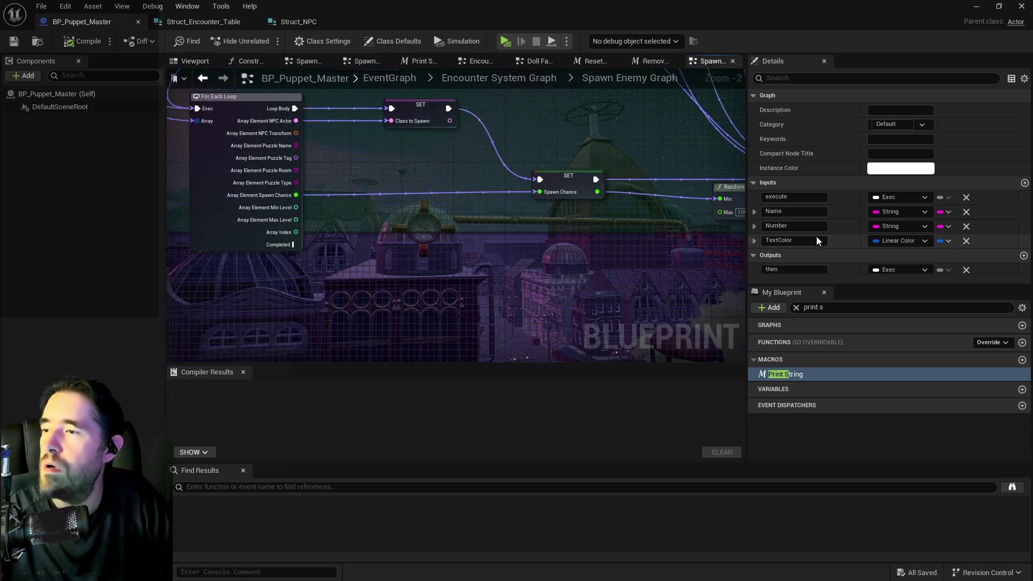
{"action": "scroll", "coordinate": [888, 227], "scroll_direction": "down", "scroll_amount": 1}
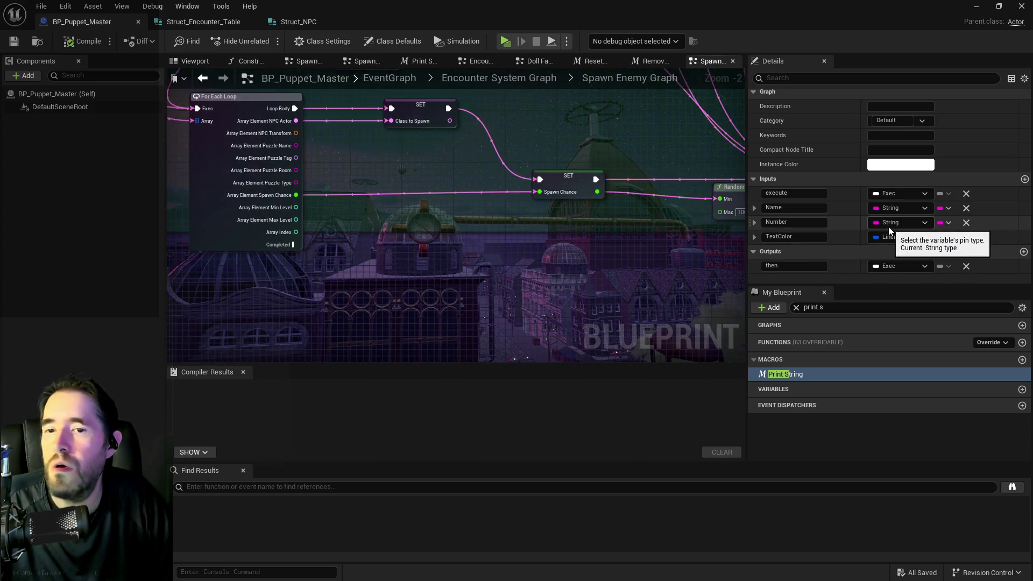
{"action": "left_click", "coordinate": [796, 308]}
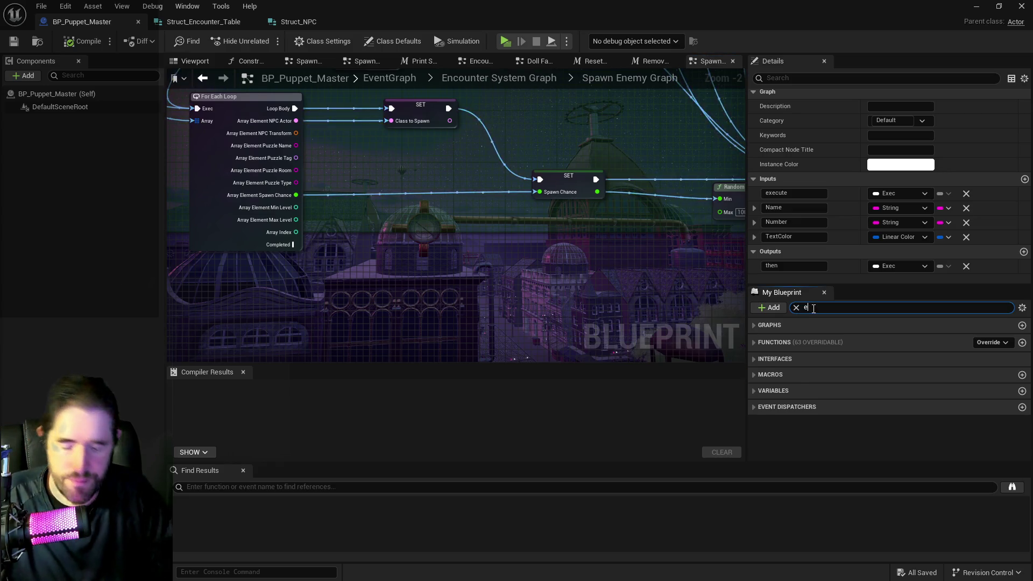
{"action": "type", "text": "ncounter"}
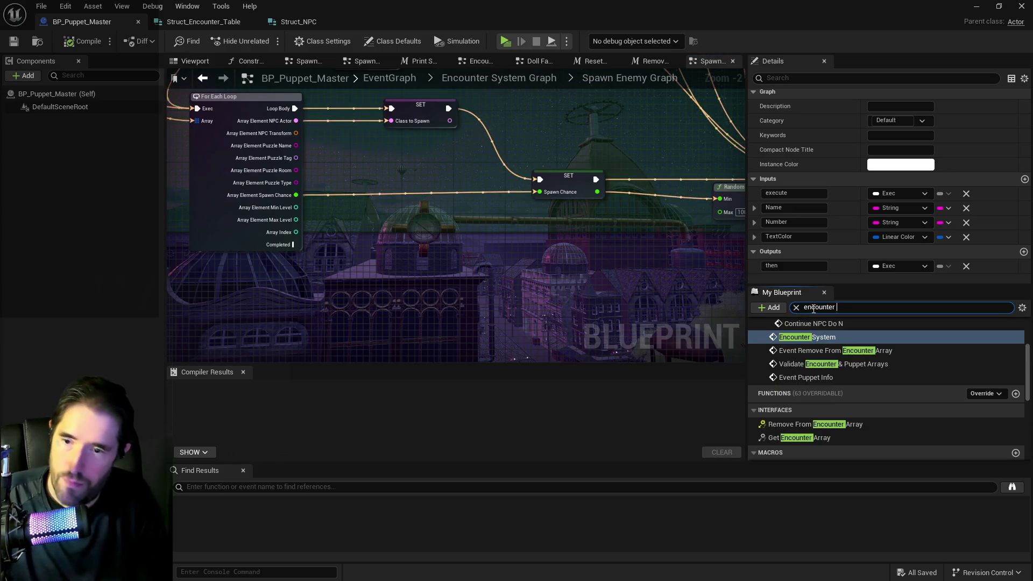
{"action": "type", "text": "ta"}
{"action": "left_click", "coordinate": [806, 354]}
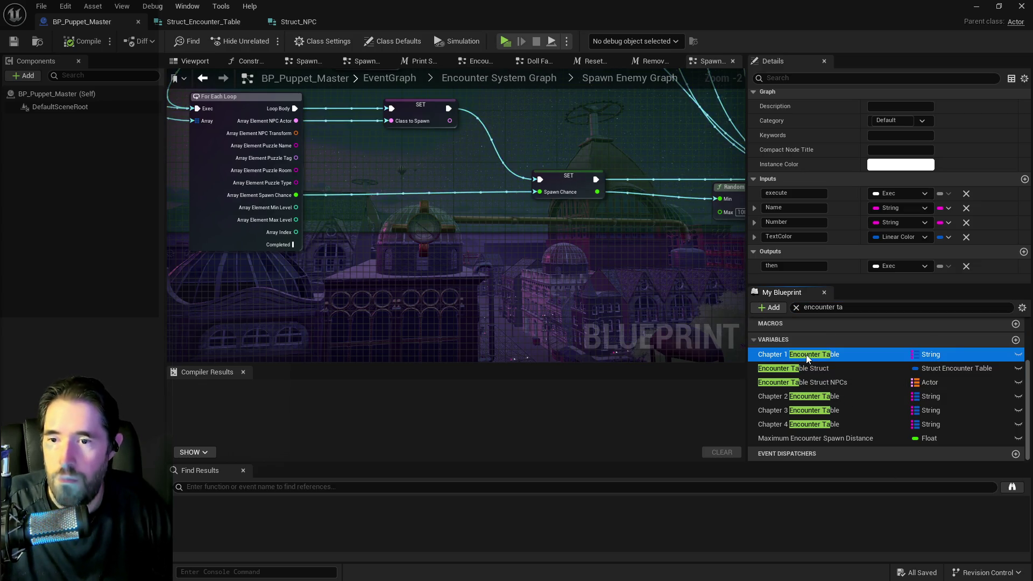
- Expand Safari Room > Spawn Table > Index [0] to see its 30.0 spawn chance, then place Print String after SET Spawn Chance
{"action": "scroll", "coordinate": [866, 229], "scroll_direction": "down", "scroll_amount": 10}
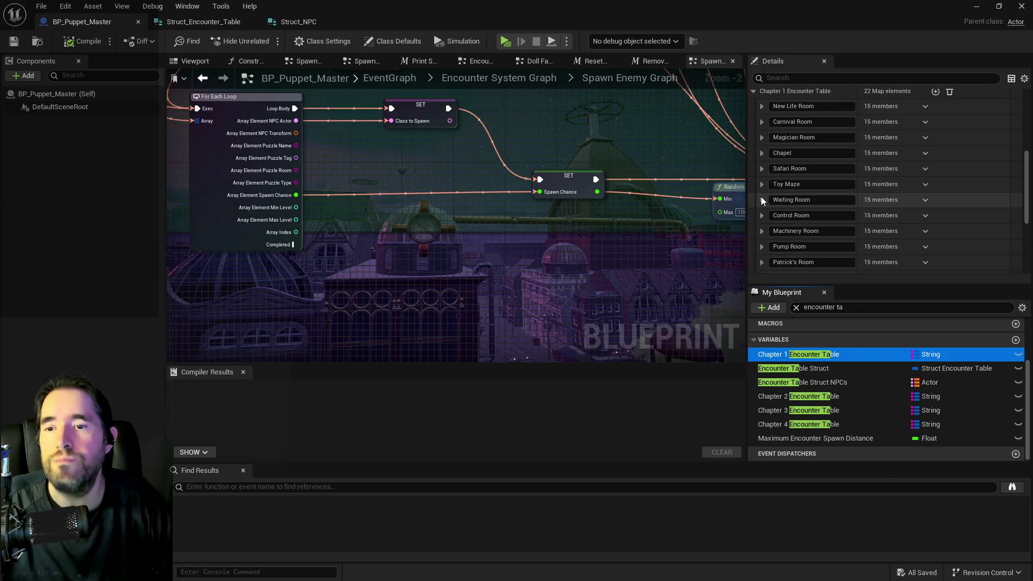
{"action": "left_click", "coordinate": [762, 169]}
{"action": "scroll", "coordinate": [783, 188], "scroll_direction": "down", "scroll_amount": 3}
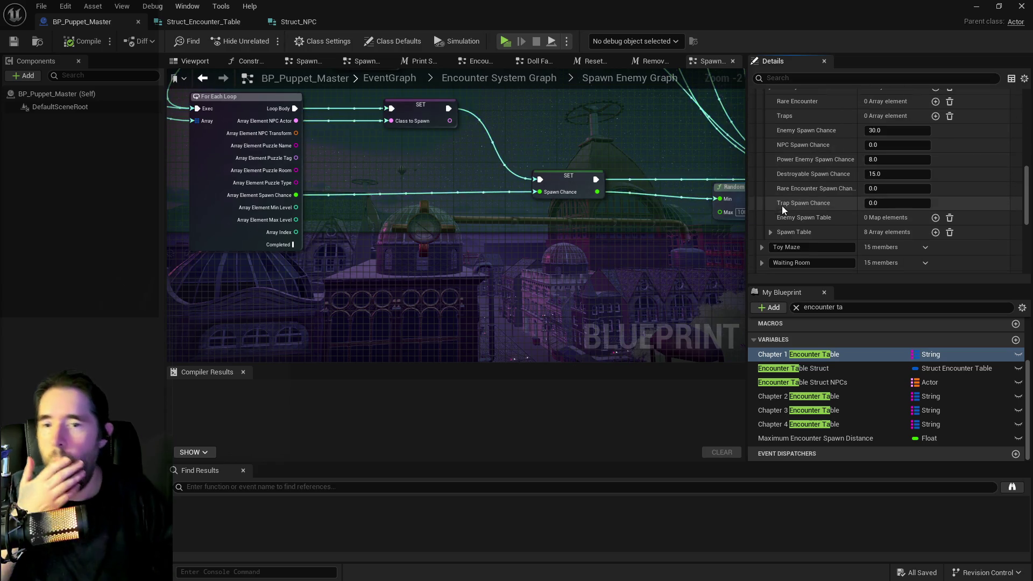
{"action": "left_click", "coordinate": [770, 232]}
{"action": "scroll", "coordinate": [771, 230], "scroll_direction": "down", "scroll_amount": 3}
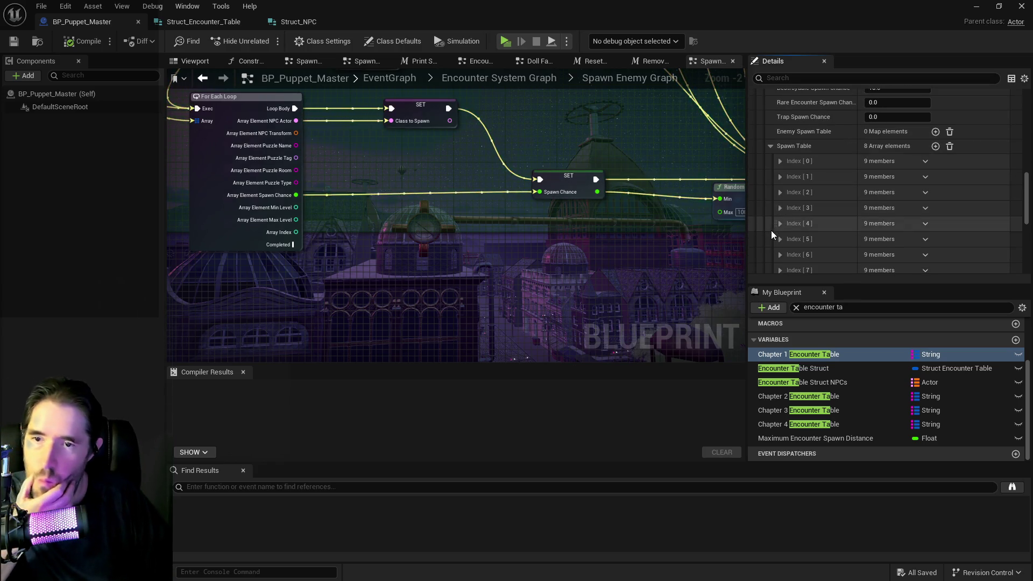
{"action": "left_click", "coordinate": [780, 160]}
{"action": "scroll", "coordinate": [839, 215], "scroll_direction": "down", "scroll_amount": 3}
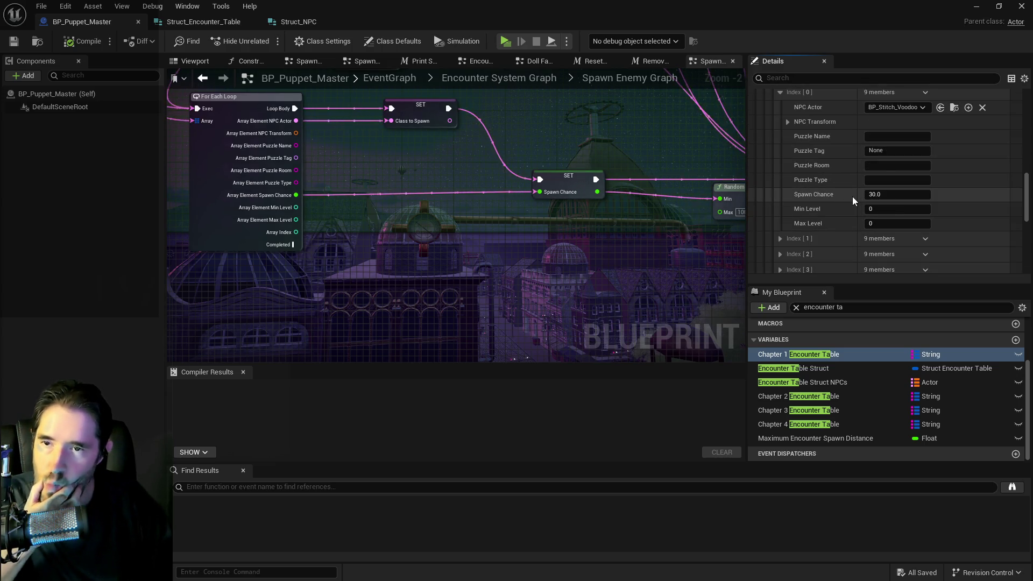
{"action": "mouse_move", "coordinate": [641, 215]}
{"action": "left_mouse_down"}
{"action": "mouse_move", "coordinate": [607, 285]}
{"action": "mouse_move", "coordinate": [415, 334]}
{"action": "mouse_move", "coordinate": [427, 366]}
{"action": "left_mouse_up"}
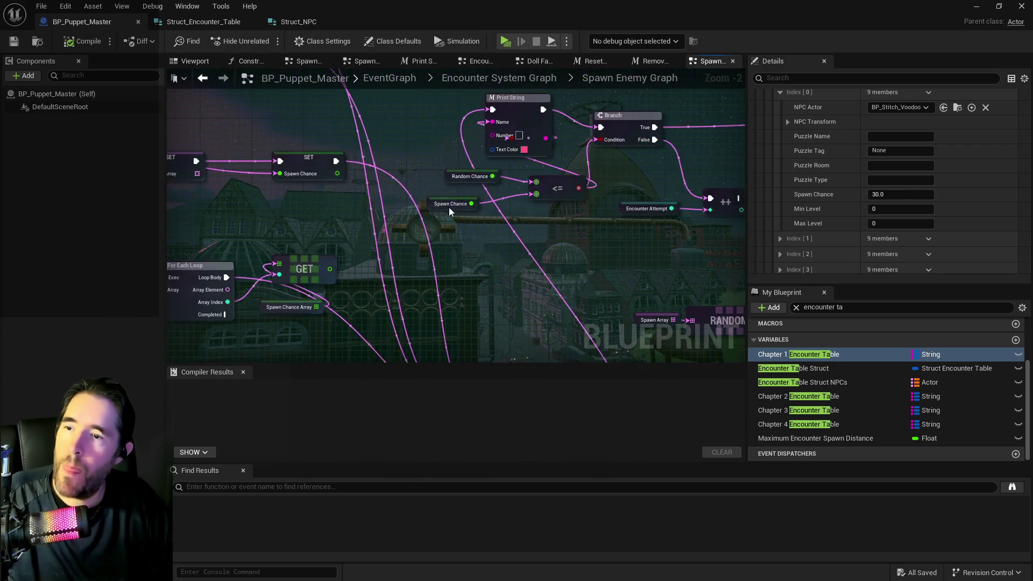
{"action": "mouse_move", "coordinate": [525, 119]}
{"action": "left_mouse_down"}
{"action": "mouse_move", "coordinate": [448, 221]}
{"action": "mouse_move", "coordinate": [494, 204]}
{"action": "mouse_move", "coordinate": [459, 218]}
{"action": "mouse_move", "coordinate": [477, 213]}
{"action": "left_mouse_up"}
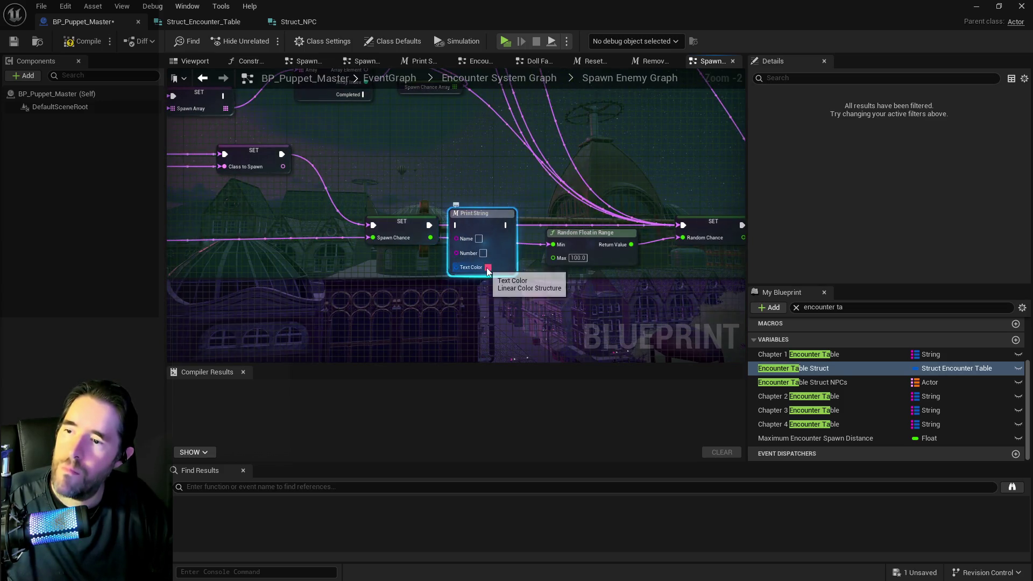
- Make the Print String blue, feed Spawn Chance into its Name, and route execution through it
{"action": "left_click", "coordinate": [488, 266]}
{"action": "left_click", "coordinate": [520, 304]}
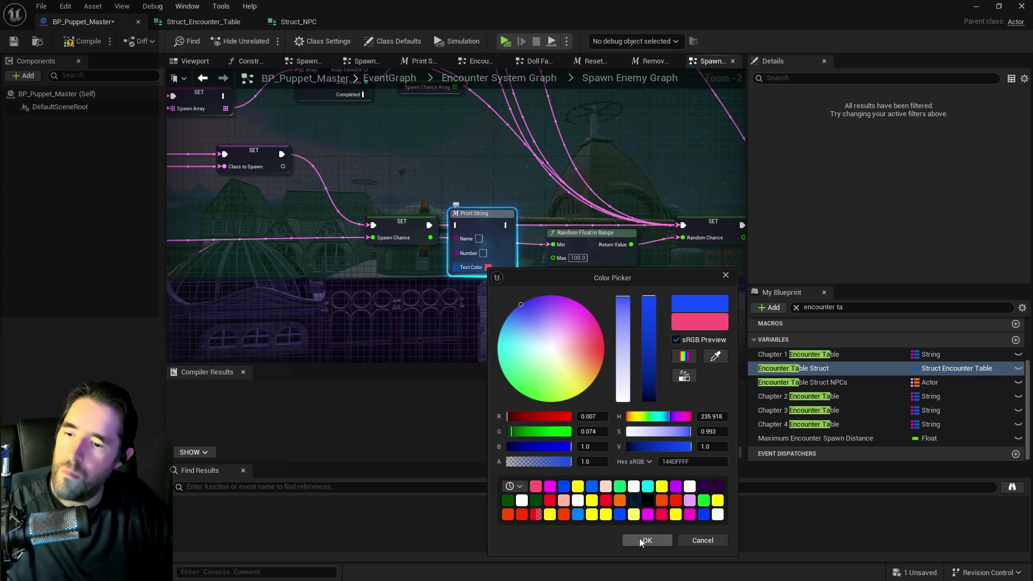
{"action": "left_click", "coordinate": [642, 540]}
{"action": "left_click", "coordinate": [401, 229]}
{"action": "mouse_move", "coordinate": [430, 238]}
{"action": "left_mouse_down"}
{"action": "mouse_move", "coordinate": [453, 245]}
{"action": "mouse_move", "coordinate": [457, 229]}
{"action": "mouse_move", "coordinate": [682, 225]}
{"action": "left_mouse_up"}
{"action": "left_click", "coordinate": [793, 368]}
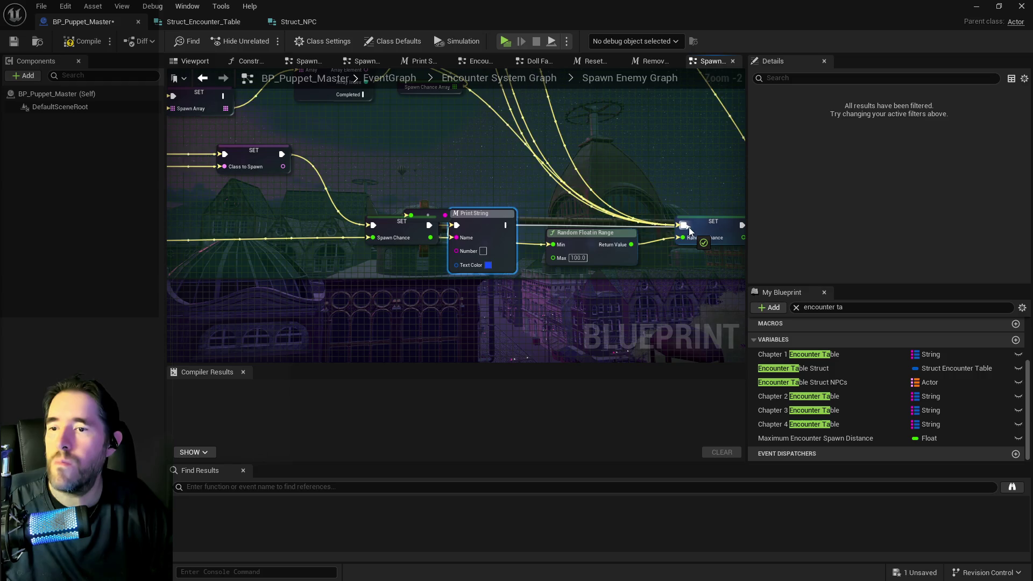
- Duplicate the Print String after SET Random Chance with the random value and yellow text, then compile and save
{"action": "key", "text": "ctrl+c"}
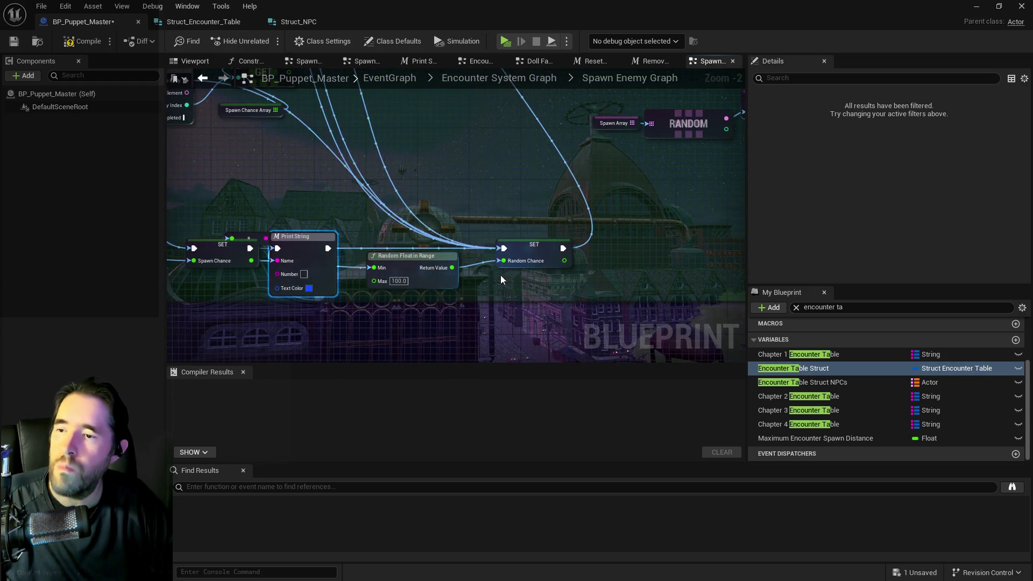
{"action": "key", "text": "ctrl+v"}
{"action": "left_click_drag", "start_coordinate": [527, 288], "coordinate": [533, 295]}
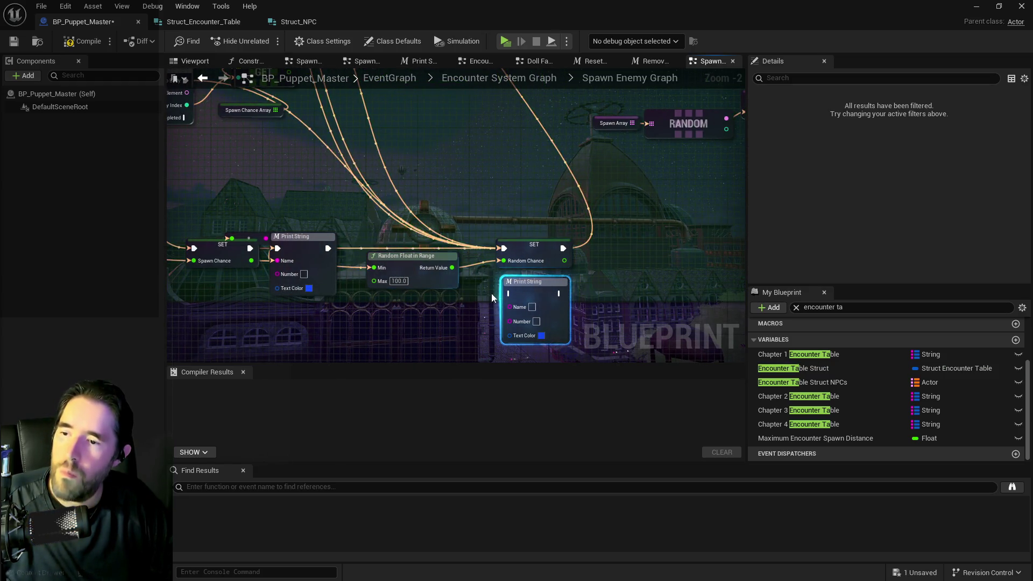
{"action": "mouse_move", "coordinate": [329, 248]}
{"action": "left_mouse_down"}
{"action": "mouse_move", "coordinate": [468, 269]}
{"action": "mouse_move", "coordinate": [506, 293]}
{"action": "mouse_move", "coordinate": [537, 290]}
{"action": "mouse_move", "coordinate": [489, 262]}
{"action": "mouse_move", "coordinate": [509, 293]}
{"action": "left_mouse_up"}
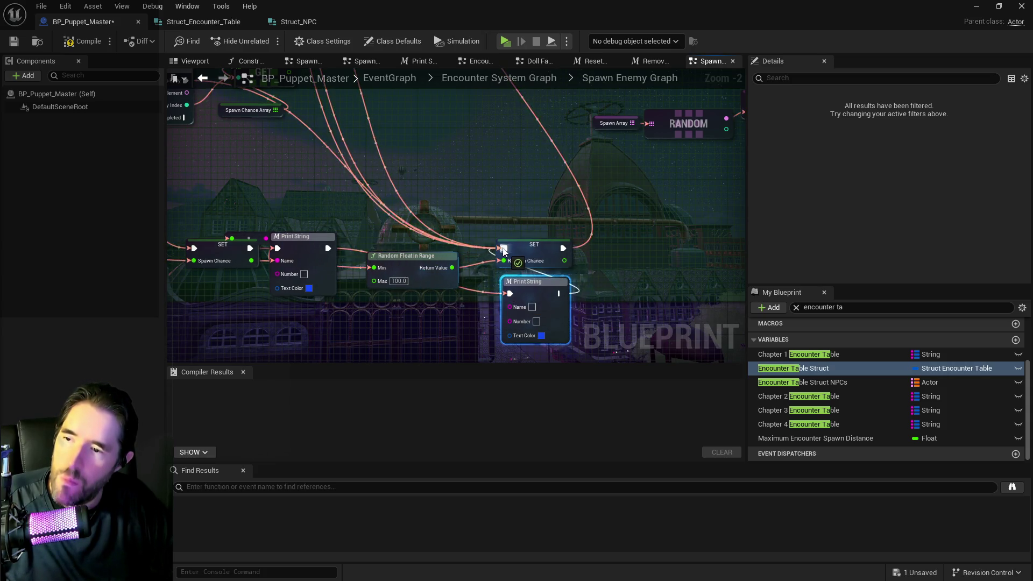
{"action": "left_click", "coordinate": [425, 267]}
{"action": "left_click_drag", "start_coordinate": [452, 267], "coordinate": [509, 306]}
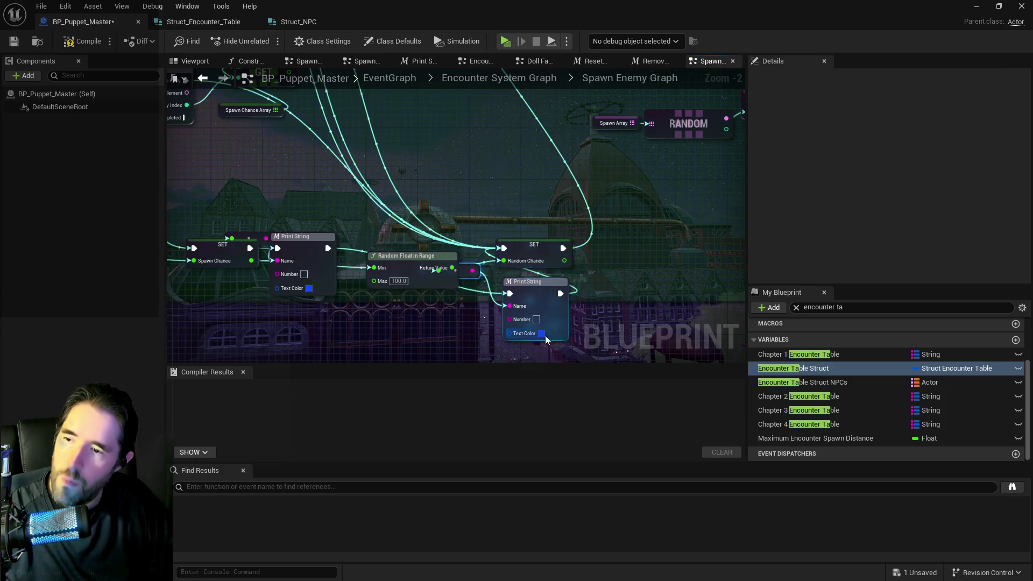
{"action": "left_click", "coordinate": [541, 333]}
{"action": "left_click", "coordinate": [644, 489]}
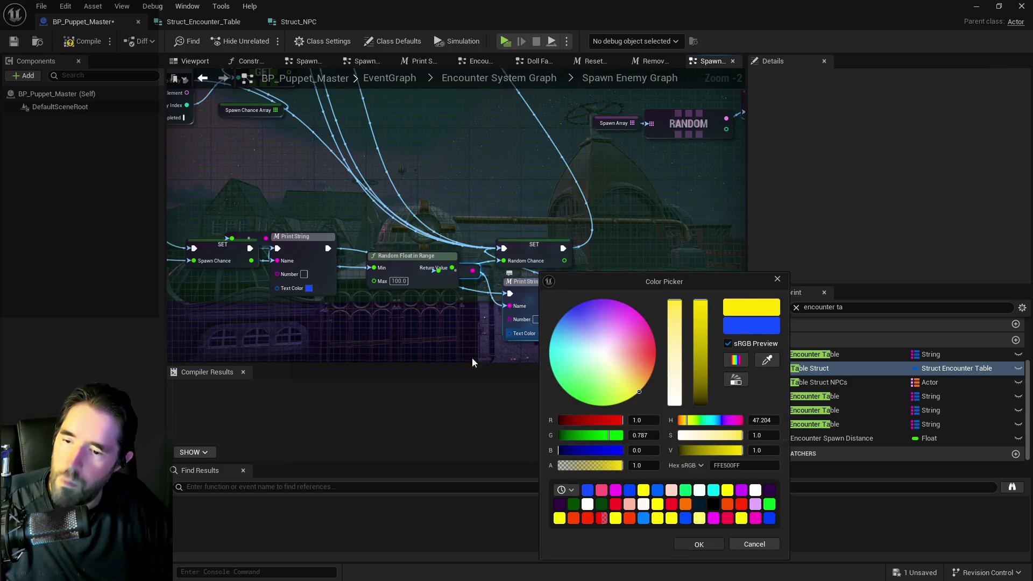
{"action": "left_click", "coordinate": [535, 421]}
{"action": "key", "text": "F7"}
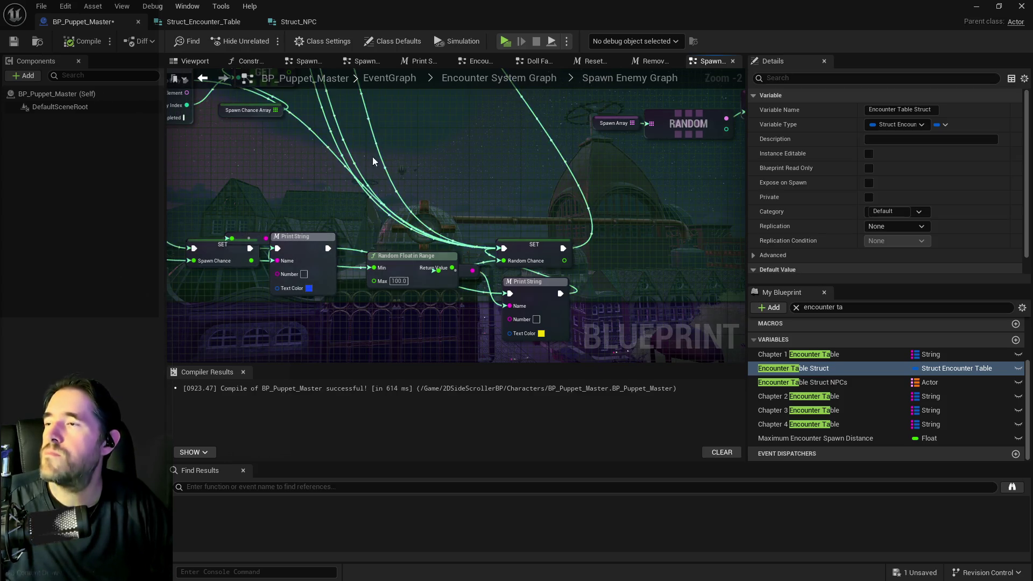
{"action": "key", "text": "ctrl+s"}
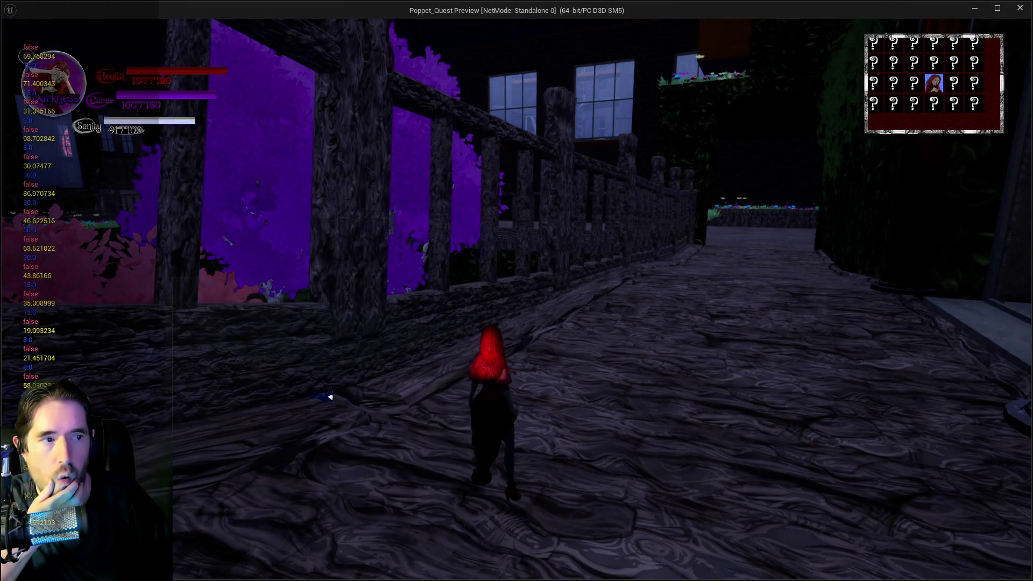
- Run the character up the path in the standalone game, pause it, then exit the play test with Esc
{"action": "left_click", "coordinate": [662, 276]}
{"action": "key", "text": "w"}
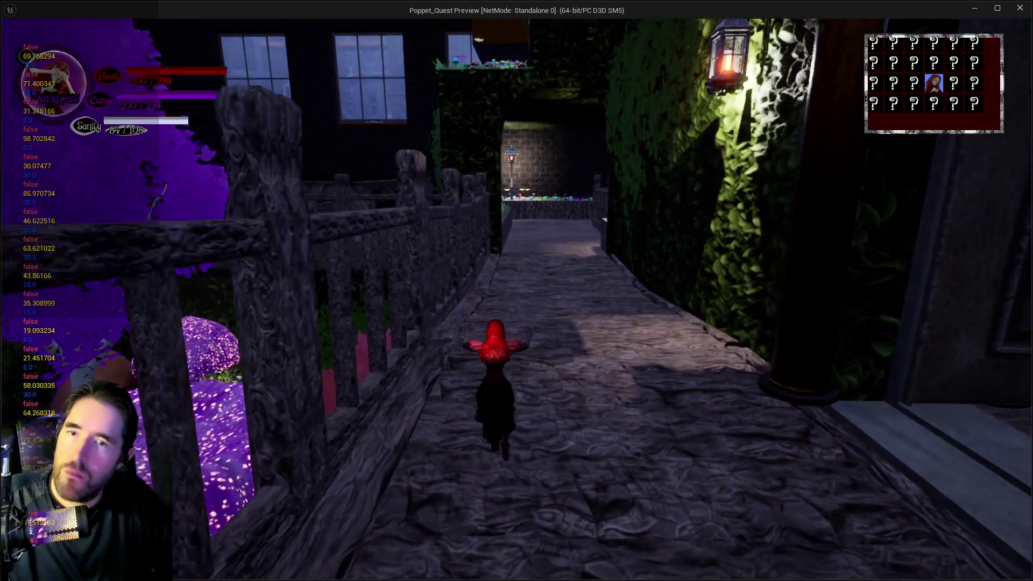
{"action": "key", "text": "Escape"}
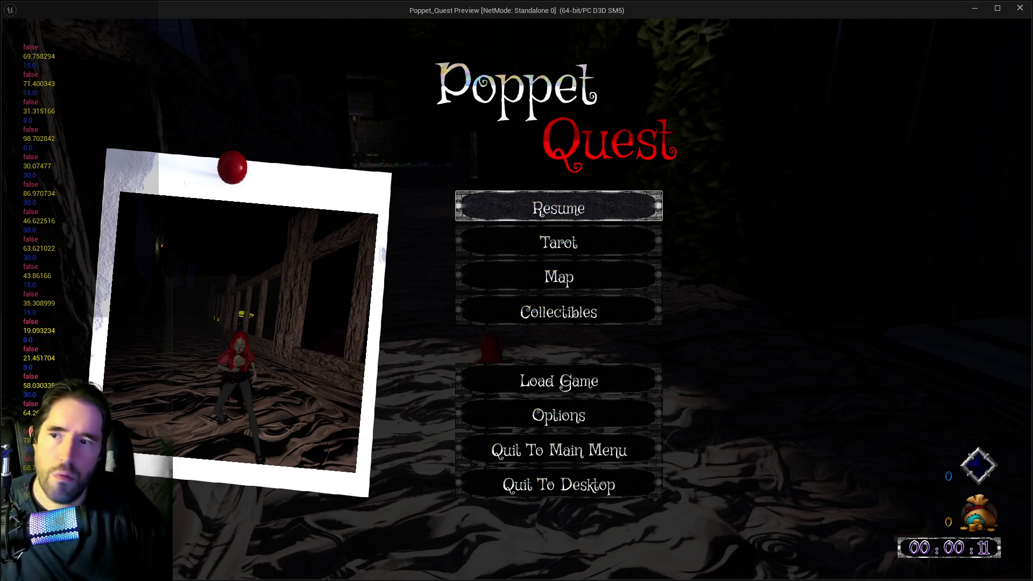
{"action": "key", "text": "alt+Tab"}
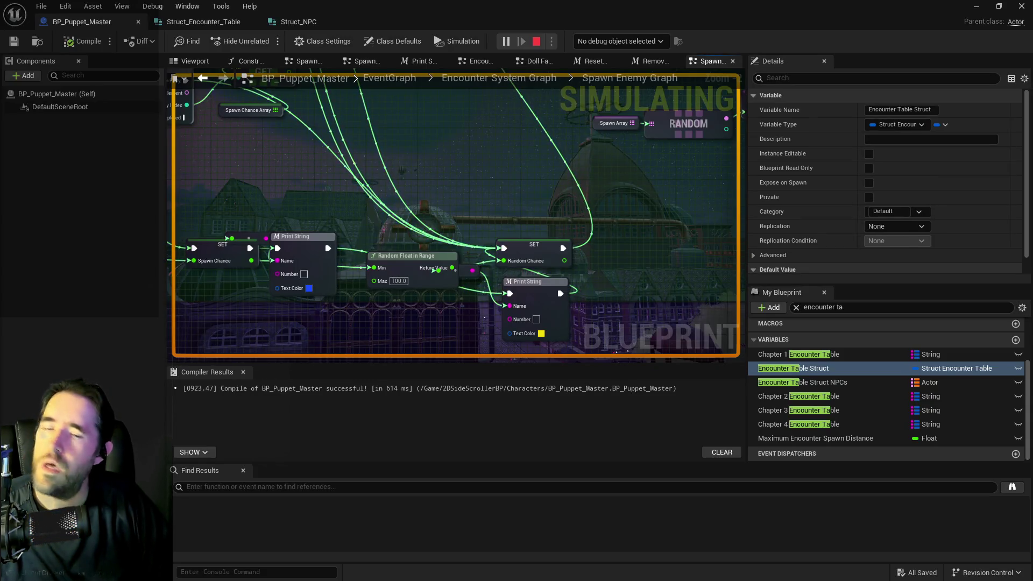
{"action": "key", "text": "alt+Tab"}
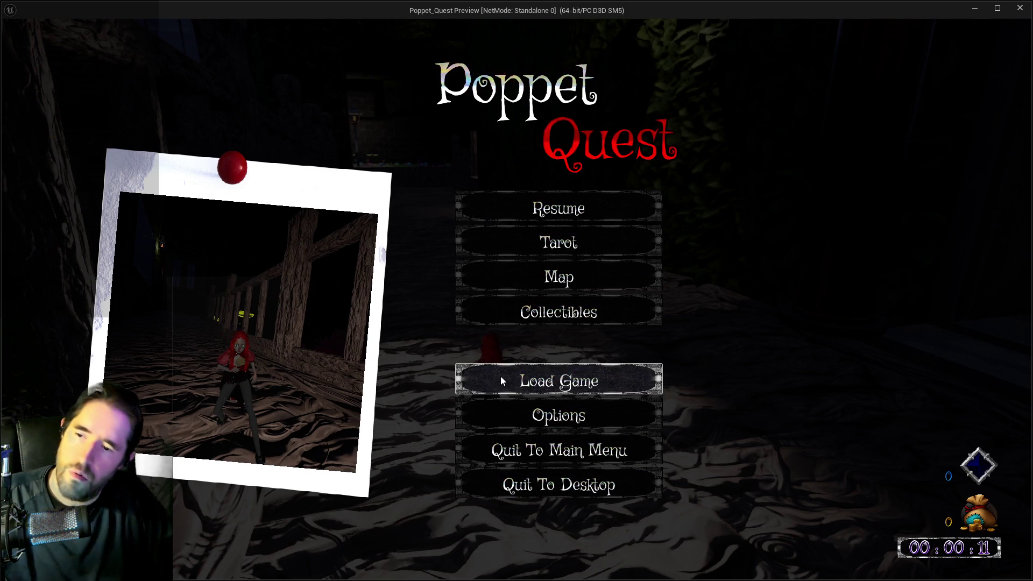
{"action": "key", "text": "Escape"}
{"action": "key", "text": "Escape"}
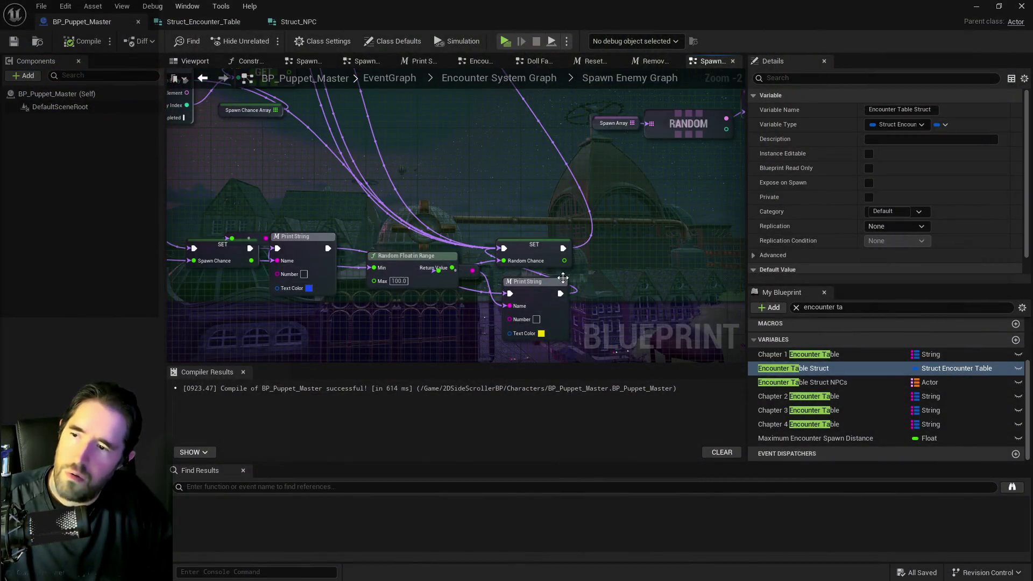
- Rearrange the SET Random Chance, Random Float in Range, Print String and reroute nodes into a neater layout
{"action": "mouse_move", "coordinate": [541, 245]}
{"action": "left_mouse_down"}
{"action": "mouse_move", "coordinate": [629, 245]}
{"action": "mouse_move", "coordinate": [652, 258]}
{"action": "left_mouse_up"}
{"action": "left_click_drag", "start_coordinate": [424, 256], "coordinate": [425, 314]}
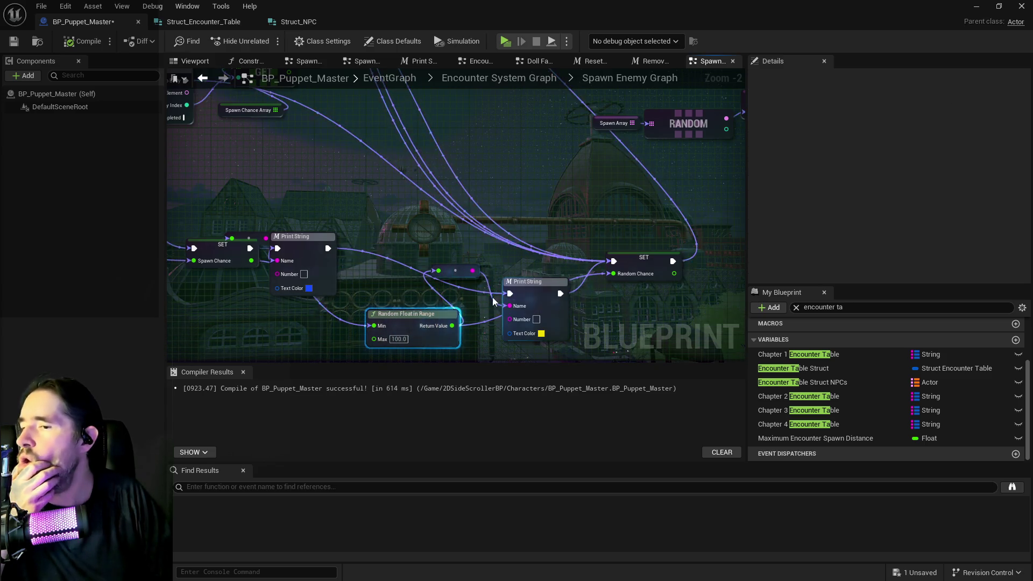
{"action": "mouse_move", "coordinate": [538, 282]}
{"action": "left_mouse_down"}
{"action": "mouse_move", "coordinate": [539, 240]}
{"action": "mouse_move", "coordinate": [515, 358]}
{"action": "left_mouse_up"}
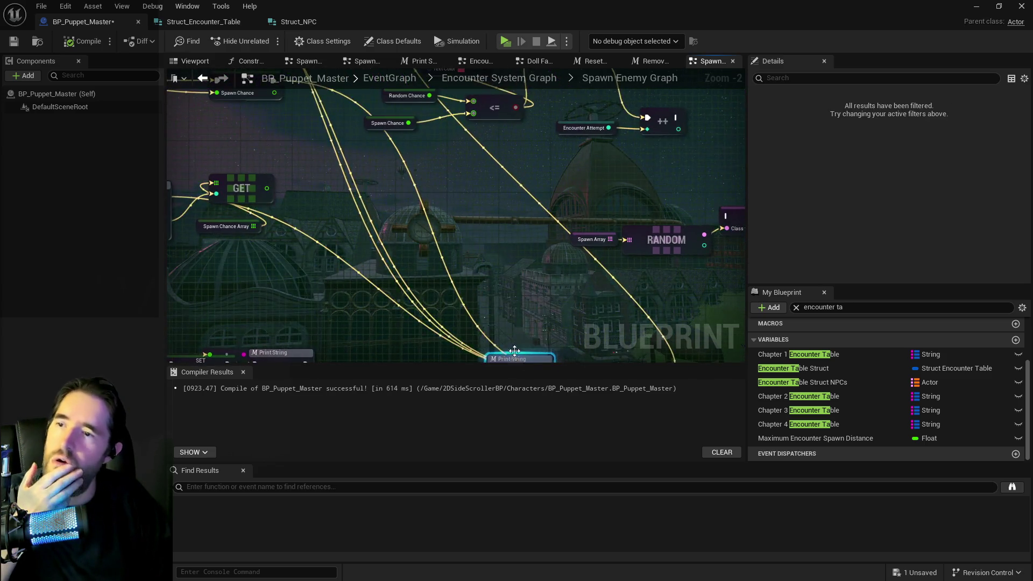
{"action": "scroll", "coordinate": [520, 322], "scroll_direction": "down", "scroll_amount": 2}
{"action": "mouse_move", "coordinate": [519, 318]}
{"action": "left_mouse_down"}
{"action": "mouse_move", "coordinate": [544, 302]}
{"action": "mouse_move", "coordinate": [527, 270]}
{"action": "mouse_move", "coordinate": [612, 193]}
{"action": "left_mouse_up"}
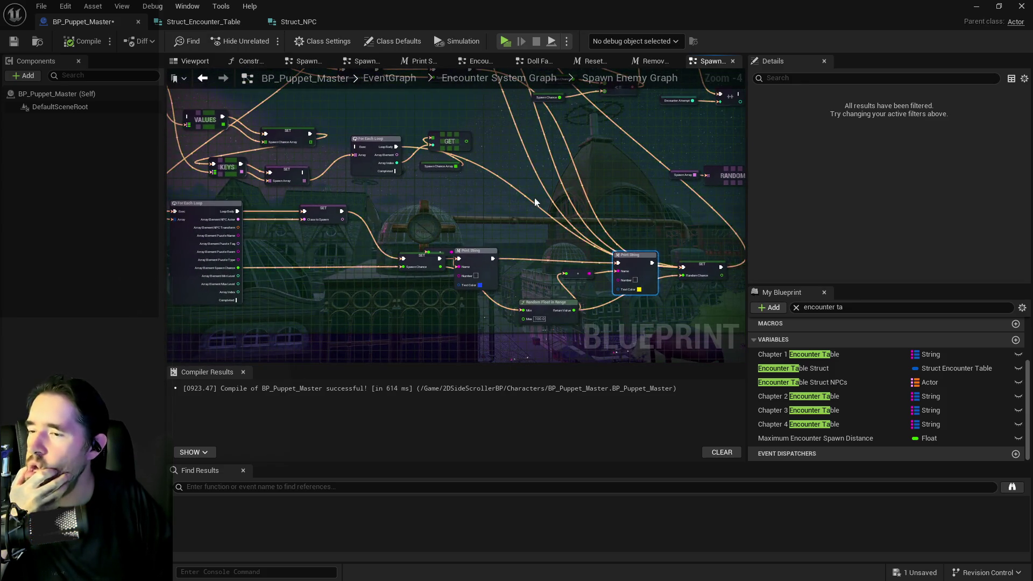
{"action": "scroll", "coordinate": [516, 199], "scroll_direction": "up", "scroll_amount": 1}
{"action": "mouse_move", "coordinate": [599, 299]}
{"action": "left_mouse_down"}
{"action": "mouse_move", "coordinate": [648, 355]}
{"action": "mouse_move", "coordinate": [645, 309]}
{"action": "mouse_move", "coordinate": [672, 252]}
{"action": "left_mouse_up"}
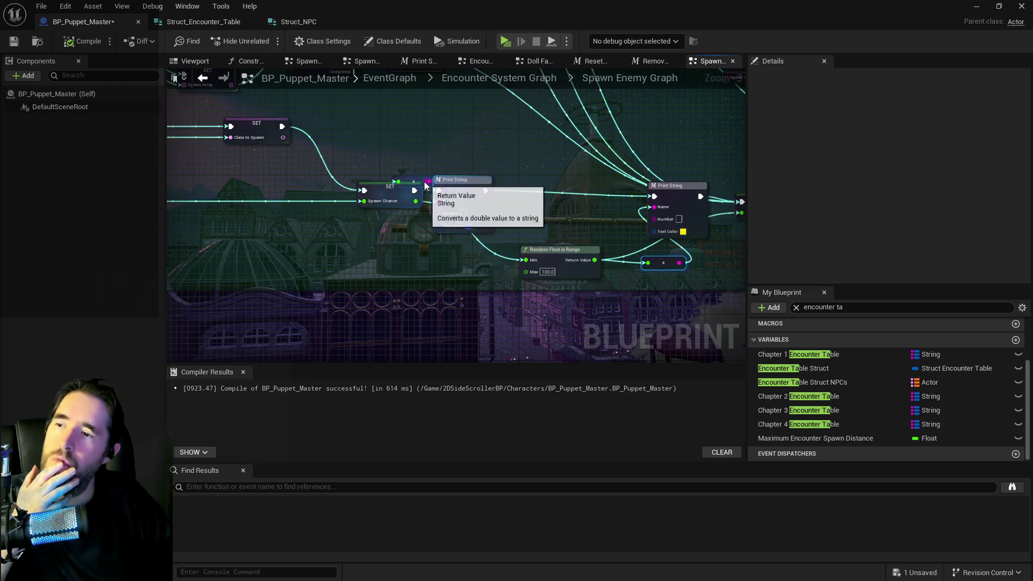
{"action": "left_click_drag", "start_coordinate": [414, 182], "coordinate": [413, 252]}
{"action": "left_click_drag", "start_coordinate": [457, 194], "coordinate": [503, 194]}
- Move the reroute node up beside Print String, review the Branch nodes, and save BP_Puppet_Master
{"action": "left_click", "coordinate": [334, 193]}
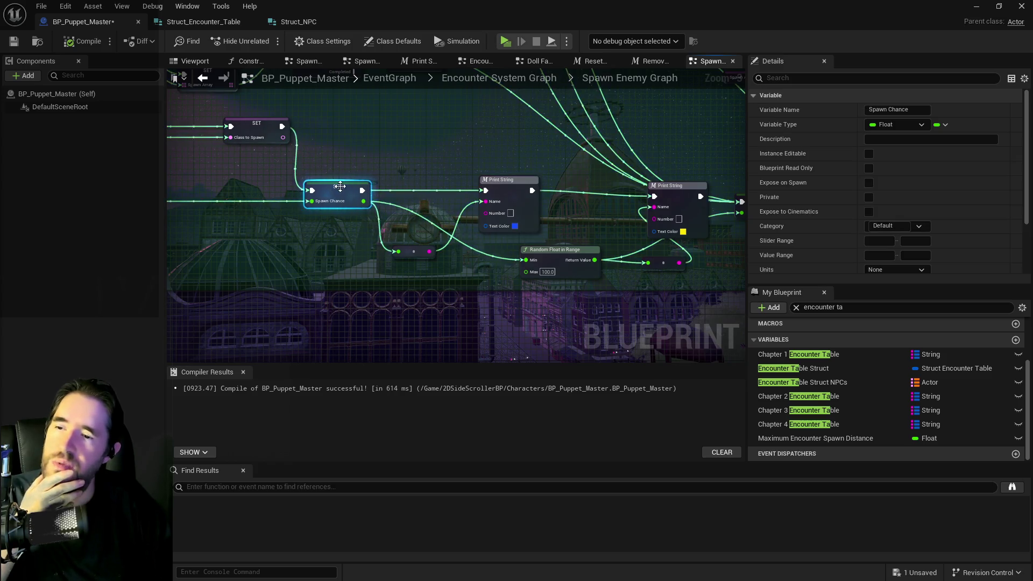
{"action": "scroll", "coordinate": [377, 225], "scroll_direction": "down", "scroll_amount": 2}
{"action": "scroll", "coordinate": [428, 260], "scroll_direction": "up", "scroll_amount": 2}
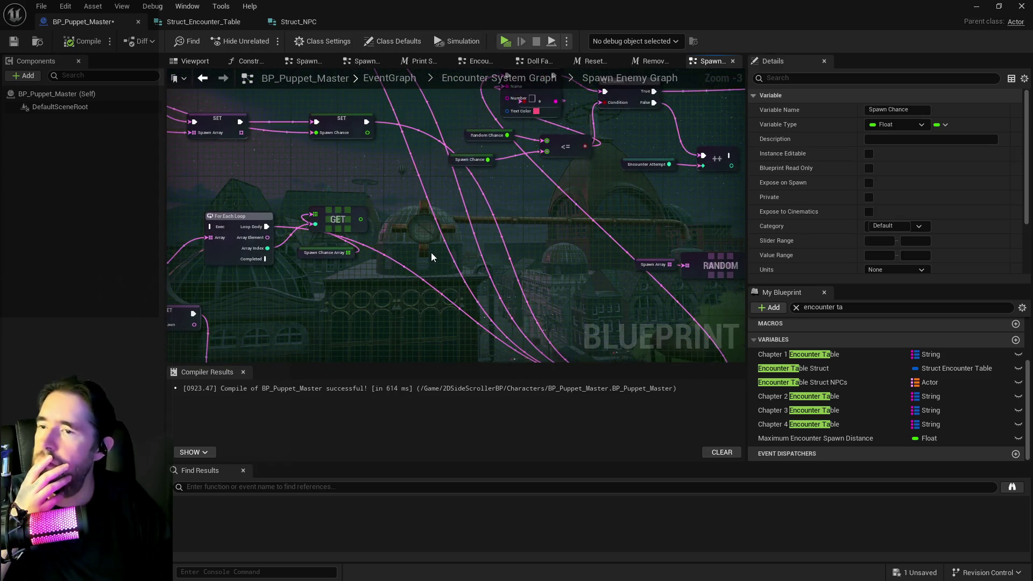
{"action": "scroll", "coordinate": [463, 254], "scroll_direction": "down", "scroll_amount": 2}
{"action": "scroll", "coordinate": [464, 254], "scroll_direction": "up", "scroll_amount": 2}
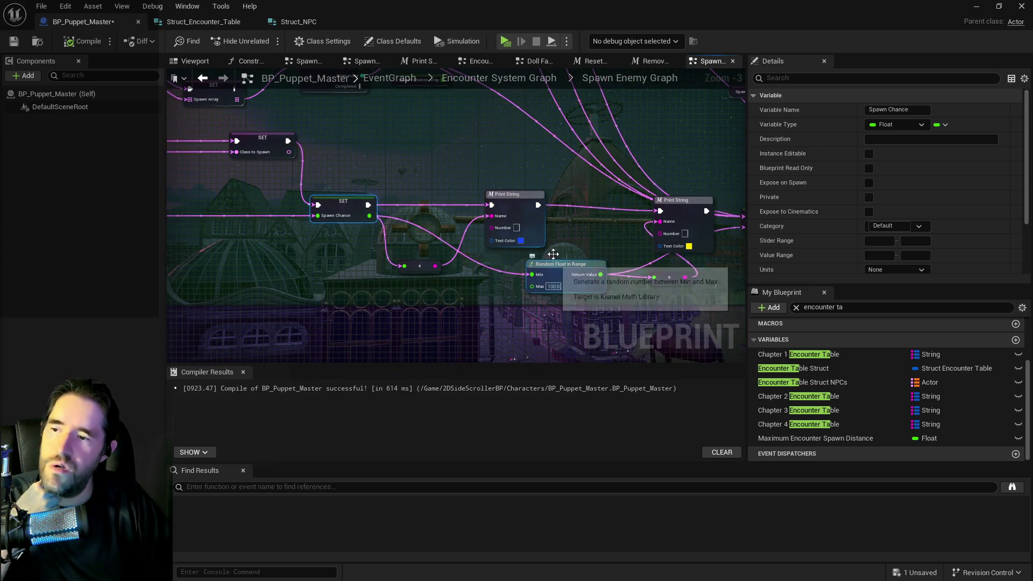
{"action": "scroll", "coordinate": [553, 255], "scroll_direction": "down", "scroll_amount": 2}
{"action": "scroll", "coordinate": [605, 314], "scroll_direction": "up", "scroll_amount": 2}
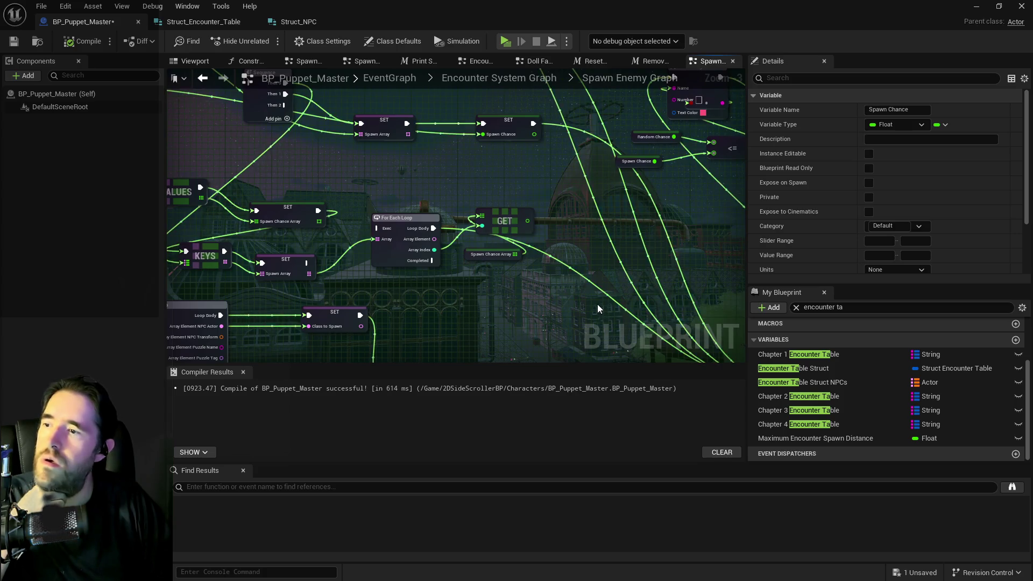
{"action": "scroll", "coordinate": [598, 309], "scroll_direction": "down", "scroll_amount": 2}
{"action": "scroll", "coordinate": [463, 242], "scroll_direction": "up", "scroll_amount": 2}
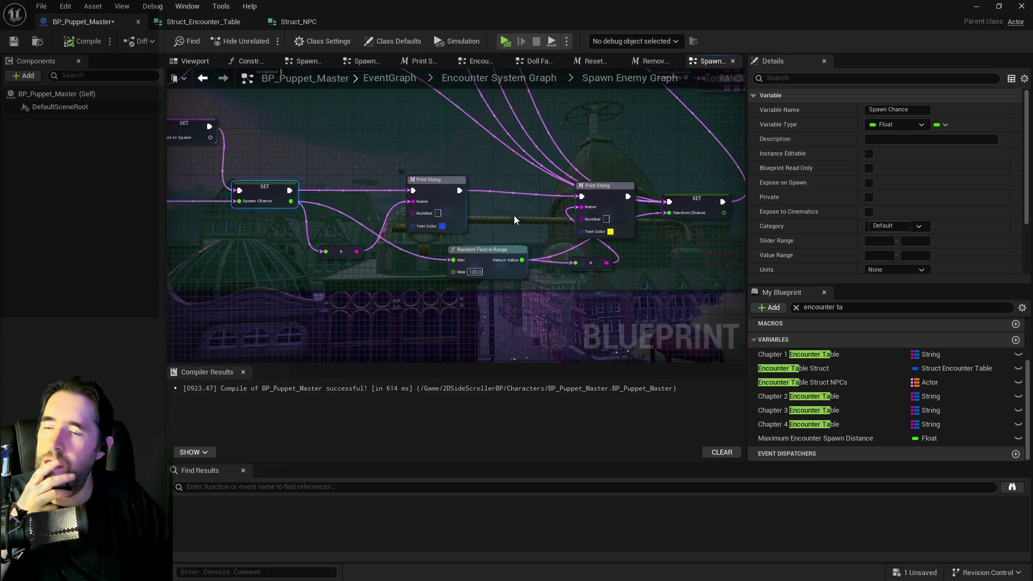
{"action": "left_click_drag", "start_coordinate": [462, 243], "coordinate": [445, 261]}
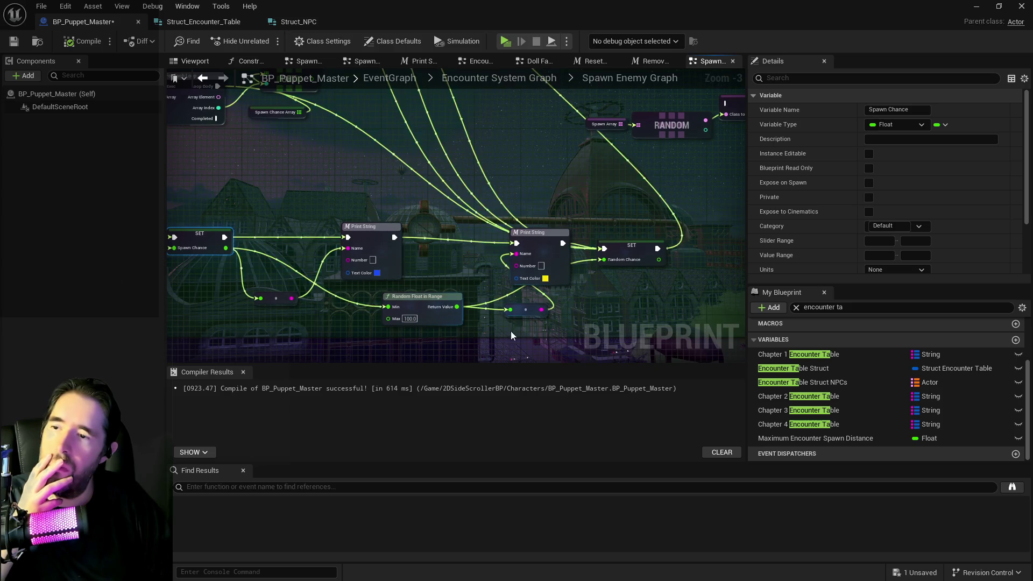
{"action": "mouse_move", "coordinate": [526, 311]}
{"action": "left_mouse_down"}
{"action": "mouse_move", "coordinate": [460, 280]}
{"action": "mouse_move", "coordinate": [456, 257]}
{"action": "left_mouse_up"}
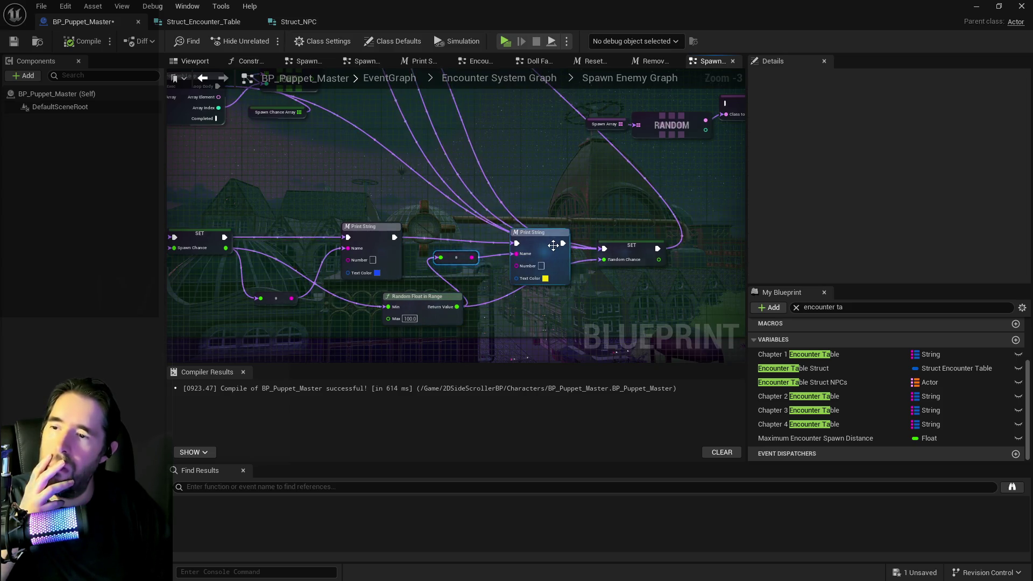
{"action": "scroll", "coordinate": [553, 240], "scroll_direction": "up", "scroll_amount": 3}
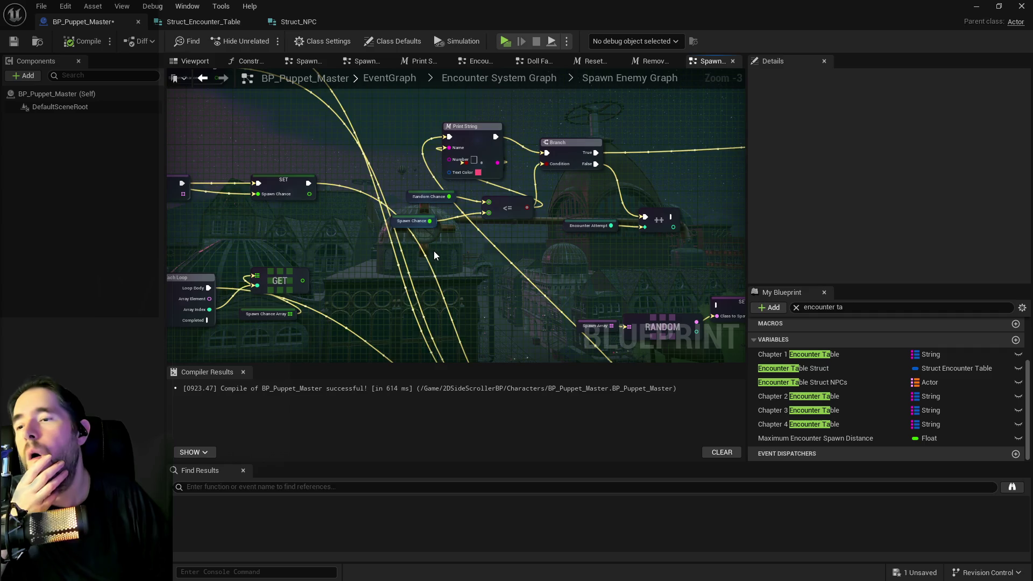
{"action": "left_click_drag", "start_coordinate": [435, 256], "coordinate": [311, 248]}
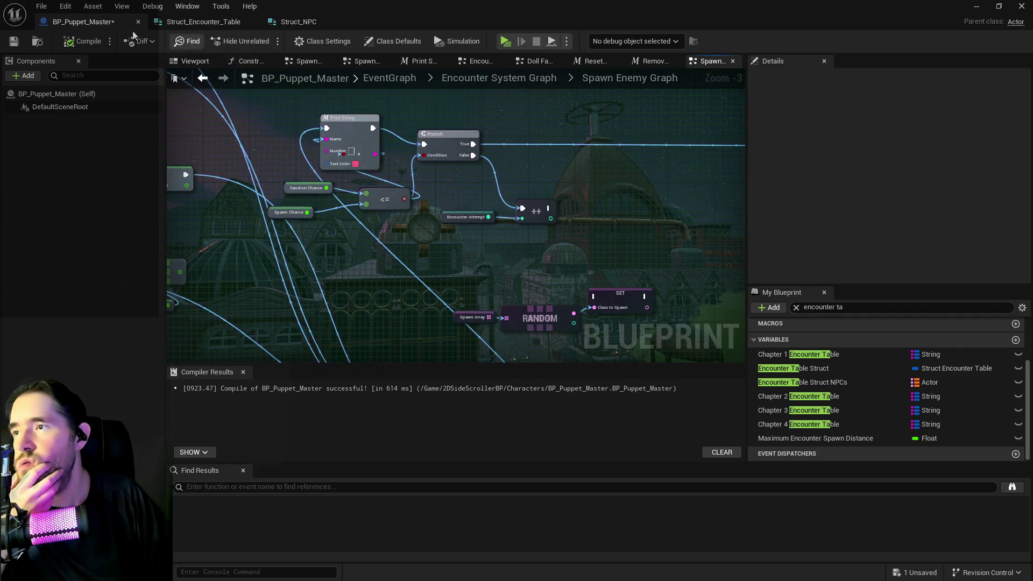
{"action": "key", "text": "ctrl+s"}
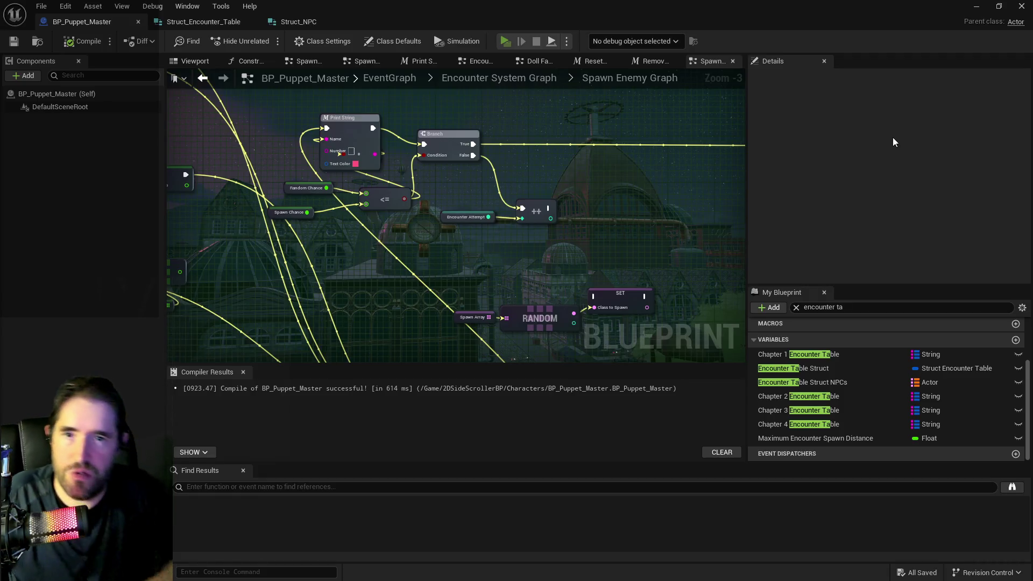
- Launch a Standalone Game preview and choose The Magician tarot card
{"action": "key", "text": "alt+p"}
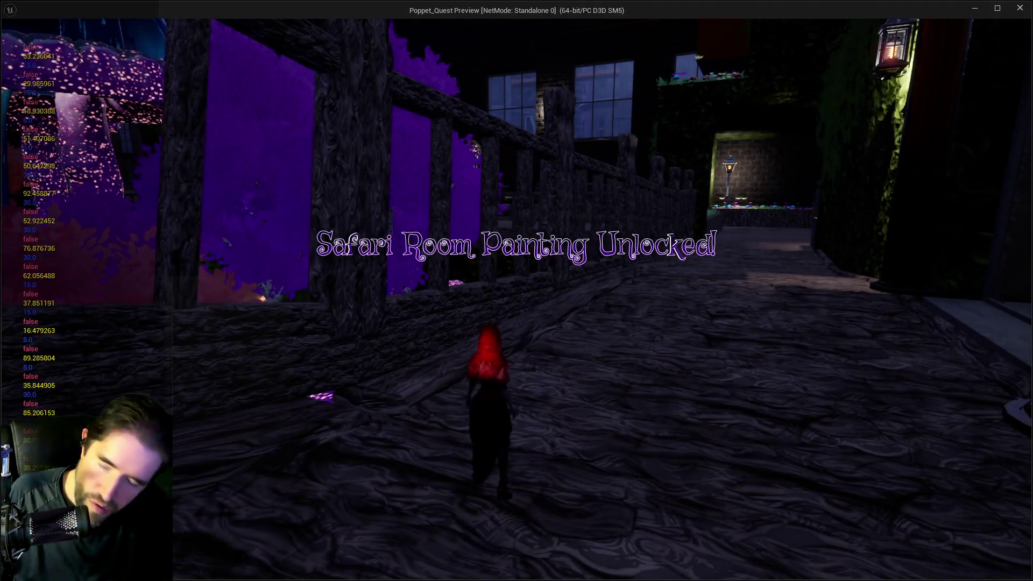
{"action": "key", "text": "Tab"}
{"action": "key", "text": "Left"}
{"action": "key", "text": "Left"}
{"action": "key", "text": "Left"}
{"action": "key", "text": "Return"}
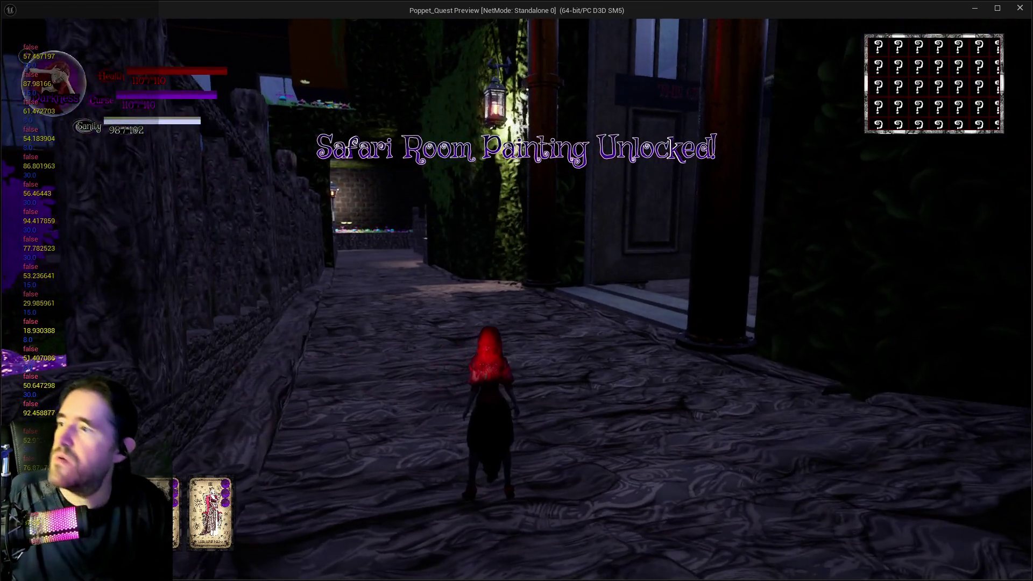
- Toggle the yo-yo hammer and run along the path while the chance values print on the left
{"action": "key", "text": "f"}
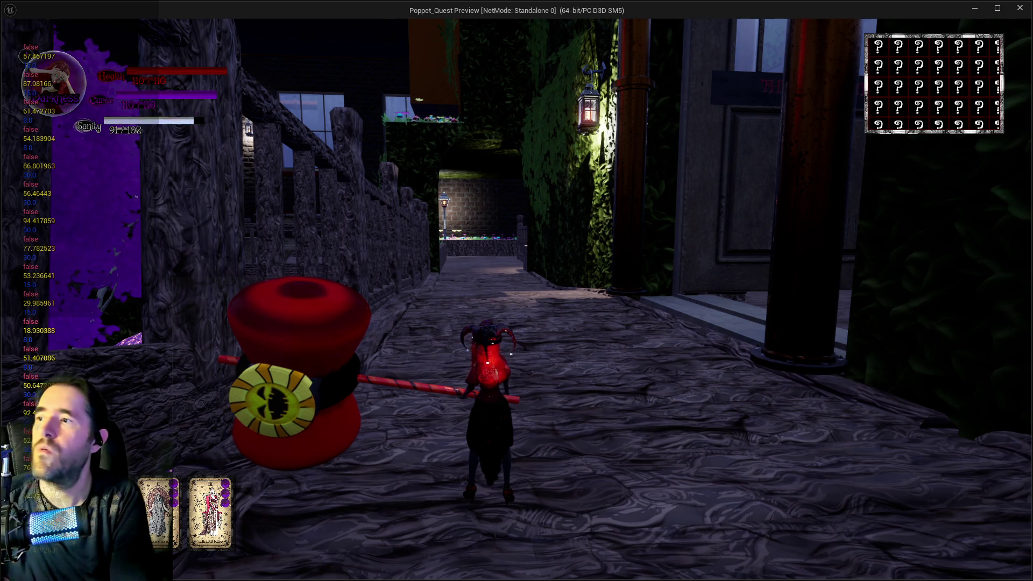
{"action": "key", "text": "f"}
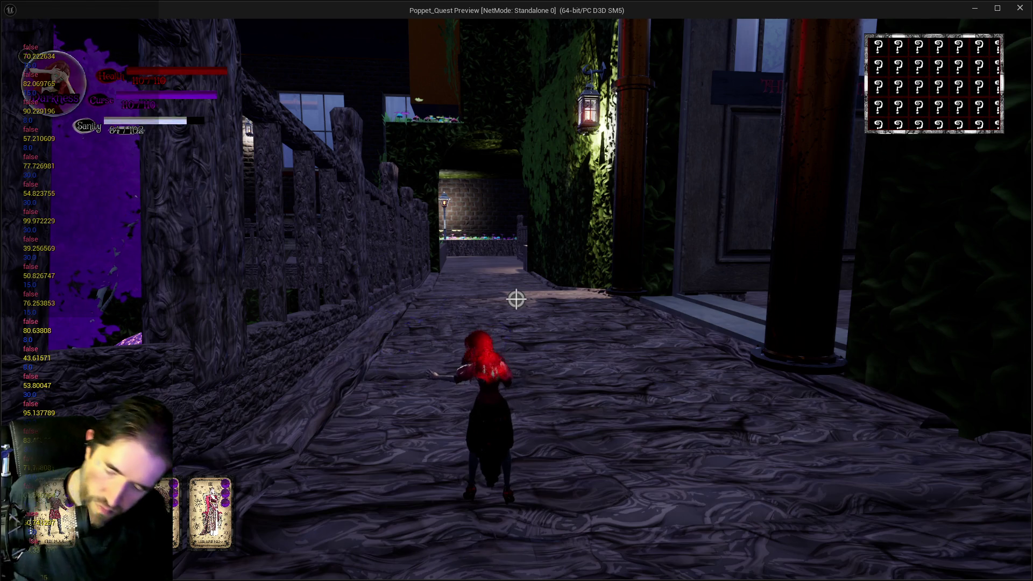
{"action": "key", "text": "w"}
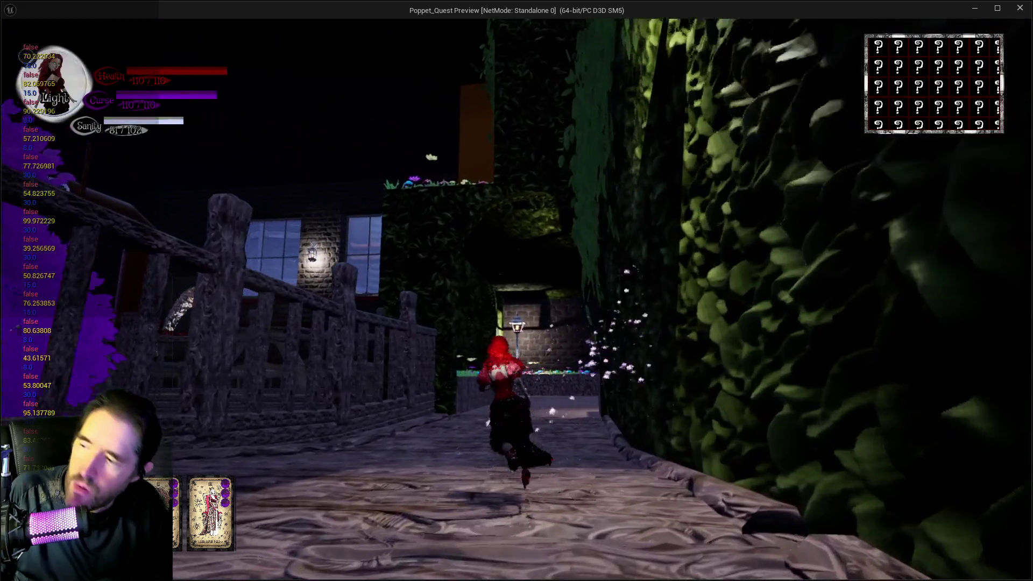
{"action": "key", "text": "f"}
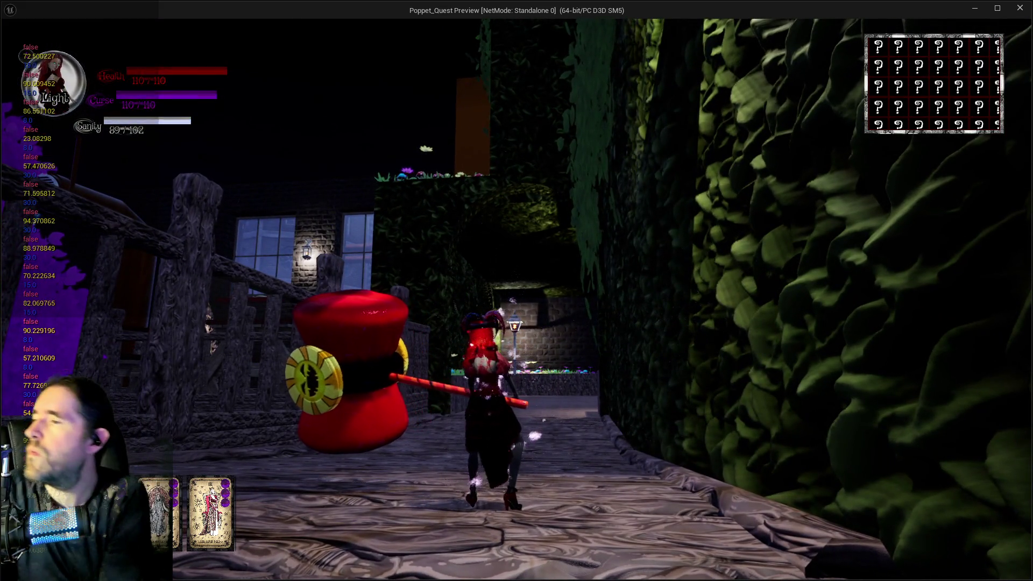
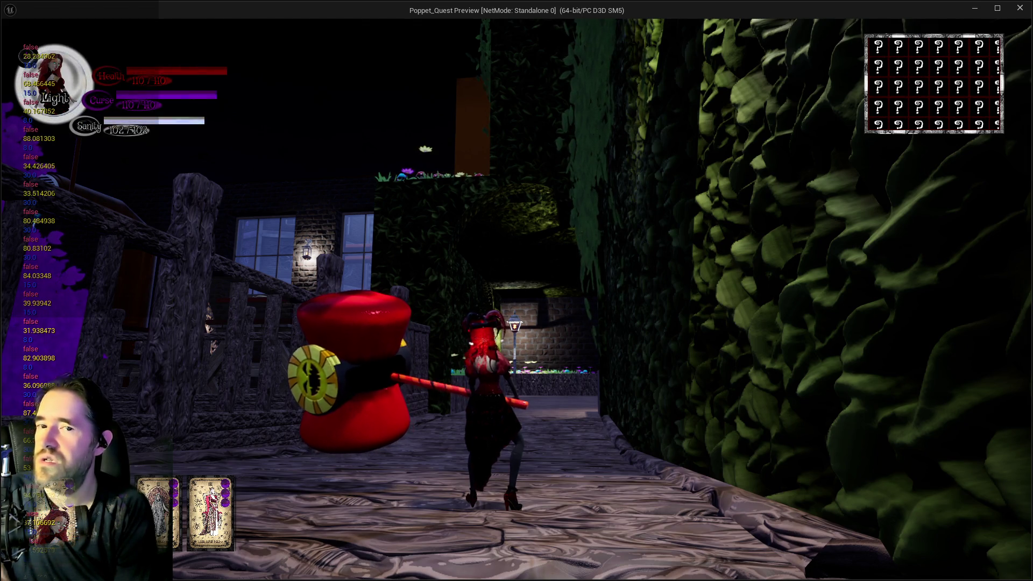
- Move the reroute off Random Float in Range's Min pin so Min reads 0.0, and straighten its wire
{"action": "key", "text": "Escape"}
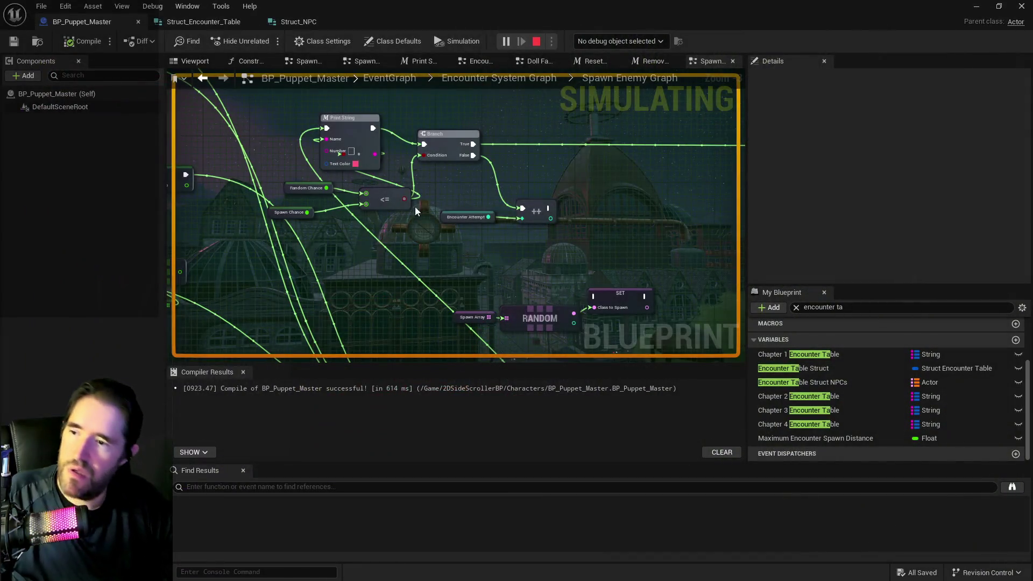
{"action": "left_click_drag", "start_coordinate": [426, 251], "coordinate": [5, 81]}
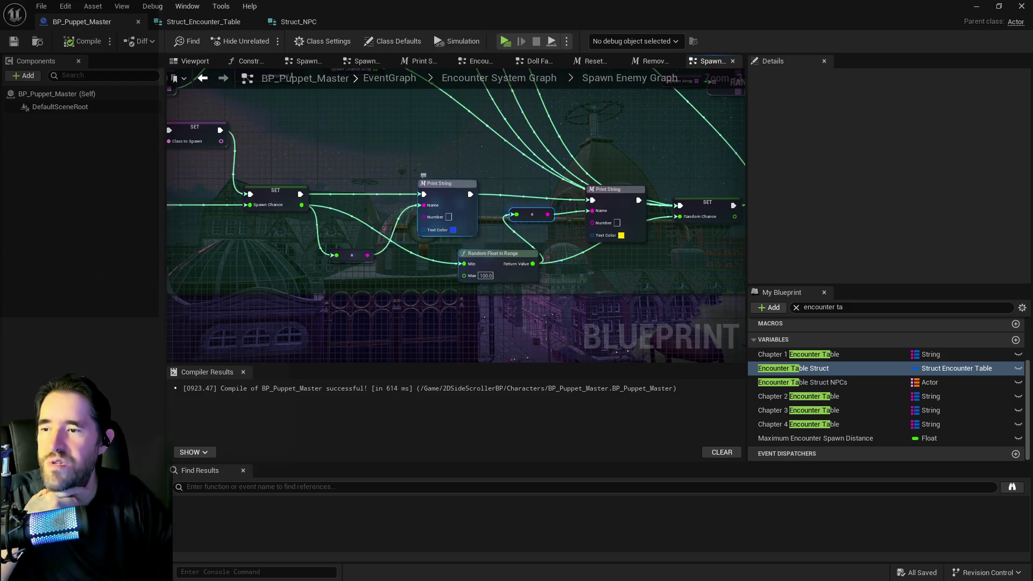
{"action": "left_click_drag", "start_coordinate": [443, 231], "coordinate": [415, 235]}
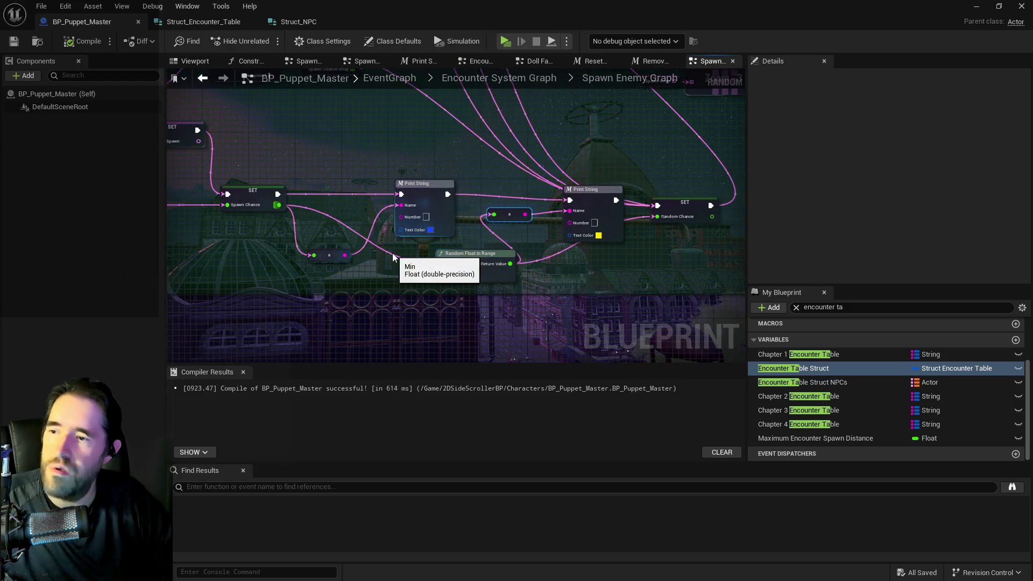
{"action": "left_click", "coordinate": [441, 263], "text": "alt"}
{"action": "left_click_drag", "start_coordinate": [322, 255], "coordinate": [331, 221]}
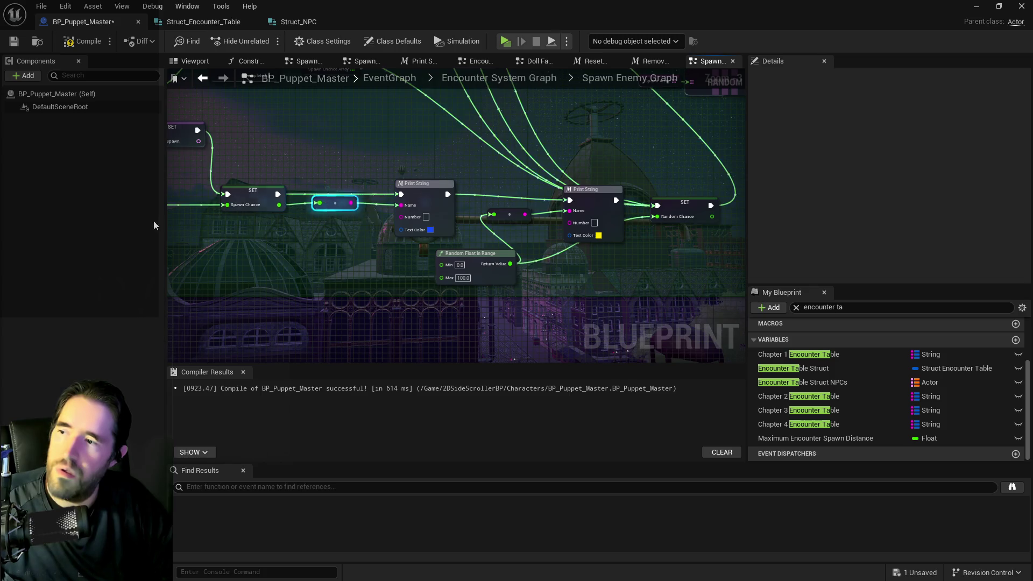
{"action": "key", "text": "q"}
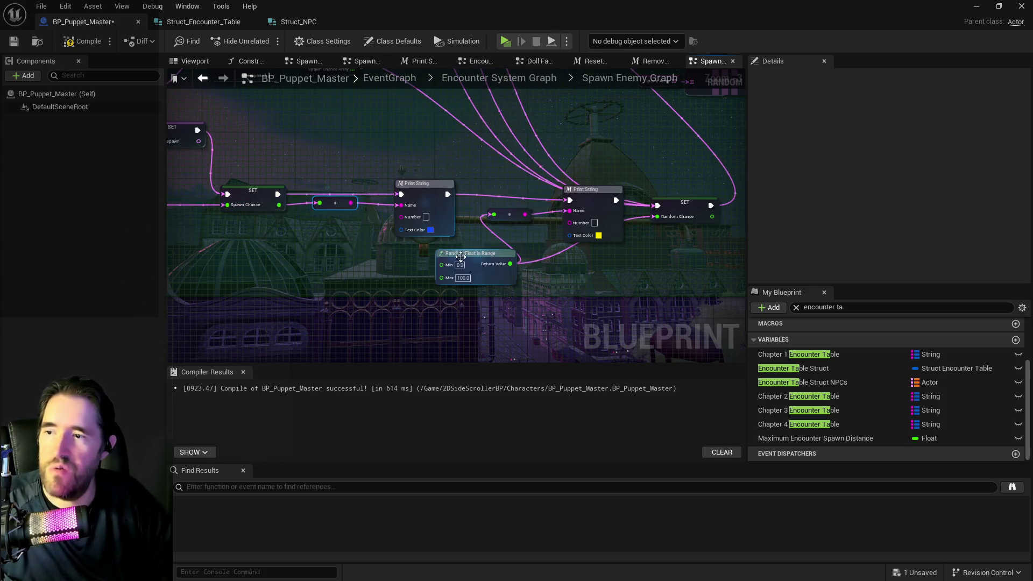
- Compile and save BP_Puppet_Master, then launch a standalone game preview
{"action": "left_click", "coordinate": [65, 42]}
{"action": "left_click", "coordinate": [41, 6]}
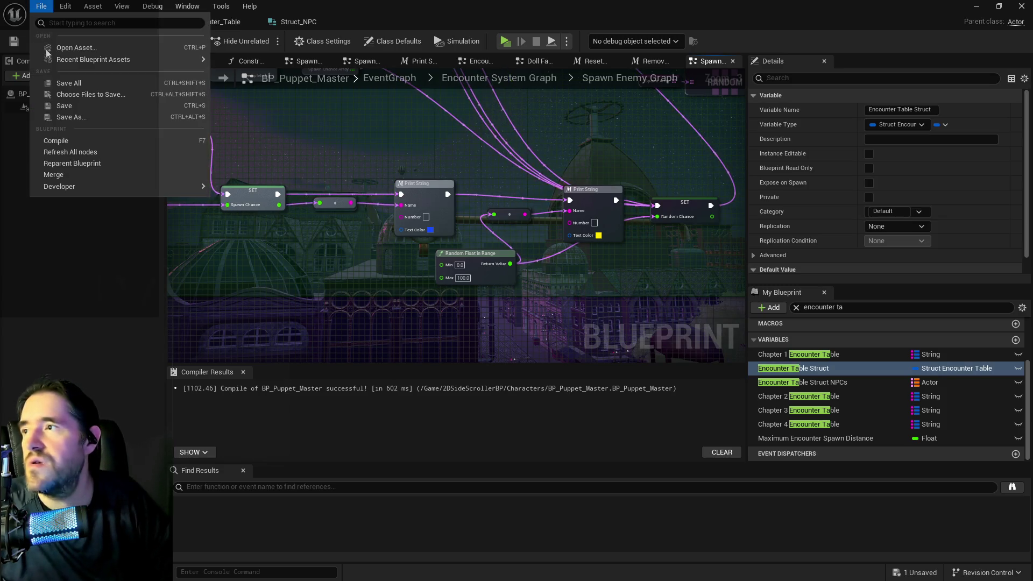
{"action": "left_click", "coordinate": [46, 82]}
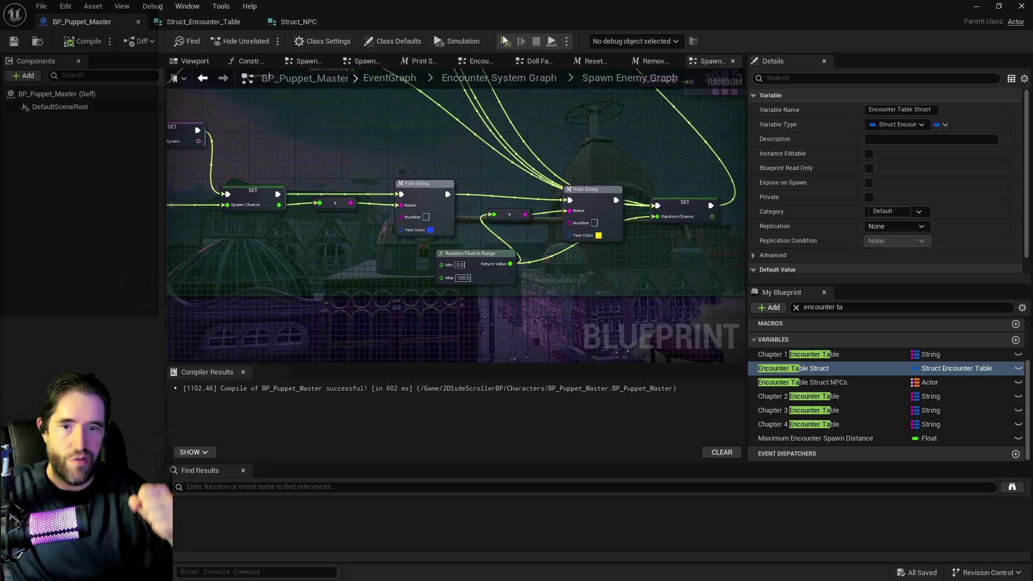
{"action": "left_click", "coordinate": [504, 40]}
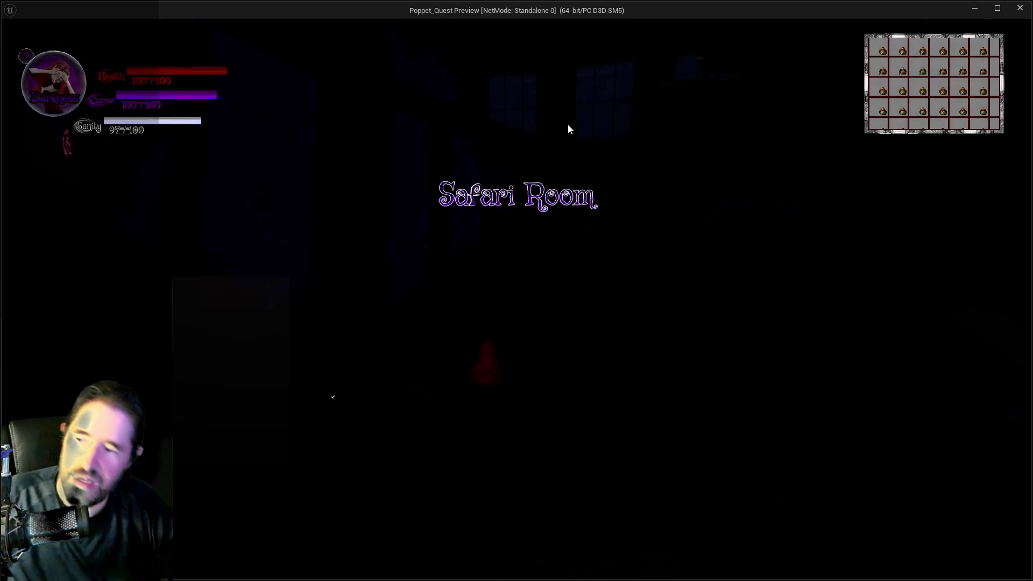
- Walk the character down the alley, then open and close the tarot card menu
{"action": "left_click", "coordinate": [571, 286]}
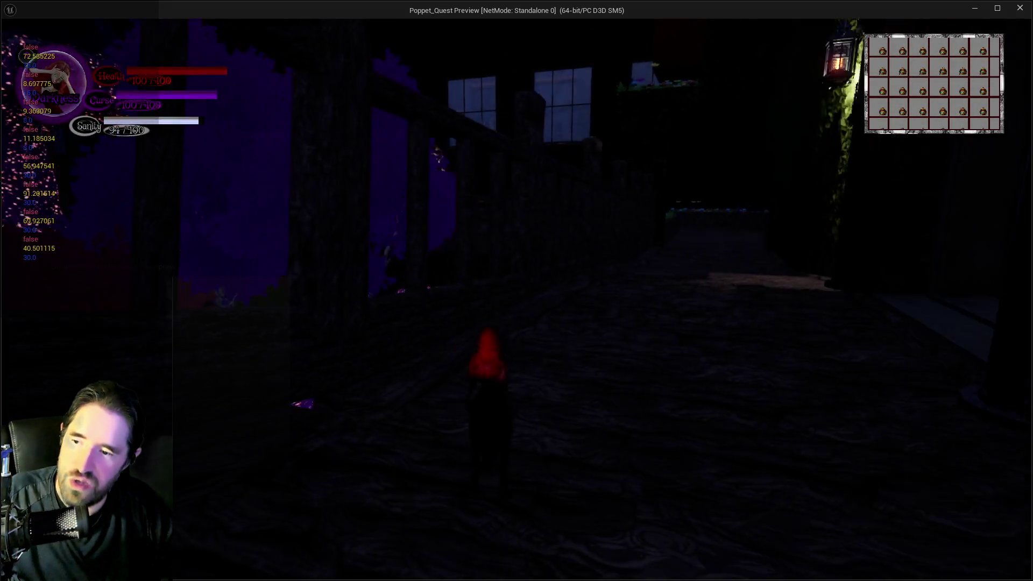
{"action": "key", "text": "w"}
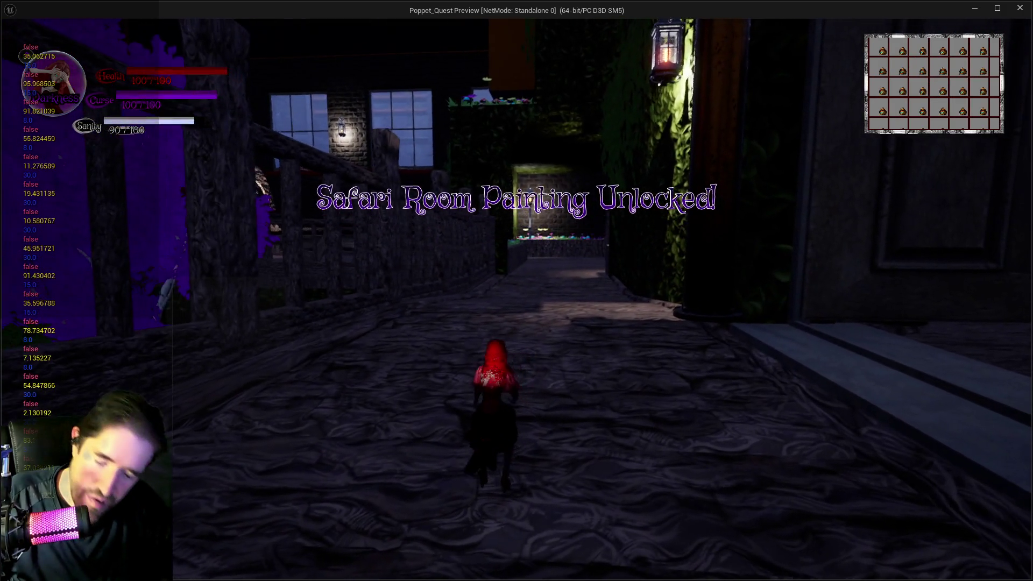
{"action": "key", "text": "Tab"}
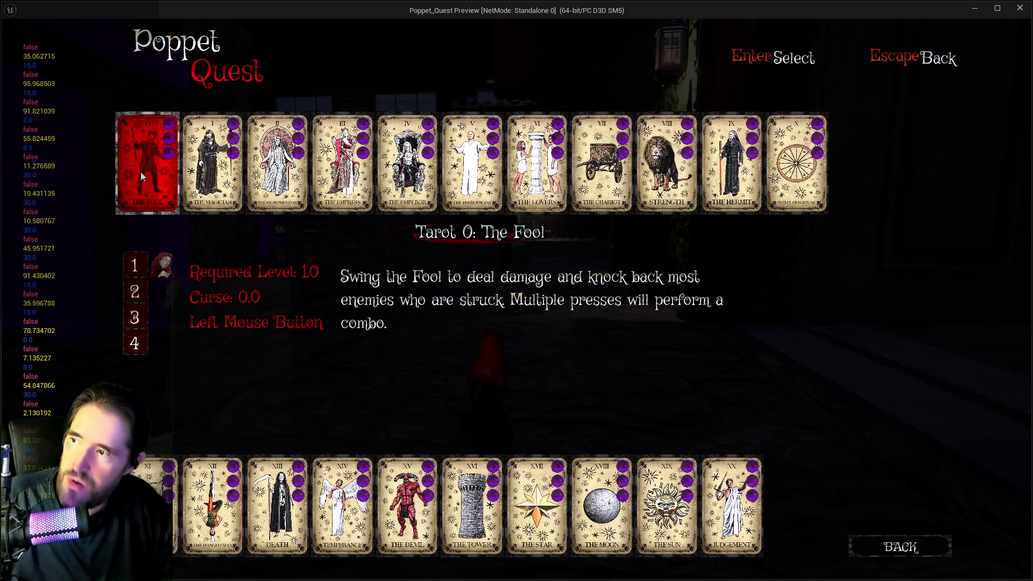
{"action": "key", "text": "Escape"}
- Run the walkway to the portal doorway hammering spawned enemies, then stop the preview
{"action": "key", "text": "w"}
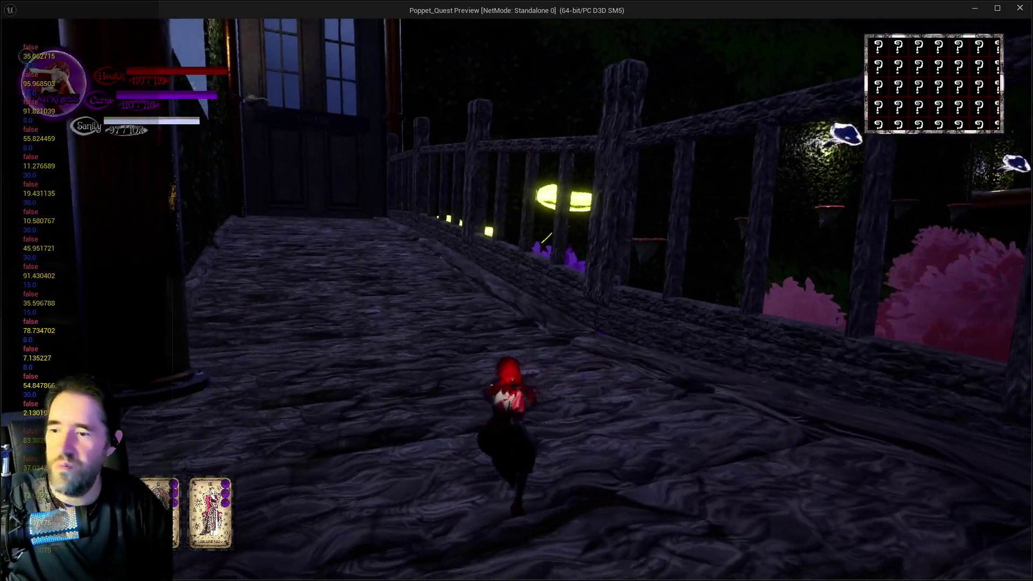
{"action": "key", "text": "w"}
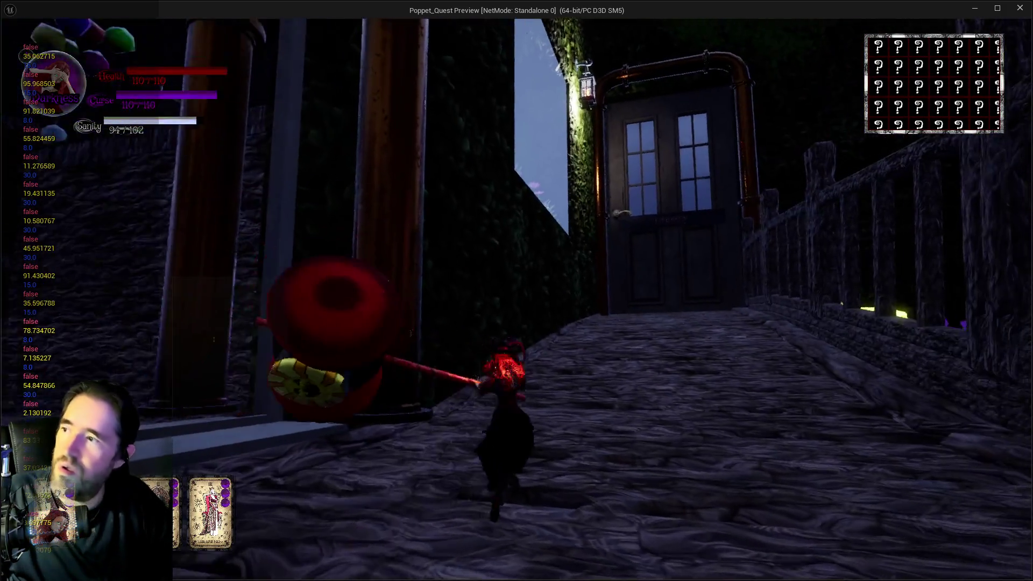
{"action": "key", "text": "w"}
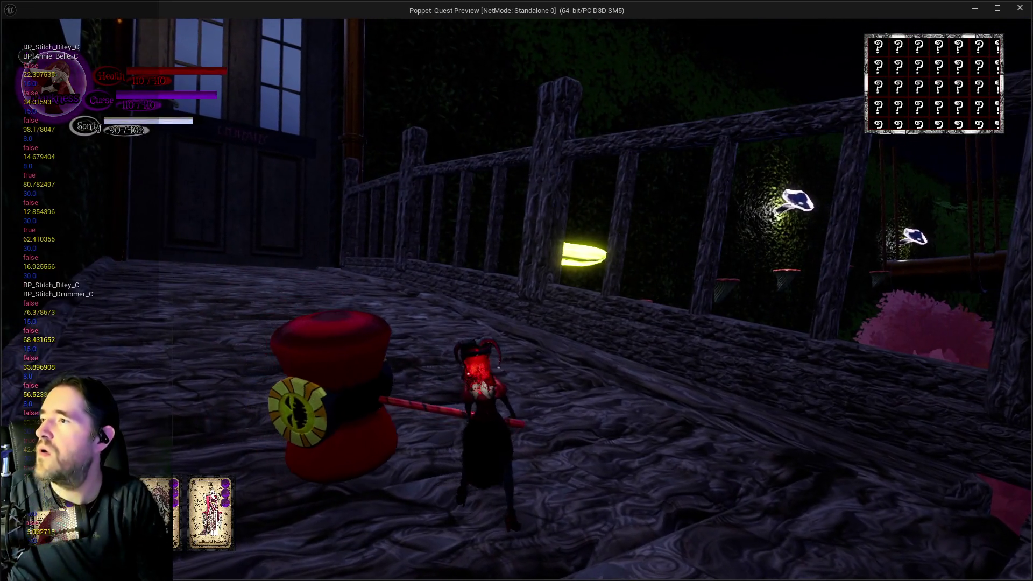
{"action": "key", "text": "w"}
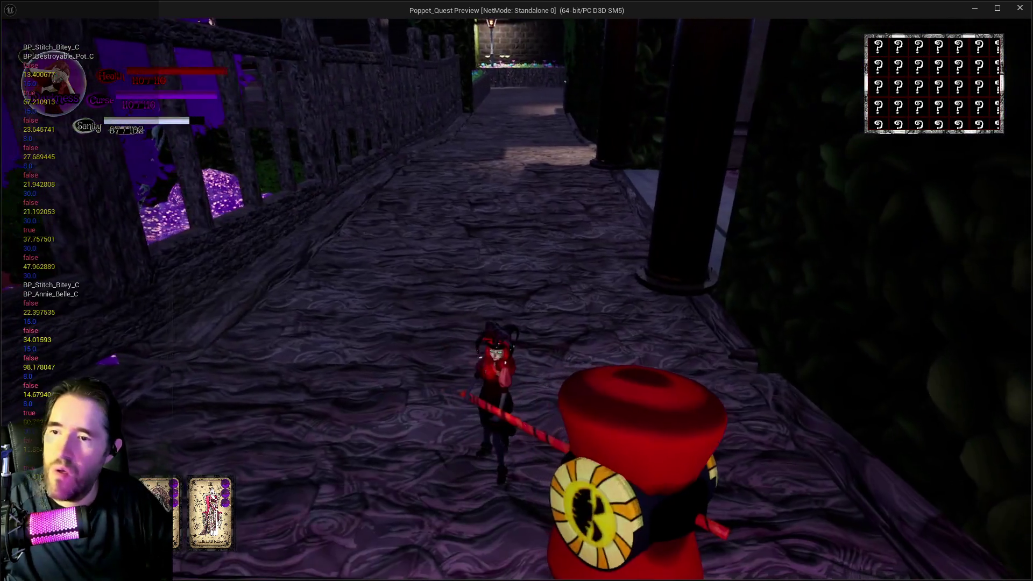
{"action": "key", "text": "w"}
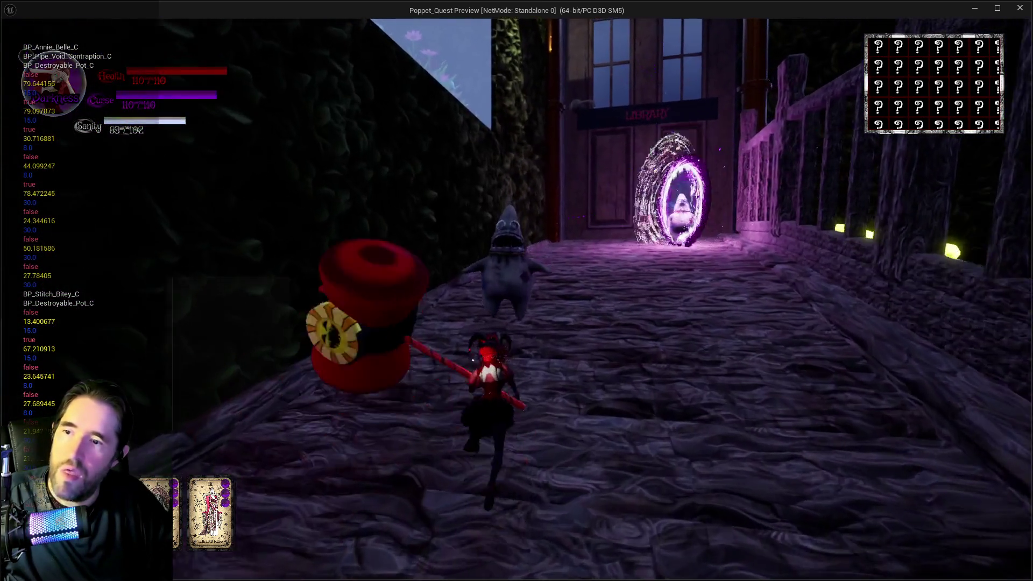
{"action": "left_click", "coordinate": [516, 291]}
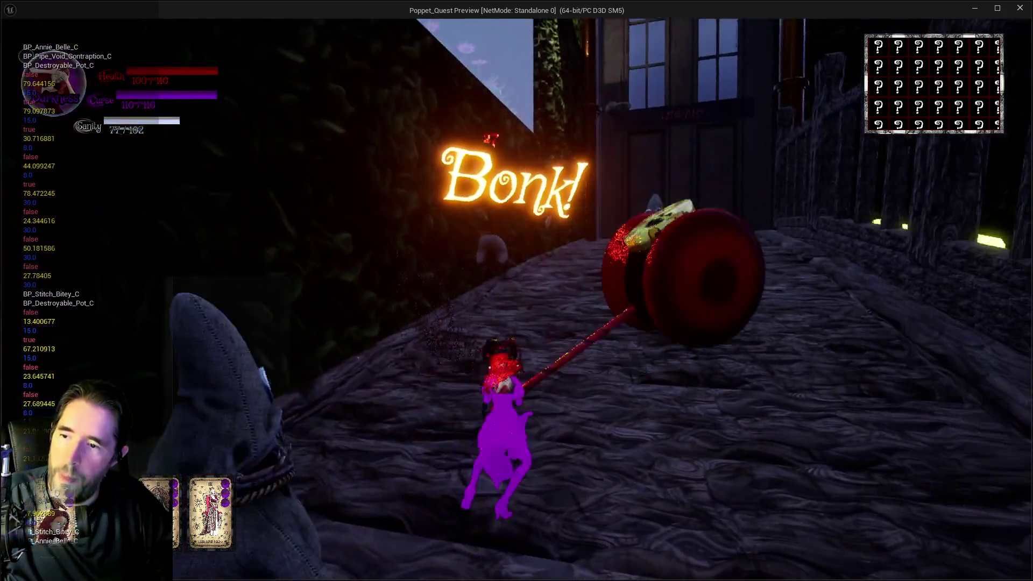
{"action": "key", "text": "Escape"}
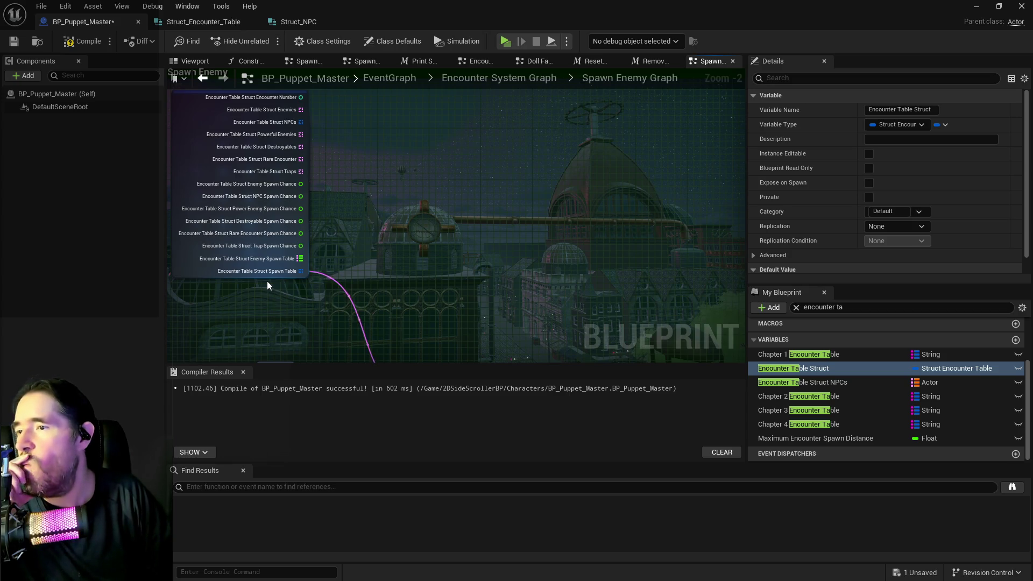
- Position the Break Encounter Table Struct node beside the For Each Loop, then select Chapter 1 Encounter Table
{"action": "scroll", "coordinate": [357, 277], "scroll_direction": "down", "scroll_amount": 1}
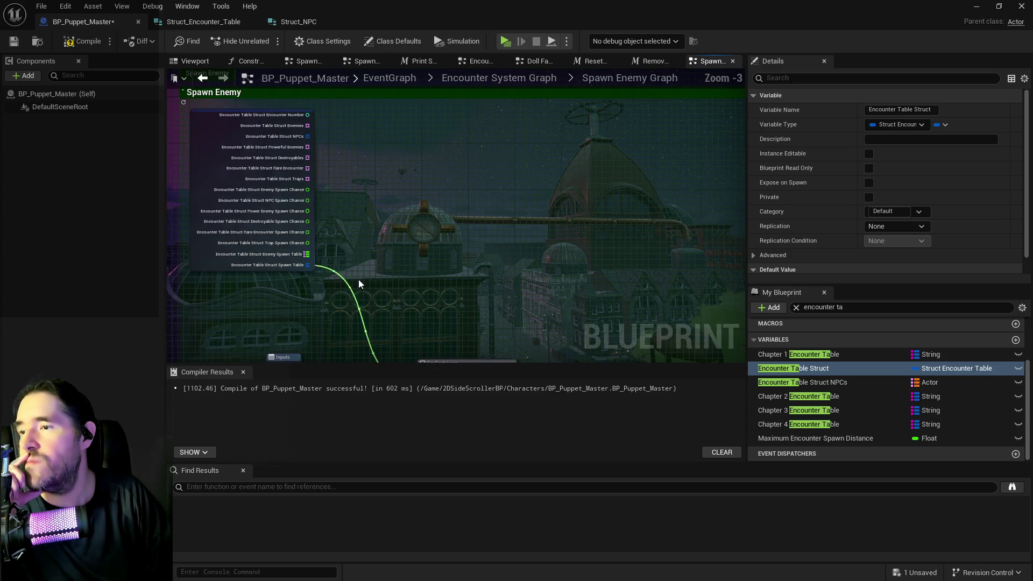
{"action": "scroll", "coordinate": [358, 279], "scroll_direction": "down", "scroll_amount": 2}
{"action": "mouse_move", "coordinate": [253, 149]}
{"action": "left_mouse_down"}
{"action": "mouse_move", "coordinate": [216, 208]}
{"action": "mouse_move", "coordinate": [213, 237]}
{"action": "mouse_move", "coordinate": [212, 211]}
{"action": "left_mouse_up"}
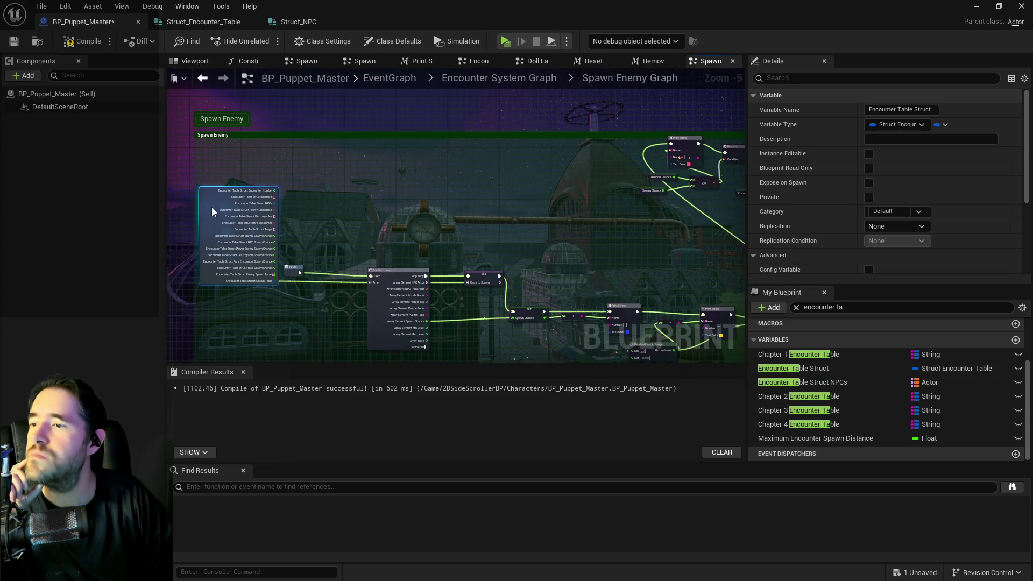
{"action": "scroll", "coordinate": [211, 208], "scroll_direction": "up", "scroll_amount": 3}
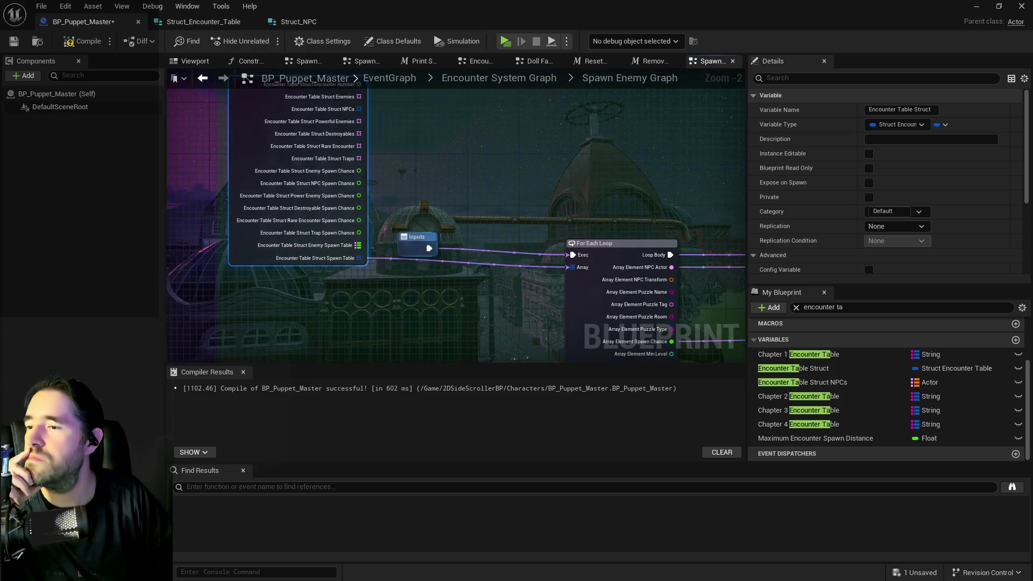
{"action": "left_click_drag", "start_coordinate": [259, 174], "coordinate": [435, 198]}
{"action": "left_click_drag", "start_coordinate": [285, 187], "coordinate": [283, 193]}
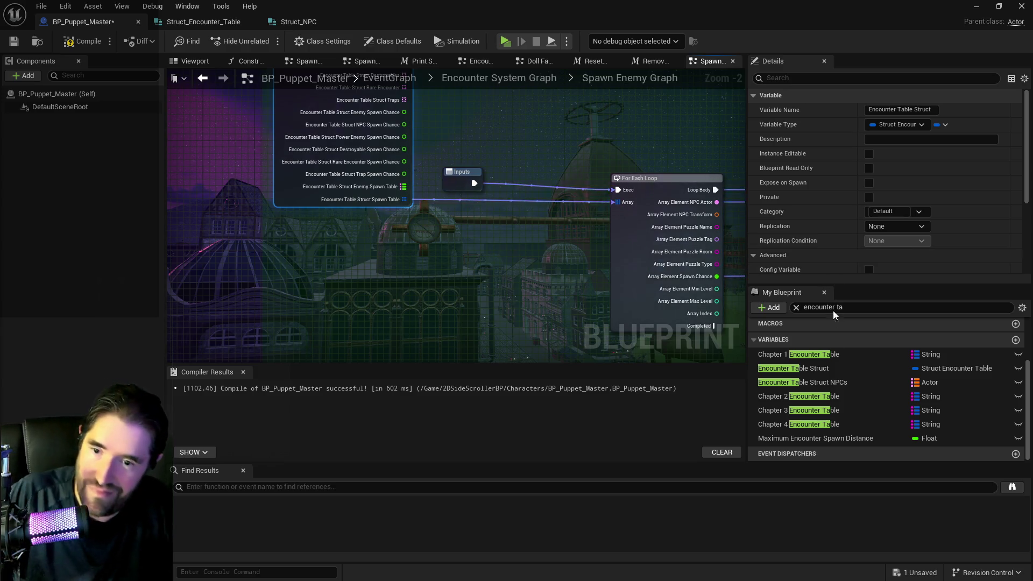
{"action": "left_click", "coordinate": [783, 357]}
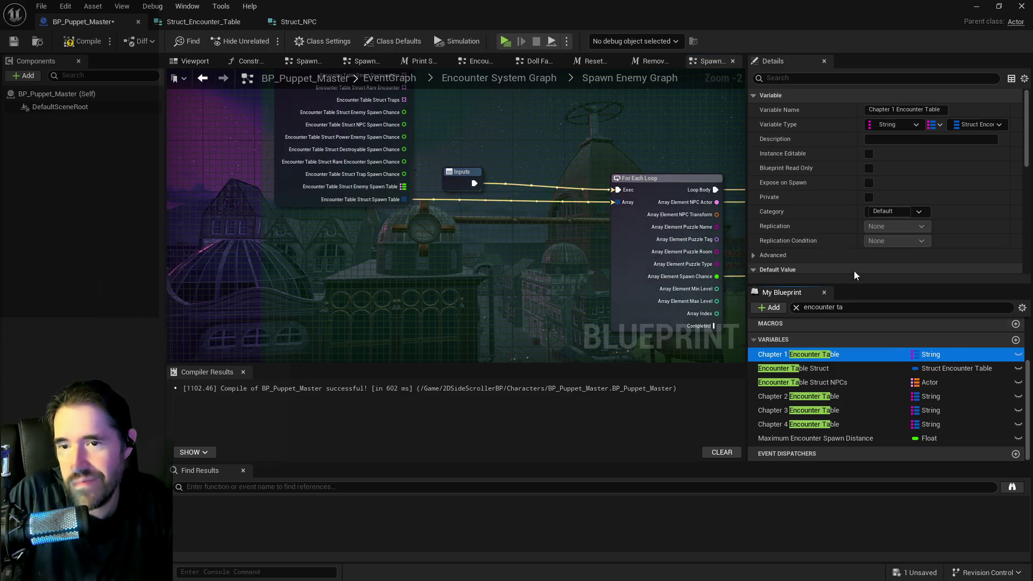
- Expand the Safari Room entry to review it, then collapse it
{"action": "scroll", "coordinate": [865, 244], "scroll_direction": "down", "scroll_amount": 10}
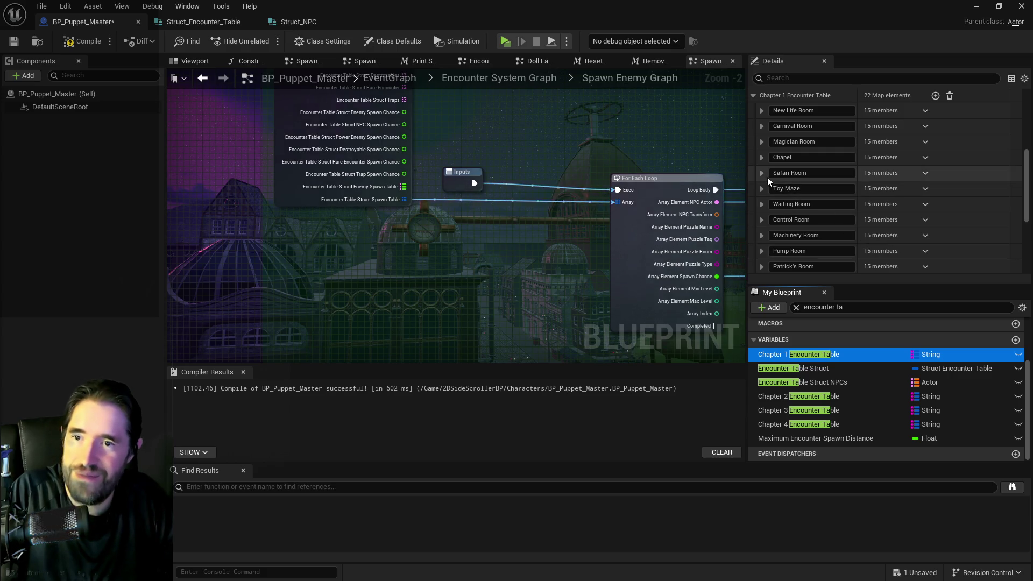
{"action": "left_click", "coordinate": [762, 173]}
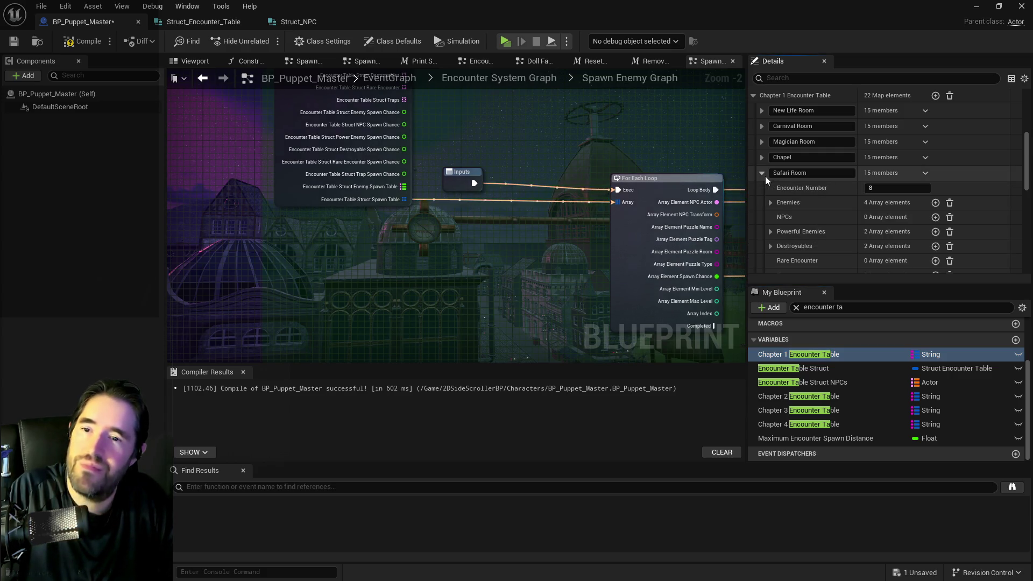
{"action": "scroll", "coordinate": [775, 177], "scroll_direction": "down", "scroll_amount": 2}
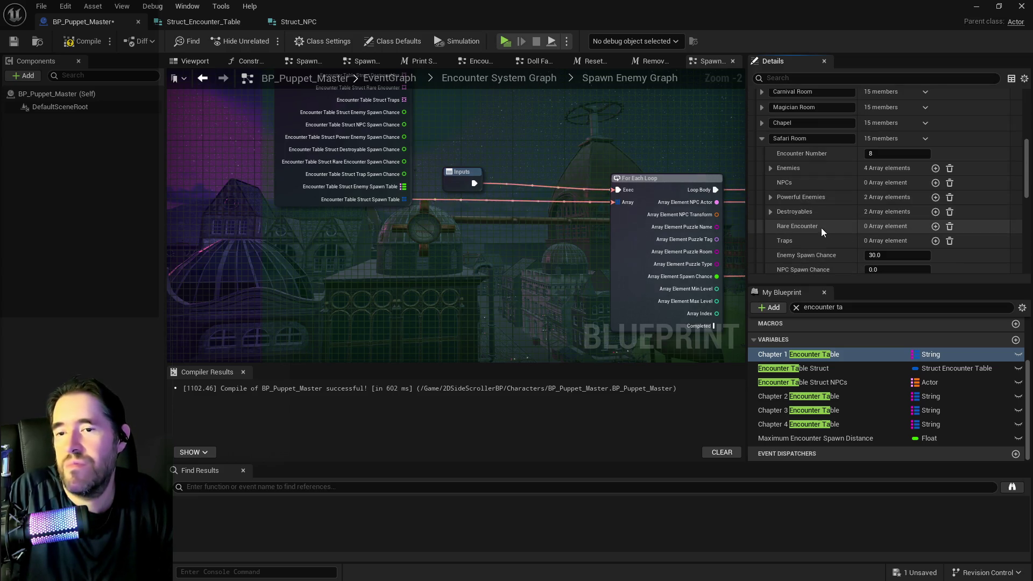
{"action": "scroll", "coordinate": [820, 227], "scroll_direction": "down", "scroll_amount": 2}
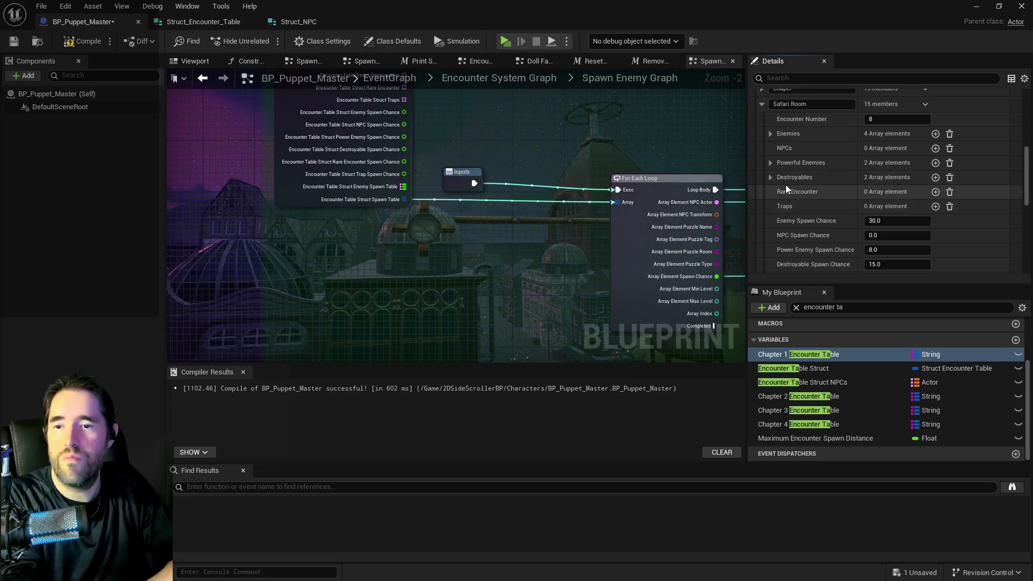
{"action": "scroll", "coordinate": [785, 178], "scroll_direction": "up", "scroll_amount": 4}
{"action": "left_click", "coordinate": [760, 173]}
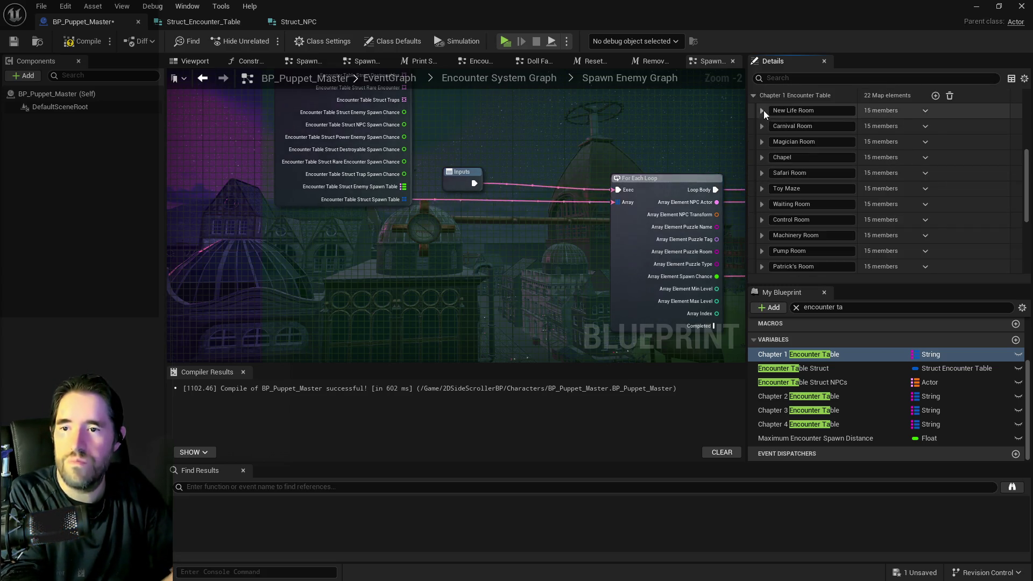
- Inspect New Life Room's NPCs array and its first NPC entry
{"action": "left_click", "coordinate": [762, 110]}
{"action": "left_click", "coordinate": [771, 154]}
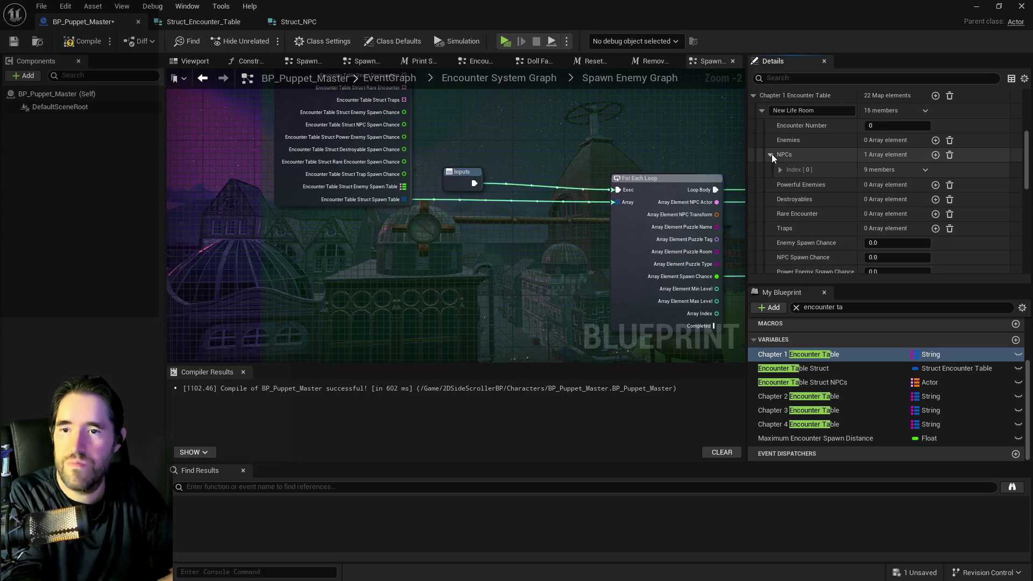
{"action": "left_click", "coordinate": [780, 169]}
{"action": "scroll", "coordinate": [800, 181], "scroll_direction": "down", "scroll_amount": 3}
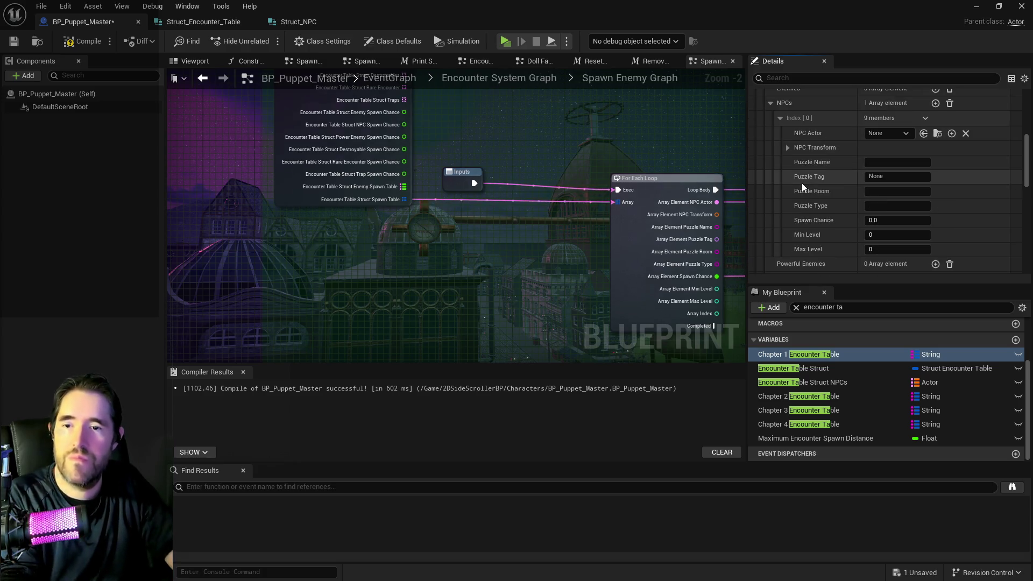
{"action": "scroll", "coordinate": [802, 183], "scroll_direction": "up", "scroll_amount": 2}
{"action": "left_click", "coordinate": [773, 136]}
{"action": "scroll", "coordinate": [791, 145], "scroll_direction": "down", "scroll_amount": 3}
{"action": "scroll", "coordinate": [805, 156], "scroll_direction": "up", "scroll_amount": 3}
- Collapse New Life Room and expand Carnival Room's Enemies, showing two Stitch enemies
{"action": "left_click", "coordinate": [761, 111]}
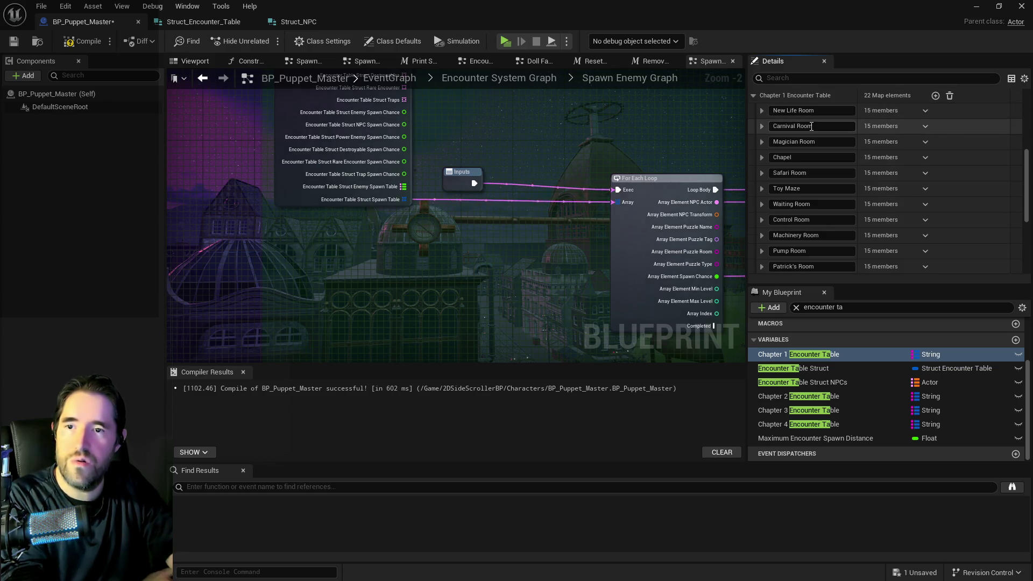
{"action": "left_click", "coordinate": [761, 111]}
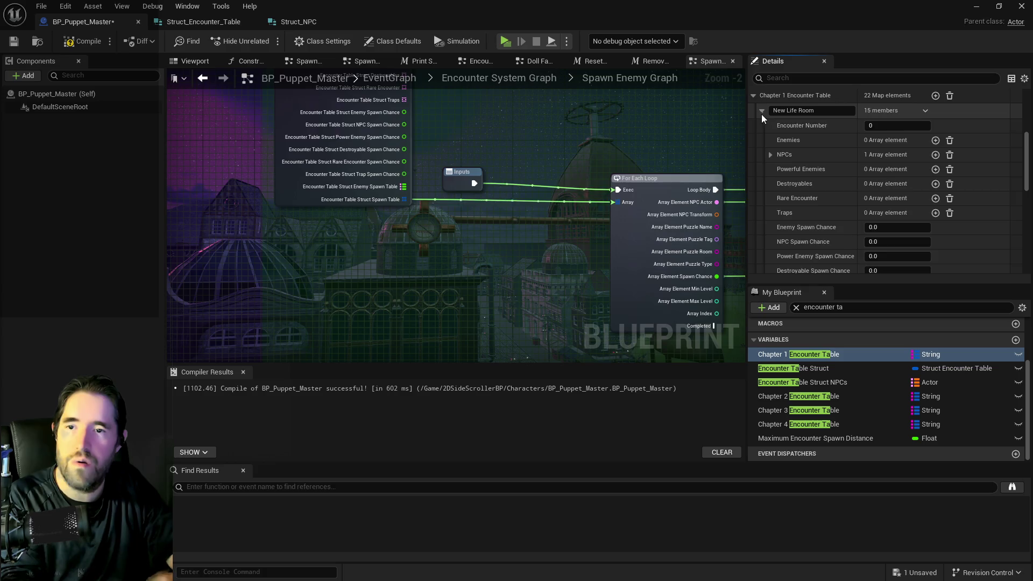
{"action": "left_click", "coordinate": [762, 111]}
{"action": "left_click", "coordinate": [761, 125]}
{"action": "scroll", "coordinate": [787, 137], "scroll_direction": "down", "scroll_amount": 1}
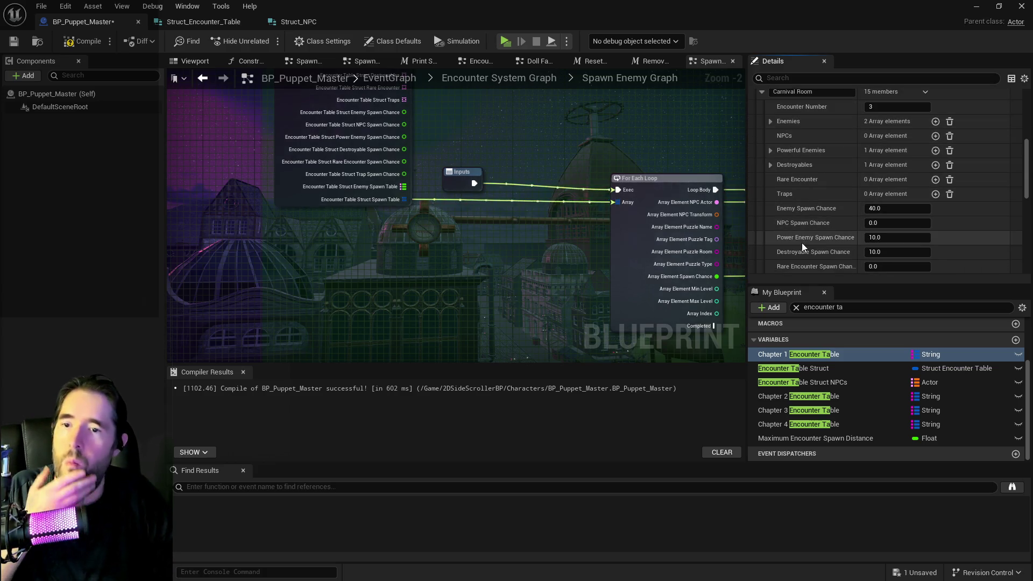
{"action": "left_click", "coordinate": [770, 121]}
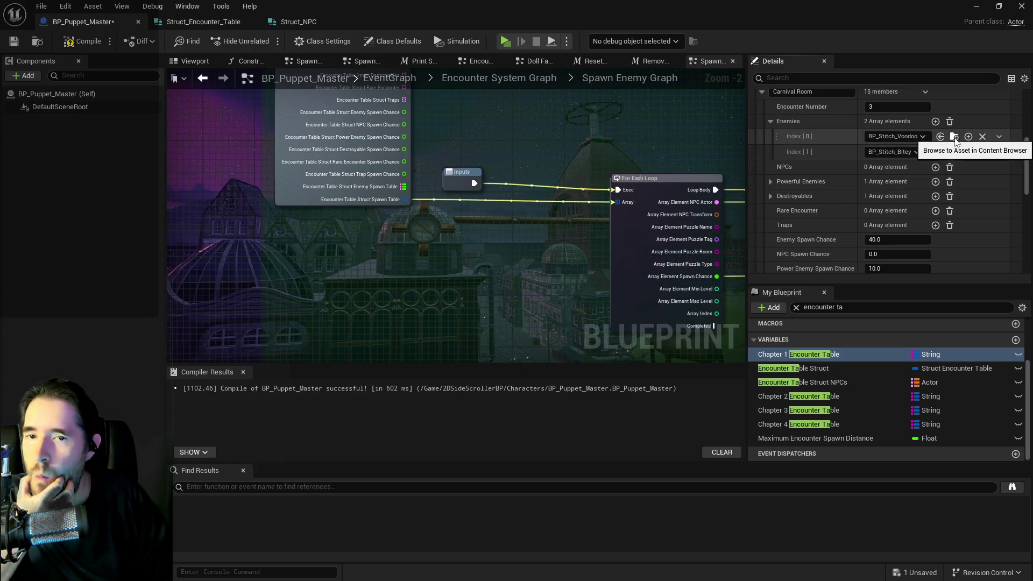
{"action": "scroll", "coordinate": [844, 218], "scroll_direction": "down", "scroll_amount": 5}
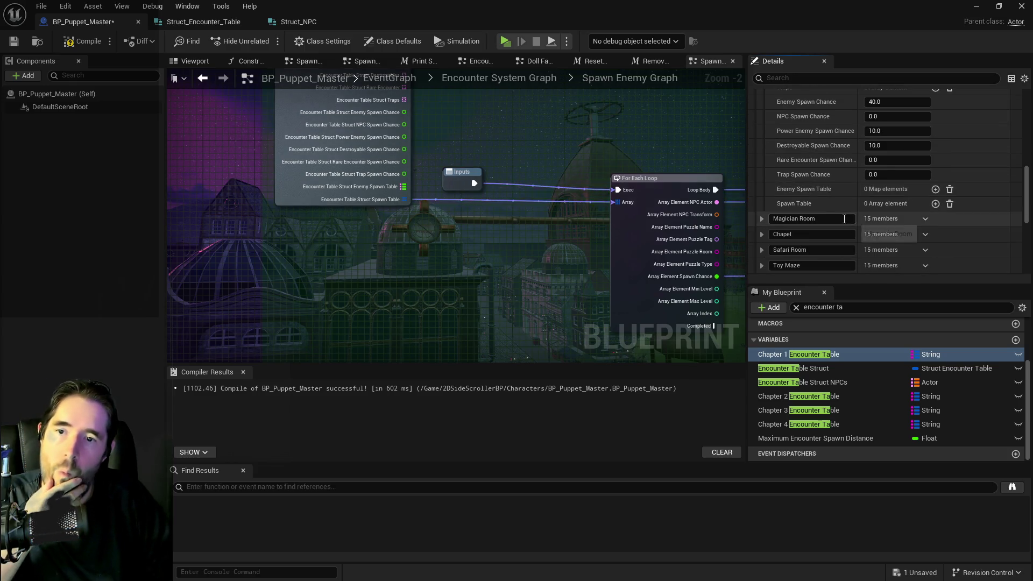
- Add Spawn Table entries and set the first to BP_Stitch_Voodoo with 40 spawn chance
{"action": "left_click", "coordinate": [932, 204]}
{"action": "left_click", "coordinate": [934, 204]}
{"action": "left_click", "coordinate": [933, 204]}
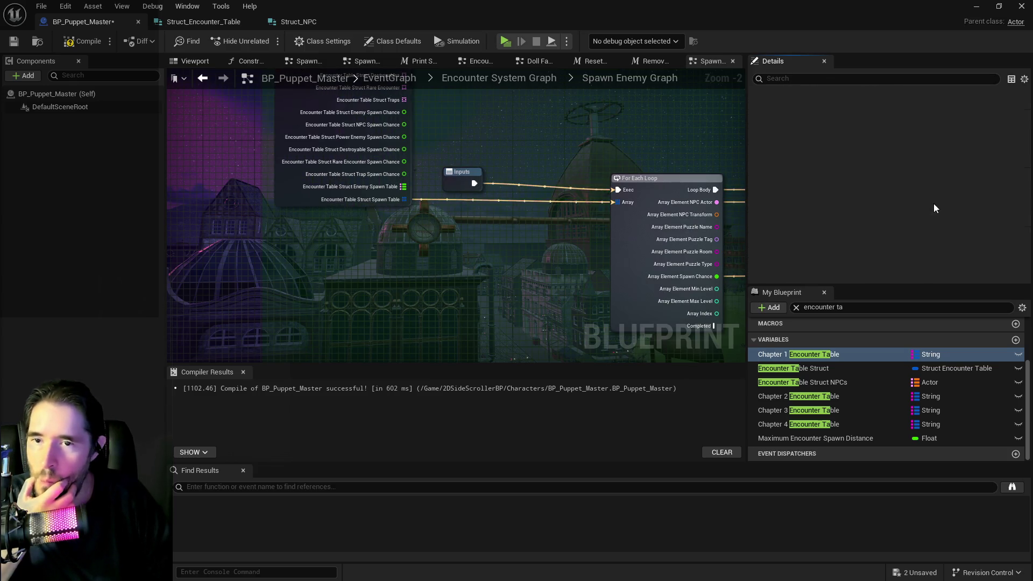
{"action": "left_click", "coordinate": [934, 204]}
{"action": "left_click", "coordinate": [779, 218]}
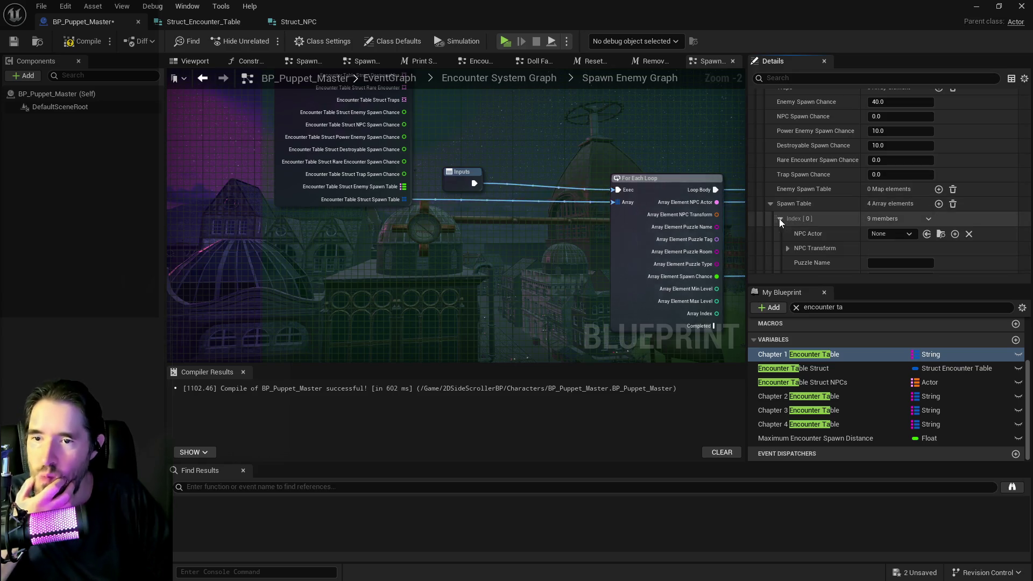
{"action": "left_click", "coordinate": [927, 235]}
{"action": "scroll", "coordinate": [908, 241], "scroll_direction": "down", "scroll_amount": 3}
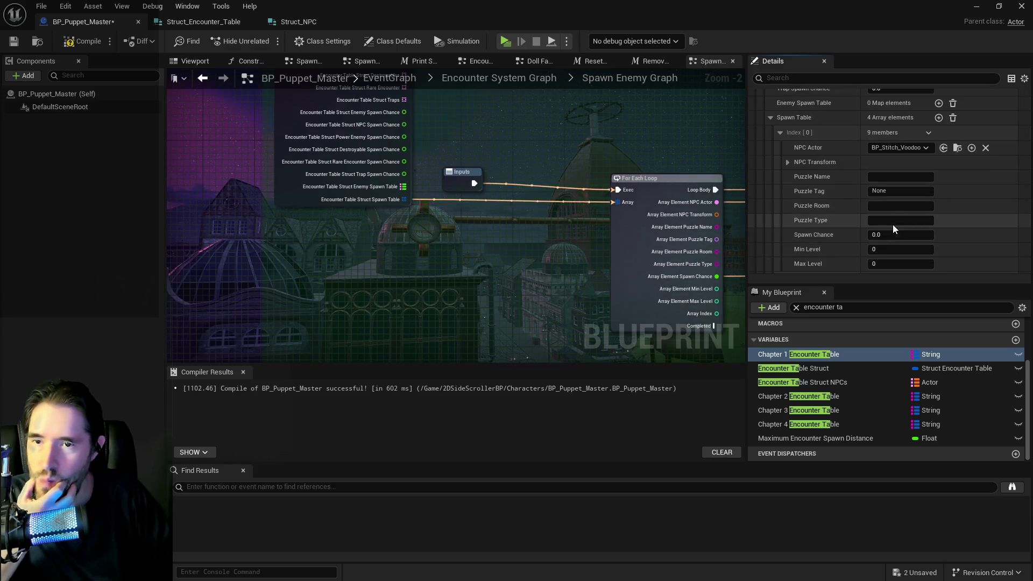
{"action": "left_click", "coordinate": [896, 235]}
{"action": "type", "text": "40"}
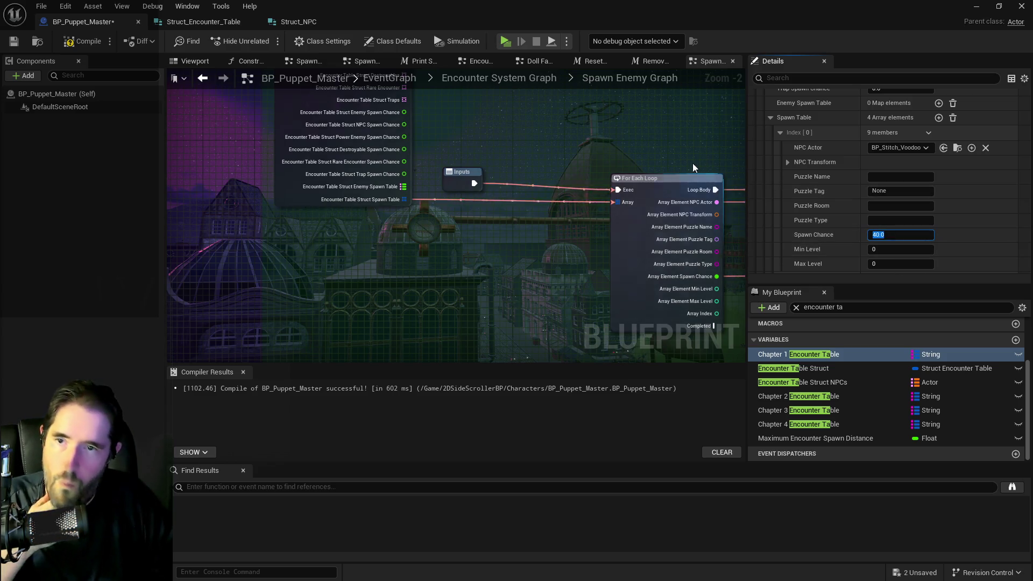
{"action": "left_click", "coordinate": [779, 133]}
{"action": "scroll", "coordinate": [822, 152], "scroll_direction": "up", "scroll_amount": 2}
{"action": "scroll", "coordinate": [842, 172], "scroll_direction": "up", "scroll_amount": 3}
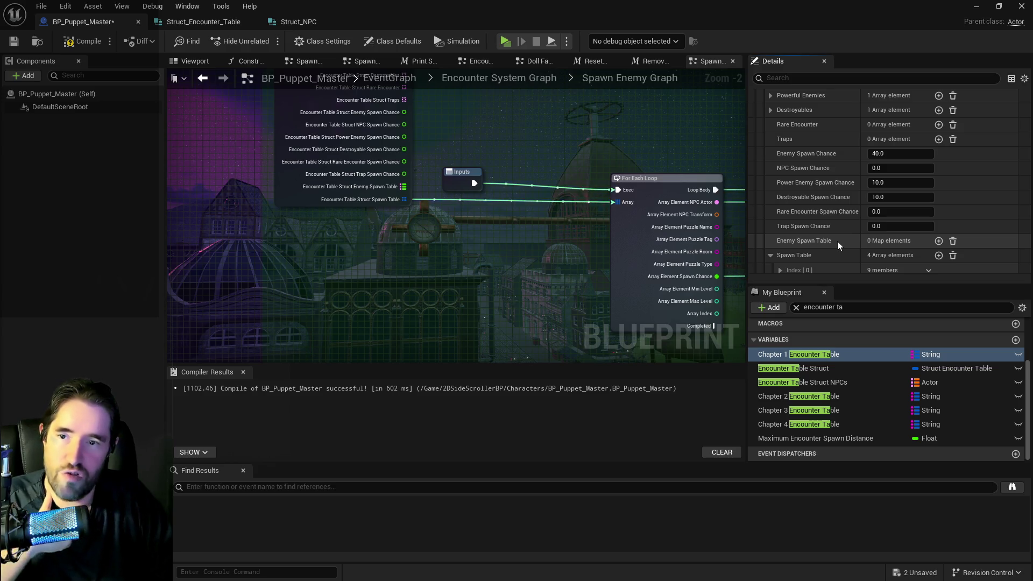
- Set the second Spawn Table entry to BP_Stitch_Bitey with 40 spawn chance
{"action": "scroll", "coordinate": [850, 244], "scroll_direction": "down", "scroll_amount": 1}
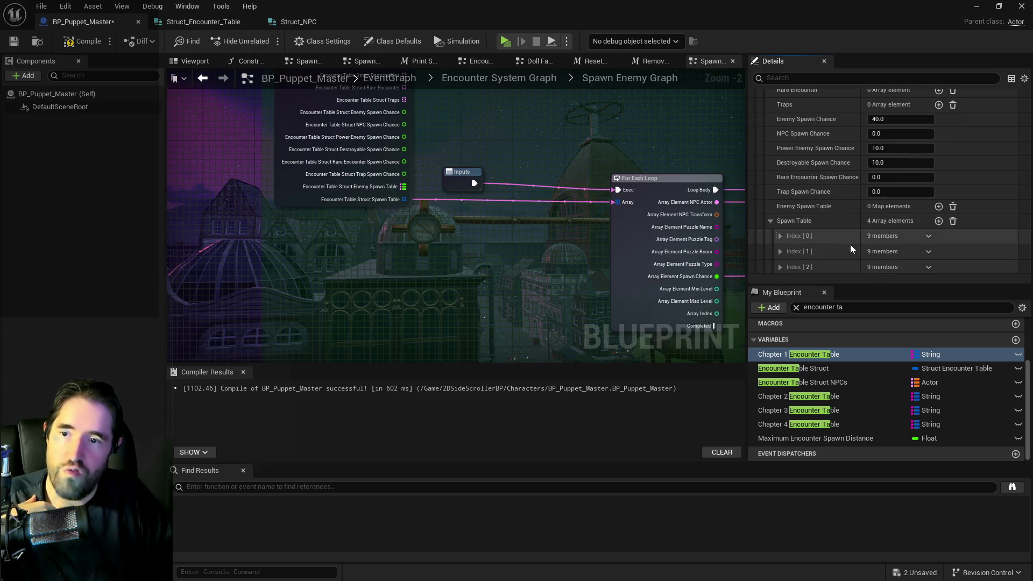
{"action": "scroll", "coordinate": [828, 244], "scroll_direction": "up", "scroll_amount": 3}
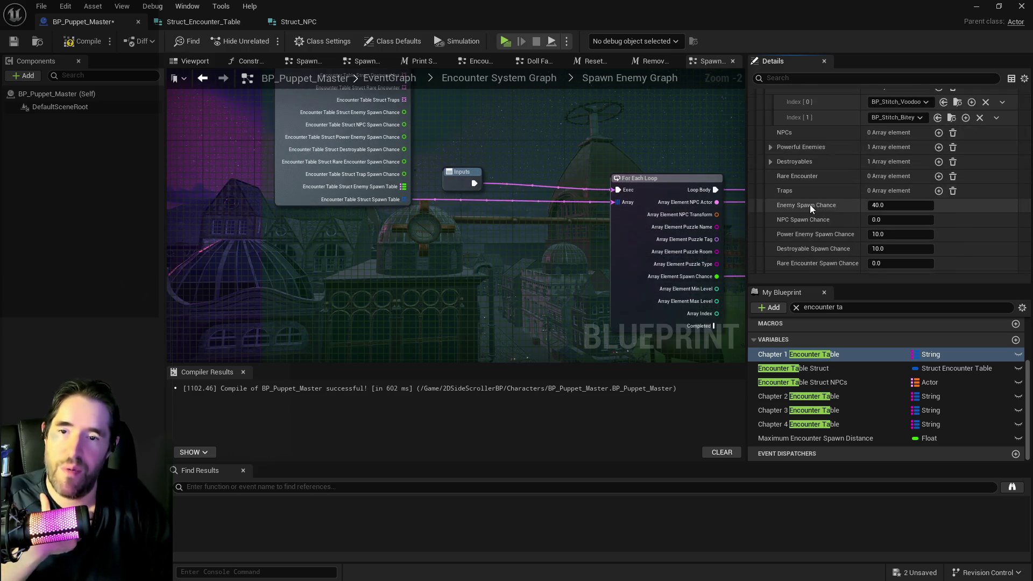
{"action": "scroll", "coordinate": [809, 204], "scroll_direction": "down", "scroll_amount": 4}
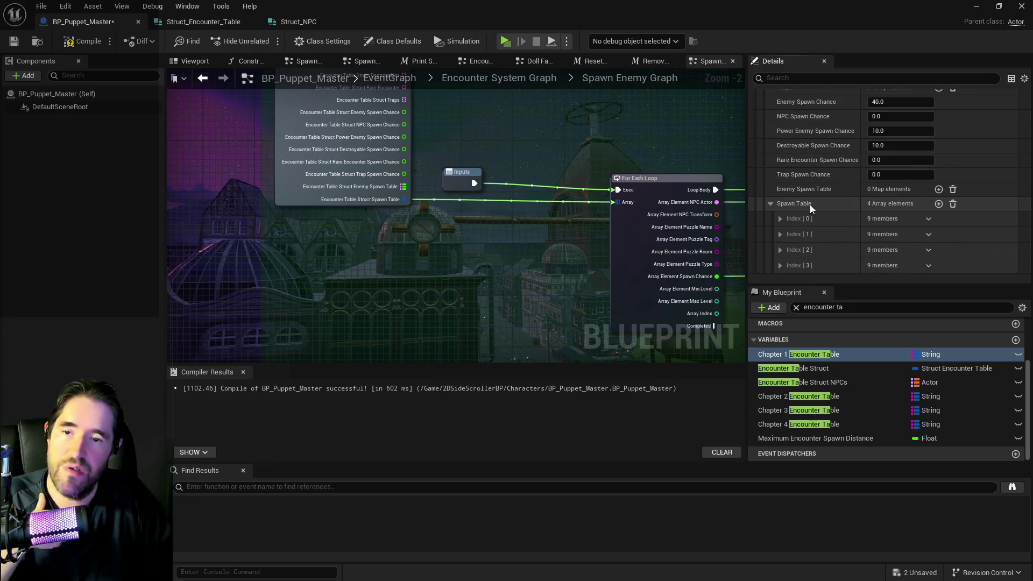
{"action": "left_click", "coordinate": [780, 235]}
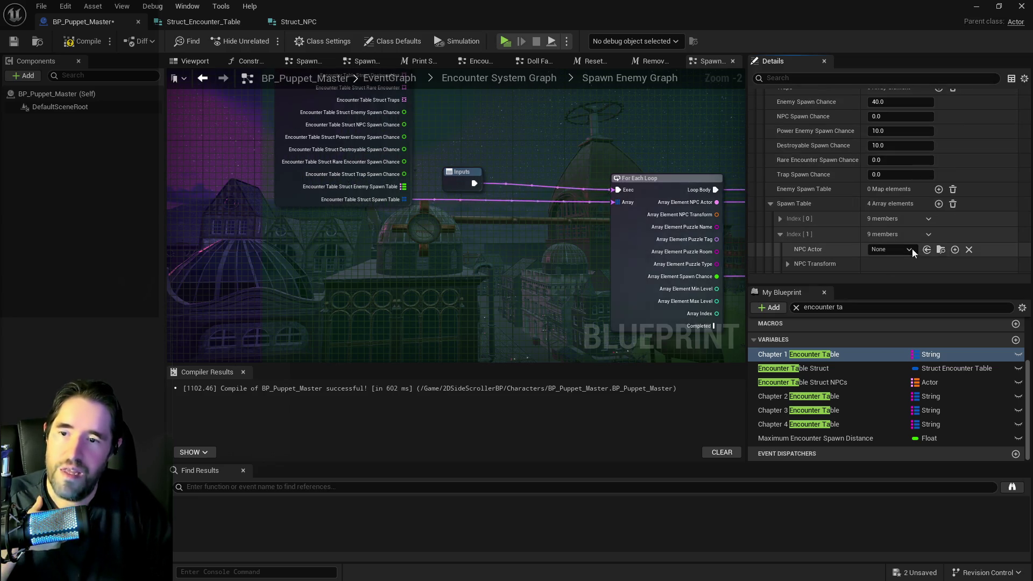
{"action": "scroll", "coordinate": [909, 249], "scroll_direction": "down", "scroll_amount": 3}
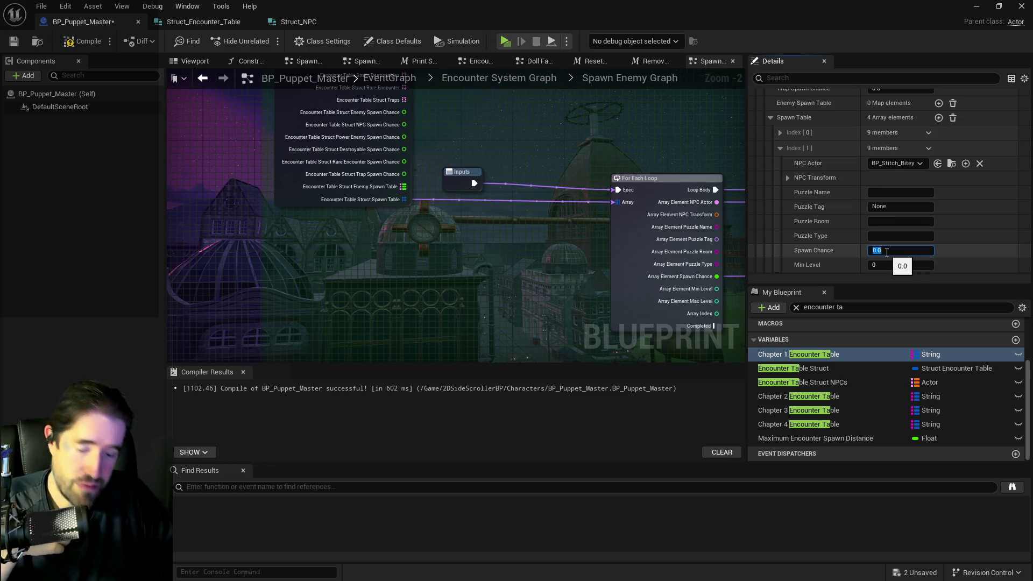
{"action": "type", "text": "40"}
{"action": "key", "text": "Return"}
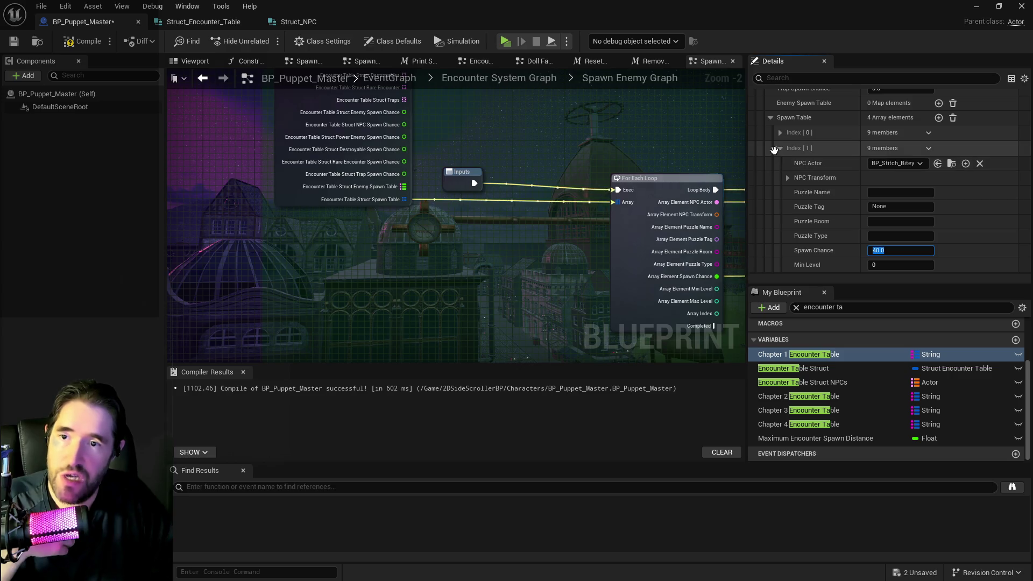
{"action": "left_click", "coordinate": [779, 148]}
{"action": "scroll", "coordinate": [826, 192], "scroll_direction": "up", "scroll_amount": 5}
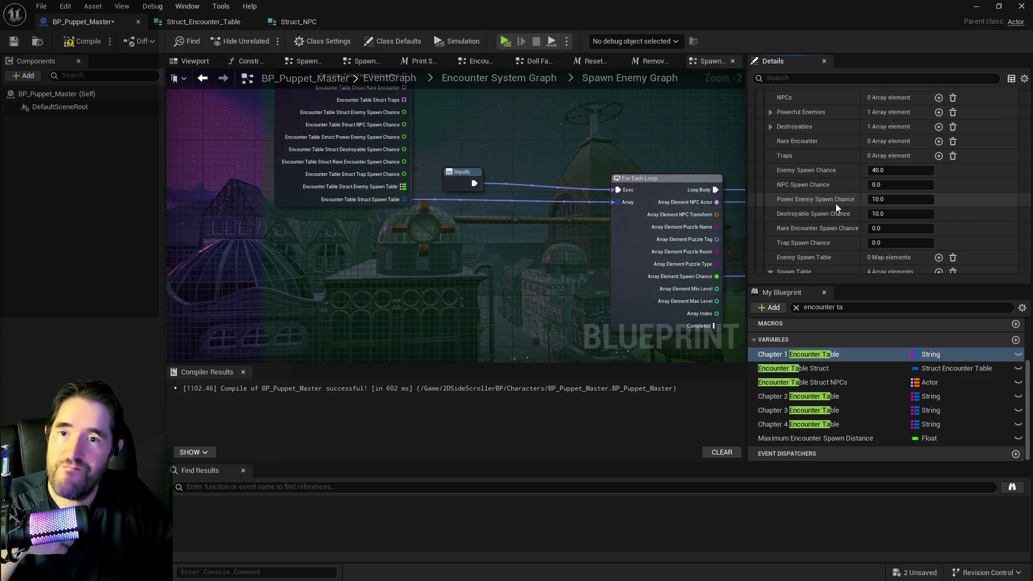
- Check Powerful Enemies and set the third entry to the pipe contraption
{"action": "left_click", "coordinate": [770, 112]}
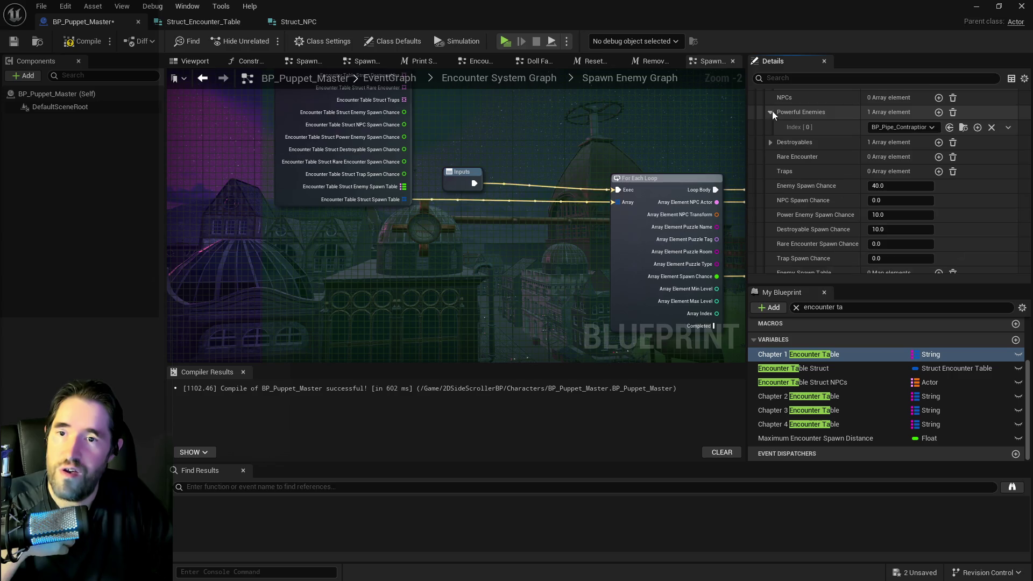
{"action": "scroll", "coordinate": [831, 228], "scroll_direction": "down", "scroll_amount": 5}
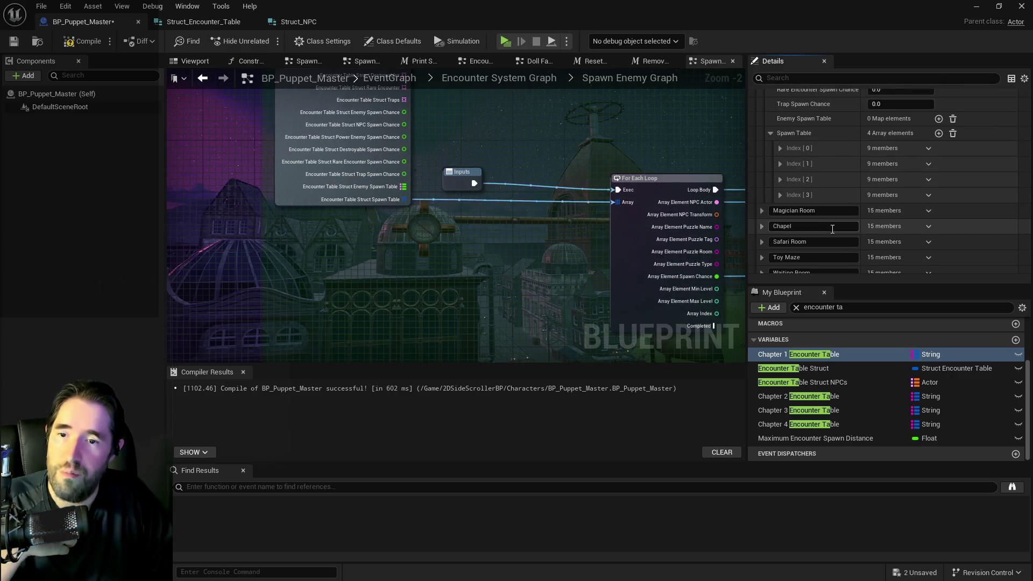
{"action": "scroll", "coordinate": [782, 179], "scroll_direction": "up", "scroll_amount": 4}
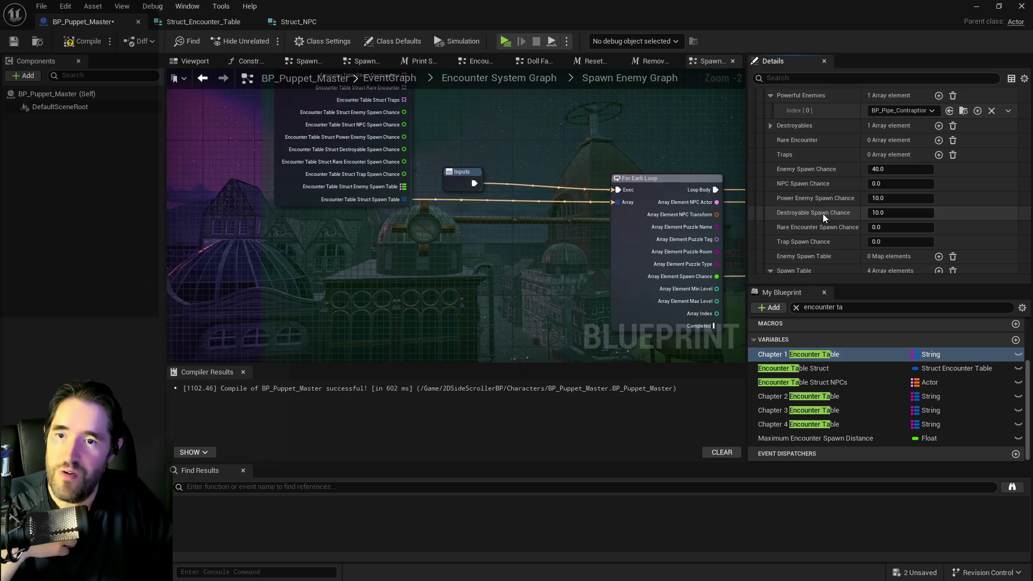
{"action": "scroll", "coordinate": [824, 219], "scroll_direction": "down", "scroll_amount": 2}
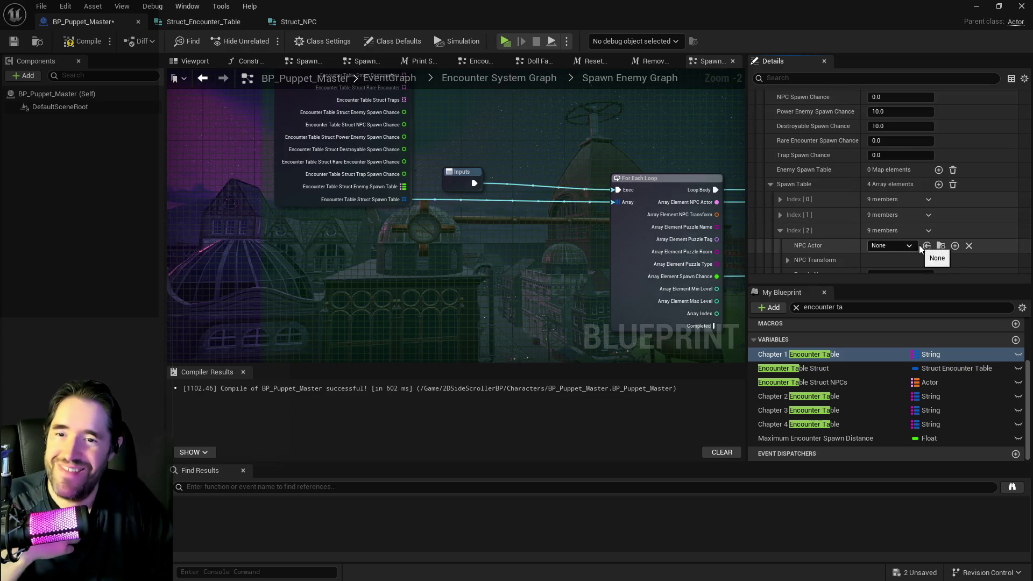
{"action": "scroll", "coordinate": [924, 246], "scroll_direction": "down", "scroll_amount": 3}
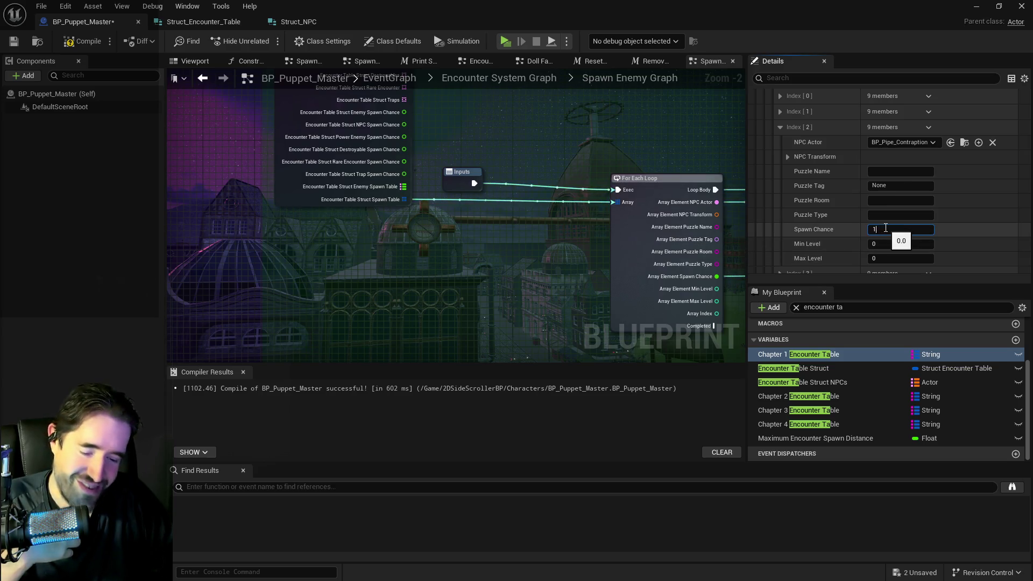
{"action": "left_click", "coordinate": [782, 130]}
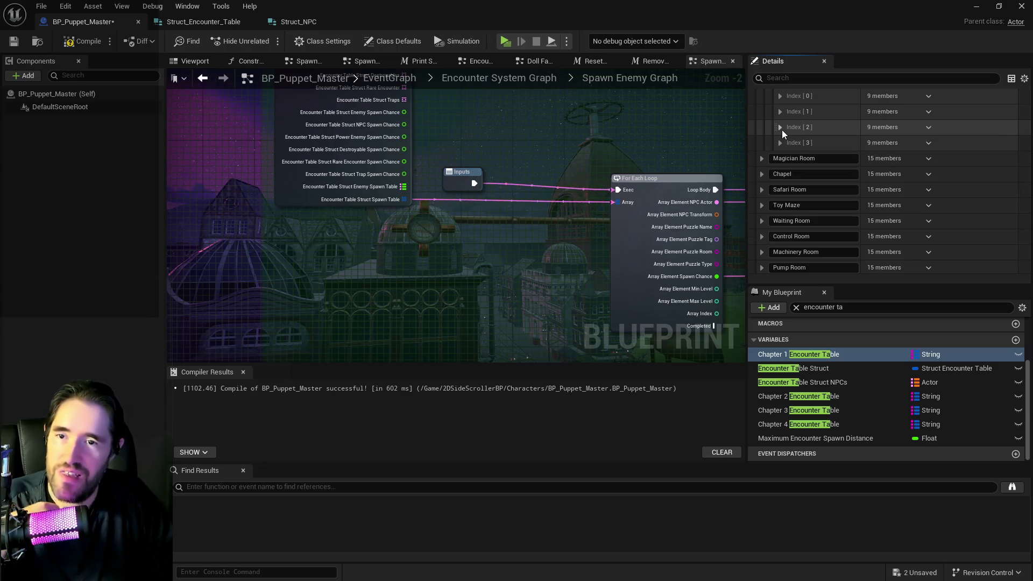
{"action": "scroll", "coordinate": [808, 180], "scroll_direction": "up", "scroll_amount": 5}
- Set the fourth entry to the destroyable clown with 10.0 spawn chance, then collapse Carnival Room
{"action": "left_click", "coordinate": [771, 142]}
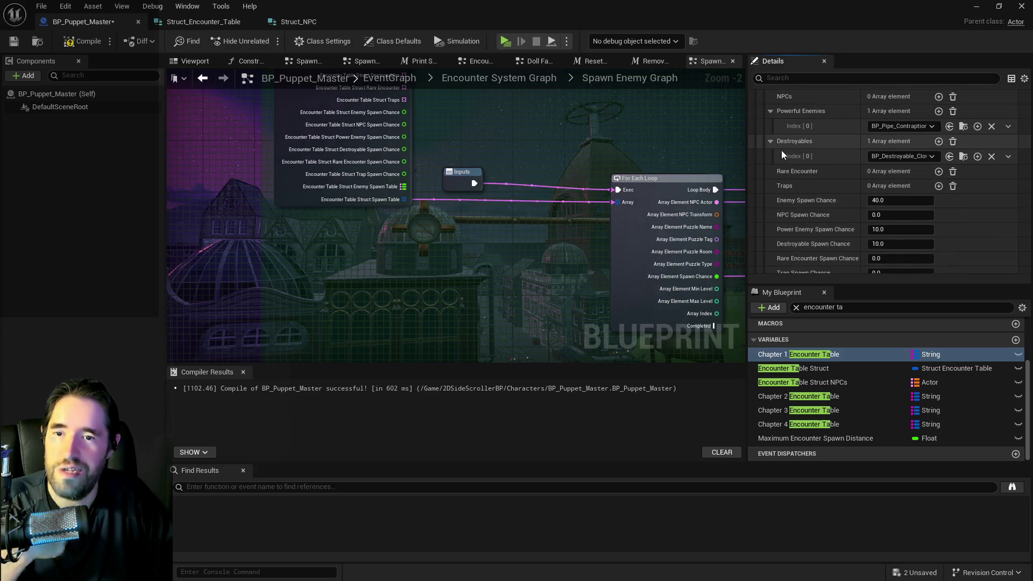
{"action": "scroll", "coordinate": [780, 147], "scroll_direction": "down", "scroll_amount": 1}
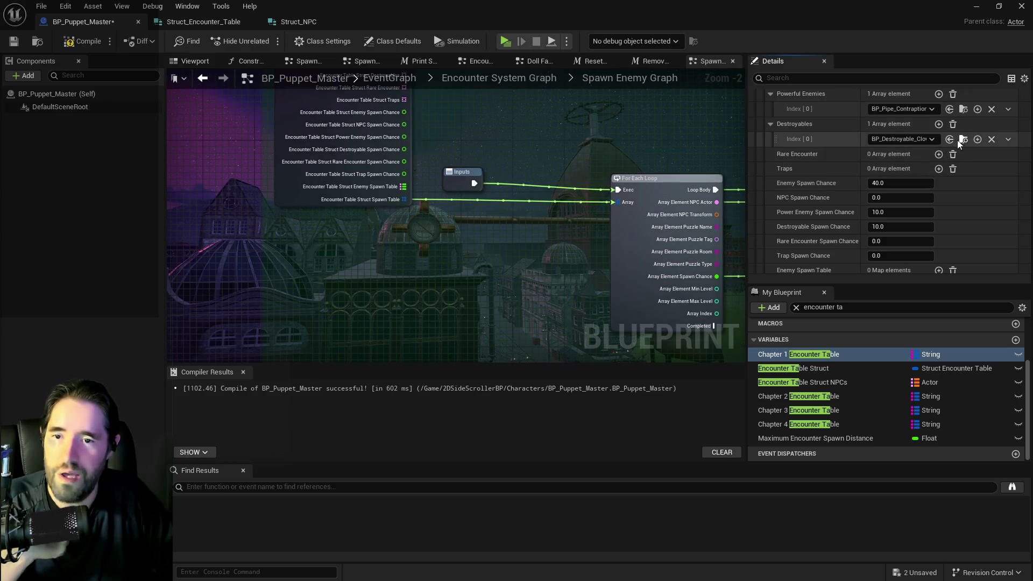
{"action": "scroll", "coordinate": [817, 227], "scroll_direction": "down", "scroll_amount": 10}
{"action": "left_click", "coordinate": [779, 174]}
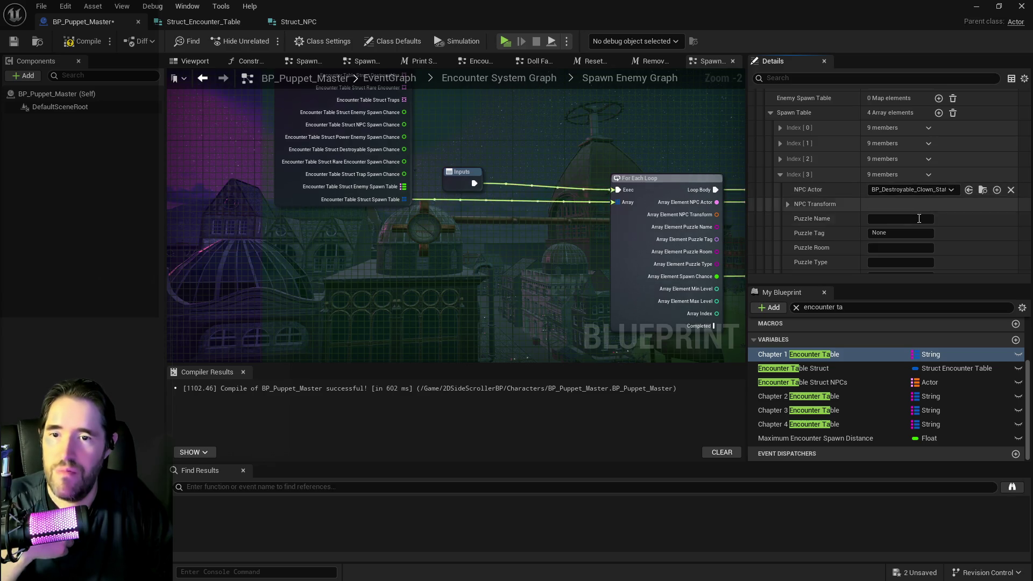
{"action": "scroll", "coordinate": [919, 218], "scroll_direction": "down", "scroll_amount": 2}
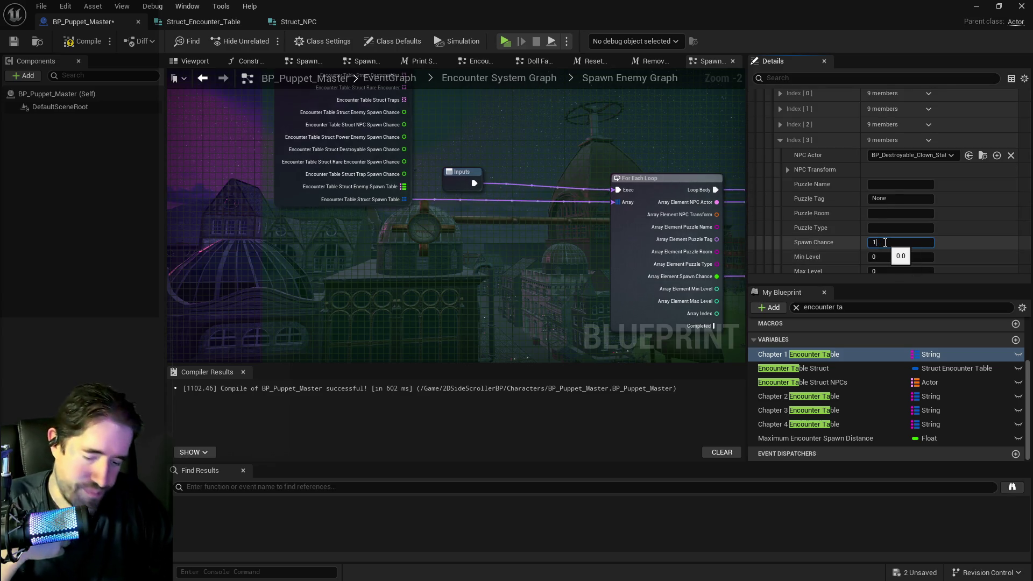
{"action": "scroll", "coordinate": [837, 239], "scroll_direction": "down", "scroll_amount": 3}
{"action": "scroll", "coordinate": [827, 227], "scroll_direction": "up", "scroll_amount": 6}
{"action": "left_click", "coordinate": [779, 191]}
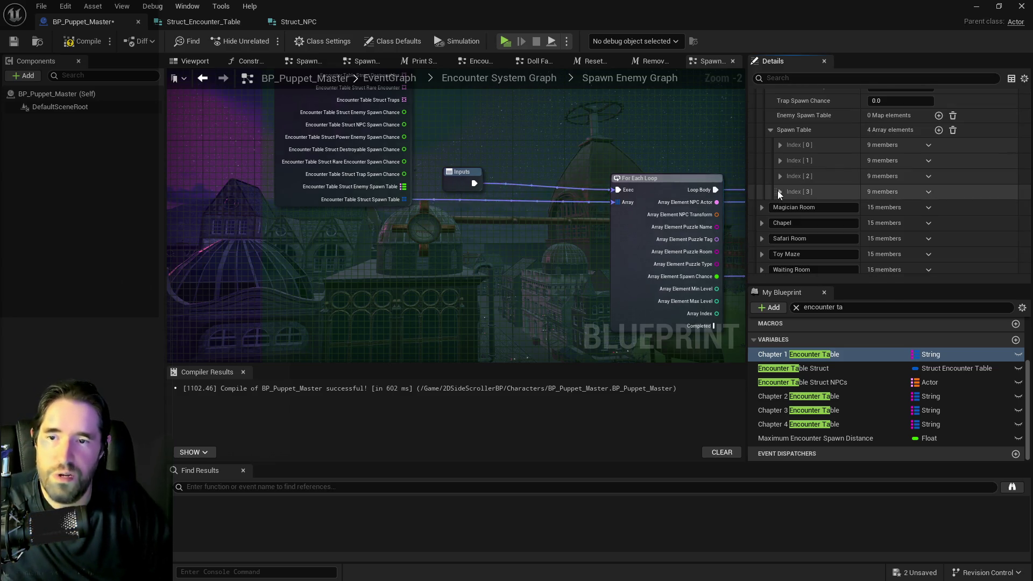
{"action": "left_click", "coordinate": [770, 130]}
{"action": "scroll", "coordinate": [770, 141], "scroll_direction": "up", "scroll_amount": 7}
{"action": "scroll", "coordinate": [777, 170], "scroll_direction": "up", "scroll_amount": 15}
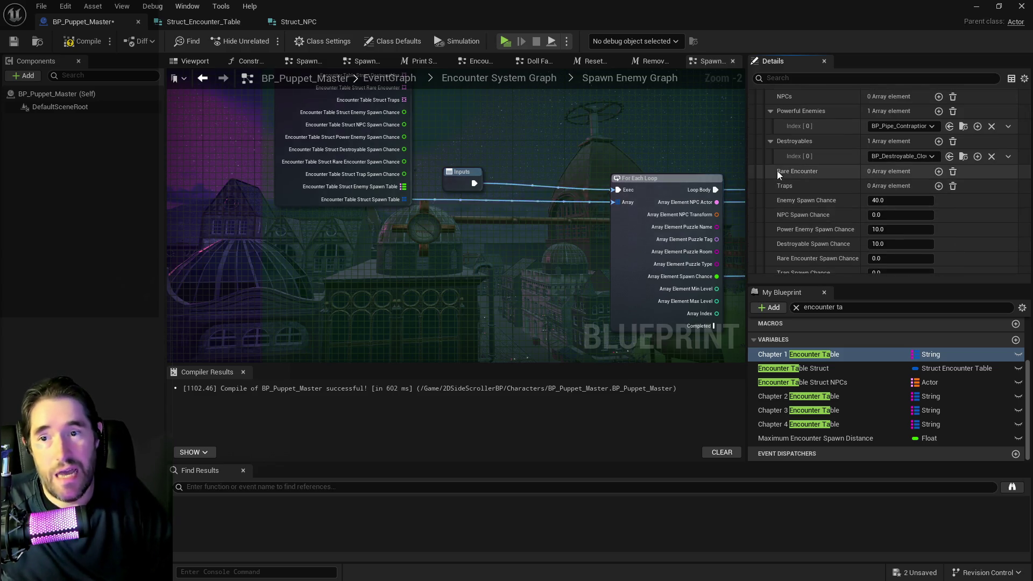
{"action": "left_click", "coordinate": [761, 142]}
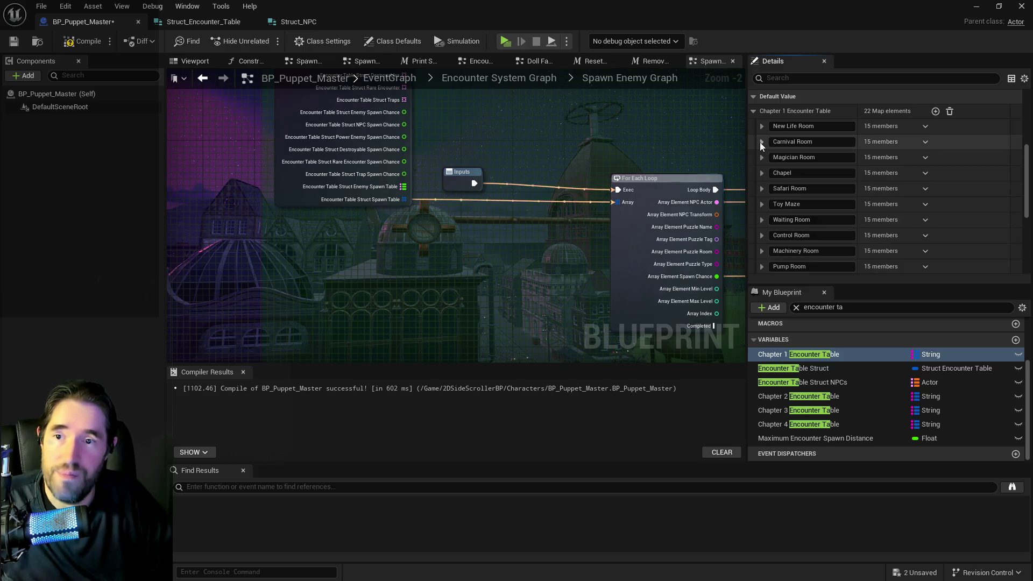
- Expand Magician Room and reveal its Enemies, Destroyables and Powerful Enemies entries
{"action": "left_click", "coordinate": [763, 154]}
{"action": "scroll", "coordinate": [806, 178], "scroll_direction": "down", "scroll_amount": 1}
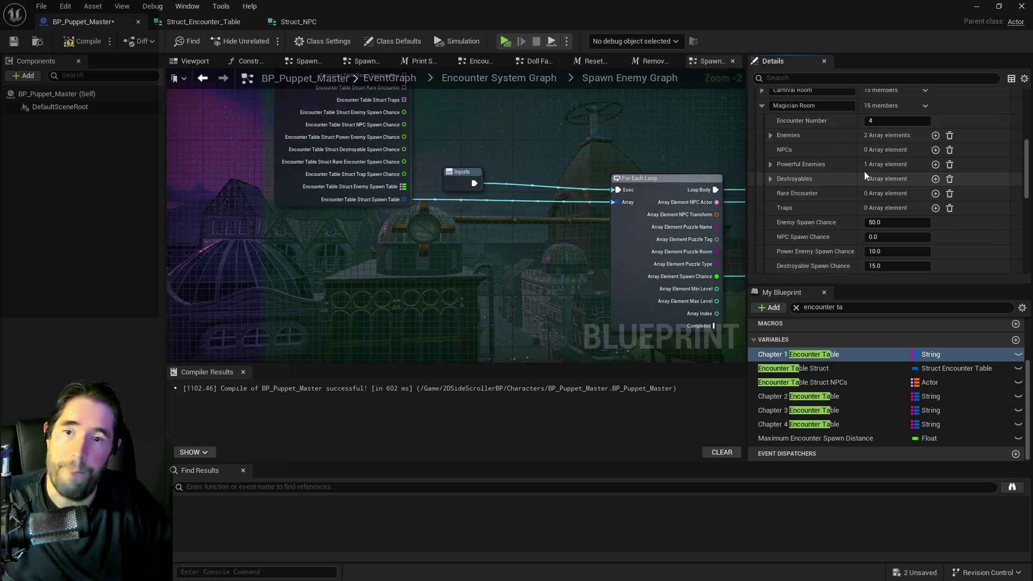
{"action": "scroll", "coordinate": [802, 164], "scroll_direction": "down", "scroll_amount": 1}
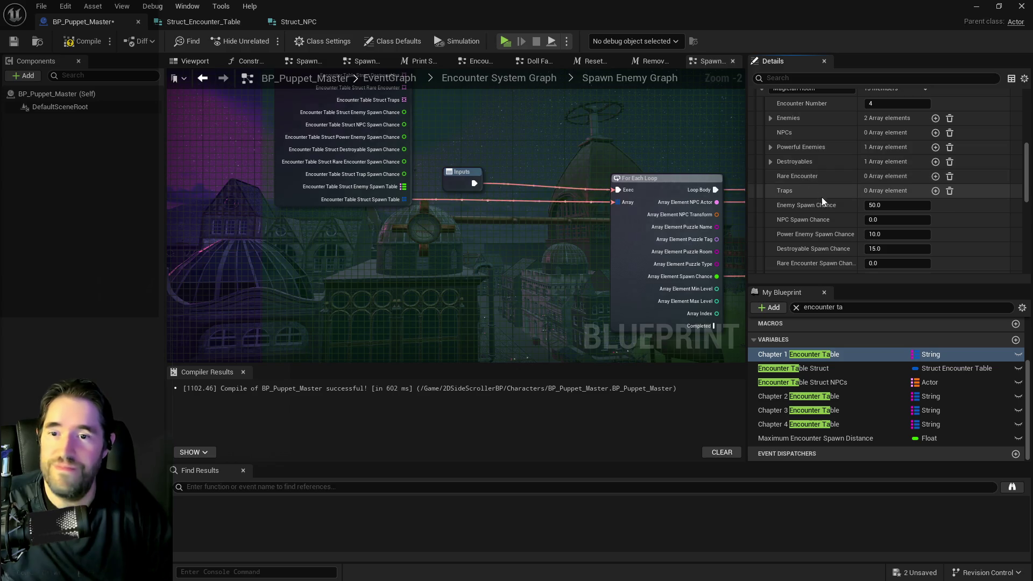
{"action": "left_click", "coordinate": [770, 119]}
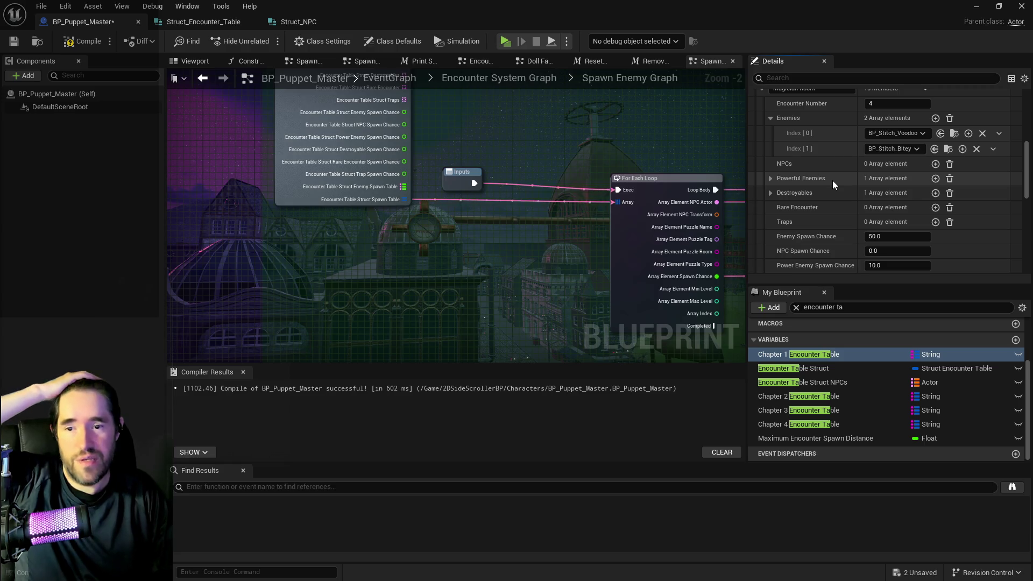
{"action": "left_click", "coordinate": [770, 192]}
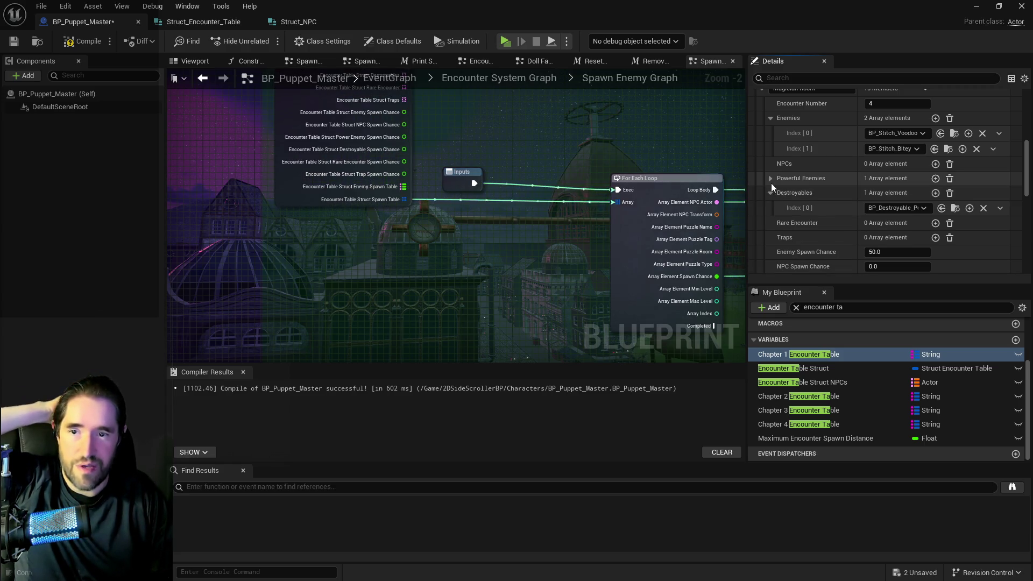
{"action": "left_click", "coordinate": [770, 182]}
{"action": "scroll", "coordinate": [779, 183], "scroll_direction": "down", "scroll_amount": 3}
{"action": "scroll", "coordinate": [798, 206], "scroll_direction": "down", "scroll_amount": 3}
- Add four Spawn Table entries and set the first to BP_Stitch_Voodoo with its spawn chance
{"action": "left_click", "coordinate": [934, 232]}
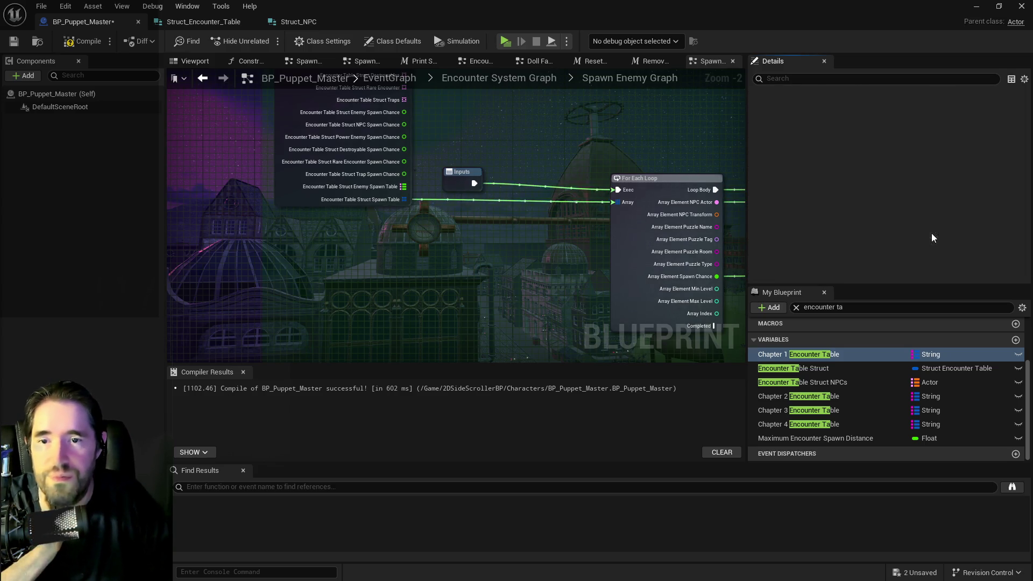
{"action": "left_click", "coordinate": [936, 232]}
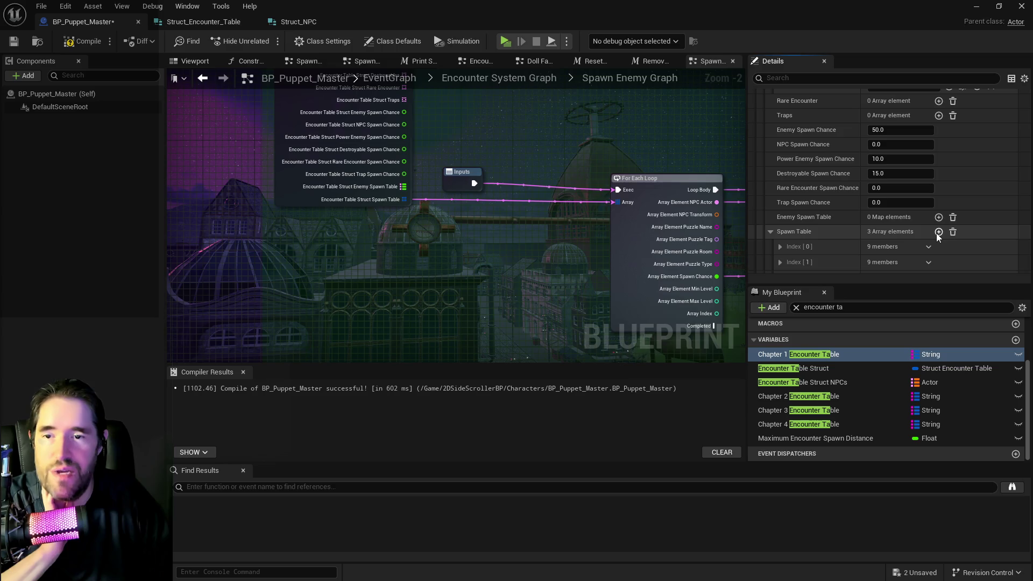
{"action": "left_click", "coordinate": [937, 232]}
{"action": "left_click", "coordinate": [779, 247]}
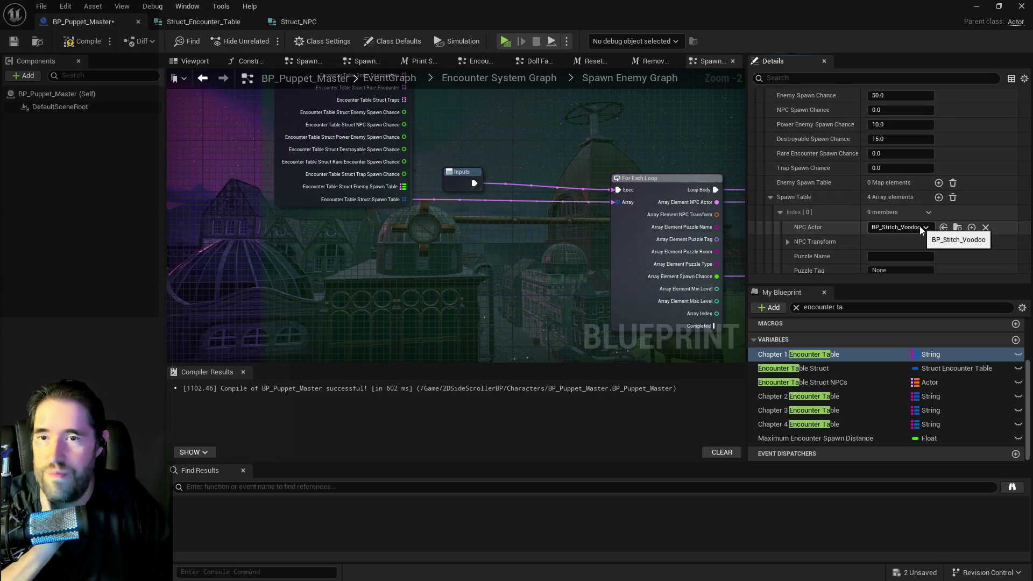
{"action": "scroll", "coordinate": [909, 232], "scroll_direction": "down", "scroll_amount": 4}
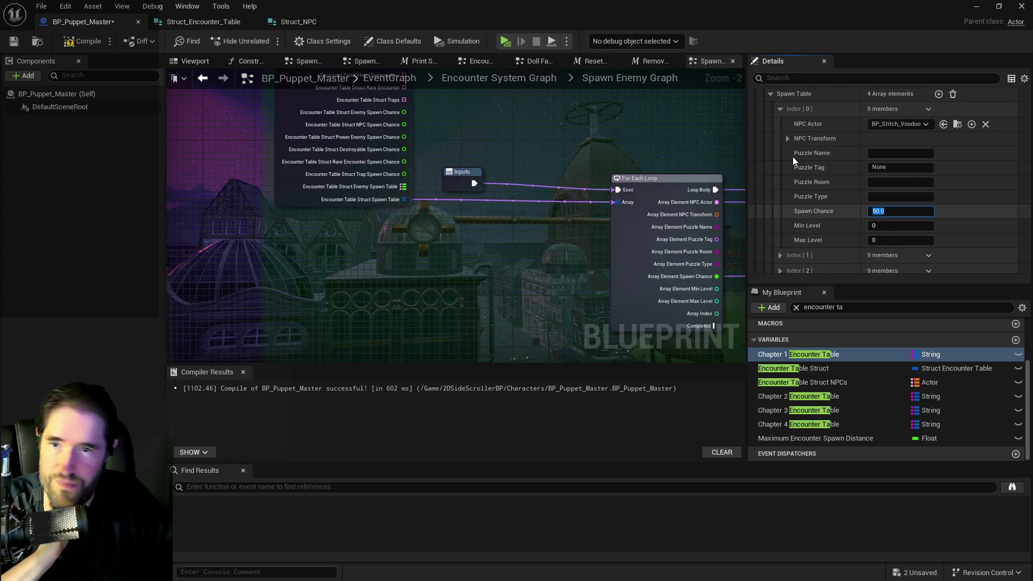
{"action": "left_click", "coordinate": [779, 110]}
- Set the second Spawn Table entry to BP_Stitch_Bitey with its spawn chance
{"action": "left_click", "coordinate": [780, 123]}
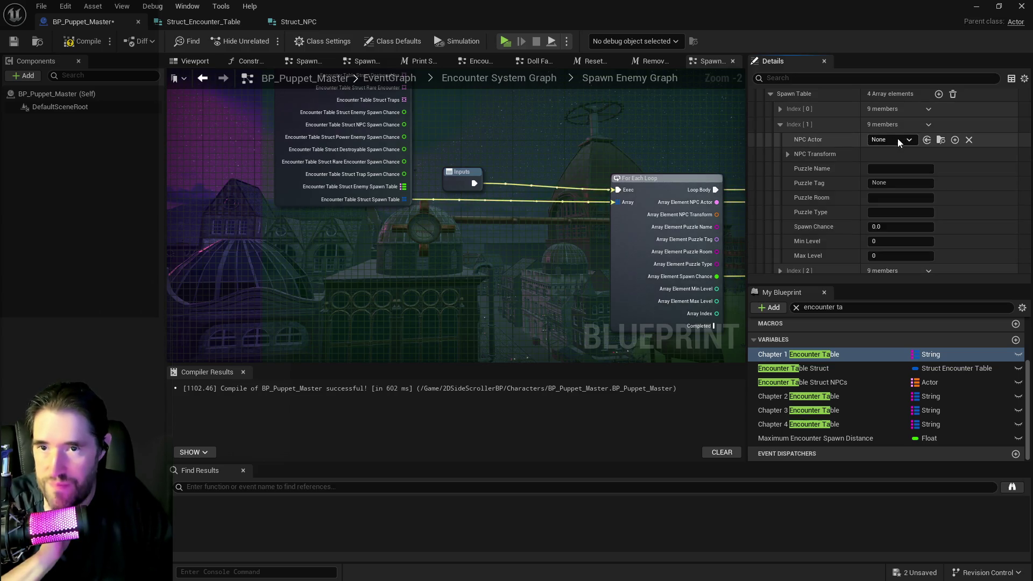
{"action": "scroll", "coordinate": [897, 140], "scroll_direction": "up", "scroll_amount": 5}
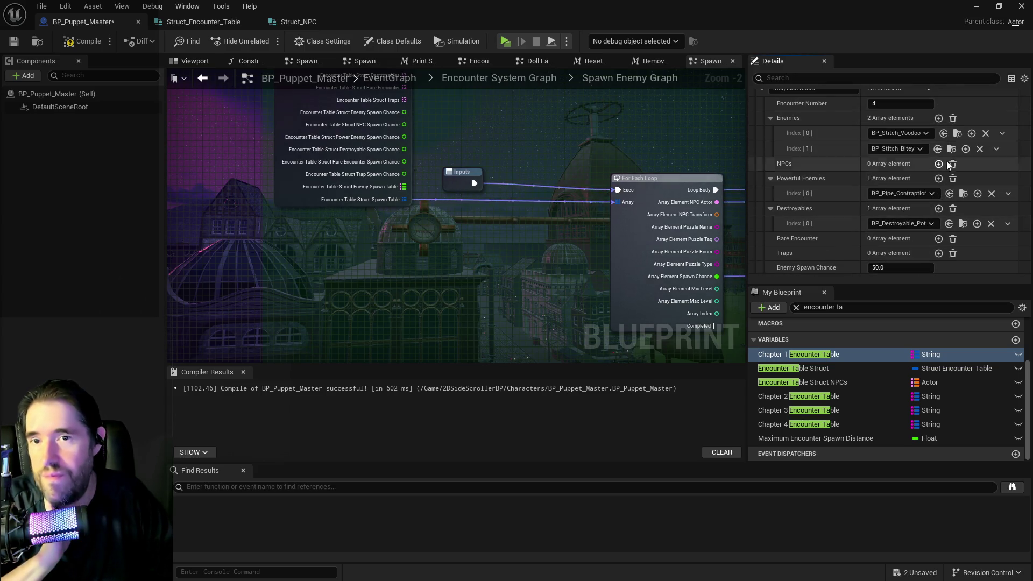
{"action": "scroll", "coordinate": [948, 153], "scroll_direction": "down", "scroll_amount": 5}
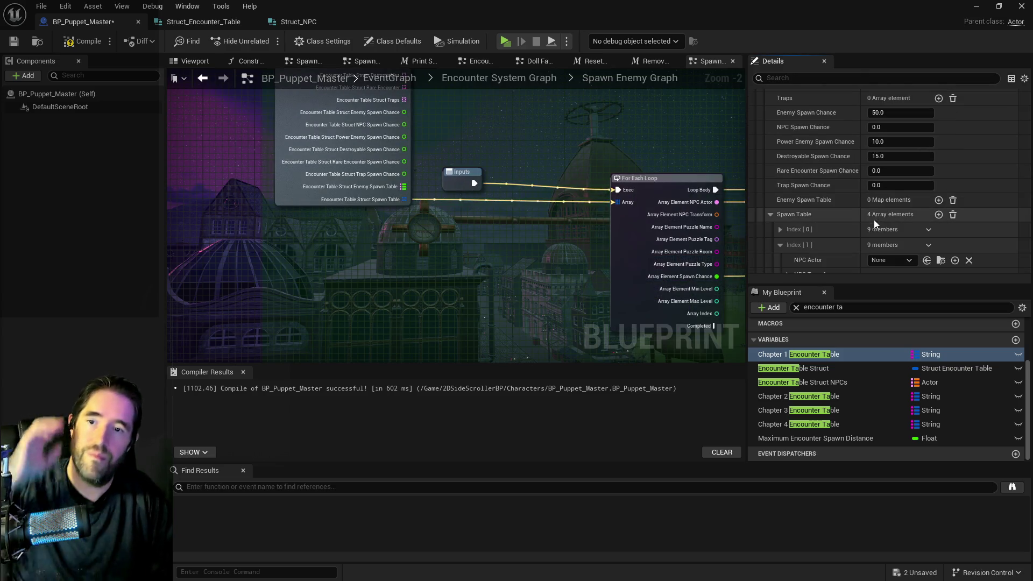
{"action": "scroll", "coordinate": [873, 218], "scroll_direction": "down", "scroll_amount": 2}
{"action": "left_click", "coordinate": [920, 208], "text": "shift"}
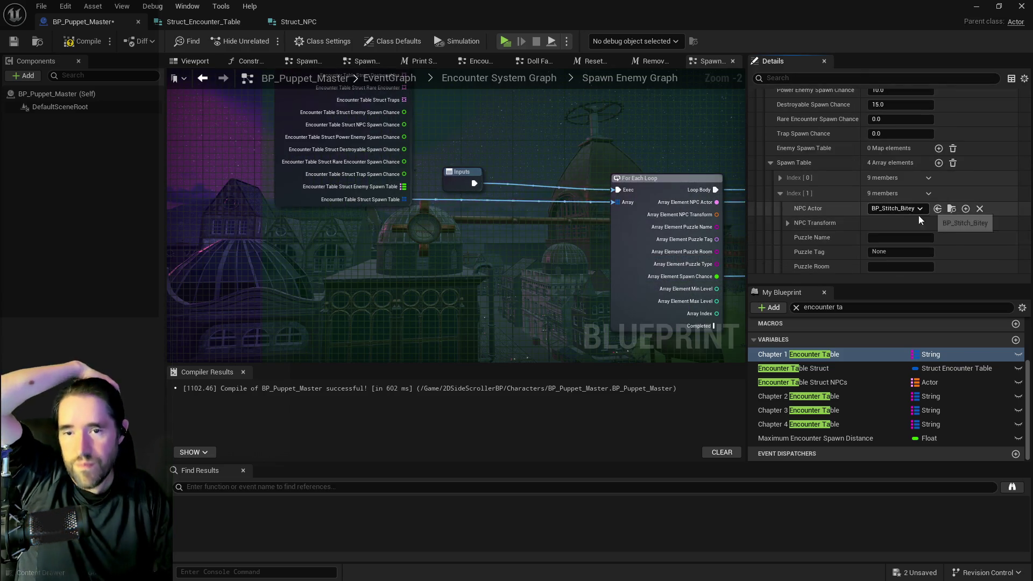
{"action": "scroll", "coordinate": [922, 210], "scroll_direction": "down", "scroll_amount": 1}
{"action": "left_click", "coordinate": [884, 260]}
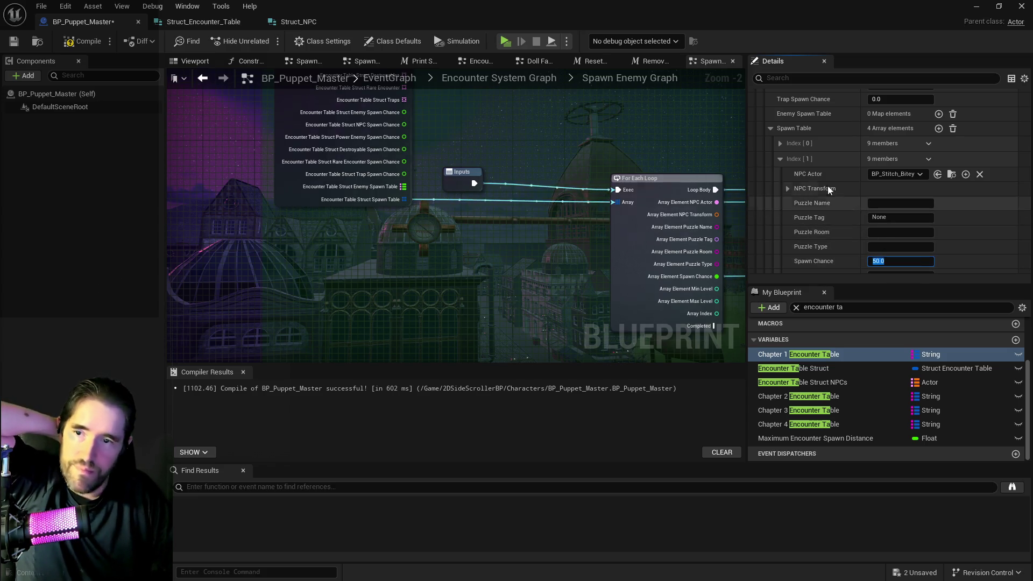
{"action": "left_click", "coordinate": [780, 159]}
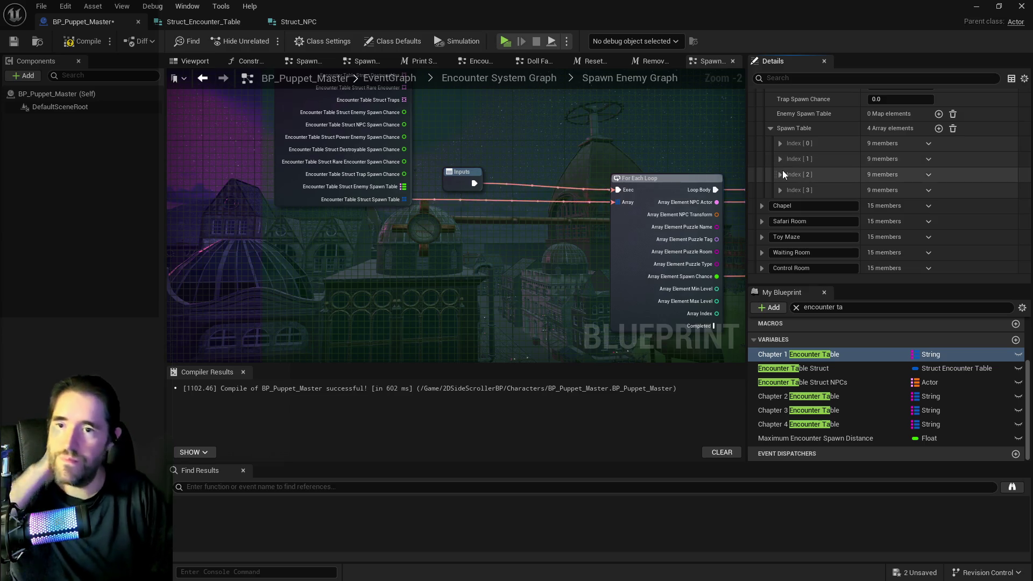
- Set the third Spawn Table entry to BP_Pipe_Contraption with its spawn chance
{"action": "left_click", "coordinate": [780, 173]}
{"action": "scroll", "coordinate": [828, 199], "scroll_direction": "up", "scroll_amount": 3}
{"action": "scroll", "coordinate": [828, 200], "scroll_direction": "up", "scroll_amount": 3}
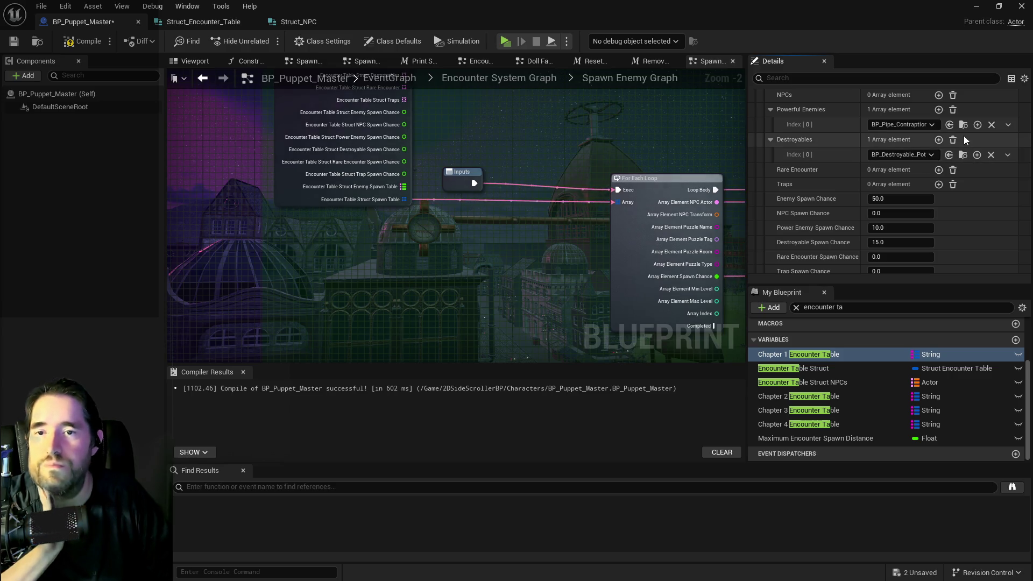
{"action": "scroll", "coordinate": [901, 211], "scroll_direction": "down", "scroll_amount": 3}
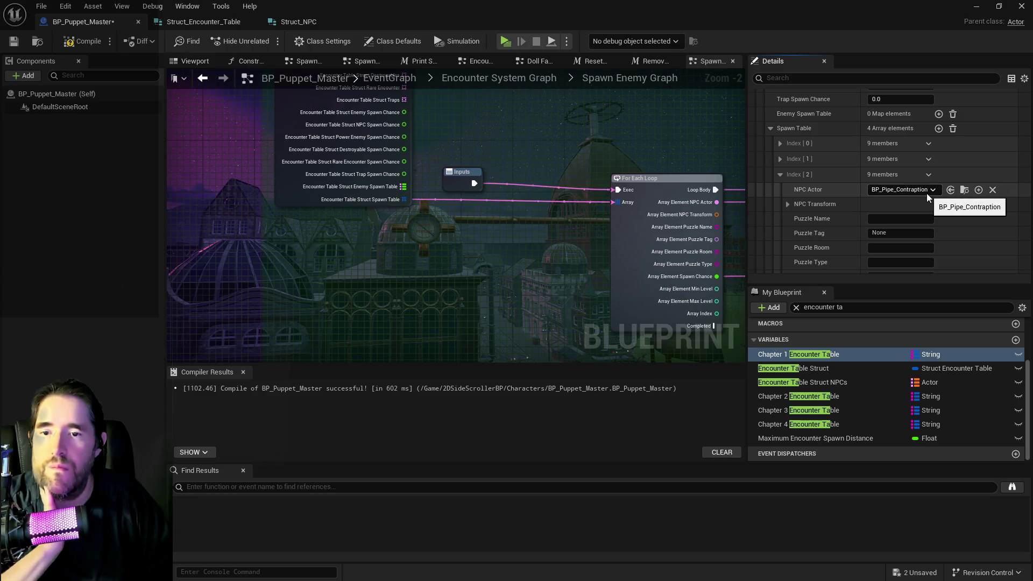
{"action": "scroll", "coordinate": [891, 256], "scroll_direction": "down", "scroll_amount": 2}
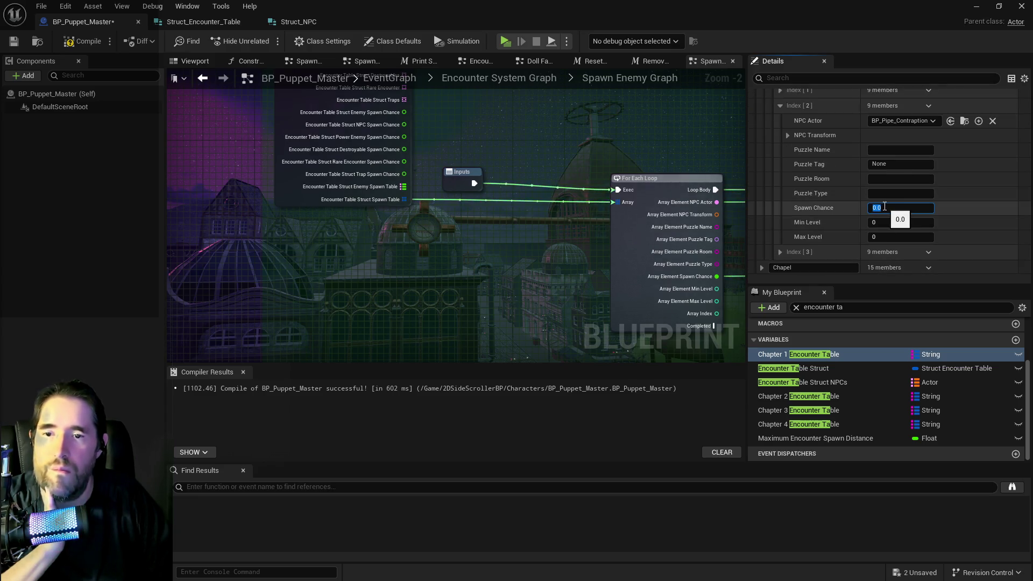
{"action": "left_click", "coordinate": [779, 105]}
{"action": "scroll", "coordinate": [874, 184], "scroll_direction": "up", "scroll_amount": 5}
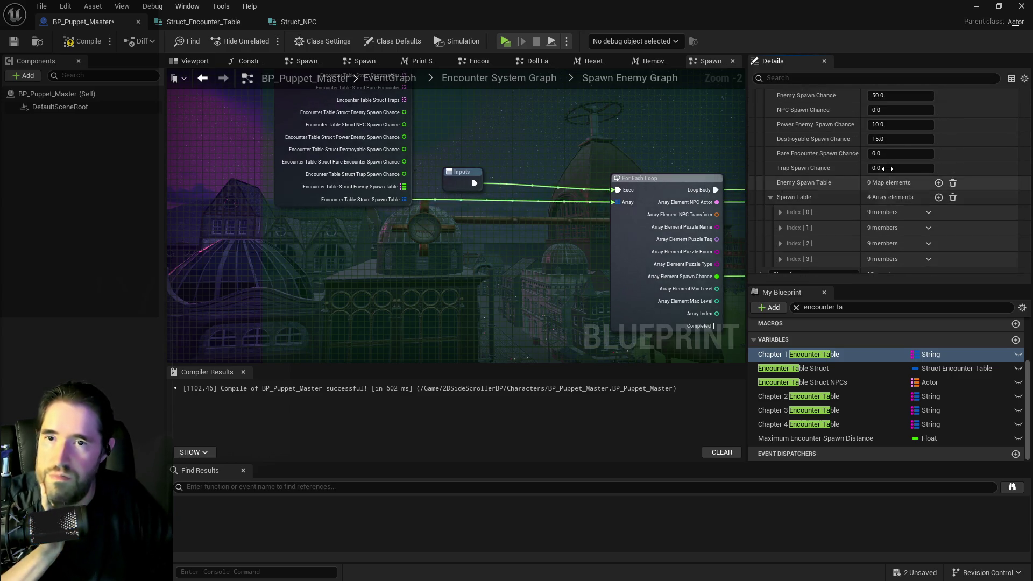
{"action": "scroll", "coordinate": [887, 180], "scroll_direction": "up", "scroll_amount": 1}
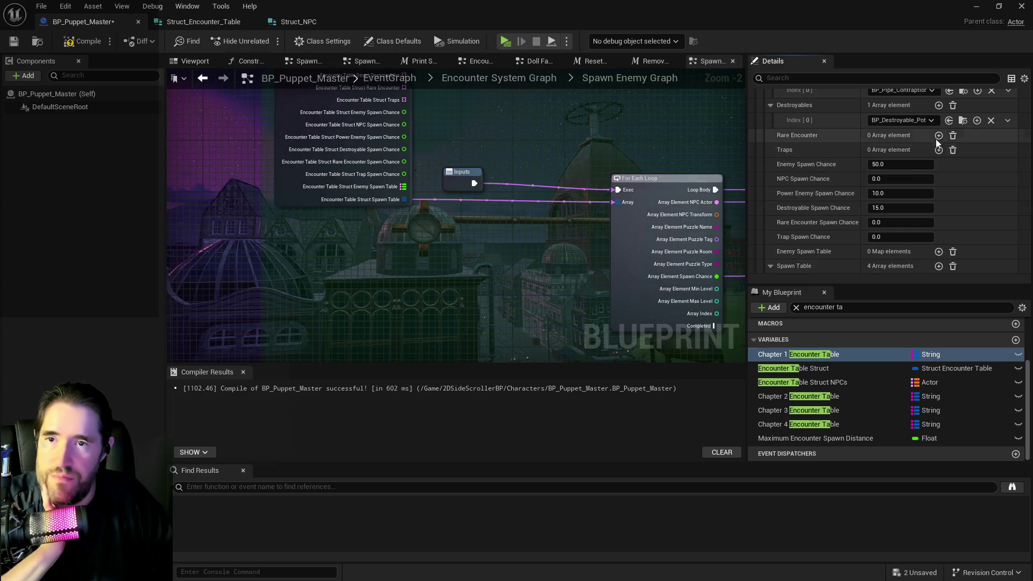
{"action": "scroll", "coordinate": [837, 222], "scroll_direction": "down", "scroll_amount": 3}
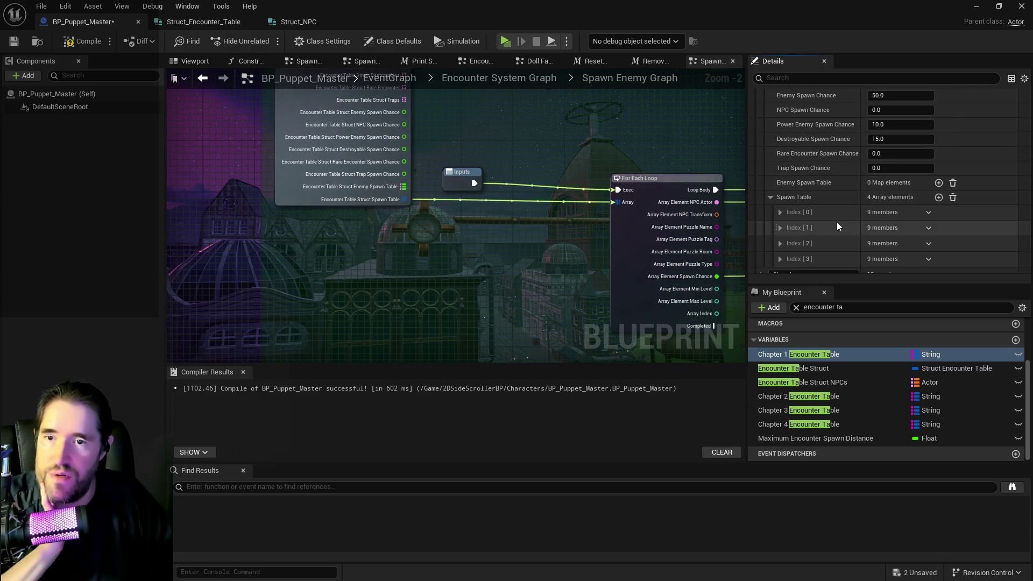
- Set the fourth entry to BP_Destroyable_Pot at 15.0 spawn chance, then collapse Magician Room
{"action": "left_click", "coordinate": [779, 225]}
{"action": "scroll", "coordinate": [778, 224], "scroll_direction": "down", "scroll_amount": 2}
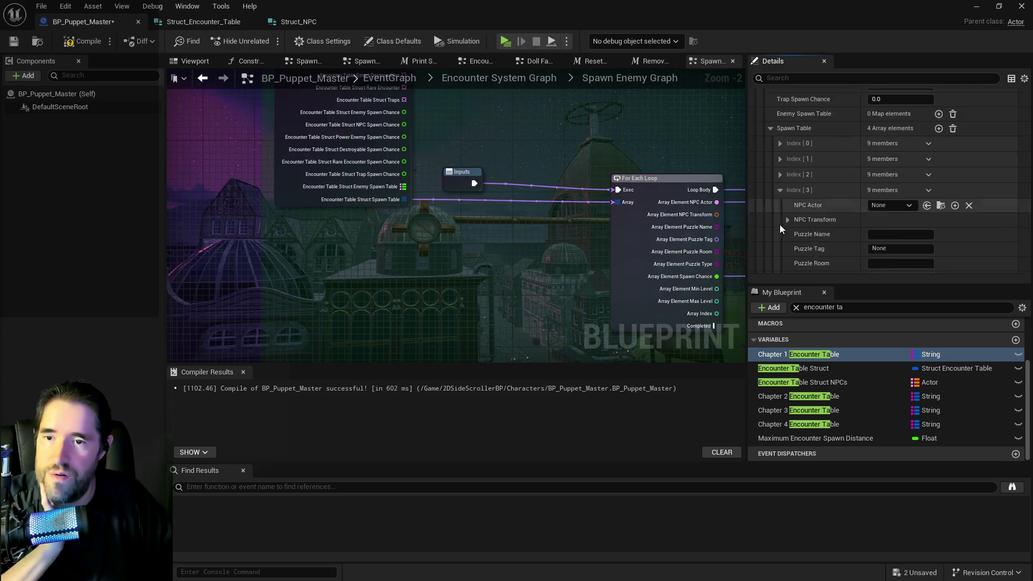
{"action": "scroll", "coordinate": [904, 224], "scroll_direction": "down", "scroll_amount": 1}
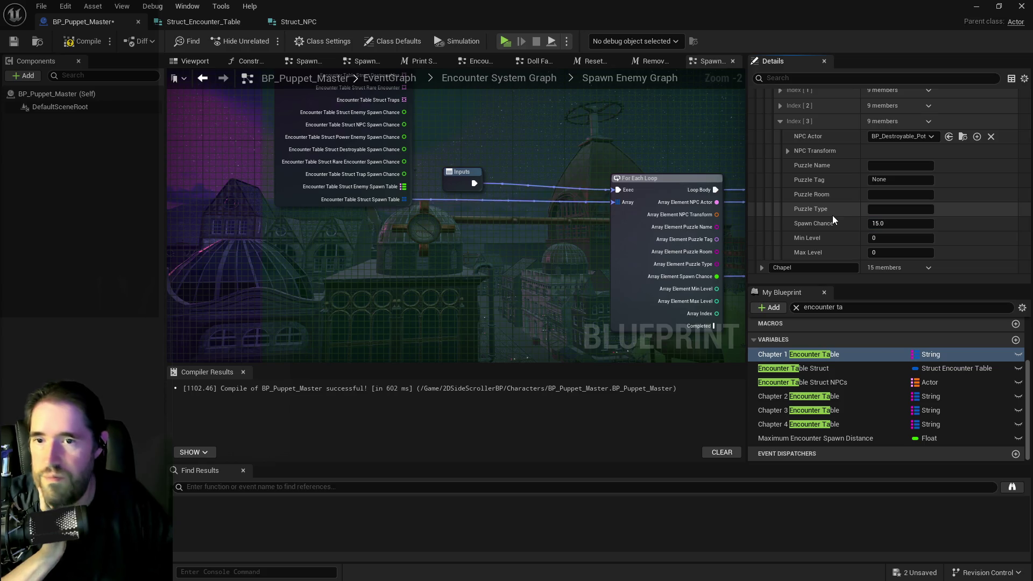
{"action": "left_click", "coordinate": [781, 121]}
{"action": "scroll", "coordinate": [785, 215], "scroll_direction": "up", "scroll_amount": 5}
{"action": "left_click", "coordinate": [761, 159]}
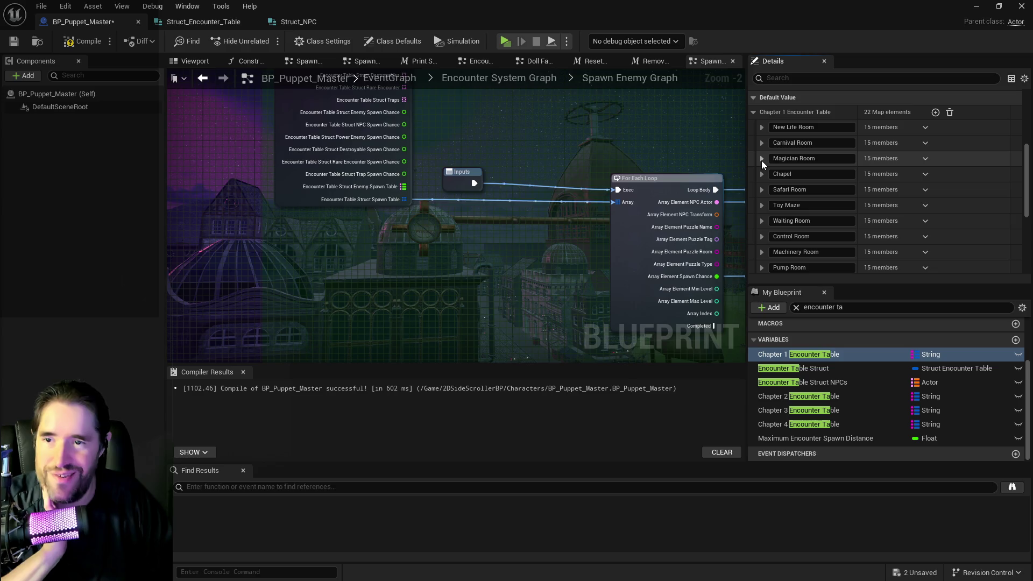
- Expand the Chapel room's encounter settings and review its Enemies list
{"action": "left_click", "coordinate": [762, 174]}
{"action": "scroll", "coordinate": [771, 185], "scroll_direction": "down", "scroll_amount": 2}
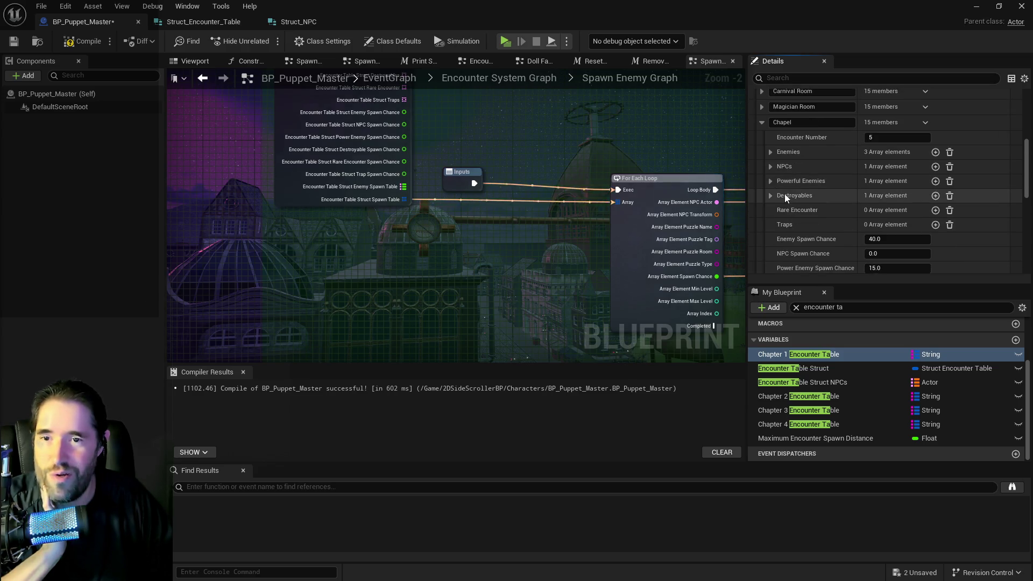
{"action": "left_click", "coordinate": [770, 153]}
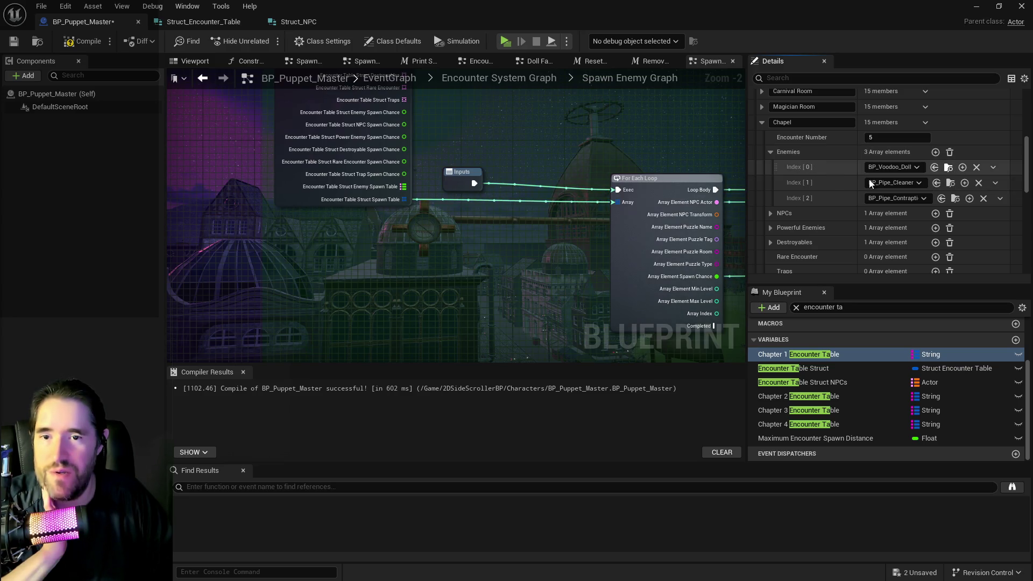
{"action": "scroll", "coordinate": [819, 212], "scroll_direction": "down", "scroll_amount": 6}
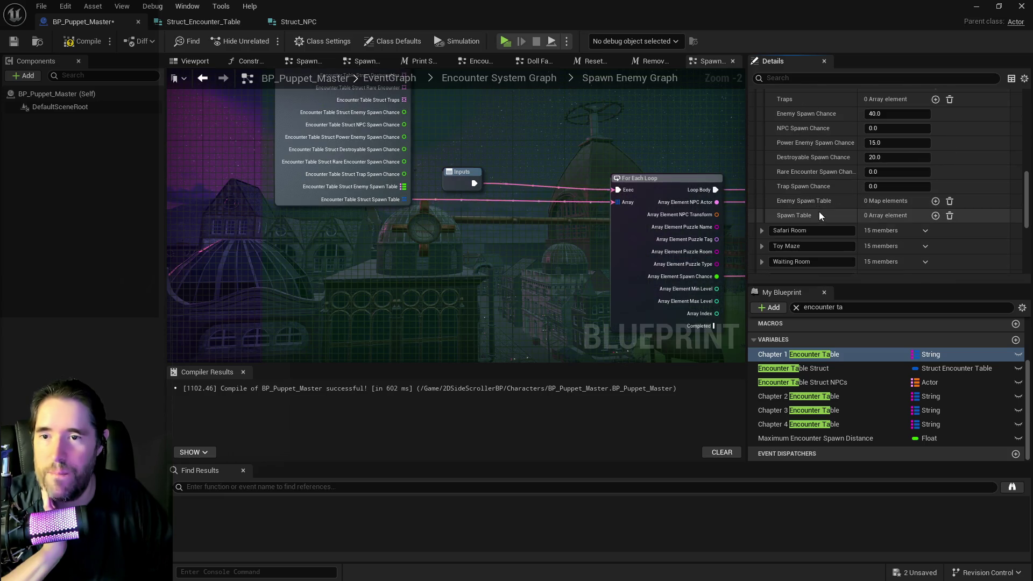
{"action": "scroll", "coordinate": [921, 215], "scroll_direction": "up", "scroll_amount": 5}
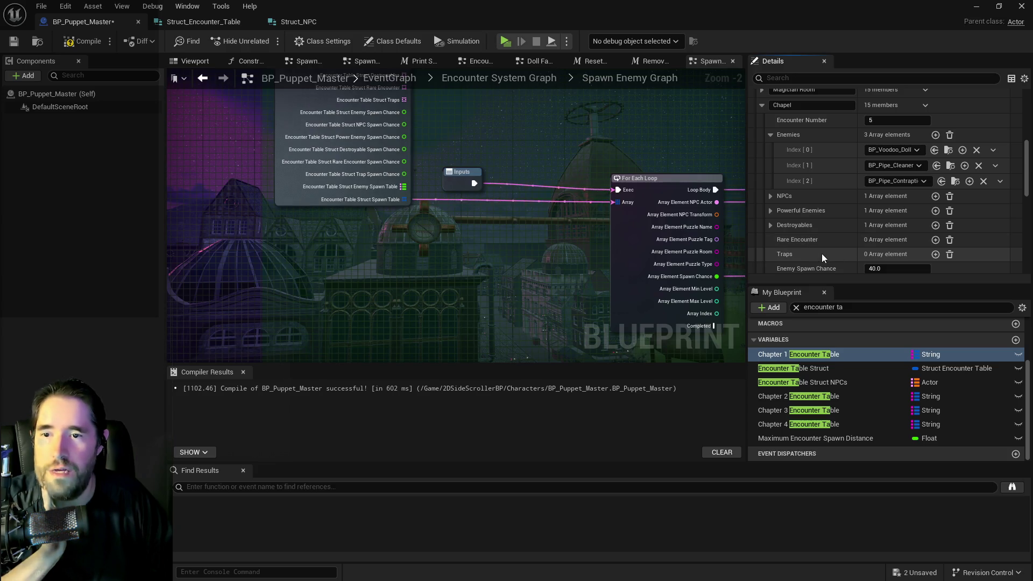
{"action": "scroll", "coordinate": [823, 228], "scroll_direction": "down", "scroll_amount": 2}
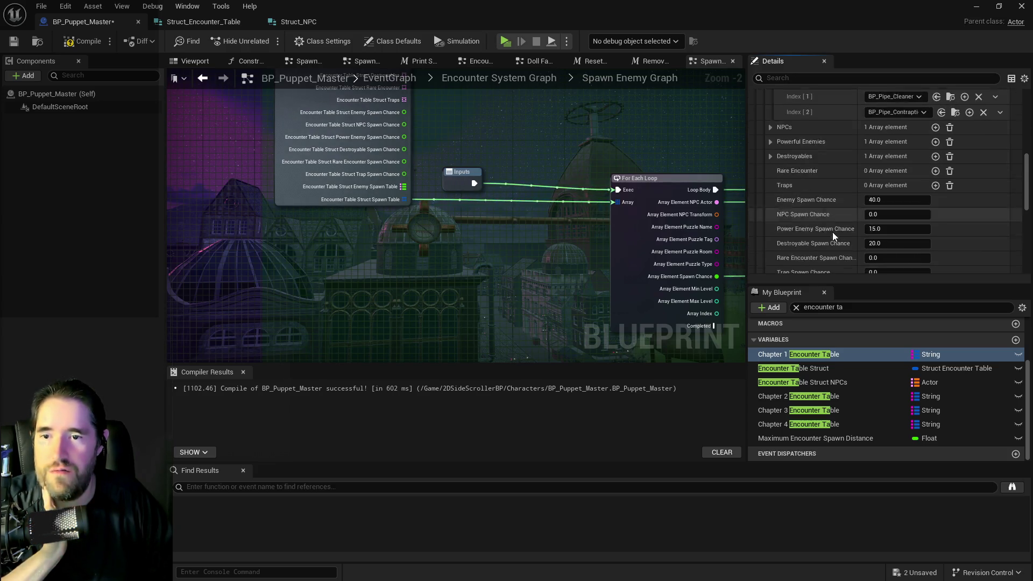
{"action": "scroll", "coordinate": [832, 232], "scroll_direction": "down", "scroll_amount": 2}
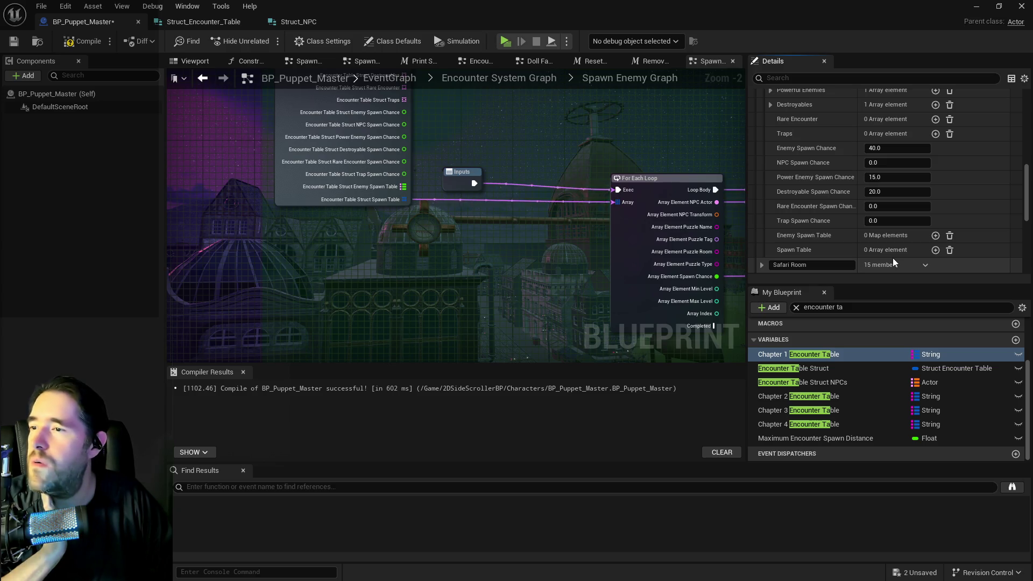
{"action": "scroll", "coordinate": [876, 250], "scroll_direction": "down", "scroll_amount": 2}
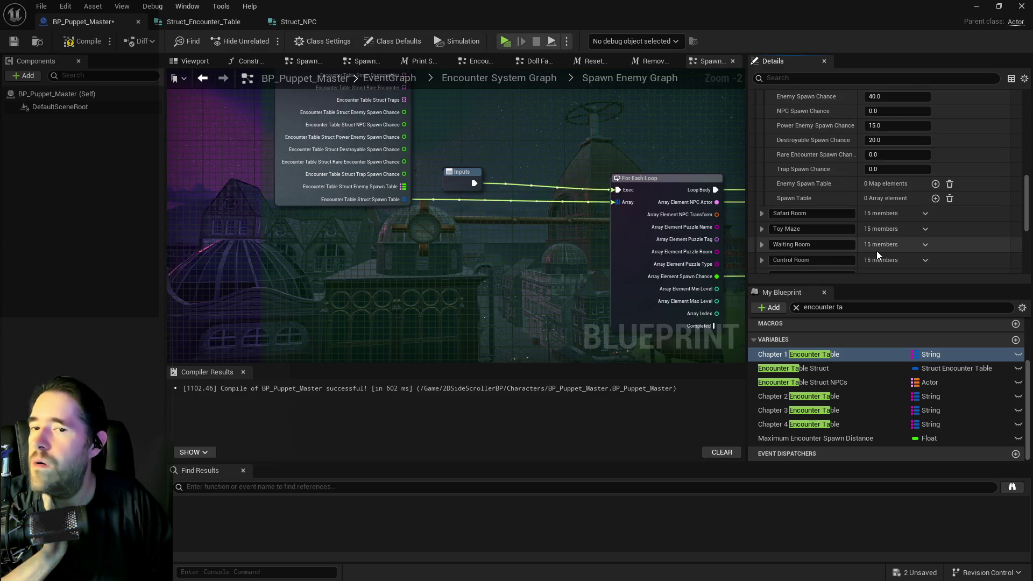
- Add five entries to the Chapel's Spawn Table
{"action": "left_click", "coordinate": [935, 199]}
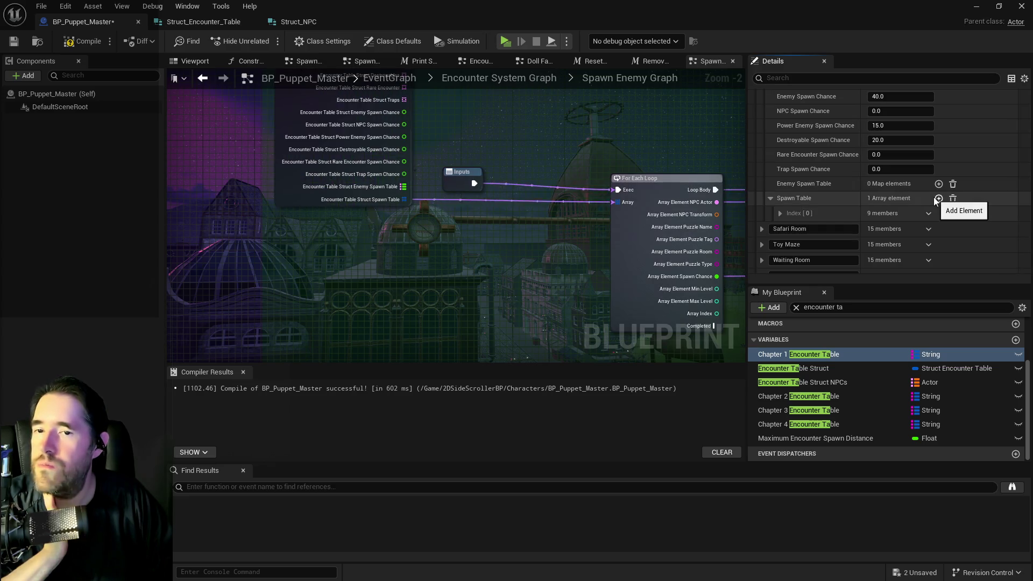
{"action": "left_click", "coordinate": [938, 198]}
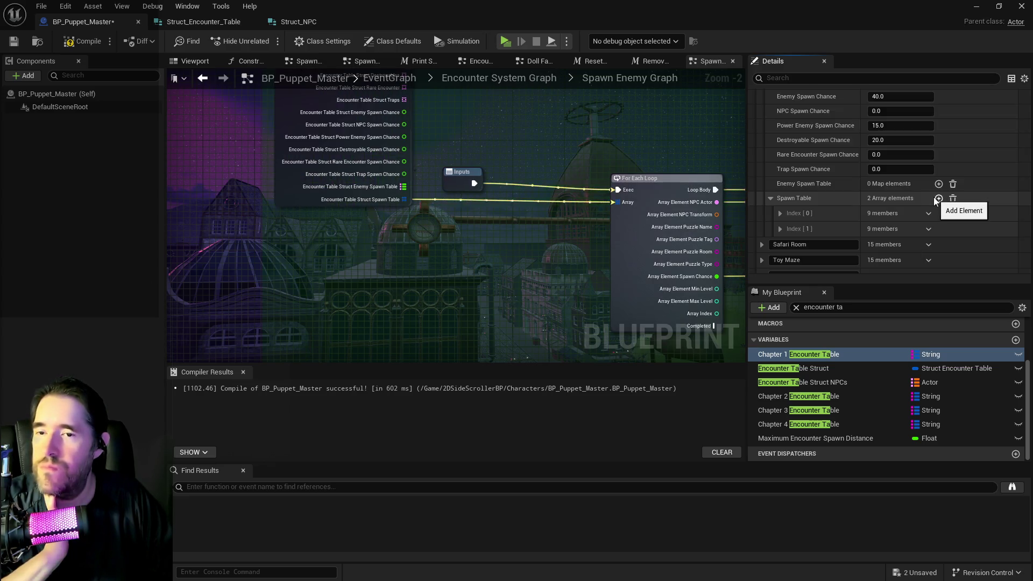
{"action": "left_click", "coordinate": [937, 199]}
{"action": "left_click", "coordinate": [937, 199]}
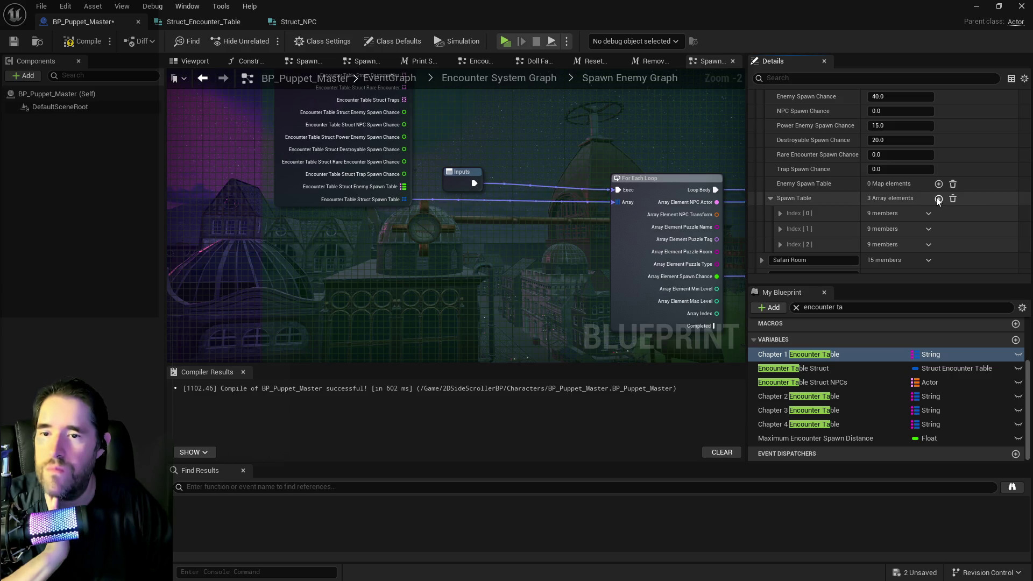
{"action": "left_click", "coordinate": [937, 198]}
- Set the first Spawn Table entry's NPC Actor to BP_Voodoo_Doll
{"action": "left_click", "coordinate": [779, 213]}
{"action": "left_click", "coordinate": [927, 230]}
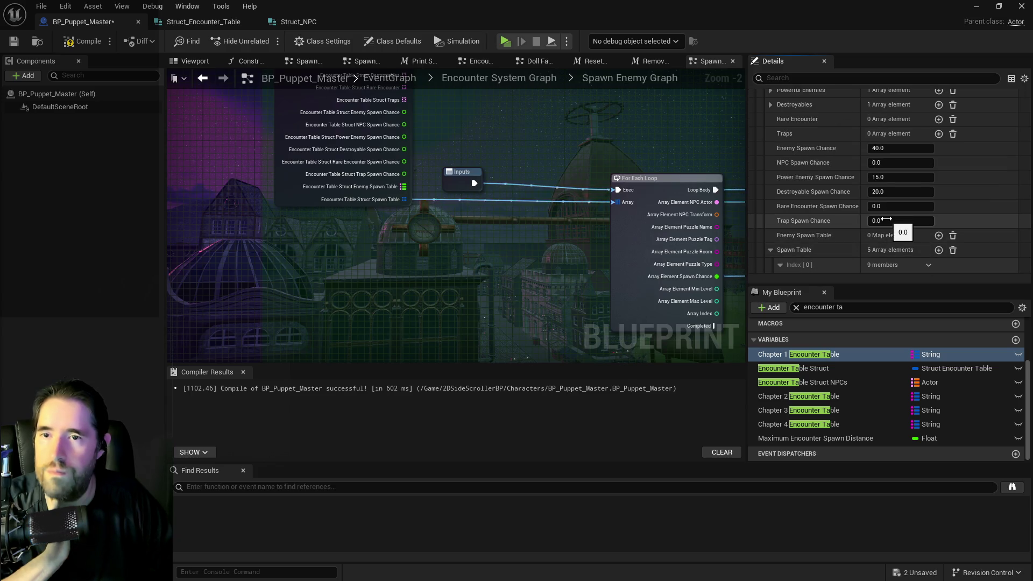
{"action": "scroll", "coordinate": [888, 231], "scroll_direction": "down", "scroll_amount": 2}
{"action": "scroll", "coordinate": [889, 241], "scroll_direction": "down", "scroll_amount": 2}
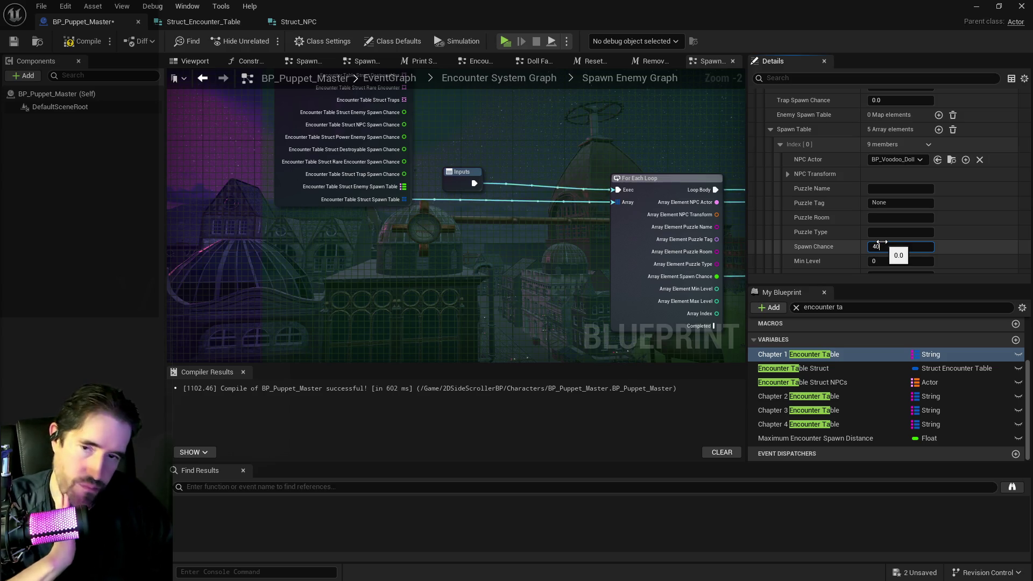
{"action": "left_click", "coordinate": [780, 144]}
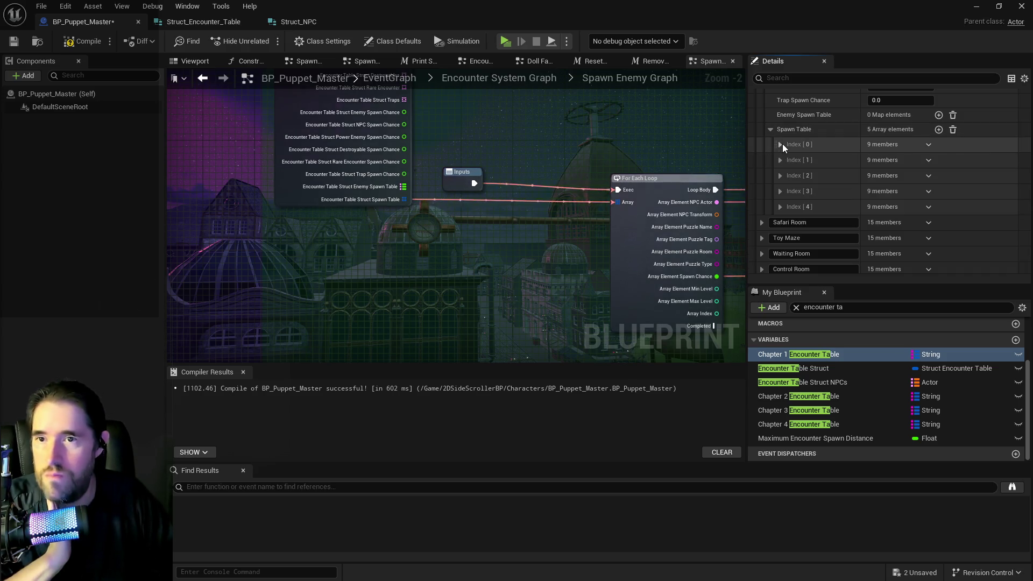
- Give the second Spawn Table entry a 40.0 spawn chance
{"action": "left_click", "coordinate": [780, 159]}
{"action": "scroll", "coordinate": [822, 178], "scroll_direction": "down", "scroll_amount": 10}
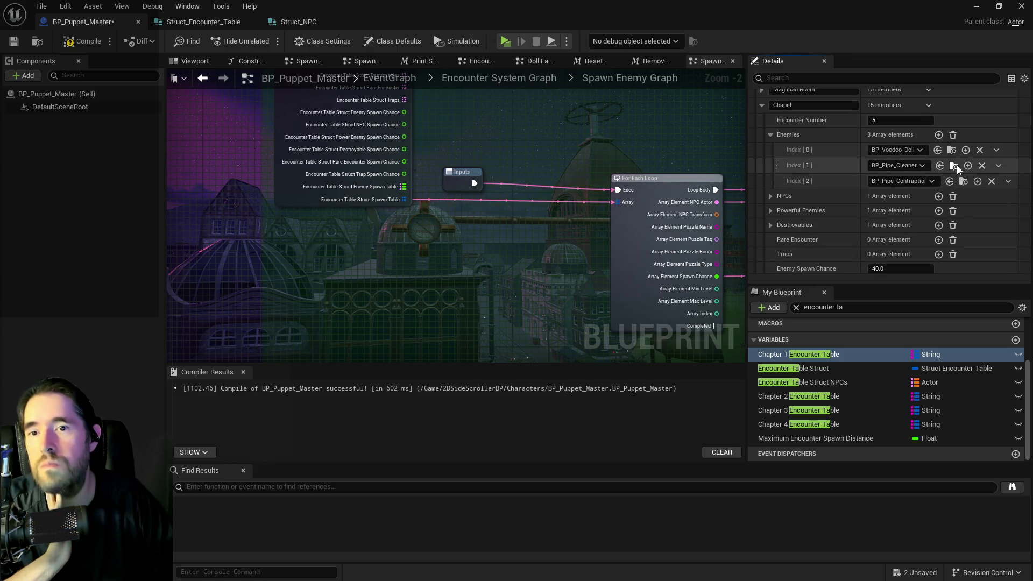
{"action": "scroll", "coordinate": [876, 217], "scroll_direction": "down", "scroll_amount": 3}
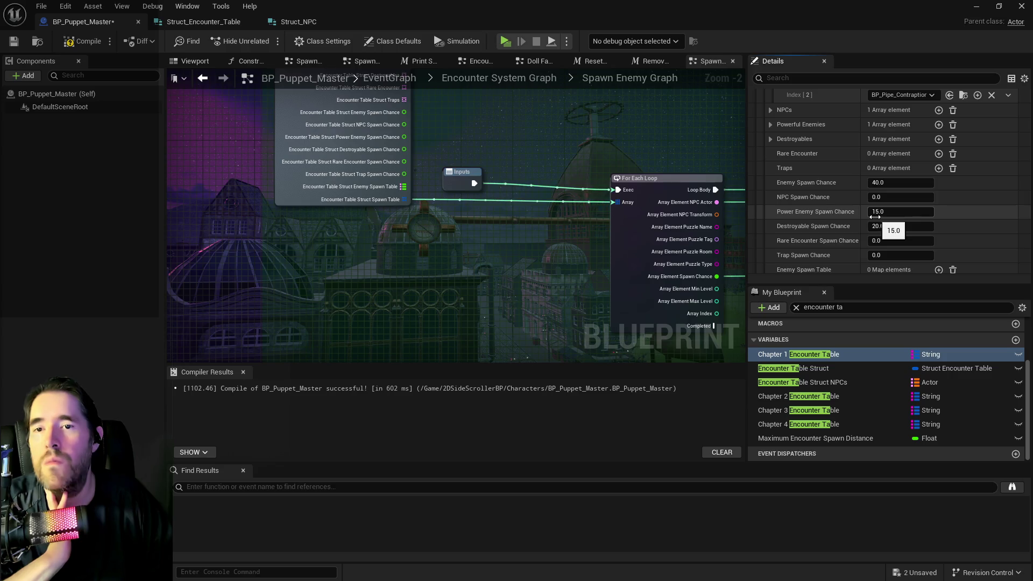
{"action": "scroll", "coordinate": [882, 220], "scroll_direction": "down", "scroll_amount": 5}
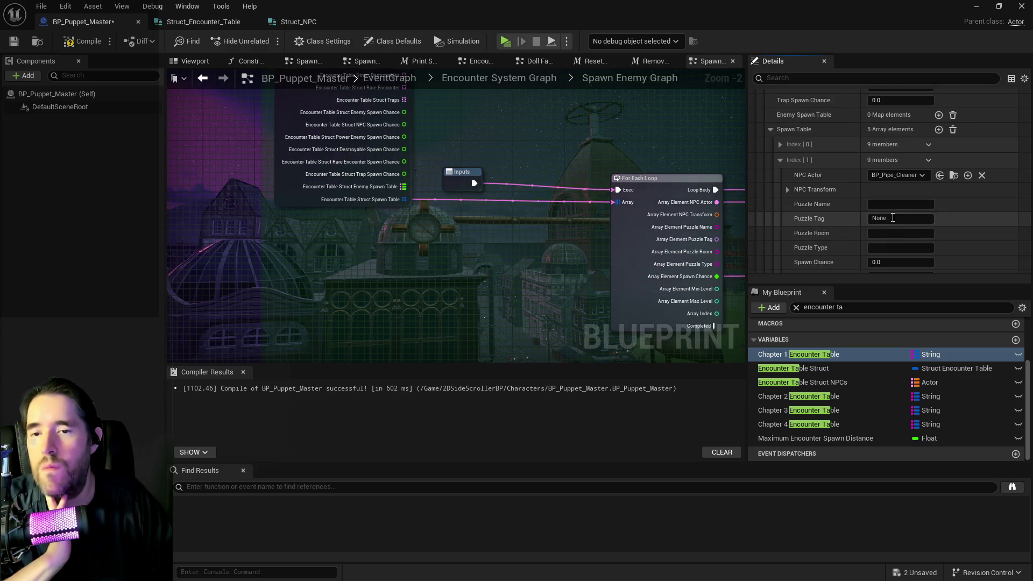
{"action": "left_click", "coordinate": [882, 262]}
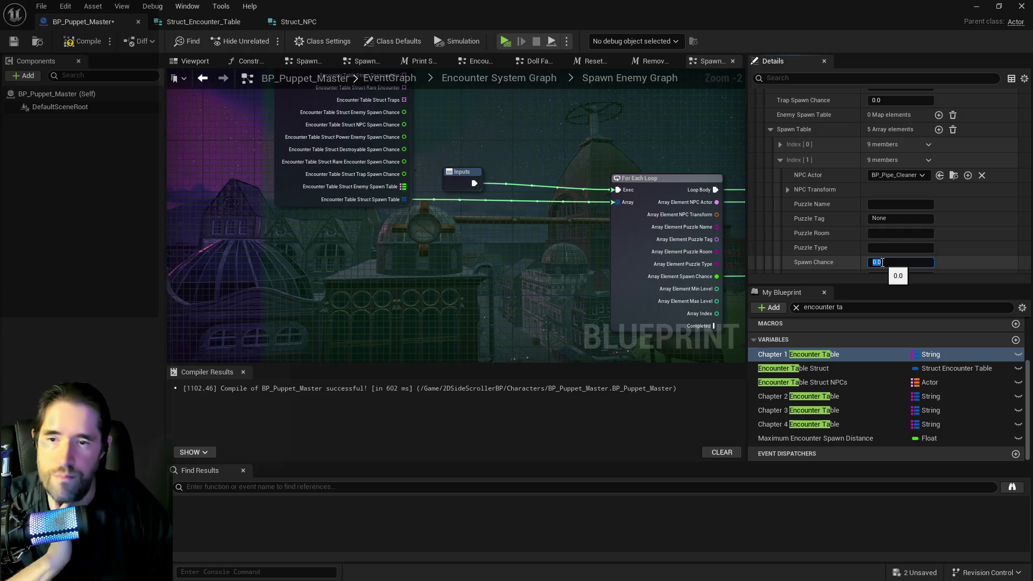
{"action": "type", "text": "40"}
{"action": "key", "text": "Return"}
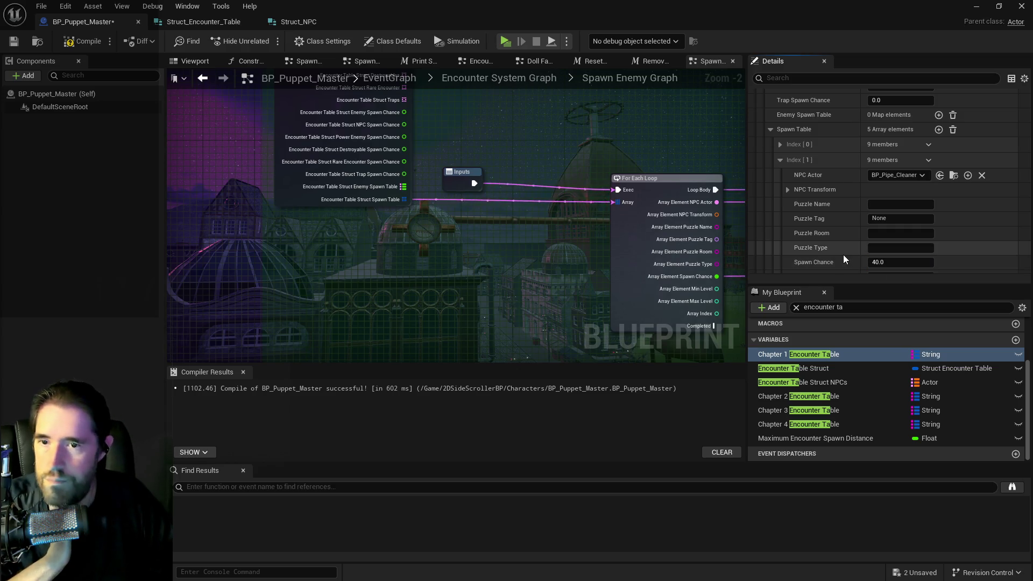
{"action": "scroll", "coordinate": [843, 254], "scroll_direction": "up", "scroll_amount": 3}
{"action": "scroll", "coordinate": [850, 172], "scroll_direction": "up", "scroll_amount": 5}
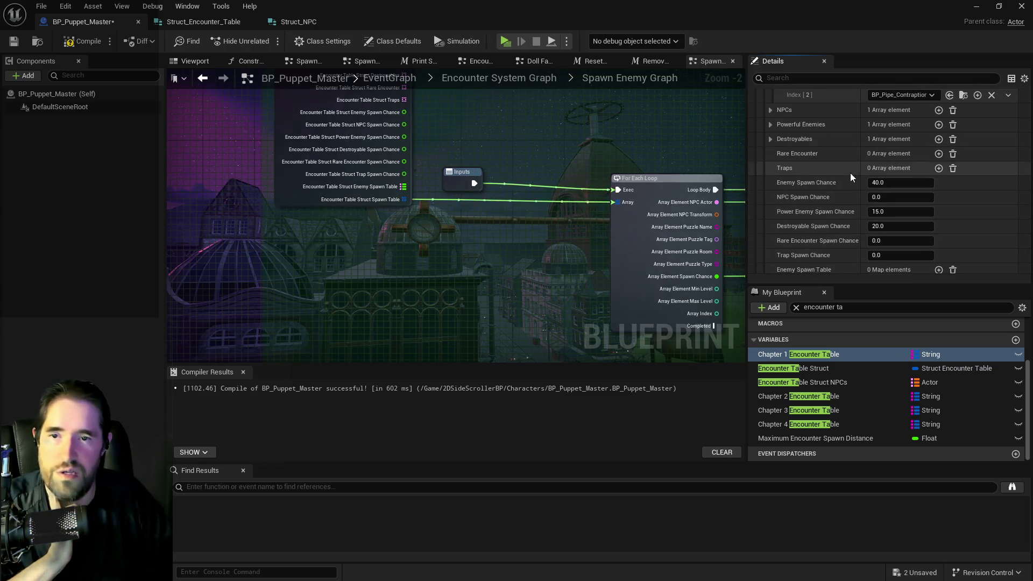
{"action": "scroll", "coordinate": [823, 179], "scroll_direction": "down", "scroll_amount": 6}
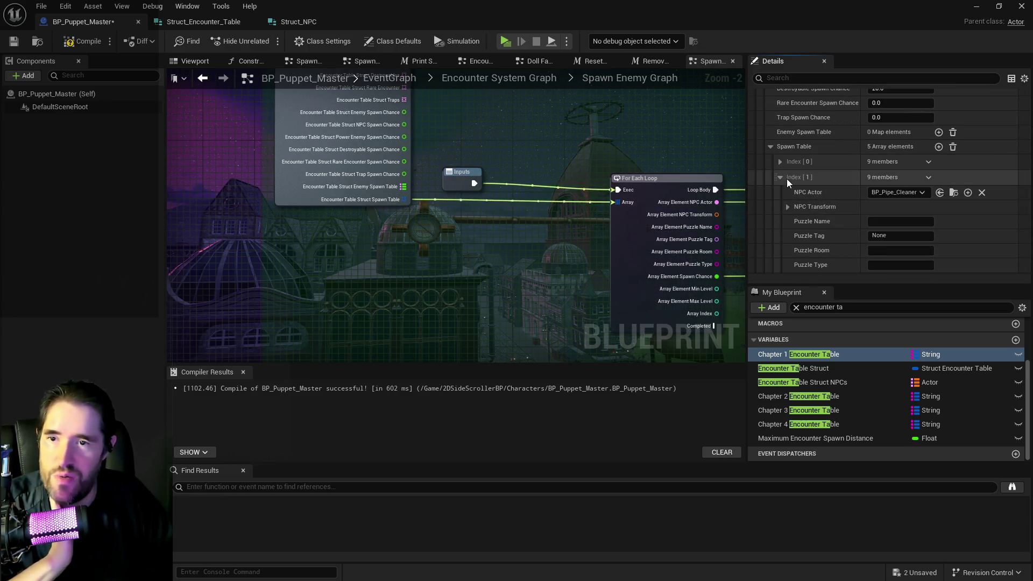
{"action": "left_click", "coordinate": [781, 178]}
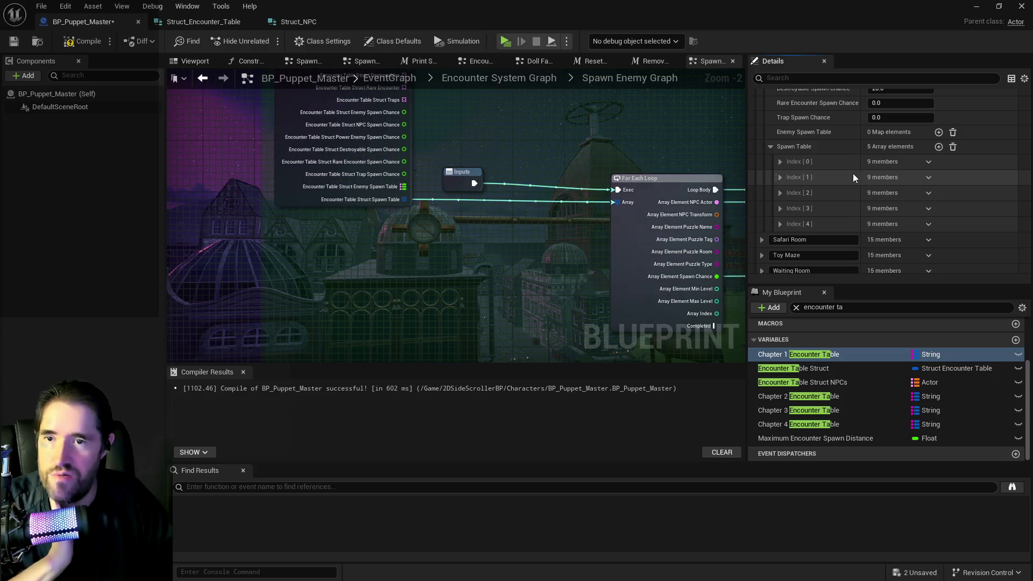
- Give the third entry, BP_Pipe_Contraption, a 40.0 spawn chance
{"action": "left_click", "coordinate": [778, 192]}
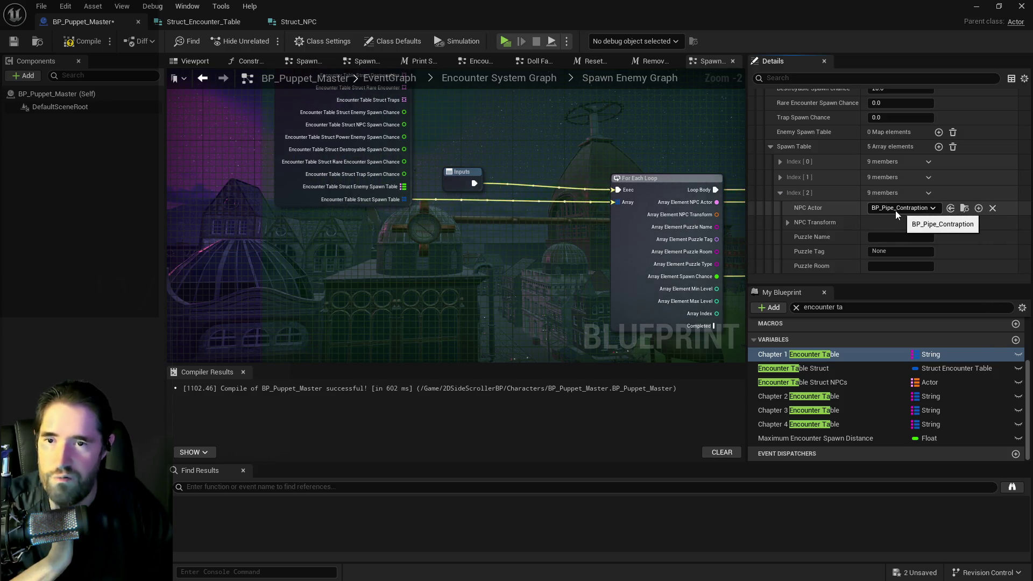
{"action": "scroll", "coordinate": [870, 212], "scroll_direction": "up", "scroll_amount": 2}
{"action": "scroll", "coordinate": [875, 240], "scroll_direction": "down", "scroll_amount": 3}
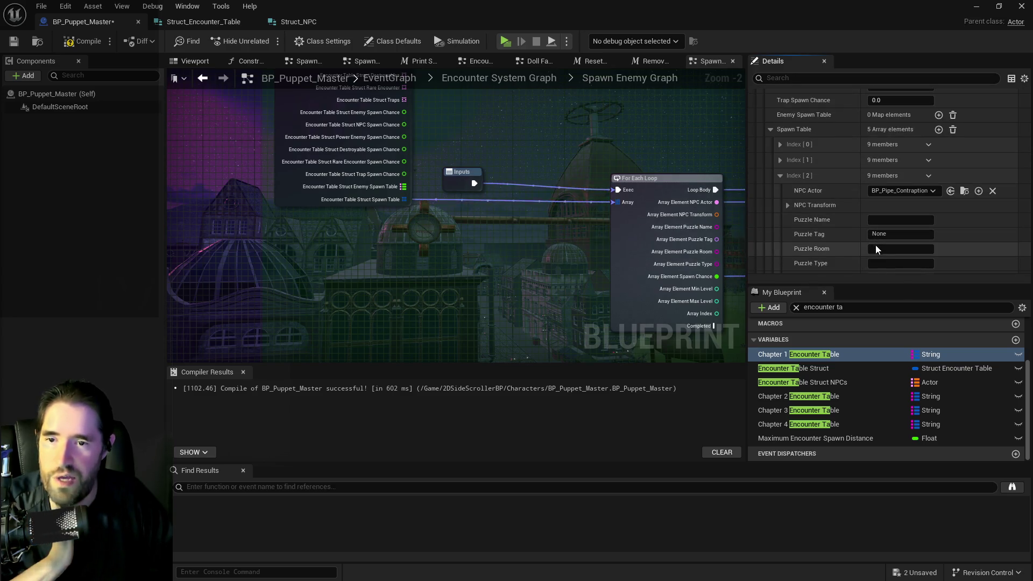
{"action": "scroll", "coordinate": [870, 263], "scroll_direction": "down", "scroll_amount": 3}
{"action": "left_click", "coordinate": [881, 226]}
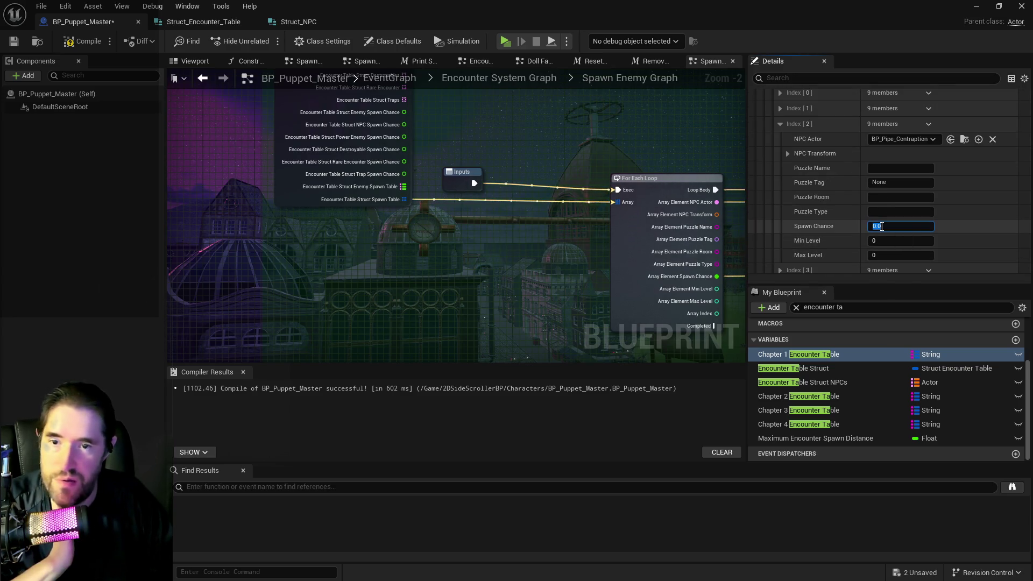
{"action": "type", "text": "40"}
{"action": "key", "text": "Return"}
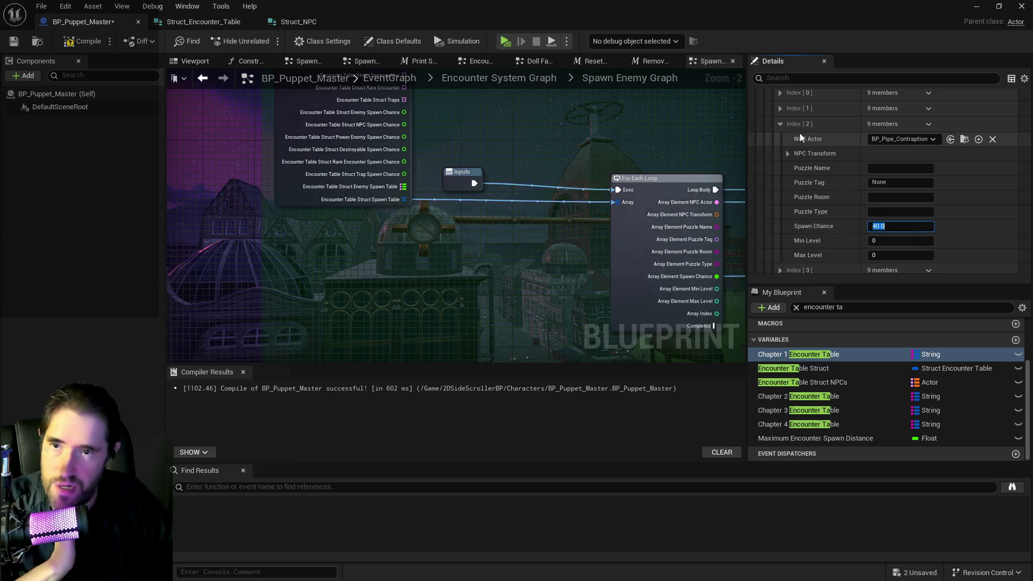
{"action": "left_click", "coordinate": [781, 123]}
- Expand the fourth entry and check which actor is listed under Powerful Enemies
{"action": "scroll", "coordinate": [800, 155], "scroll_direction": "up", "scroll_amount": 4}
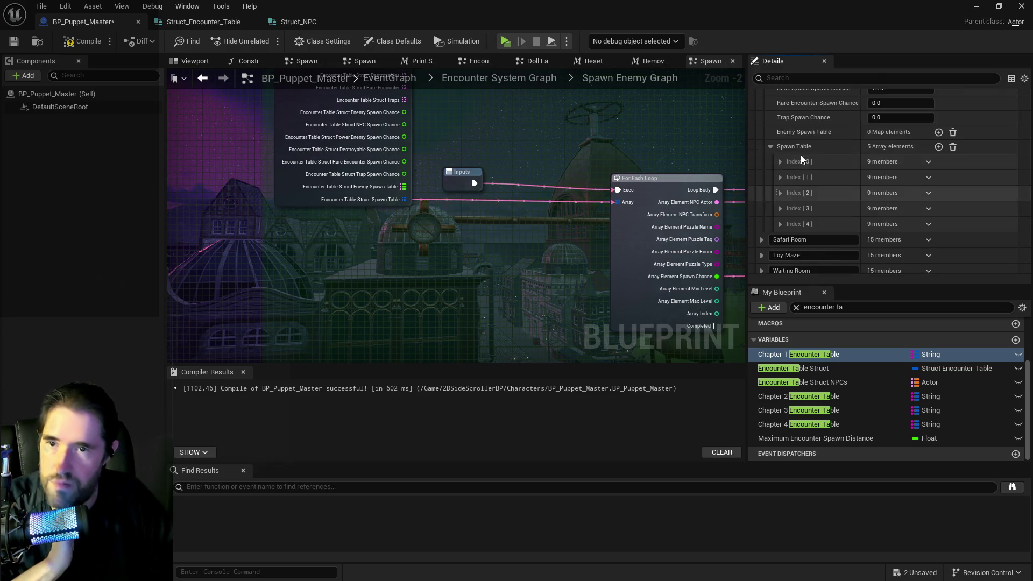
{"action": "left_click", "coordinate": [781, 209]}
{"action": "scroll", "coordinate": [833, 218], "scroll_direction": "up", "scroll_amount": 5}
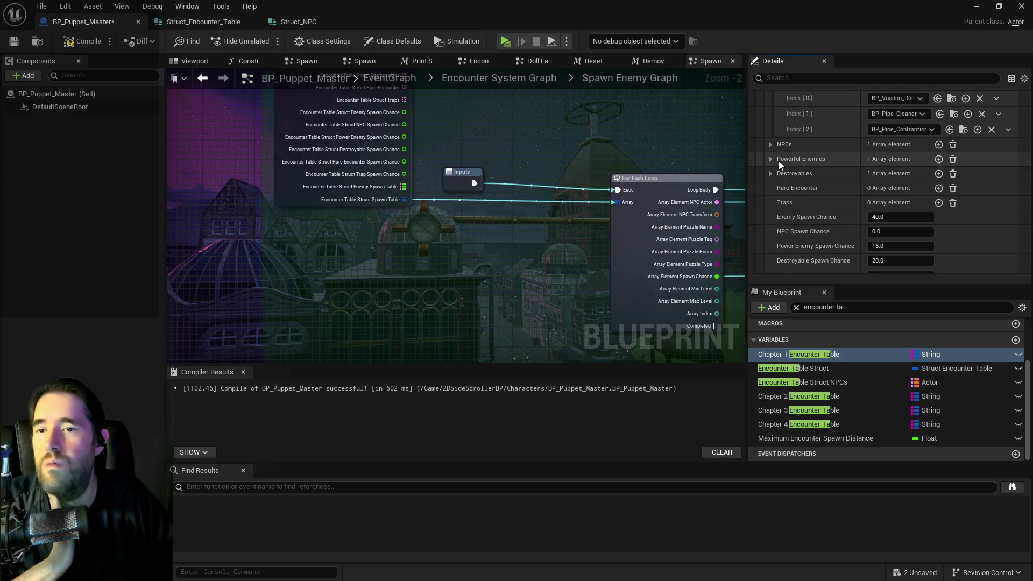
{"action": "left_click", "coordinate": [771, 158]}
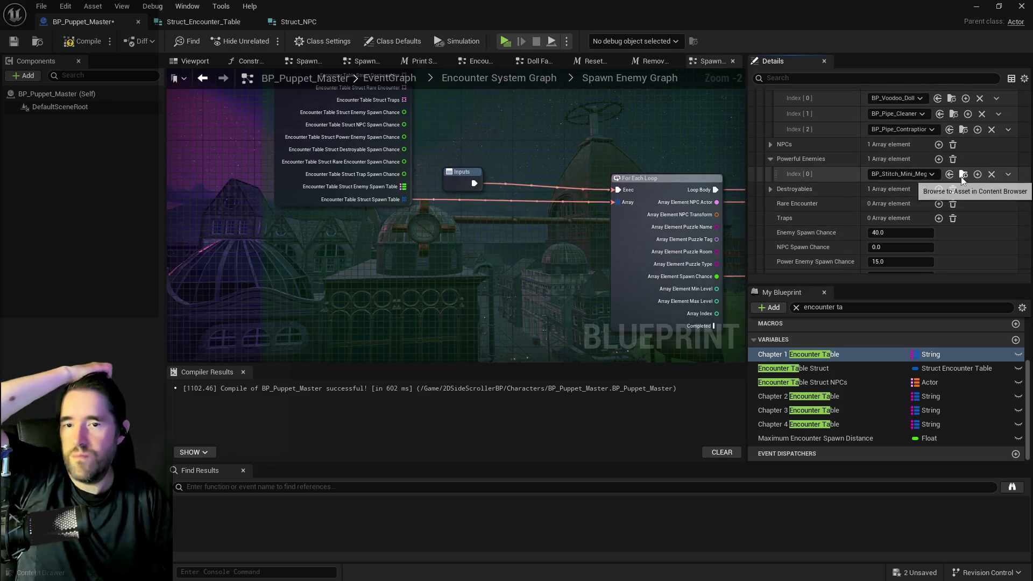
- Make the fourth entry BP_Stitch_Mini_Mega_Bitey with a spawn chance of 15
{"action": "scroll", "coordinate": [872, 208], "scroll_direction": "down", "scroll_amount": 4}
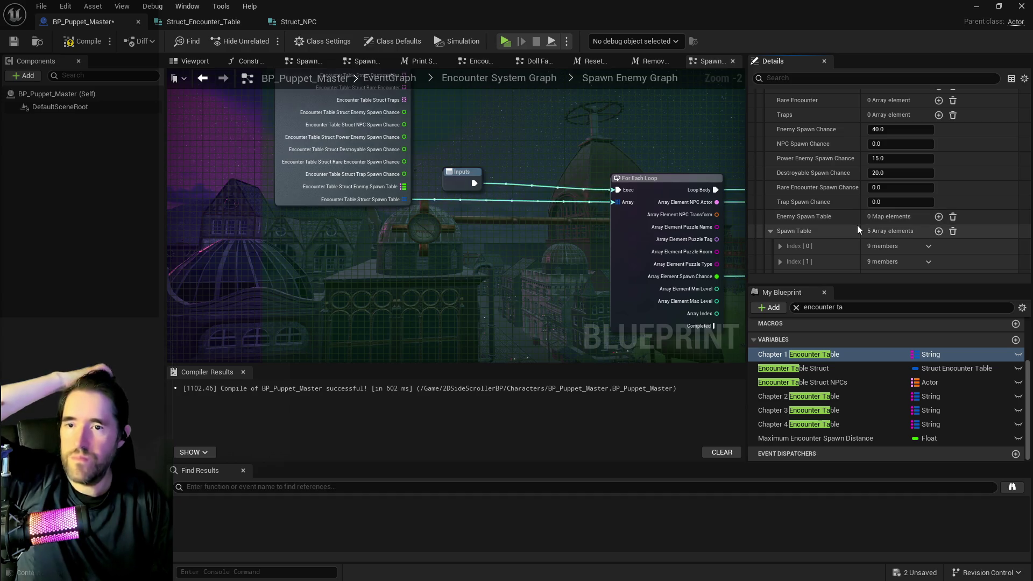
{"action": "scroll", "coordinate": [857, 225], "scroll_direction": "down", "scroll_amount": 4}
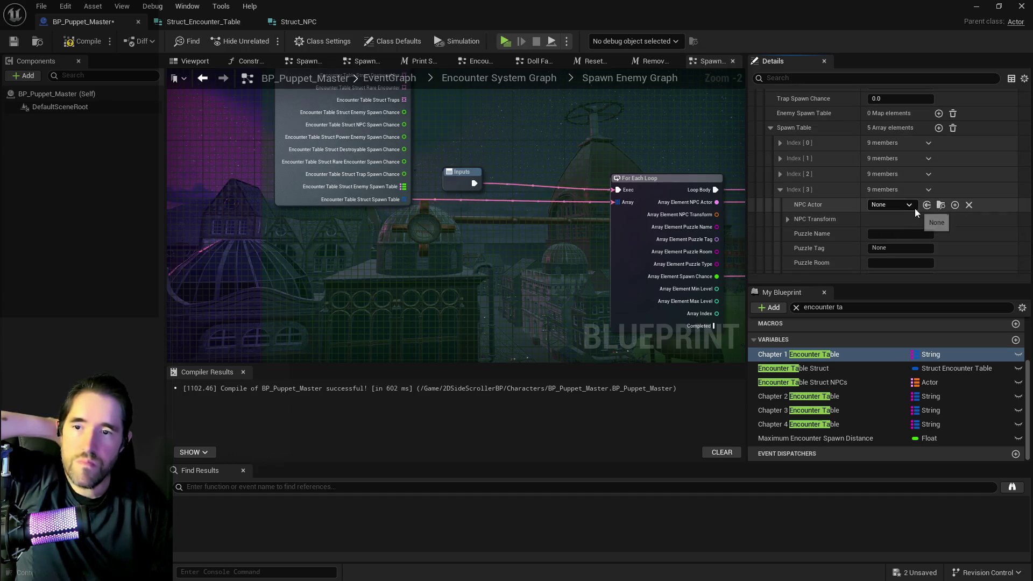
{"action": "left_click", "coordinate": [926, 204]}
{"action": "scroll", "coordinate": [914, 221], "scroll_direction": "down", "scroll_amount": 1}
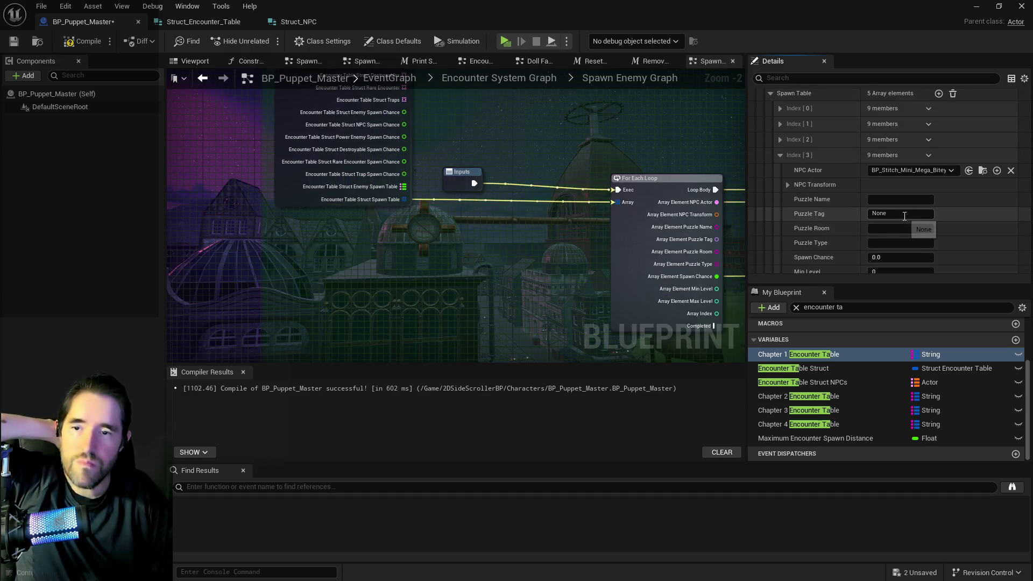
{"action": "left_click", "coordinate": [885, 256]}
{"action": "type", "text": "15"}
{"action": "key", "text": "Return"}
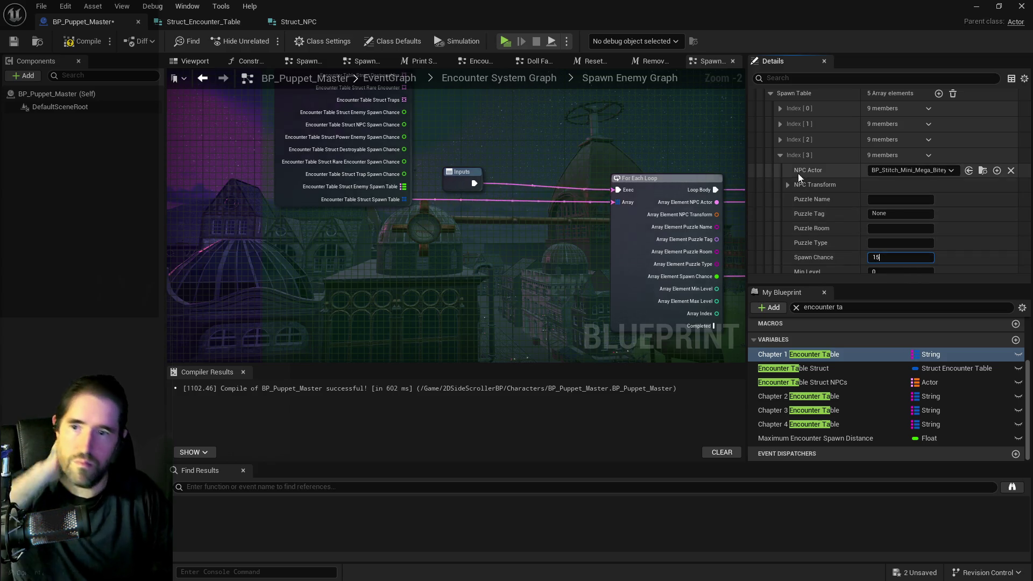
{"action": "left_click", "coordinate": [780, 155]}
- Make the fifth entry BP_Destroyable_Pot_2 at 20.0 spawn chance and collapse the Chapel room
{"action": "left_click", "coordinate": [780, 170]}
{"action": "scroll", "coordinate": [841, 195], "scroll_direction": "up", "scroll_amount": 5}
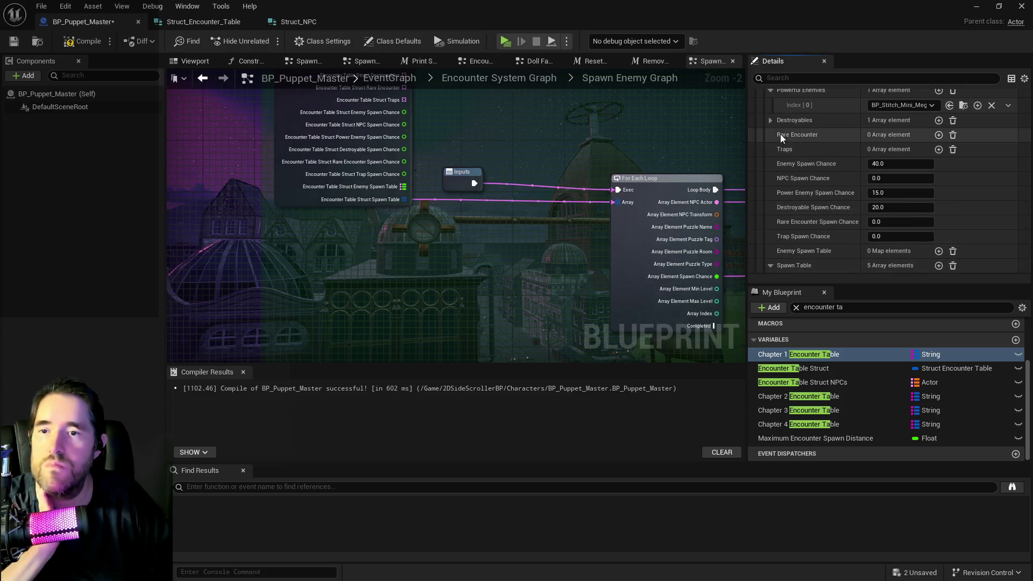
{"action": "left_click", "coordinate": [775, 120]}
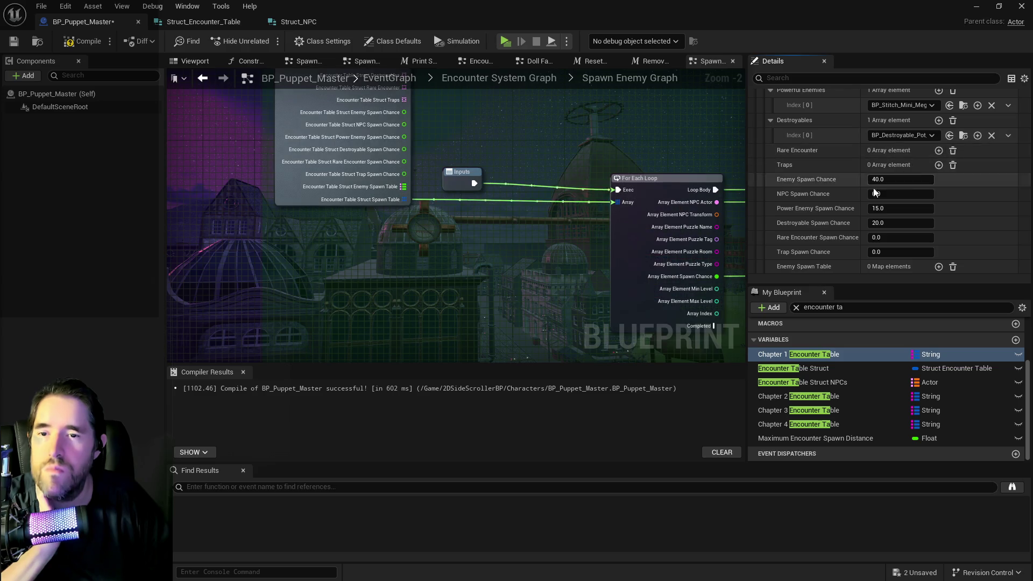
{"action": "scroll", "coordinate": [829, 228], "scroll_direction": "down", "scroll_amount": 4}
{"action": "left_click", "coordinate": [781, 170]}
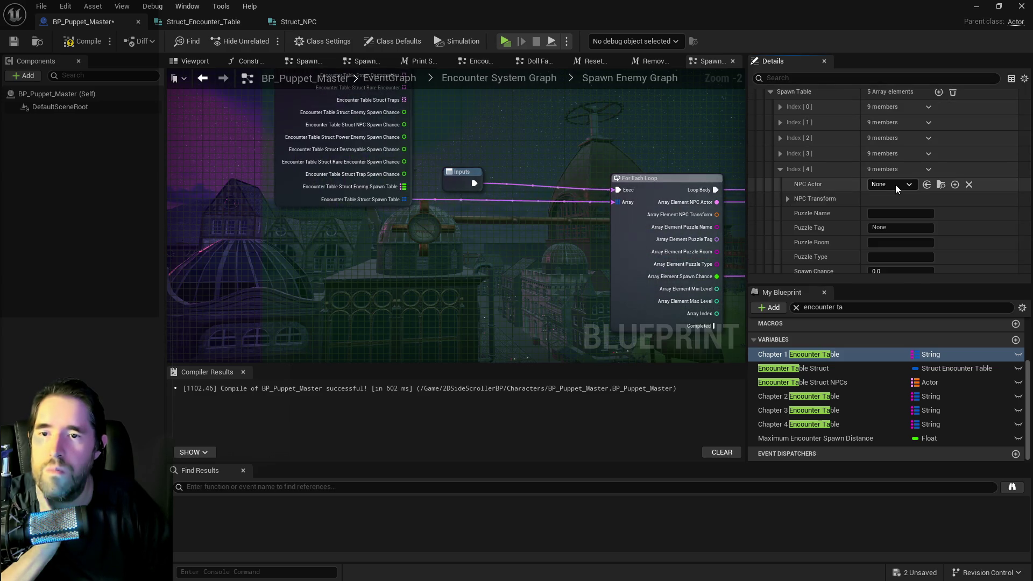
{"action": "scroll", "coordinate": [895, 213], "scroll_direction": "down", "scroll_amount": 2}
{"action": "left_click", "coordinate": [893, 215]}
{"action": "type", "text": "20"}
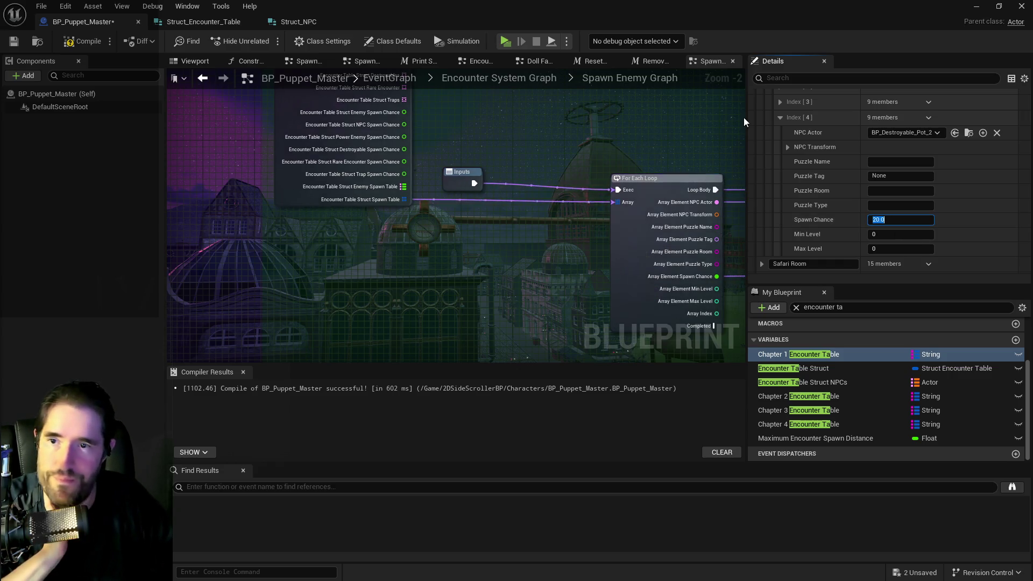
{"action": "left_click", "coordinate": [780, 117]}
{"action": "scroll", "coordinate": [795, 167], "scroll_direction": "up", "scroll_amount": 5}
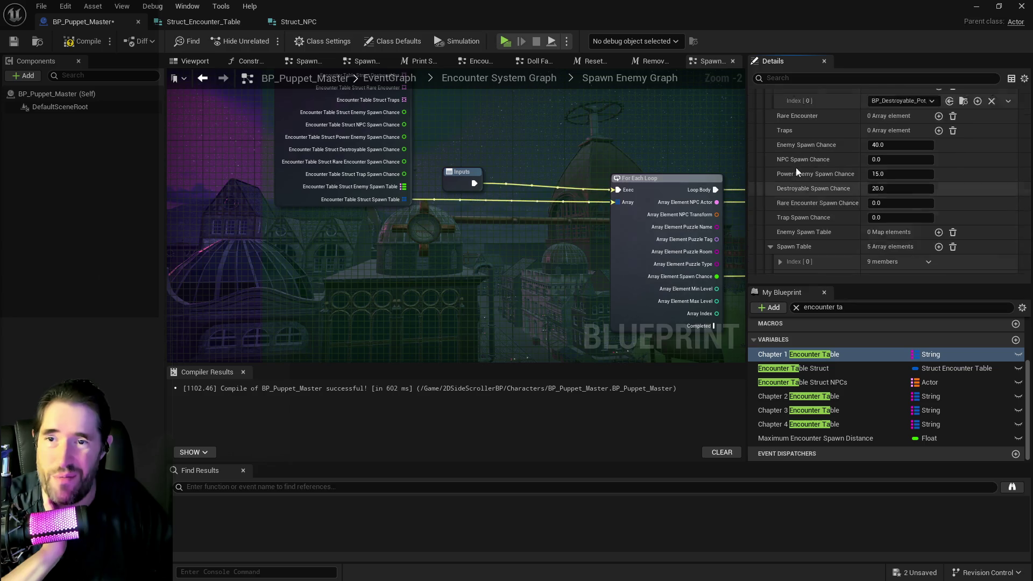
{"action": "left_click", "coordinate": [762, 141]}
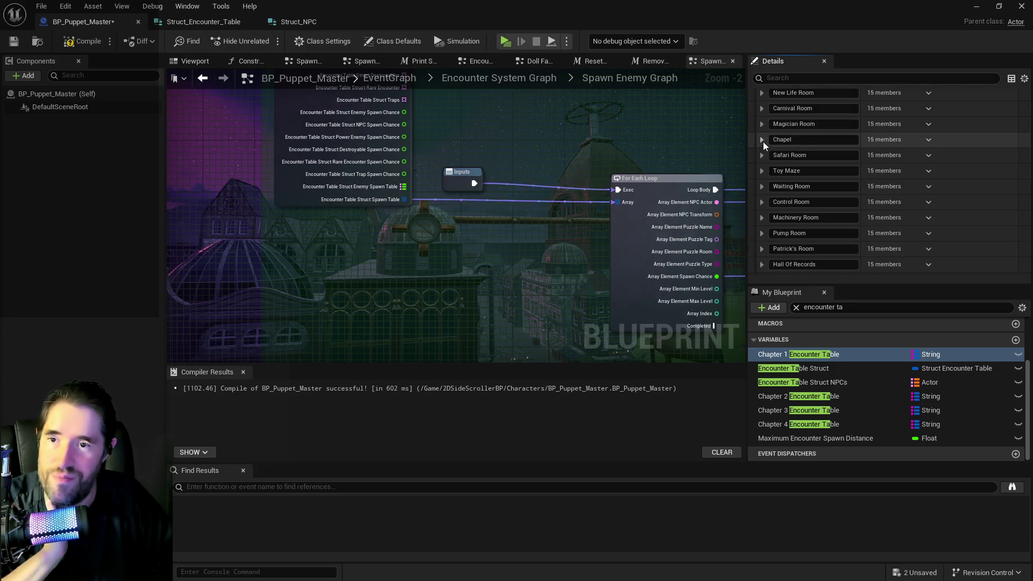
- Inspect Toy Maze's enemies, BP_Stitch_Voodoo and BP_Stitch_Bitey, and its empty Spawn Table
{"action": "left_click", "coordinate": [763, 155]}
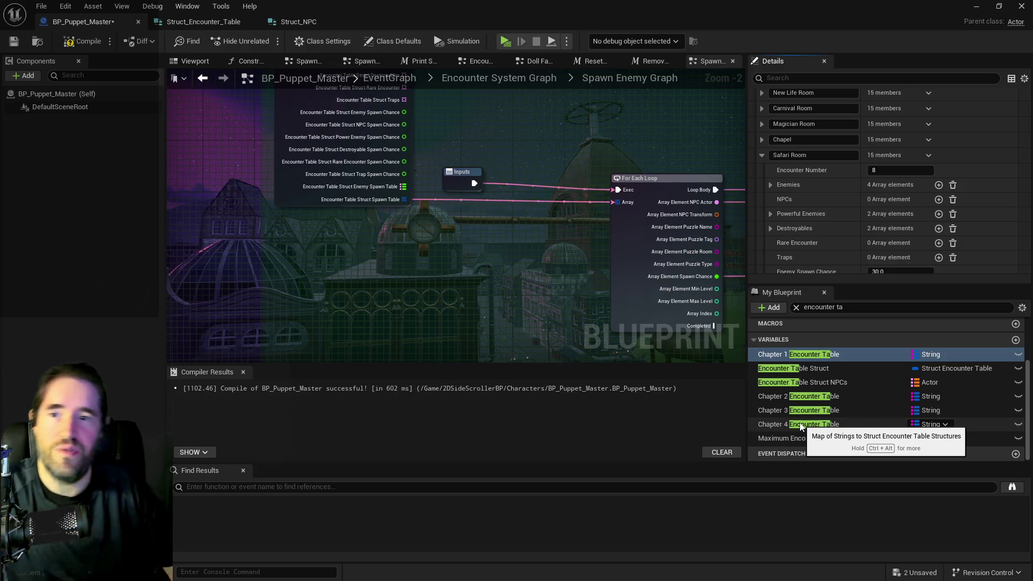
{"action": "left_click", "coordinate": [763, 154]}
{"action": "left_click", "coordinate": [761, 170]}
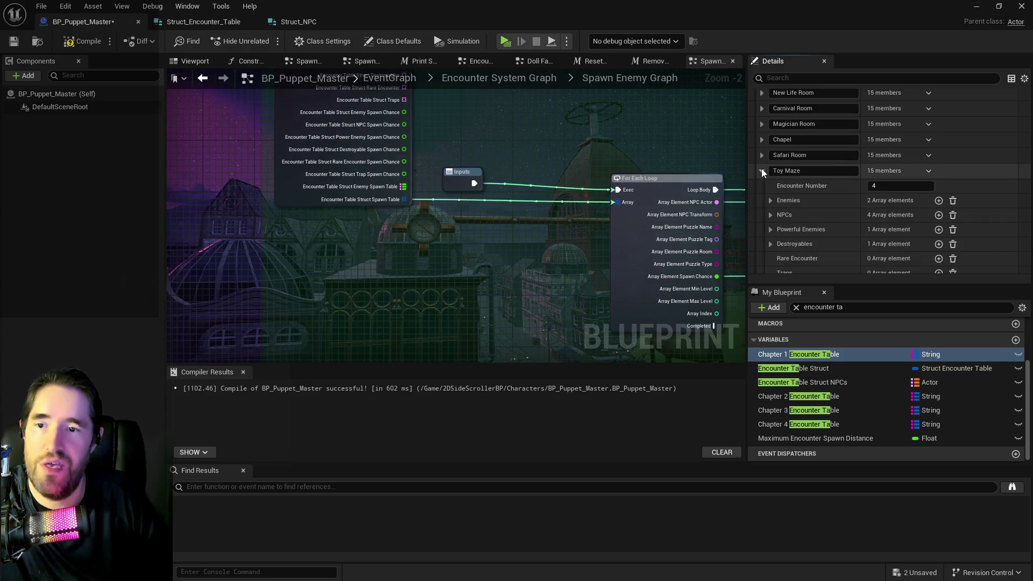
{"action": "scroll", "coordinate": [764, 172], "scroll_direction": "down", "scroll_amount": 3}
{"action": "left_click", "coordinate": [769, 114]}
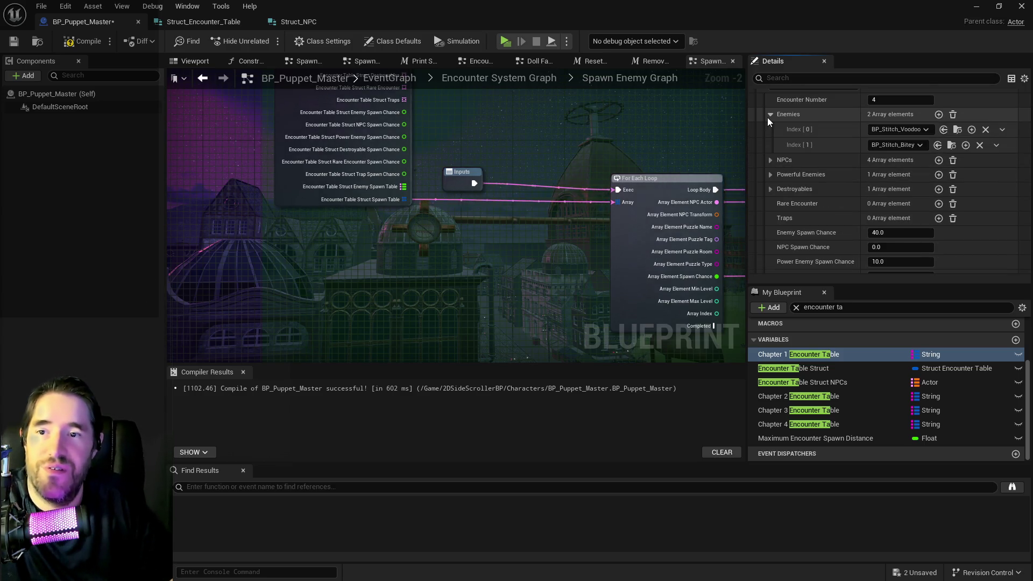
{"action": "scroll", "coordinate": [839, 120], "scroll_direction": "up", "scroll_amount": 2}
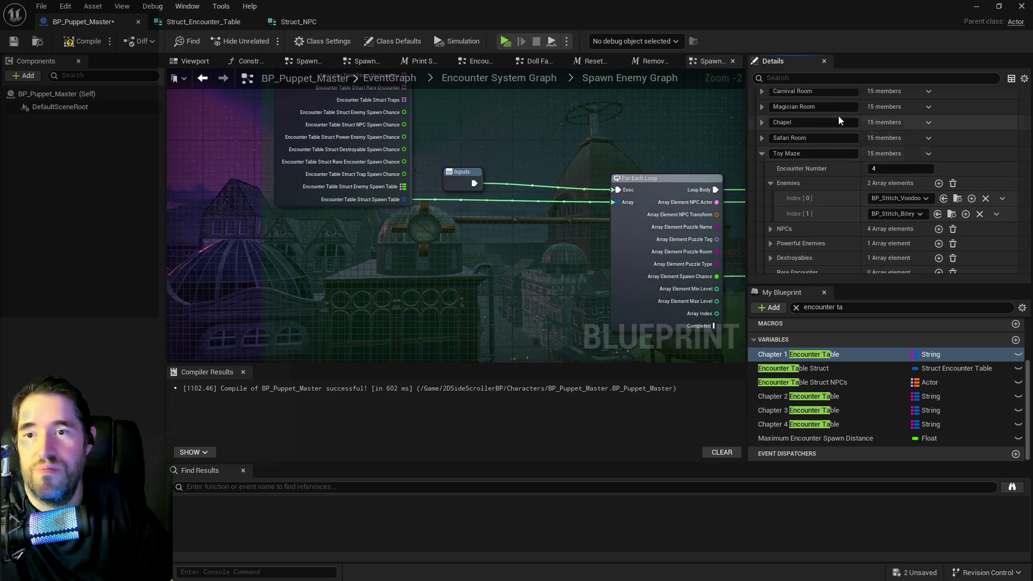
{"action": "scroll", "coordinate": [861, 172], "scroll_direction": "down", "scroll_amount": 1}
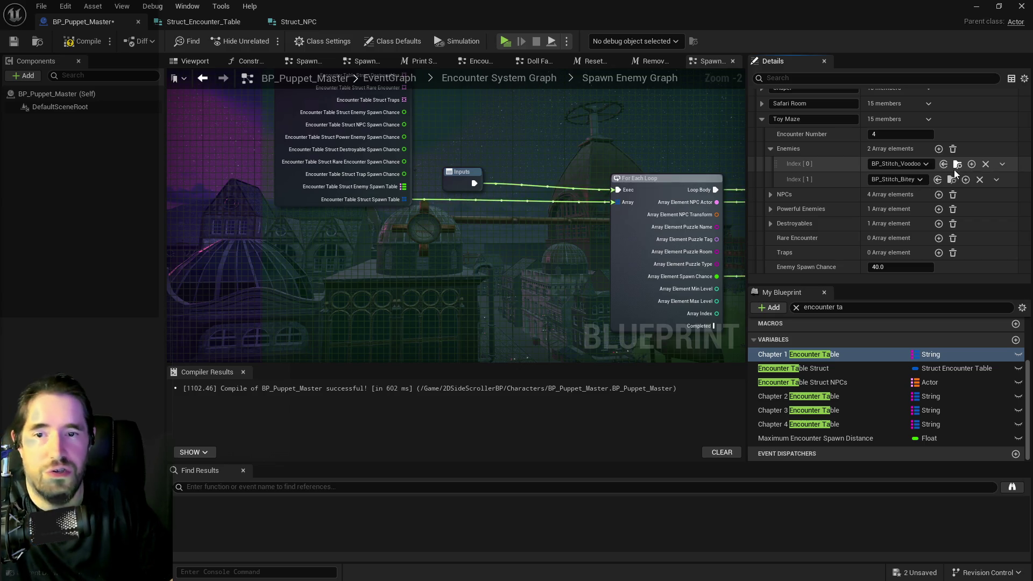
{"action": "scroll", "coordinate": [802, 224], "scroll_direction": "down", "scroll_amount": 4}
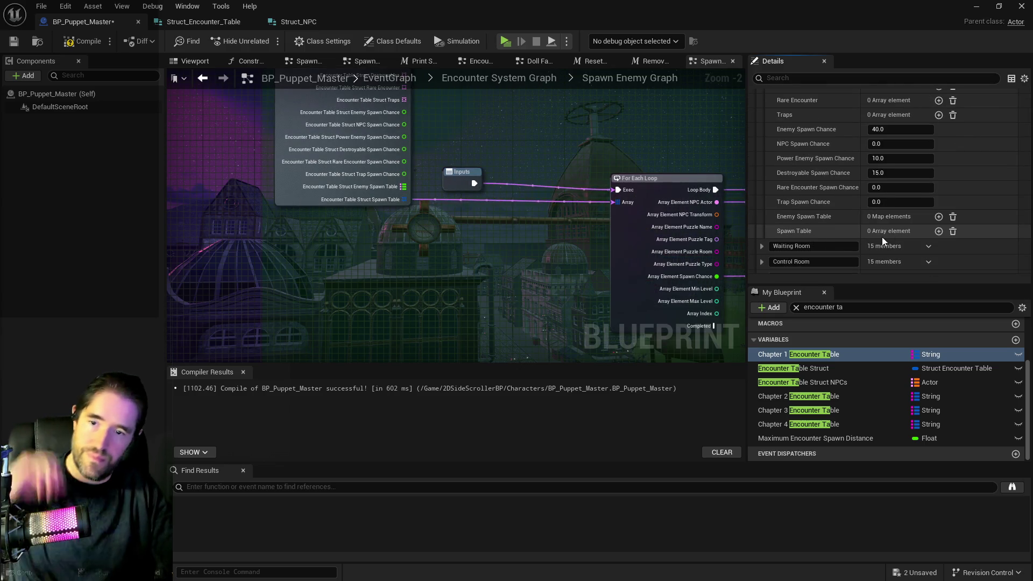
- Add four entries to the Toy Maze Spawn Table
{"action": "left_click", "coordinate": [938, 231]}
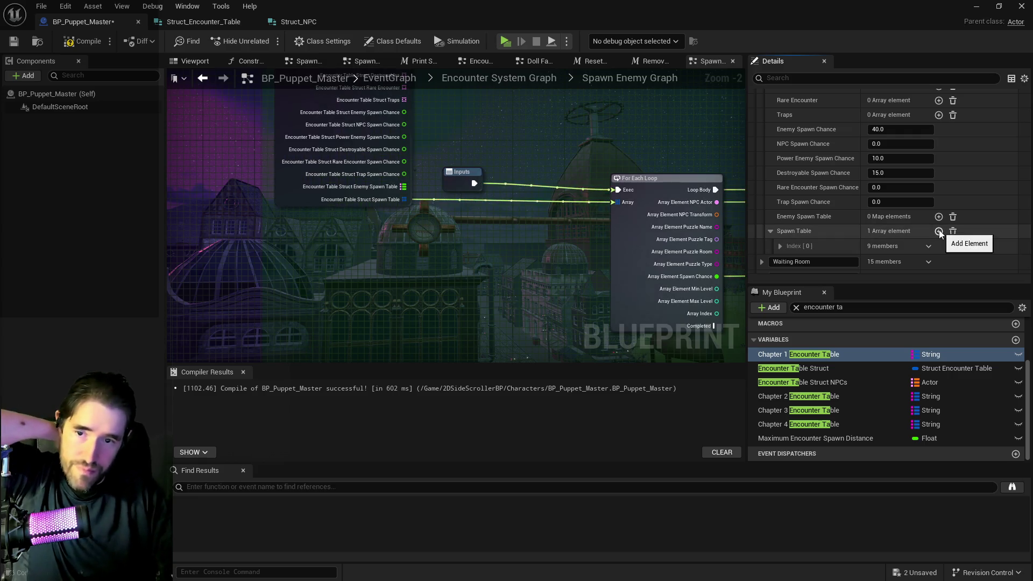
{"action": "left_click", "coordinate": [938, 232]}
{"action": "scroll", "coordinate": [914, 231], "scroll_direction": "up", "scroll_amount": 3}
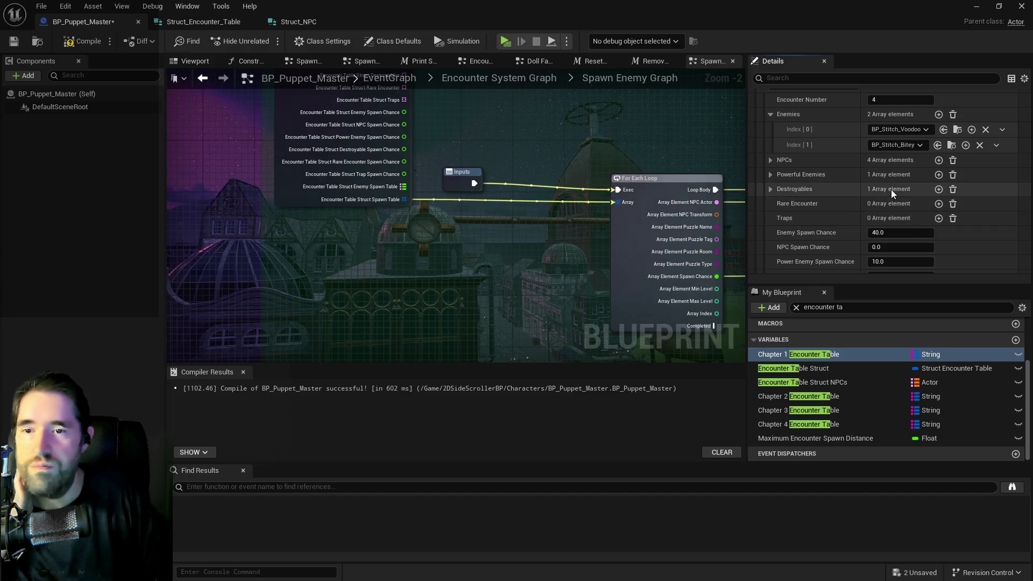
{"action": "scroll", "coordinate": [909, 226], "scroll_direction": "down", "scroll_amount": 3}
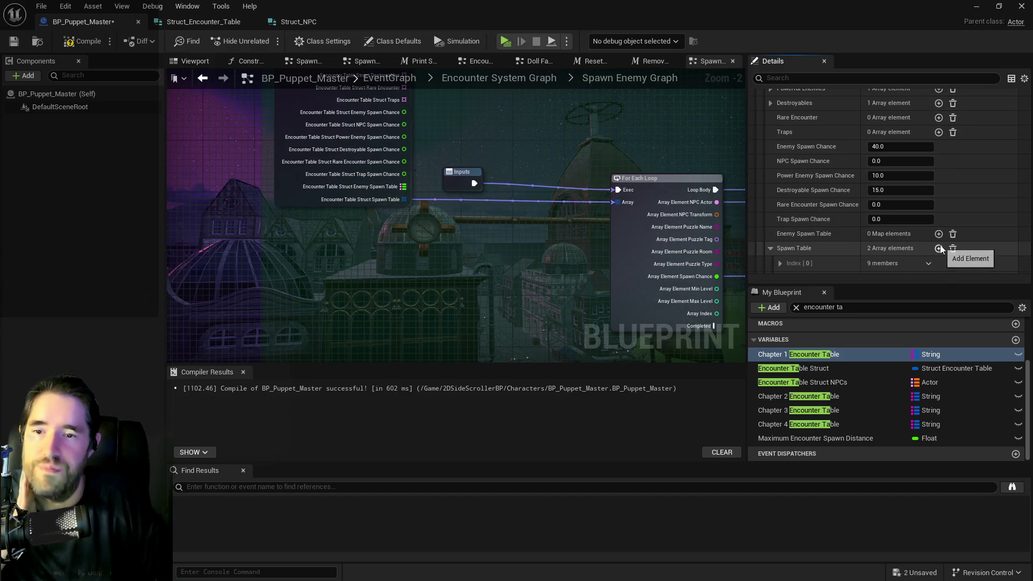
{"action": "left_click", "coordinate": [939, 248]}
{"action": "scroll", "coordinate": [878, 233], "scroll_direction": "down", "scroll_amount": 2}
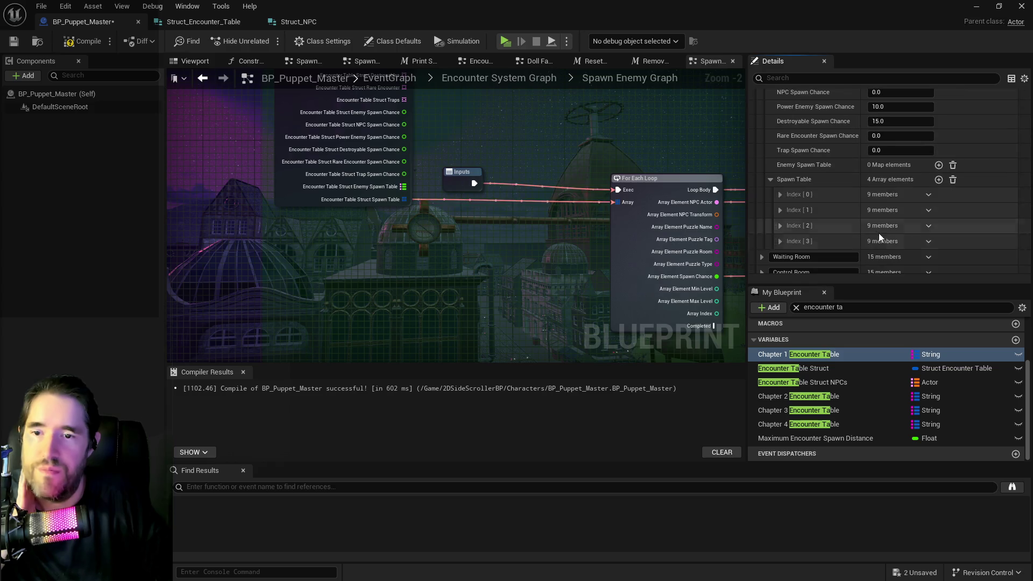
- Set the first entry's NPC Actor to BP_Stitch_Voodoo
{"action": "left_click", "coordinate": [781, 204]}
{"action": "left_click", "coordinate": [926, 209]}
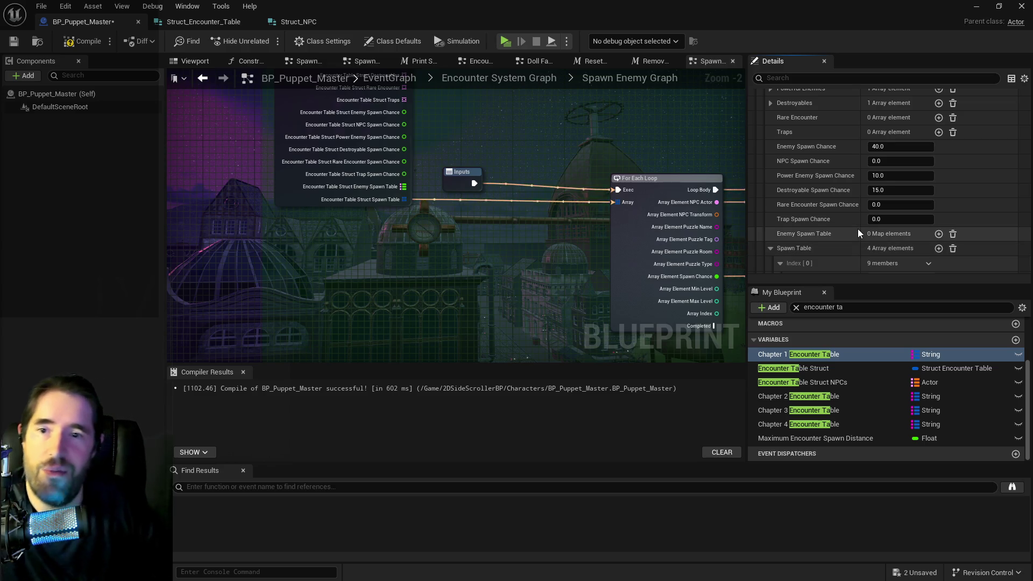
{"action": "scroll", "coordinate": [857, 228], "scroll_direction": "down", "scroll_amount": 2}
{"action": "scroll", "coordinate": [873, 250], "scroll_direction": "down", "scroll_amount": 3}
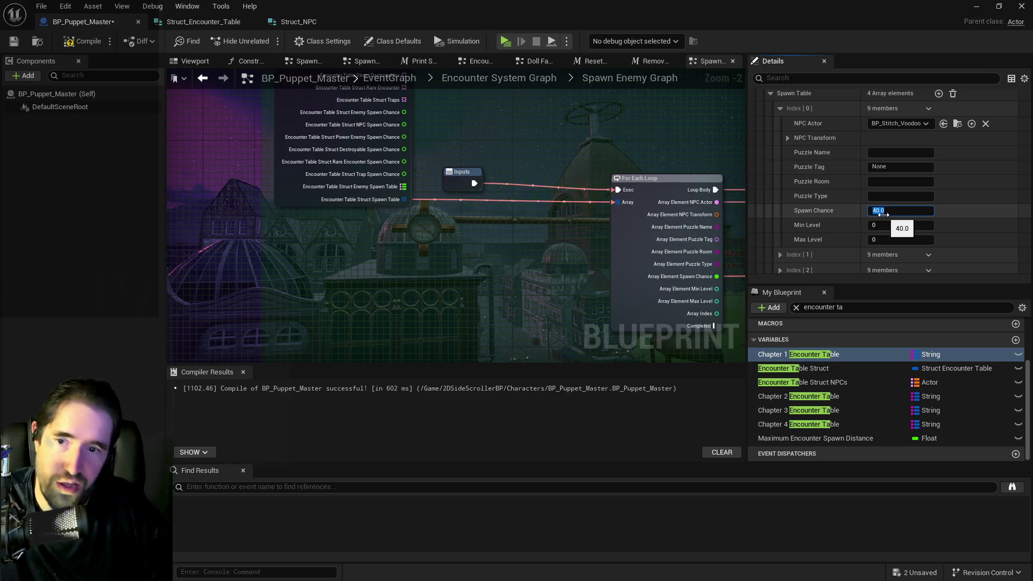
{"action": "left_click", "coordinate": [779, 109]}
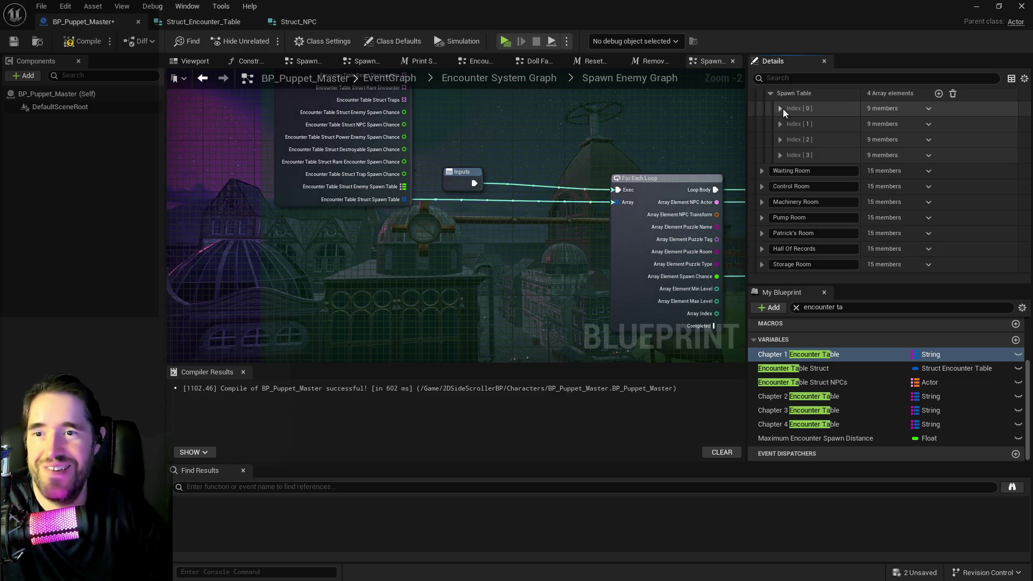
- Set the second entry's NPC Actor to BP_Stitch_Bitey
{"action": "left_click", "coordinate": [795, 127]}
{"action": "scroll", "coordinate": [775, 167], "scroll_direction": "up", "scroll_amount": 8}
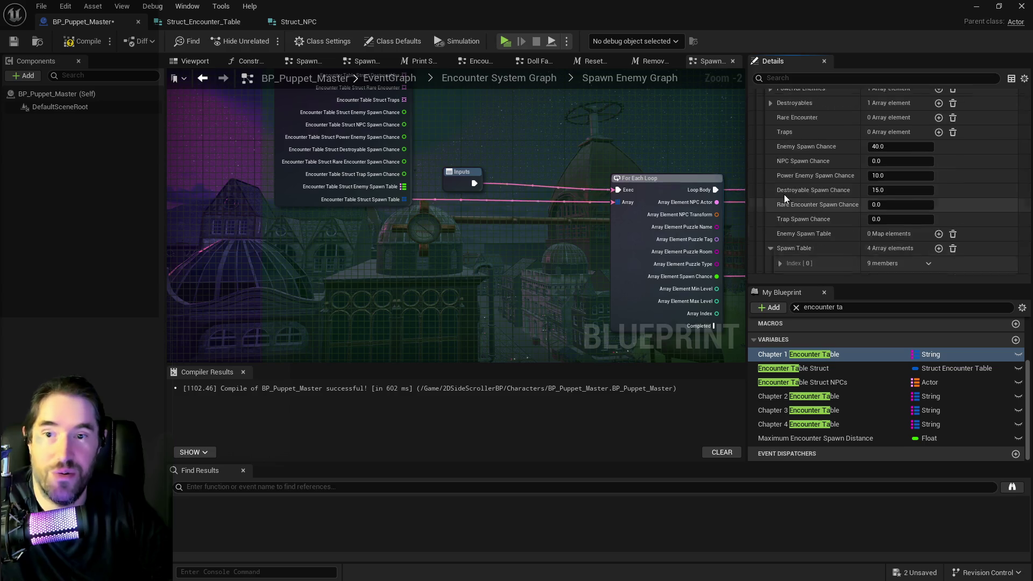
{"action": "scroll", "coordinate": [783, 194], "scroll_direction": "up", "scroll_amount": 3}
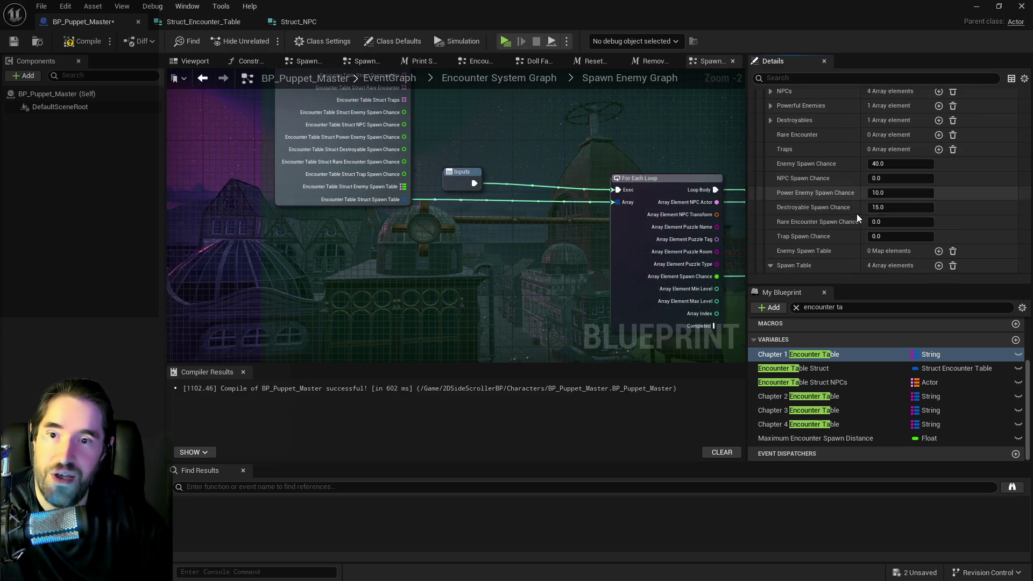
{"action": "scroll", "coordinate": [847, 215], "scroll_direction": "down", "scroll_amount": 9}
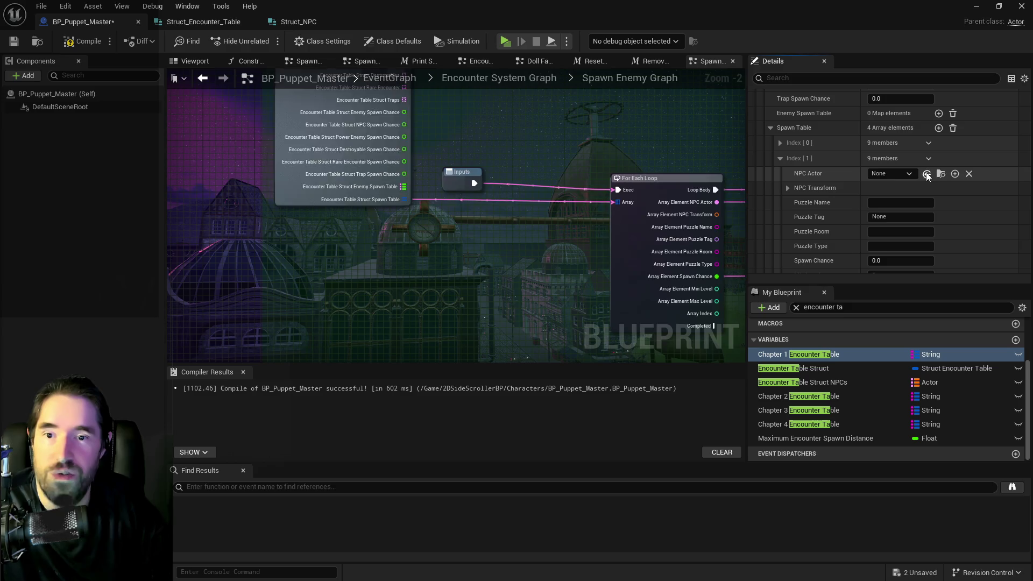
{"action": "left_click", "coordinate": [926, 174]}
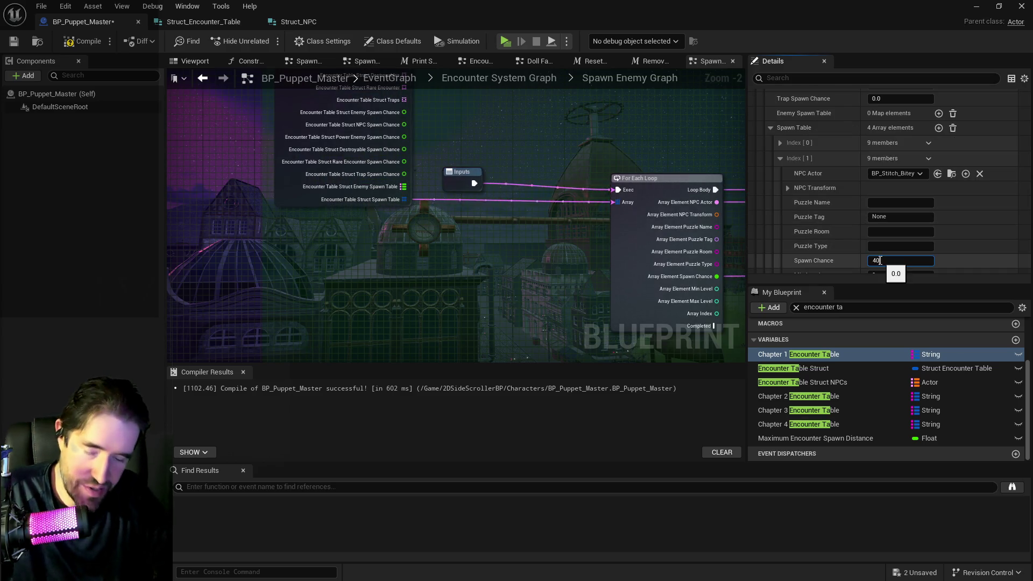
{"action": "left_click", "coordinate": [779, 158]}
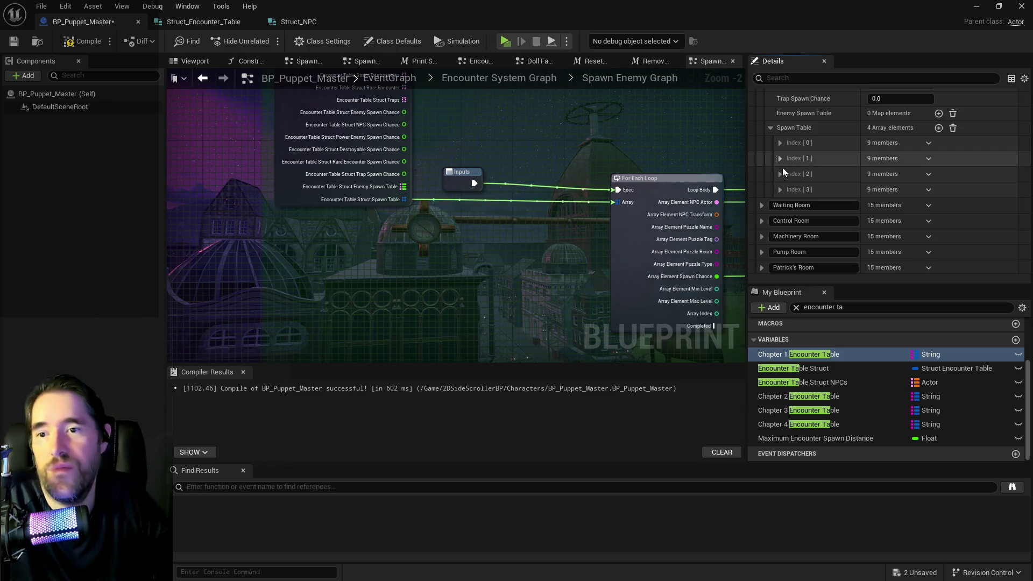
- Set the third entry's NPC Actor to BP_Pipe_Cleaner, the room's powerful enemy
{"action": "left_click", "coordinate": [780, 174]}
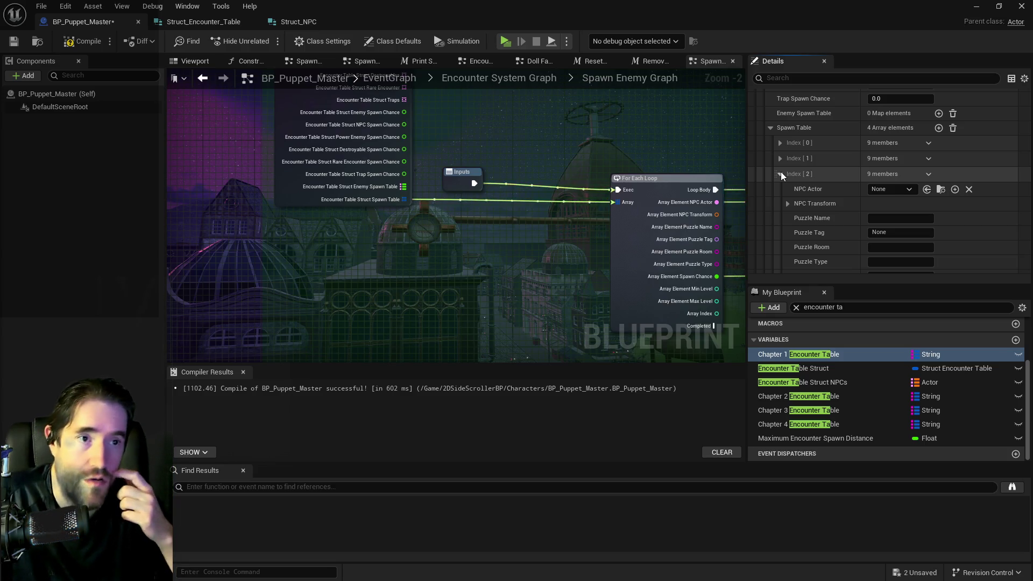
{"action": "scroll", "coordinate": [808, 166], "scroll_direction": "up", "scroll_amount": 5}
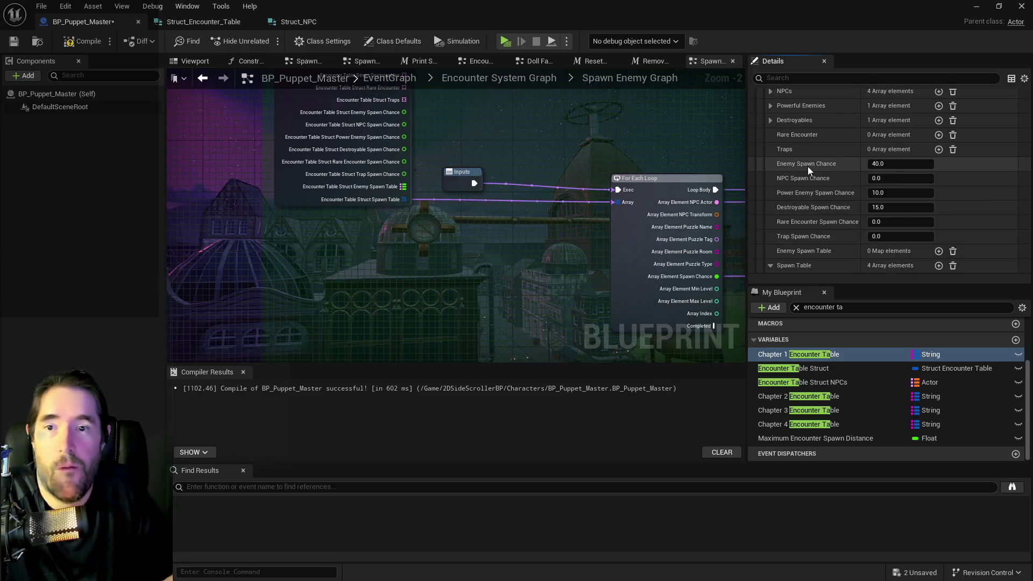
{"action": "scroll", "coordinate": [807, 167], "scroll_direction": "up", "scroll_amount": 1}
{"action": "left_click", "coordinate": [769, 174]}
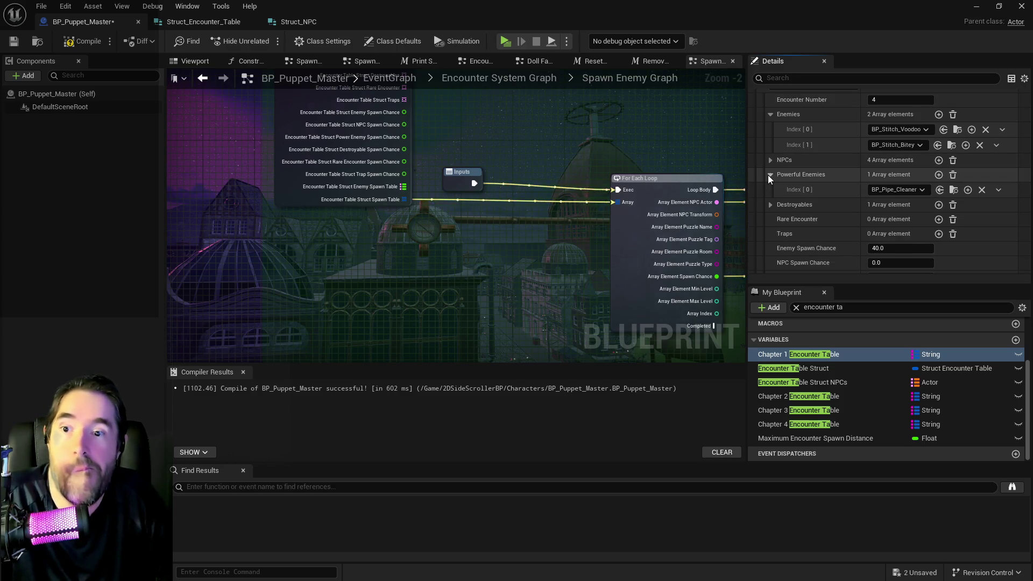
{"action": "scroll", "coordinate": [868, 202], "scroll_direction": "down", "scroll_amount": 5}
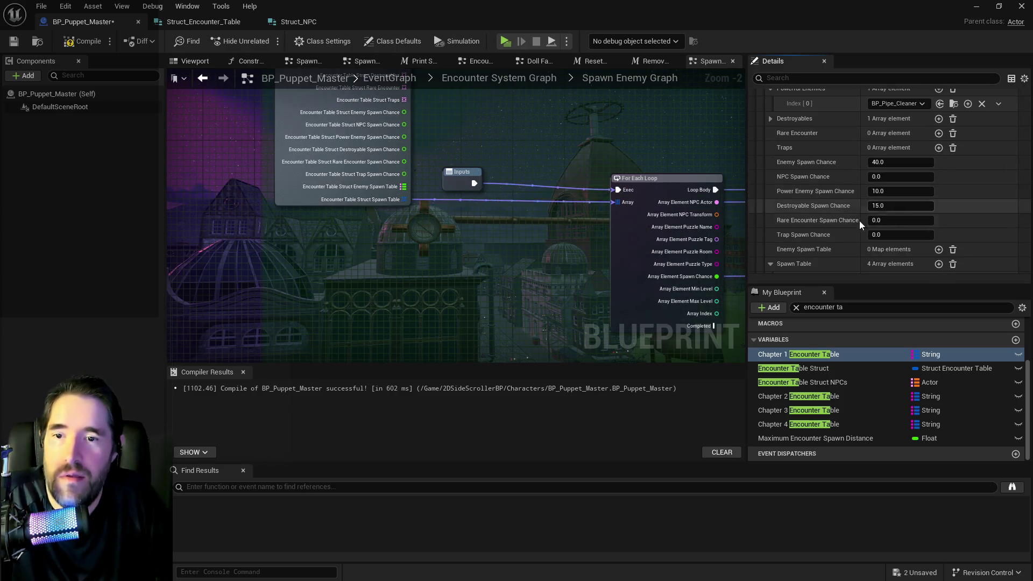
{"action": "left_click", "coordinate": [871, 239], "text": "shift"}
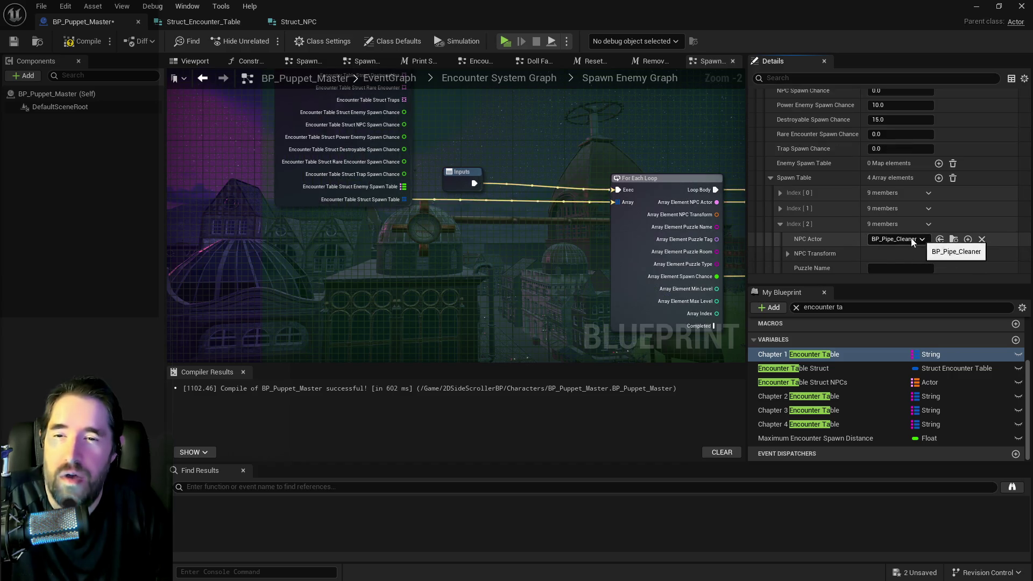
{"action": "scroll", "coordinate": [898, 244], "scroll_direction": "down", "scroll_amount": 3}
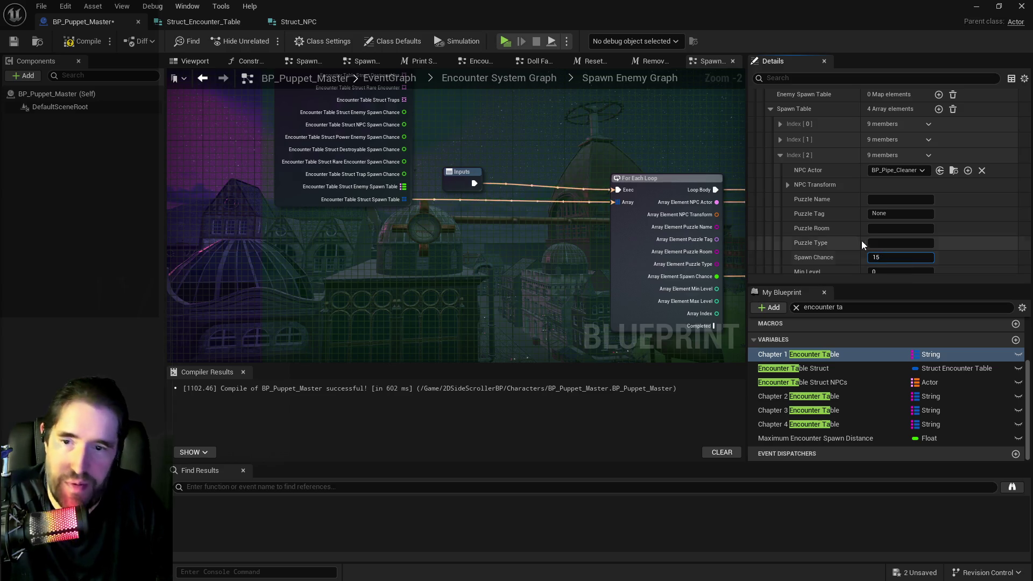
{"action": "left_click", "coordinate": [780, 155]}
- Make the fourth entry the destroyable clown actor at 15 spawn chance, then collapse Toy Maze
{"action": "scroll", "coordinate": [798, 176], "scroll_direction": "up", "scroll_amount": 5}
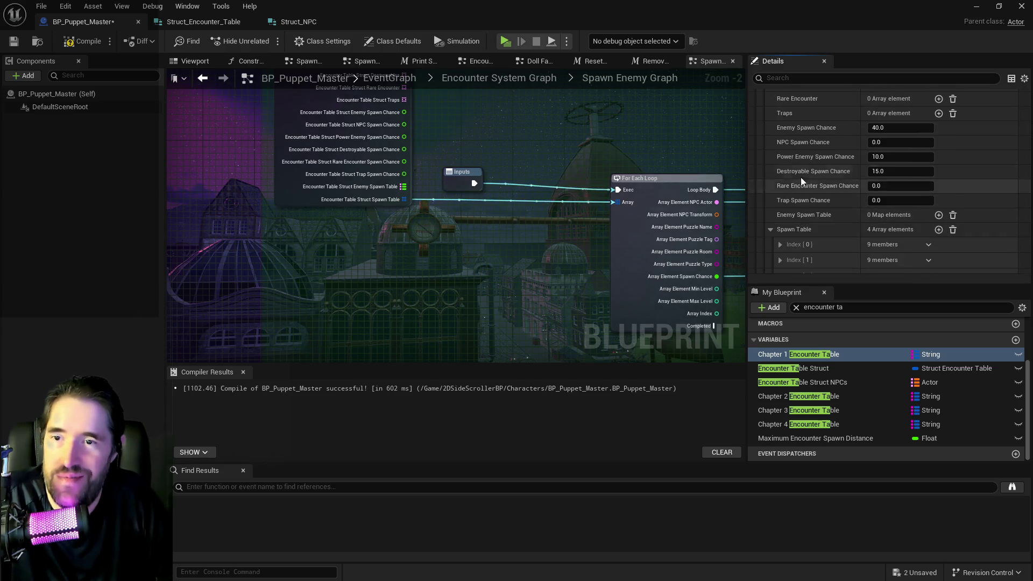
{"action": "scroll", "coordinate": [798, 176], "scroll_direction": "up", "scroll_amount": 2}
{"action": "left_click", "coordinate": [771, 118]}
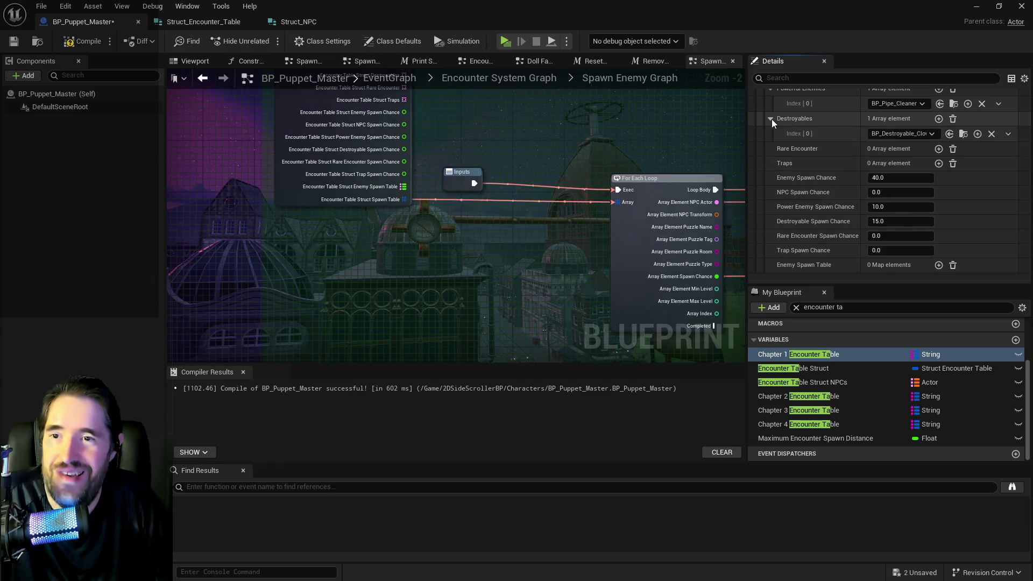
{"action": "scroll", "coordinate": [822, 188], "scroll_direction": "down", "scroll_amount": 4}
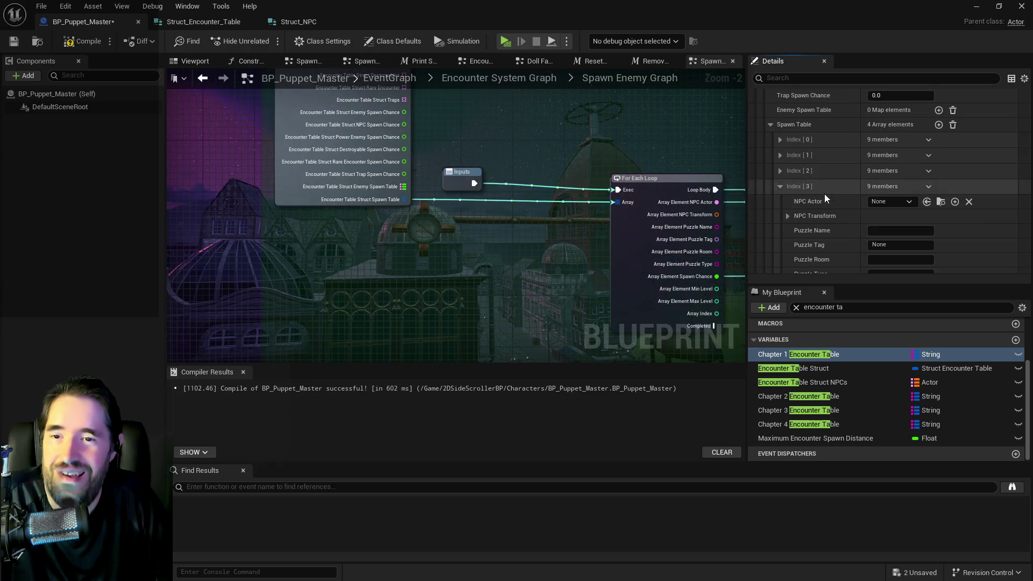
{"action": "left_click", "coordinate": [927, 201]}
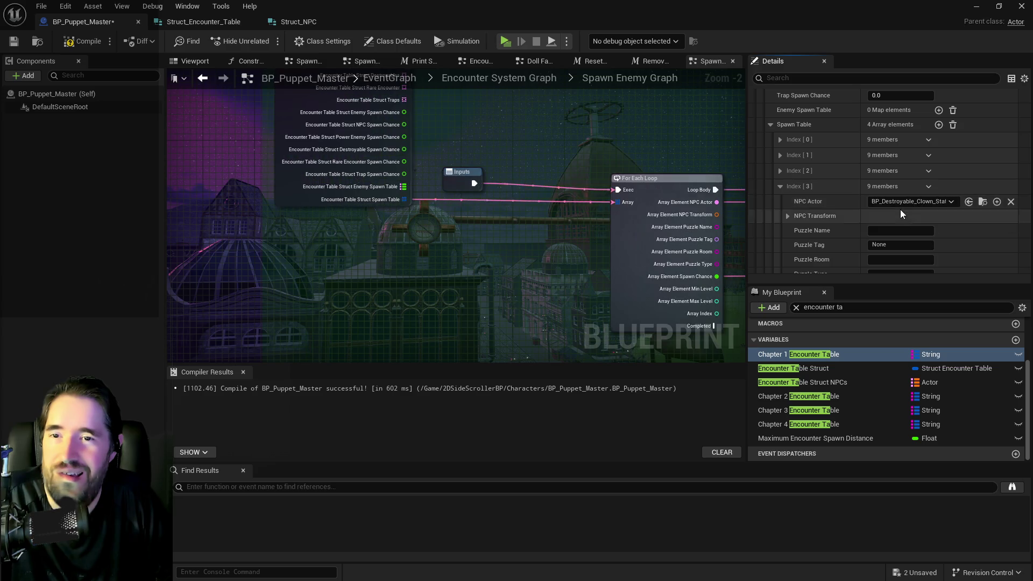
{"action": "scroll", "coordinate": [902, 213], "scroll_direction": "up", "scroll_amount": 3}
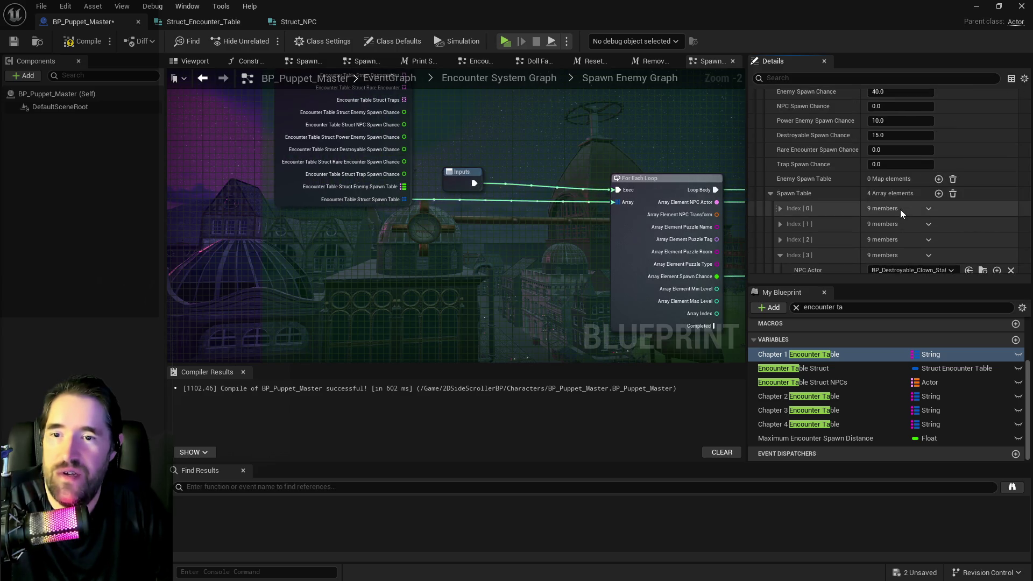
{"action": "scroll", "coordinate": [899, 210], "scroll_direction": "down", "scroll_amount": 5}
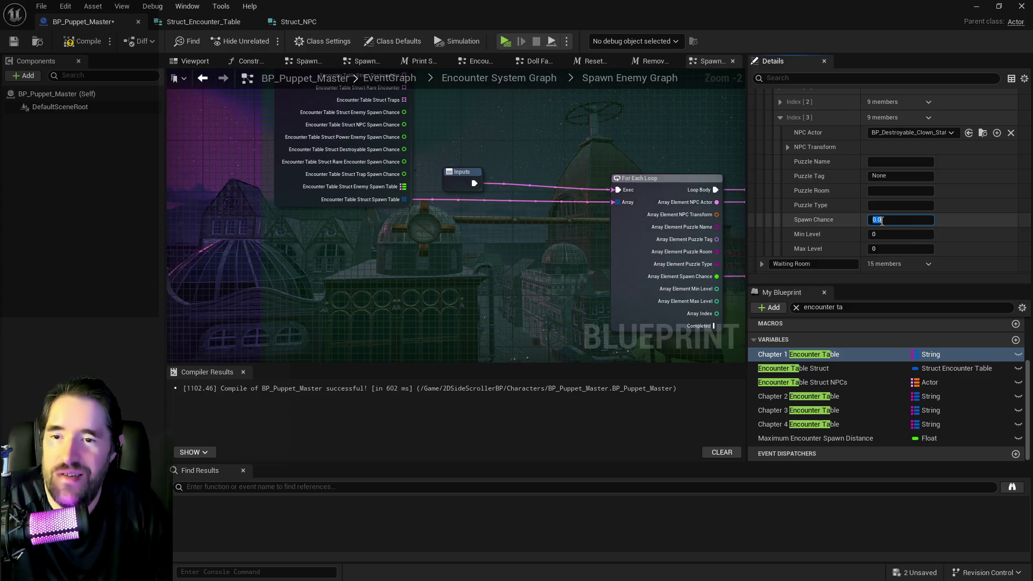
{"action": "left_click", "coordinate": [780, 117]}
{"action": "scroll", "coordinate": [786, 153], "scroll_direction": "up", "scroll_amount": 3}
{"action": "scroll", "coordinate": [778, 173], "scroll_direction": "down", "scroll_amount": 10}
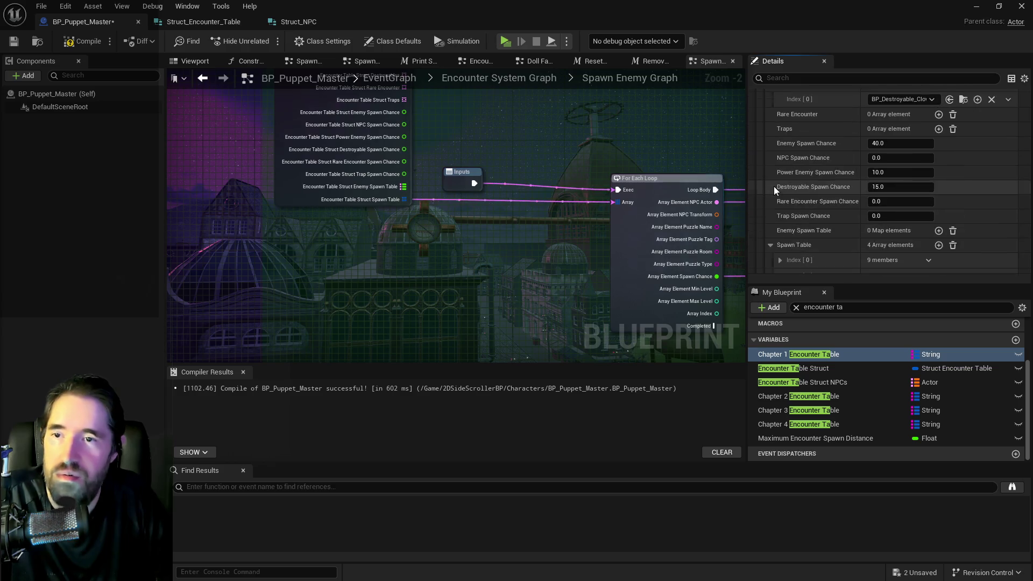
{"action": "left_click", "coordinate": [762, 155]}
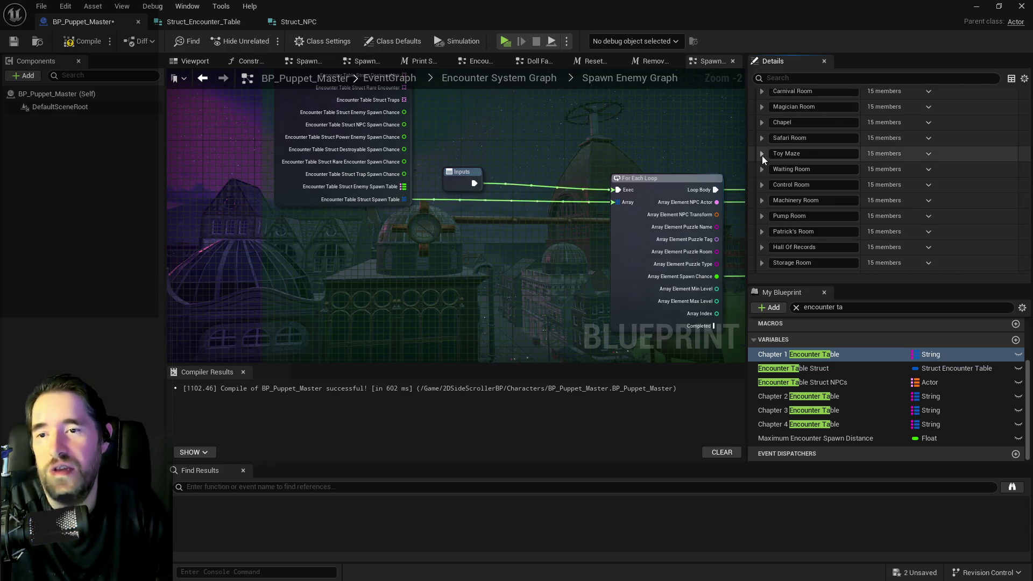
- Expand the Waiting Room settings, then compile and save the blueprint
{"action": "left_click", "coordinate": [761, 168]}
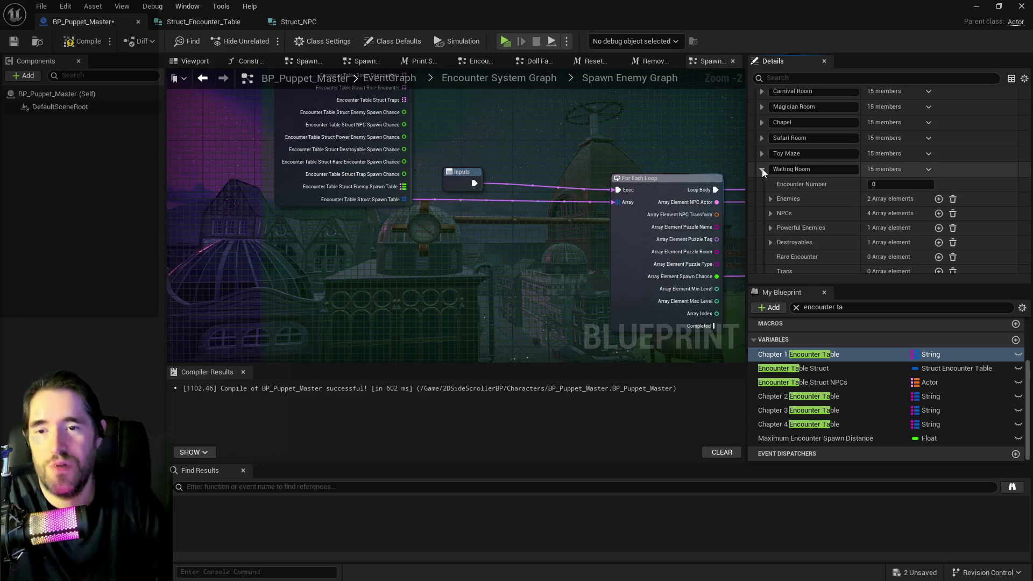
{"action": "left_click", "coordinate": [81, 36]}
{"action": "left_click", "coordinate": [14, 41]}
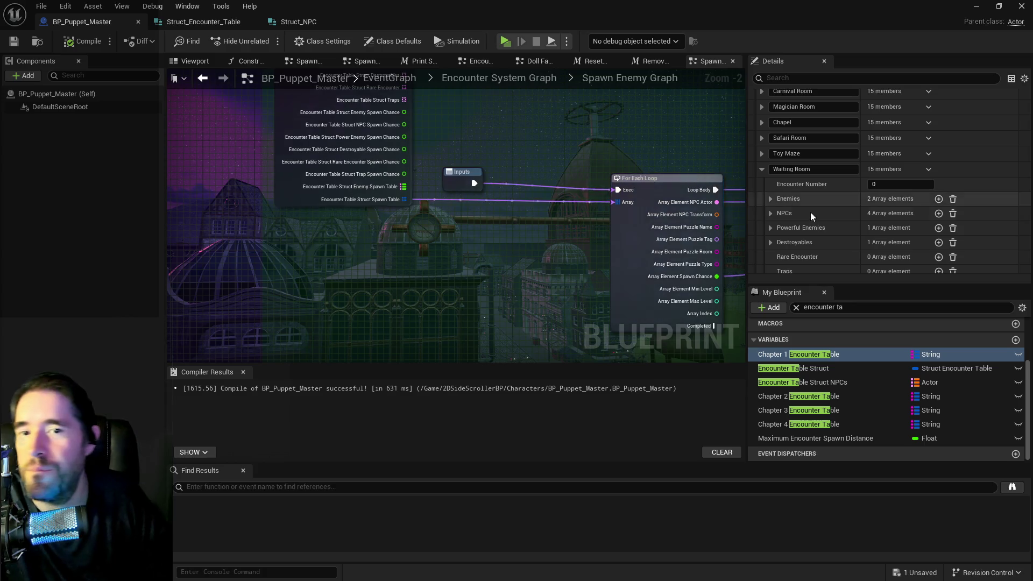
- Add new entries to the Waiting Room's empty Spawn Table
{"action": "scroll", "coordinate": [827, 225], "scroll_direction": "down", "scroll_amount": 10}
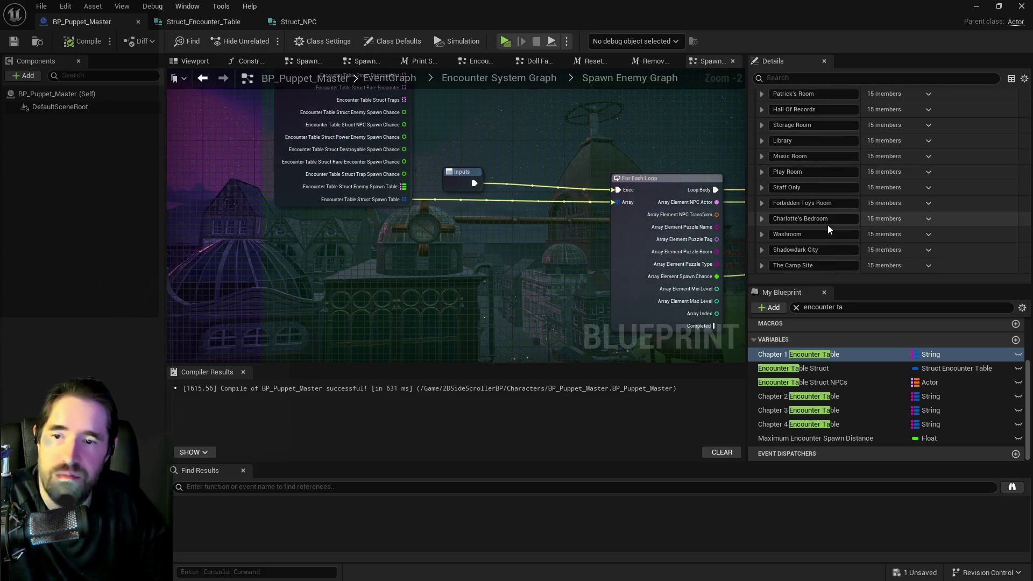
{"action": "scroll", "coordinate": [827, 224], "scroll_direction": "up", "scroll_amount": 10}
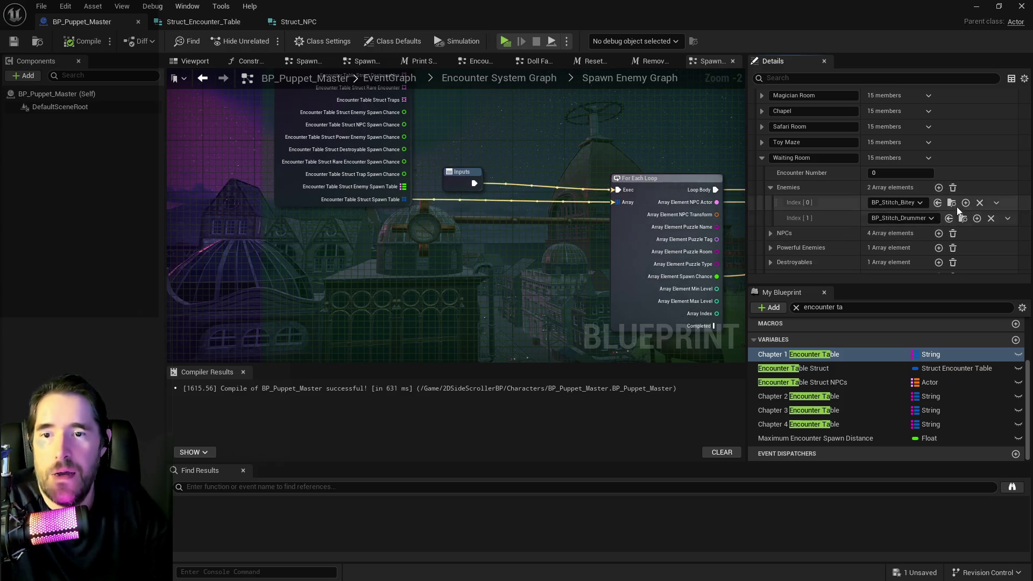
{"action": "scroll", "coordinate": [891, 227], "scroll_direction": "down", "scroll_amount": 4}
{"action": "scroll", "coordinate": [890, 227], "scroll_direction": "down", "scroll_amount": 3}
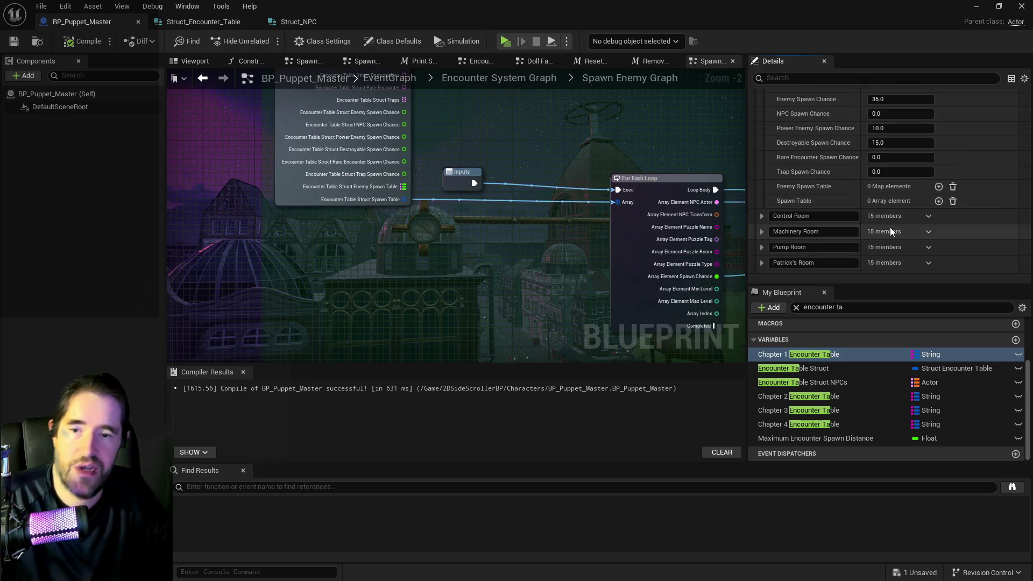
{"action": "left_click", "coordinate": [938, 236]}
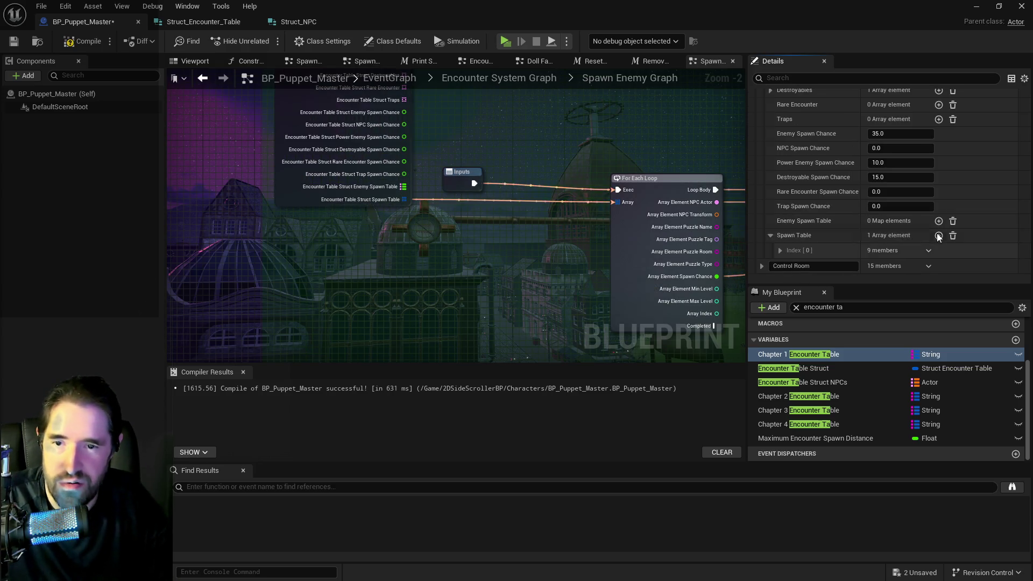
{"action": "scroll", "coordinate": [901, 195], "scroll_direction": "up", "scroll_amount": 3}
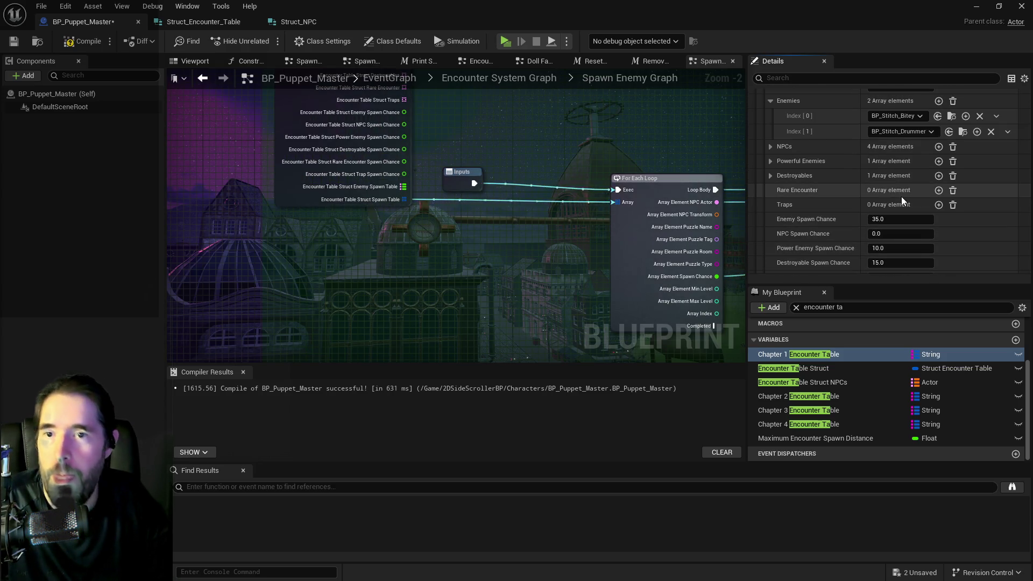
{"action": "scroll", "coordinate": [901, 196], "scroll_direction": "up", "scroll_amount": 3}
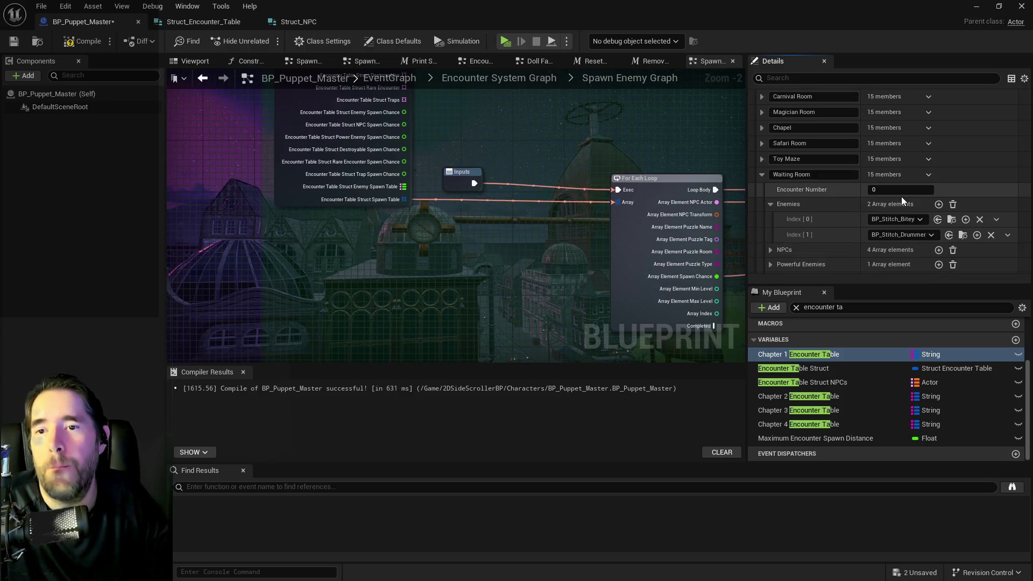
{"action": "scroll", "coordinate": [811, 199], "scroll_direction": "down", "scroll_amount": 6}
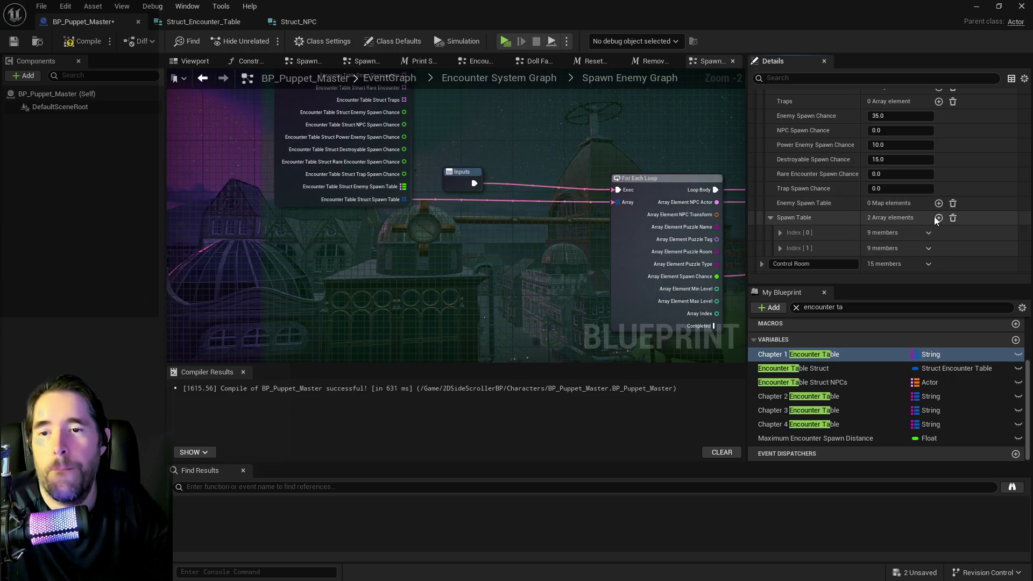
- Add another spawn entry and set the second entry's NPC Actor to BP_Stitch_Drummer
{"action": "left_click", "coordinate": [939, 218]}
{"action": "left_click", "coordinate": [780, 232]}
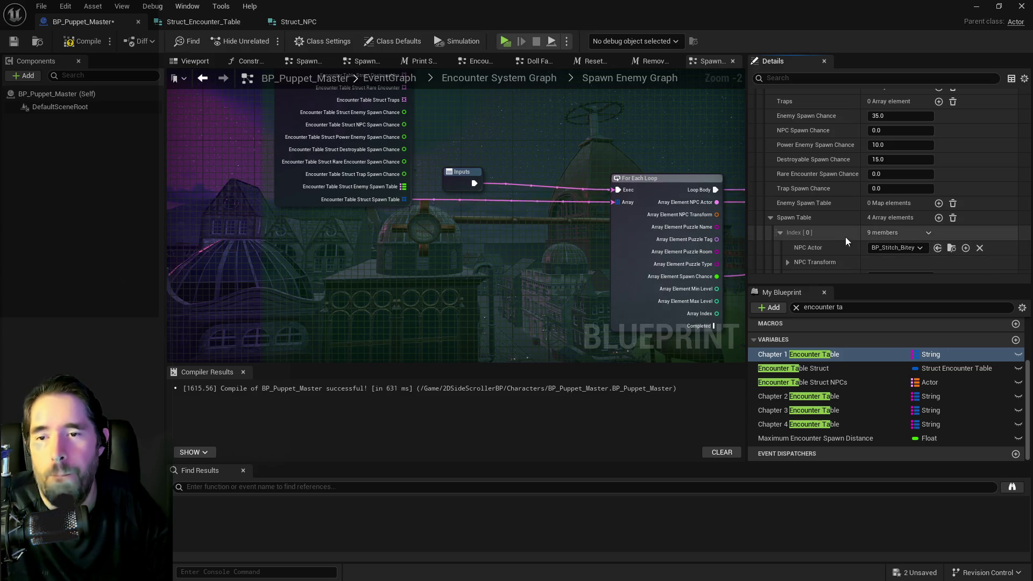
{"action": "scroll", "coordinate": [828, 229], "scroll_direction": "up", "scroll_amount": 1}
{"action": "scroll", "coordinate": [834, 224], "scroll_direction": "down", "scroll_amount": 8}
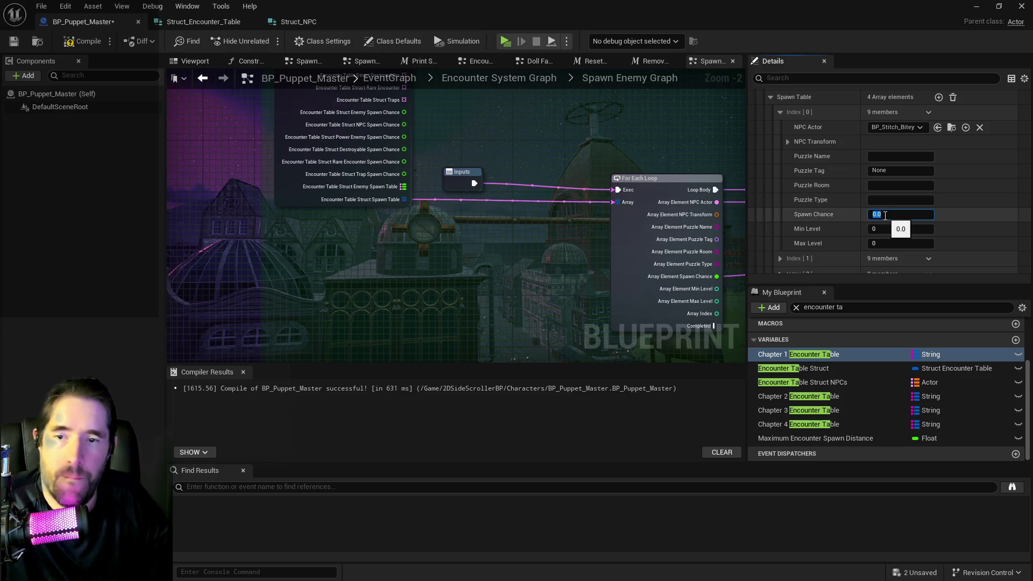
{"action": "left_click", "coordinate": [780, 112]}
{"action": "left_click", "coordinate": [779, 128]}
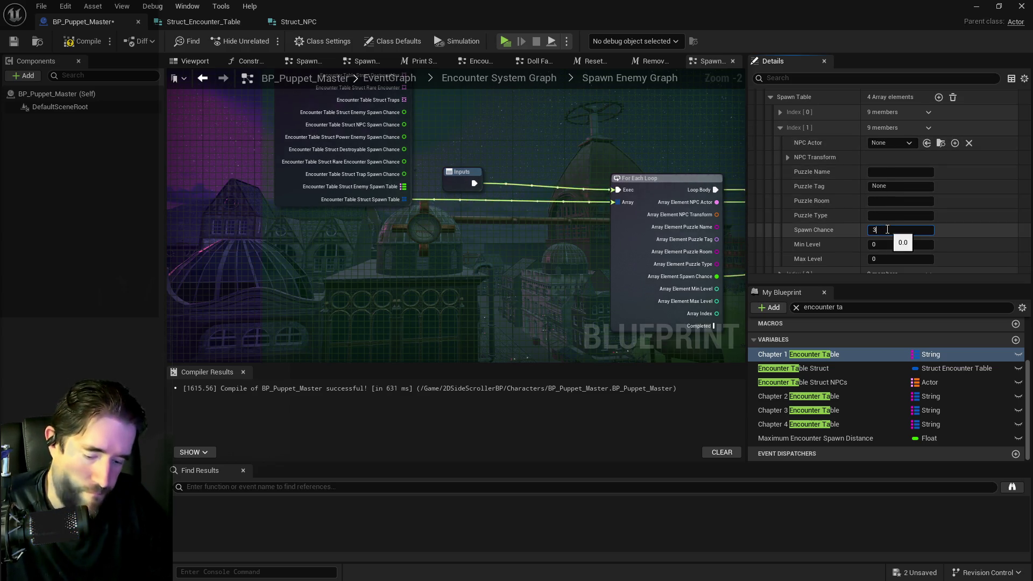
{"action": "scroll", "coordinate": [826, 205], "scroll_direction": "up", "scroll_amount": 3}
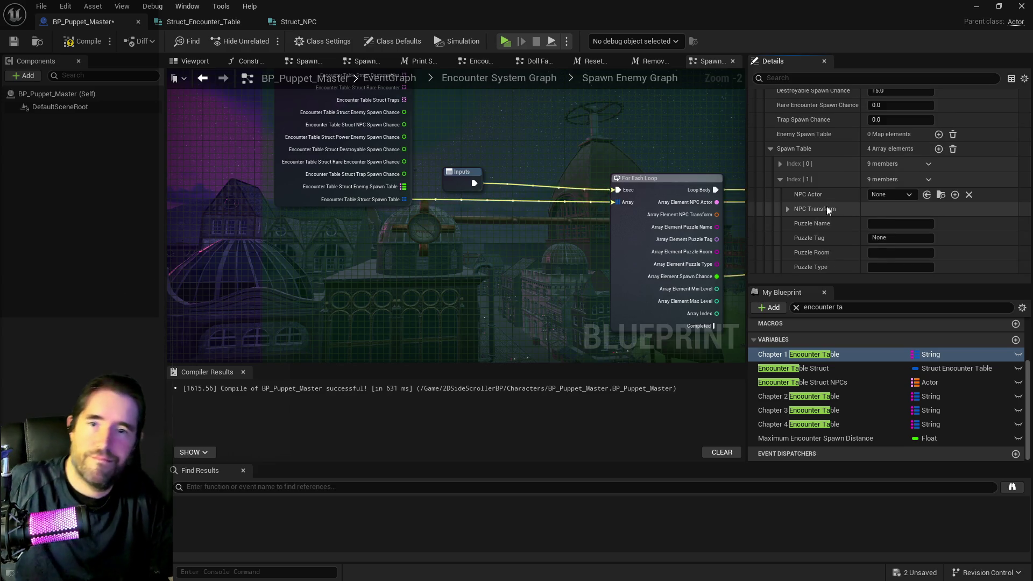
{"action": "scroll", "coordinate": [826, 206], "scroll_direction": "up", "scroll_amount": 10}
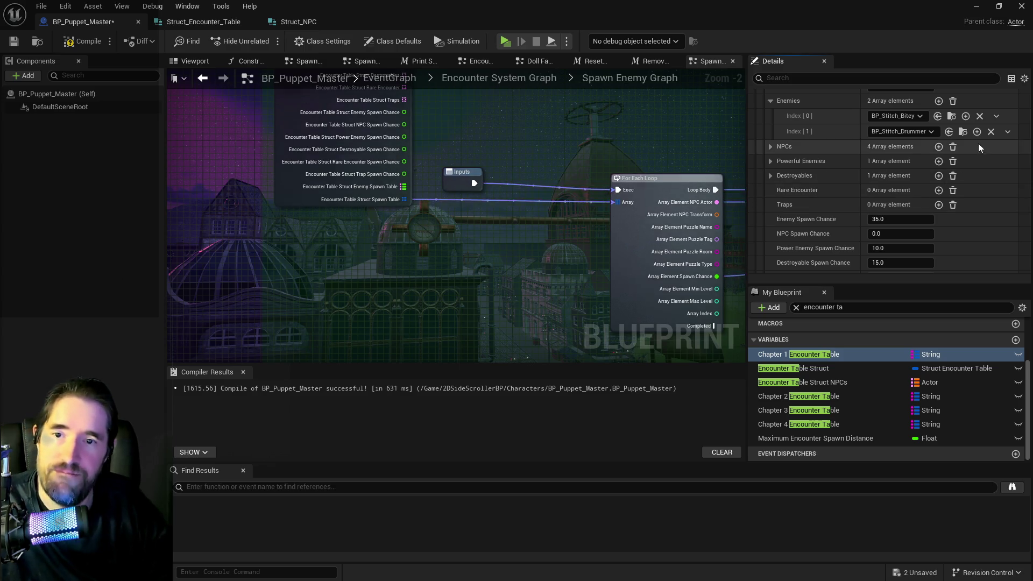
{"action": "scroll", "coordinate": [848, 187], "scroll_direction": "down", "scroll_amount": 10}
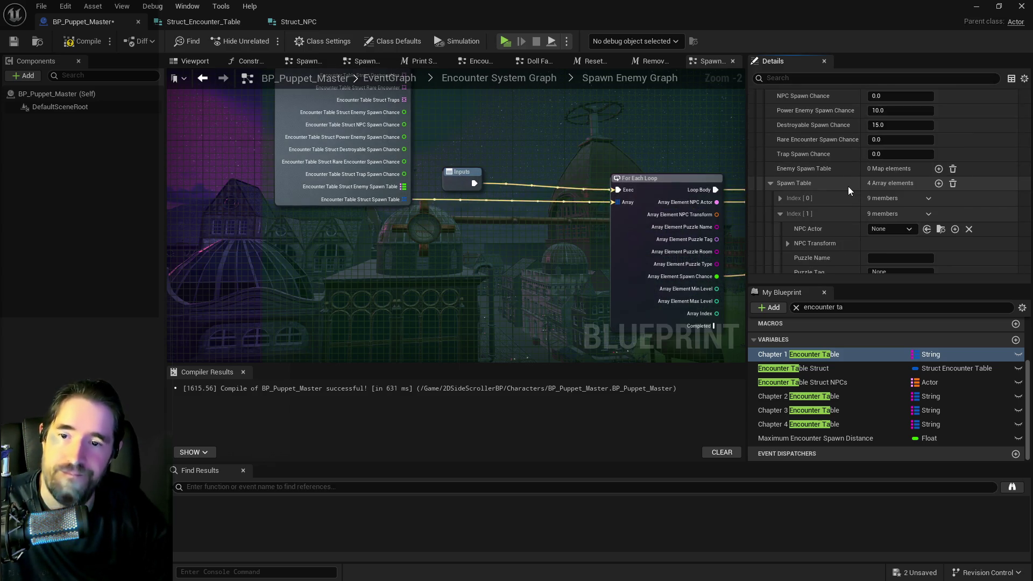
{"action": "left_click", "coordinate": [924, 197]}
{"action": "scroll", "coordinate": [887, 226], "scroll_direction": "down", "scroll_amount": 4}
{"action": "left_click", "coordinate": [780, 111]}
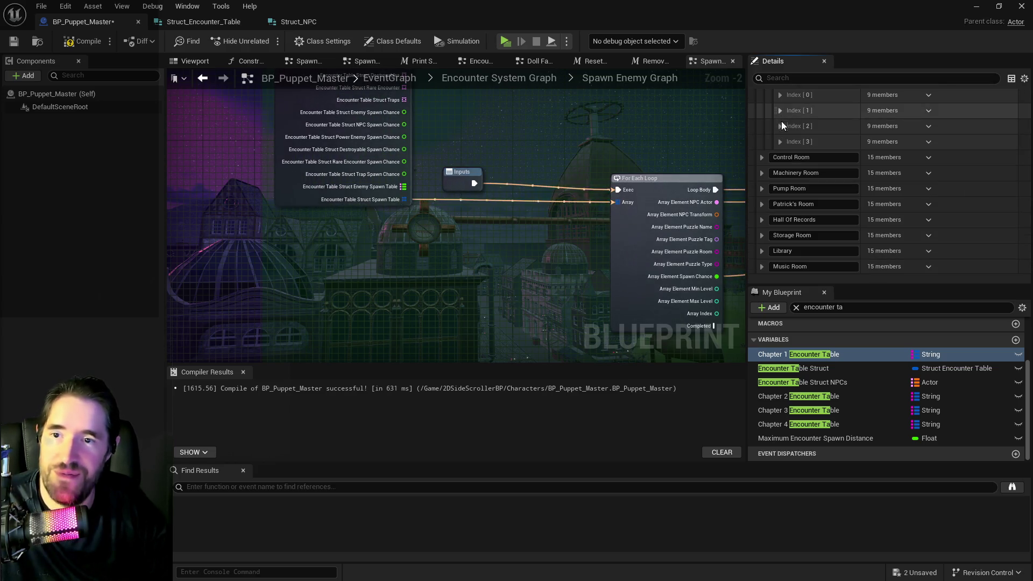
- Fill in the third spawn entry from the Powerful Enemies actor and set its spawn chance
{"action": "left_click", "coordinate": [780, 127]}
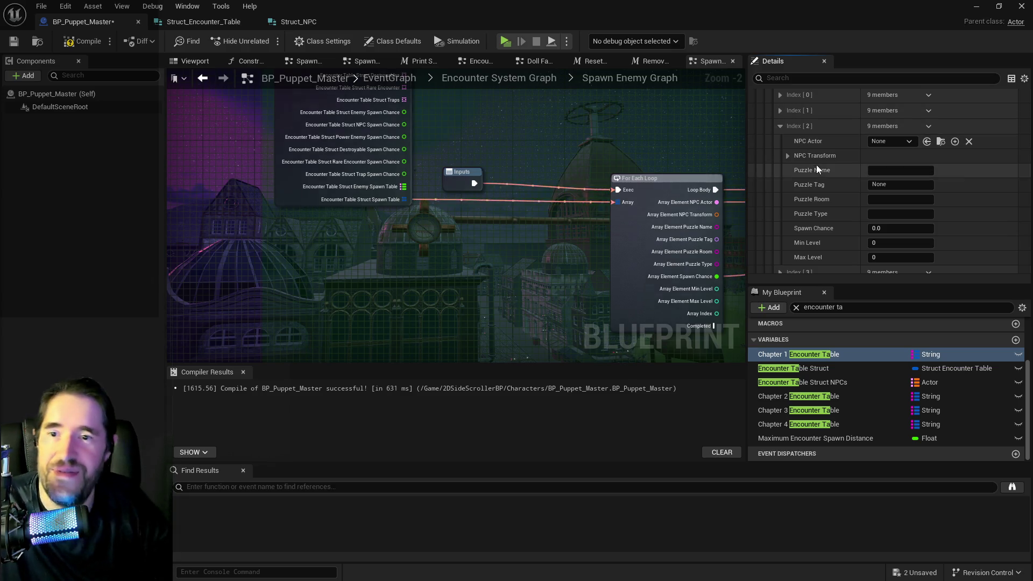
{"action": "scroll", "coordinate": [815, 164], "scroll_direction": "up", "scroll_amount": 8}
{"action": "scroll", "coordinate": [816, 164], "scroll_direction": "up", "scroll_amount": 5}
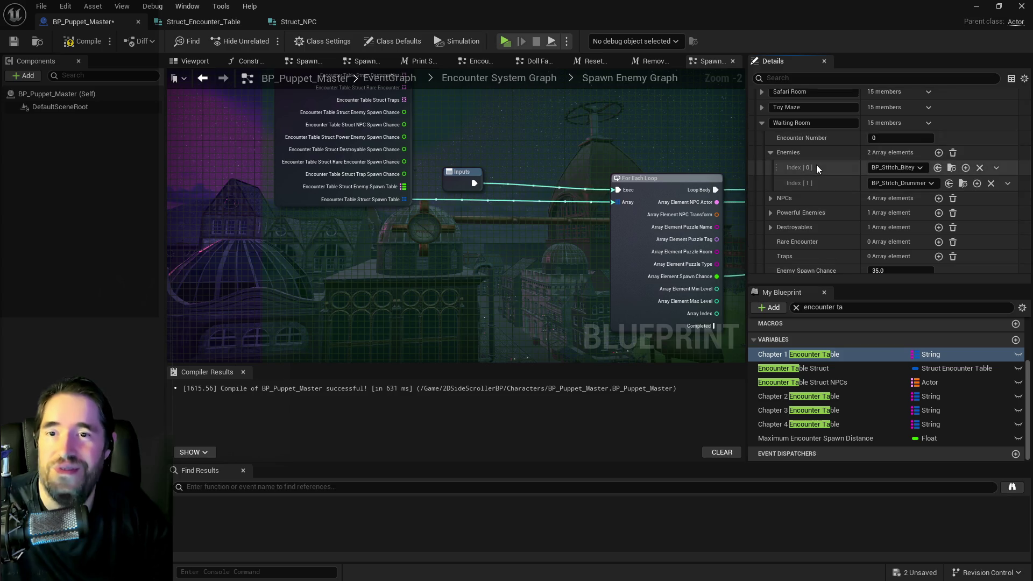
{"action": "left_click", "coordinate": [770, 162]}
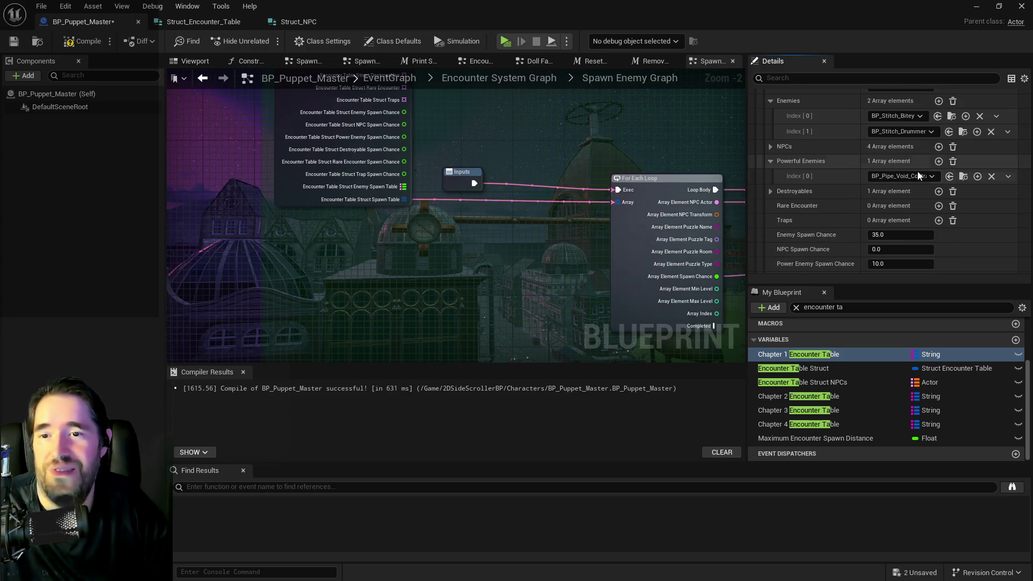
{"action": "scroll", "coordinate": [840, 191], "scroll_direction": "down", "scroll_amount": 11}
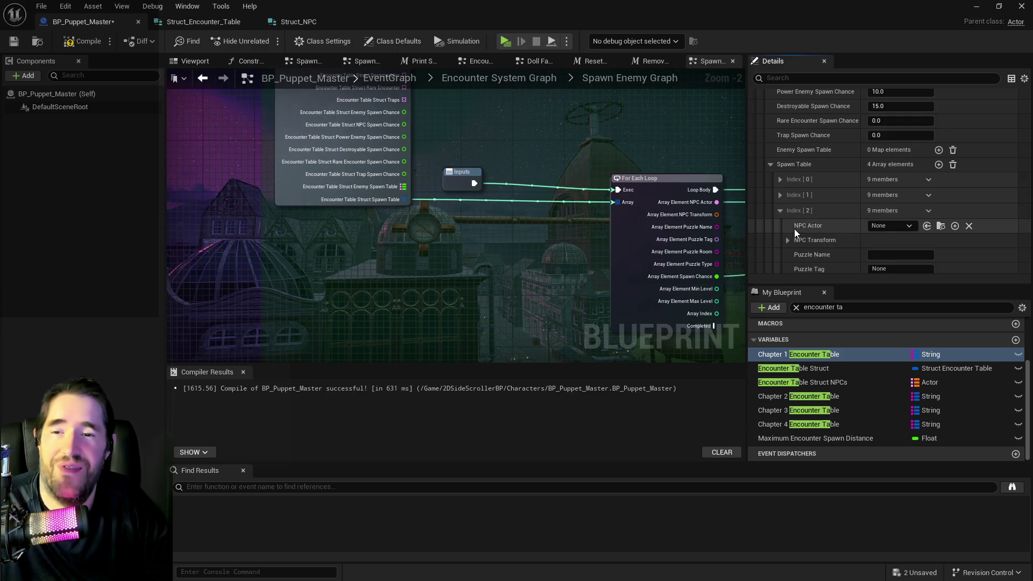
{"action": "scroll", "coordinate": [914, 193], "scroll_direction": "down", "scroll_amount": 5}
{"action": "scroll", "coordinate": [898, 205], "scroll_direction": "up", "scroll_amount": 9}
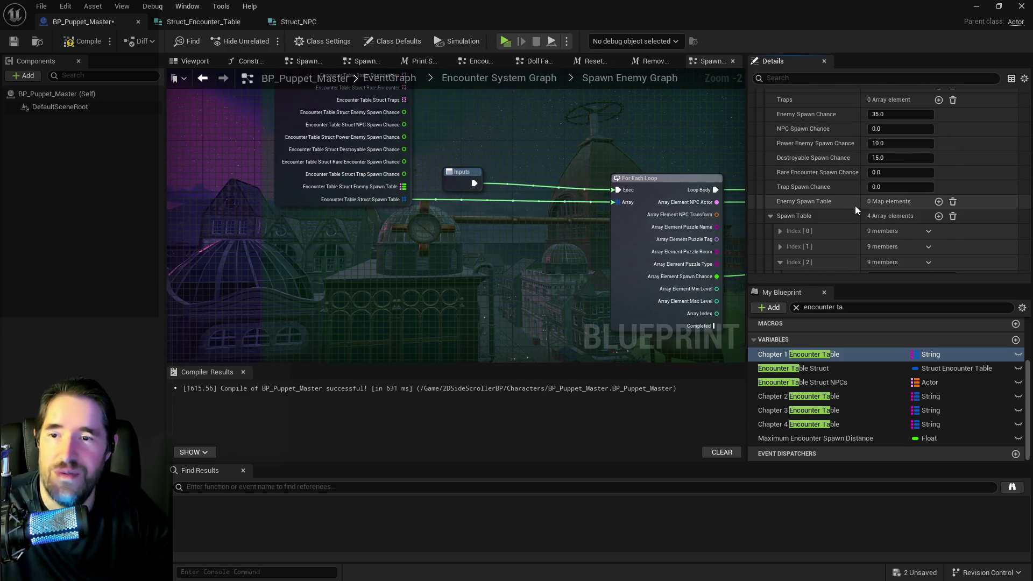
{"action": "scroll", "coordinate": [855, 210], "scroll_direction": "down", "scroll_amount": 6}
{"action": "scroll", "coordinate": [867, 254], "scroll_direction": "down", "scroll_amount": 1}
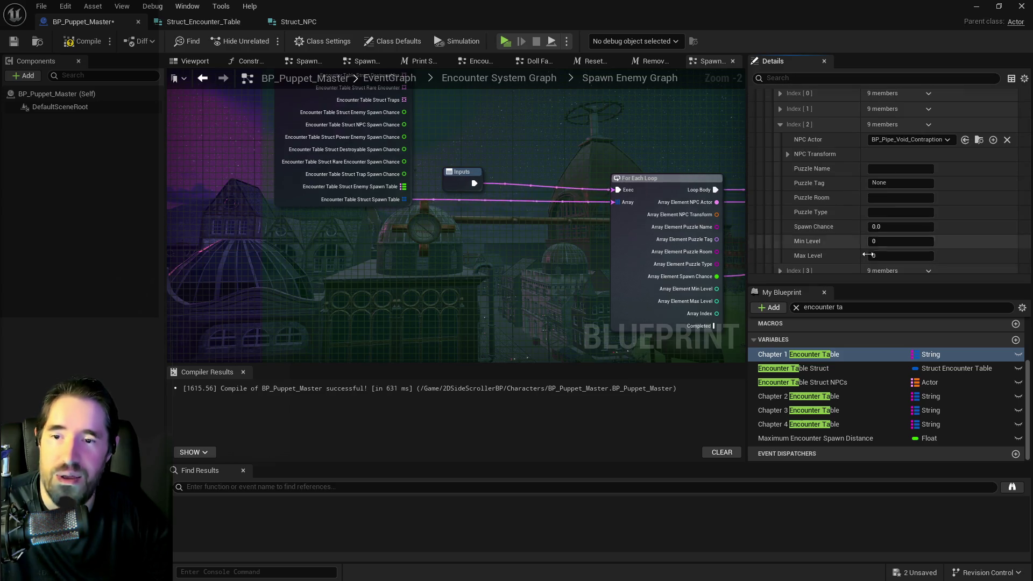
{"action": "left_click", "coordinate": [883, 232]}
{"action": "type", "text": "10"}
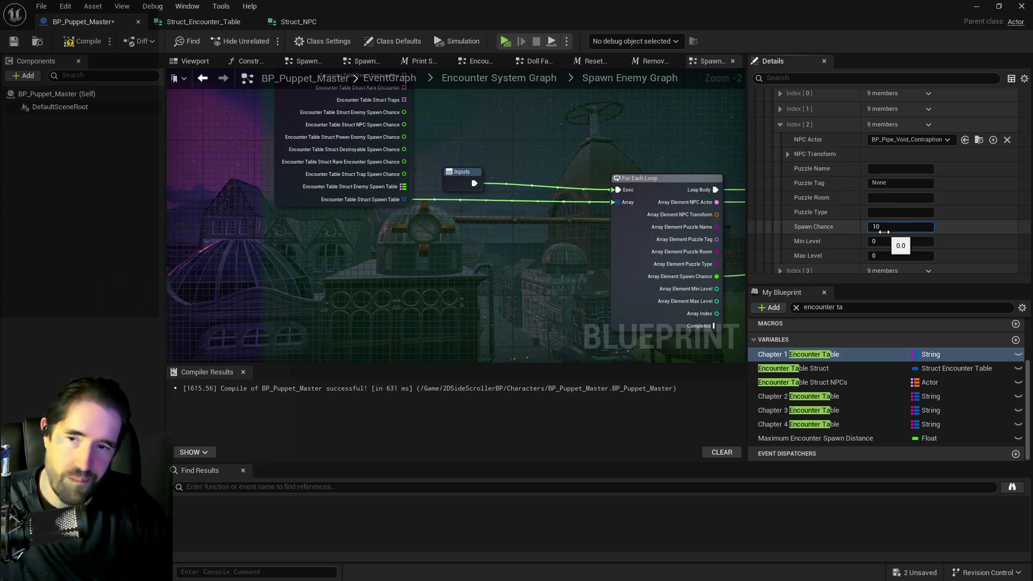
- Set the fourth entry to BP_Destroyable_Pot with a spawn chance of 15
{"action": "left_click", "coordinate": [780, 124]}
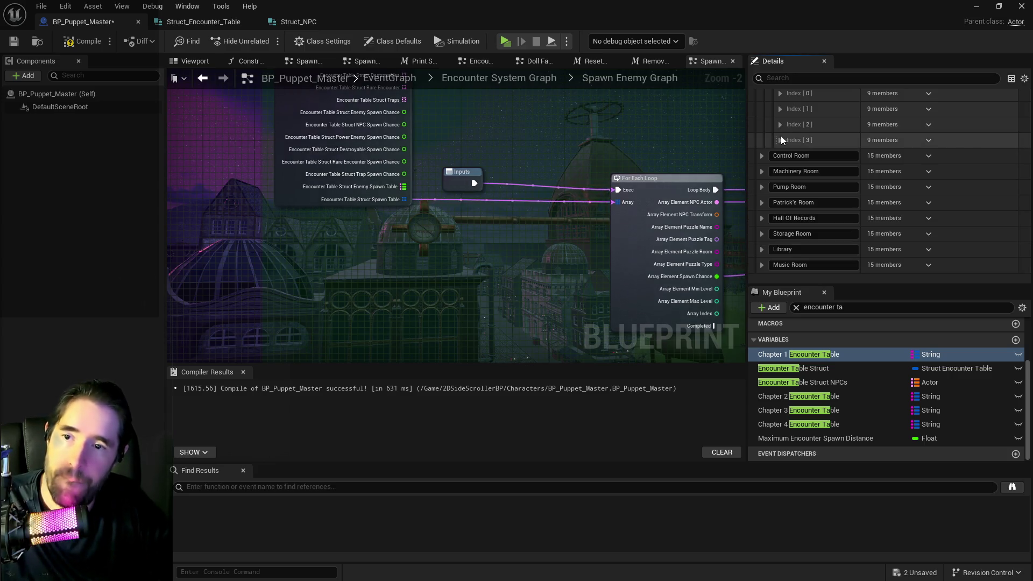
{"action": "left_click", "coordinate": [780, 140]}
{"action": "scroll", "coordinate": [845, 161], "scroll_direction": "up", "scroll_amount": 10}
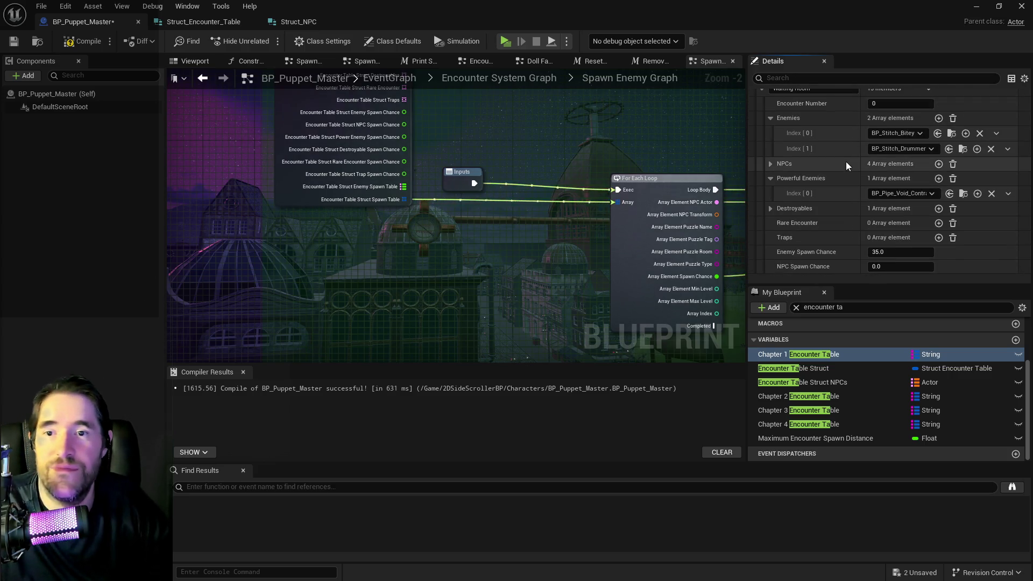
{"action": "left_click", "coordinate": [772, 210]}
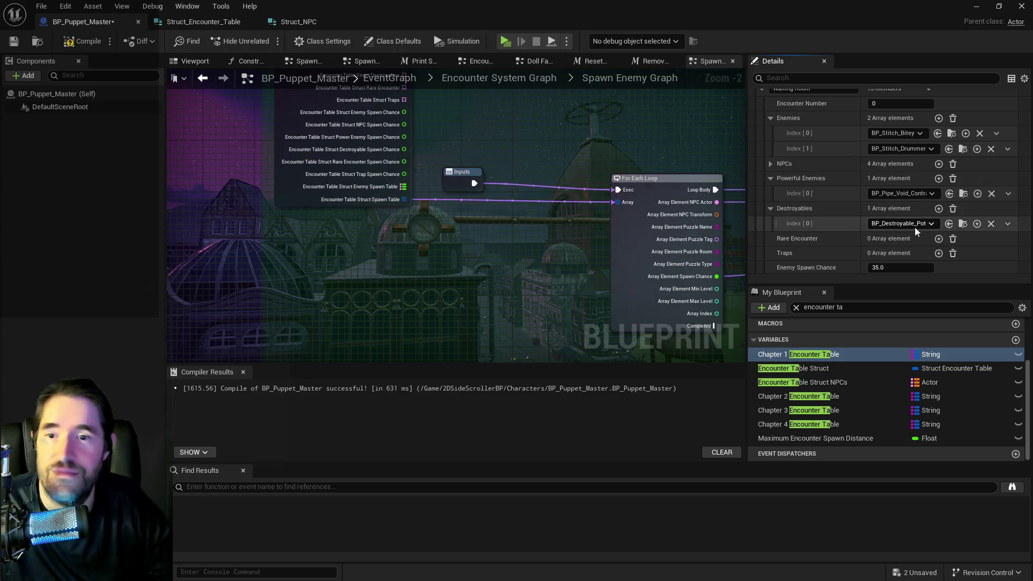
{"action": "scroll", "coordinate": [820, 221], "scroll_direction": "down", "scroll_amount": 10}
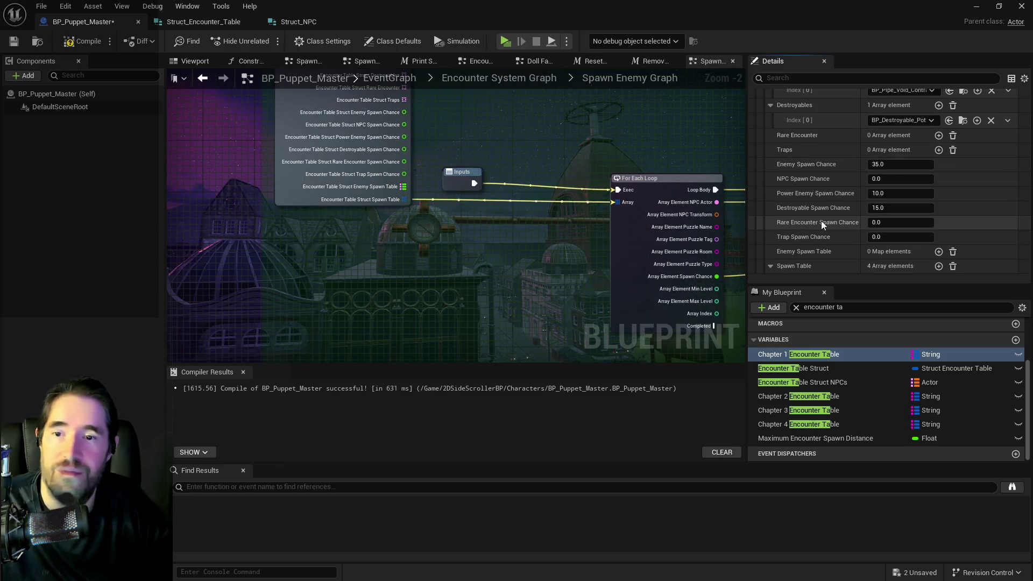
{"action": "left_click", "coordinate": [927, 206]}
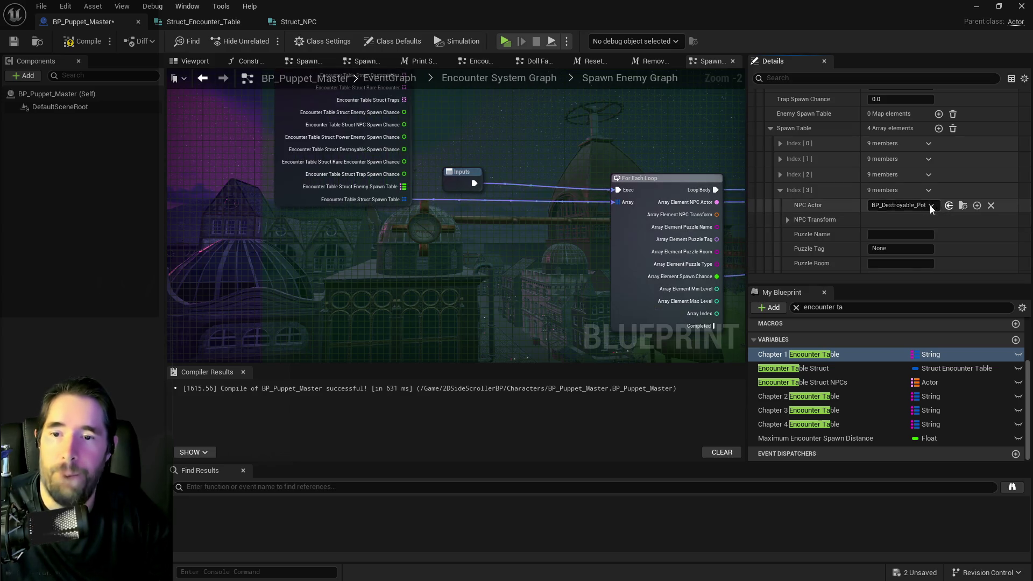
{"action": "scroll", "coordinate": [896, 213], "scroll_direction": "down", "scroll_amount": 4}
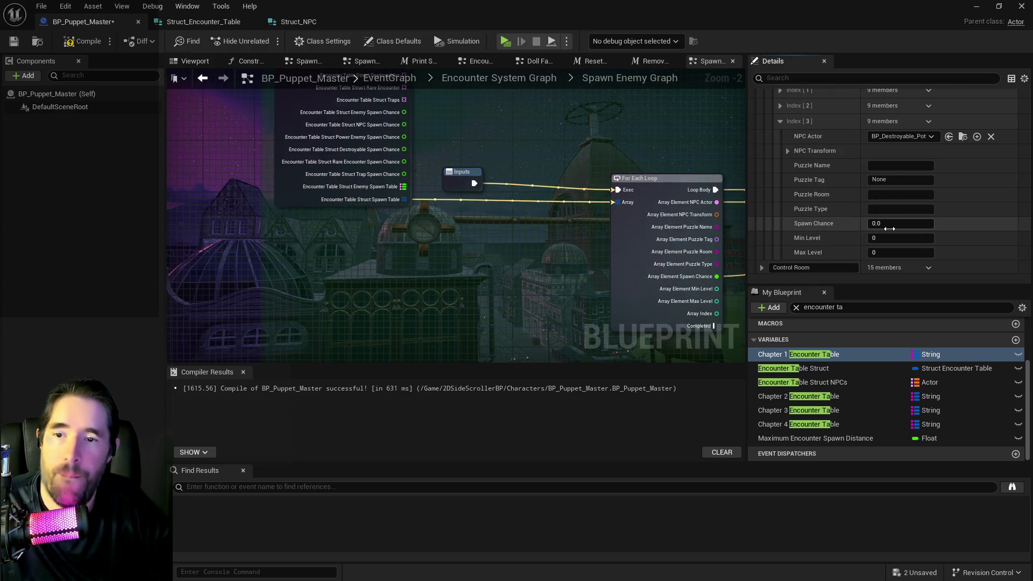
{"action": "type", "text": "15"}
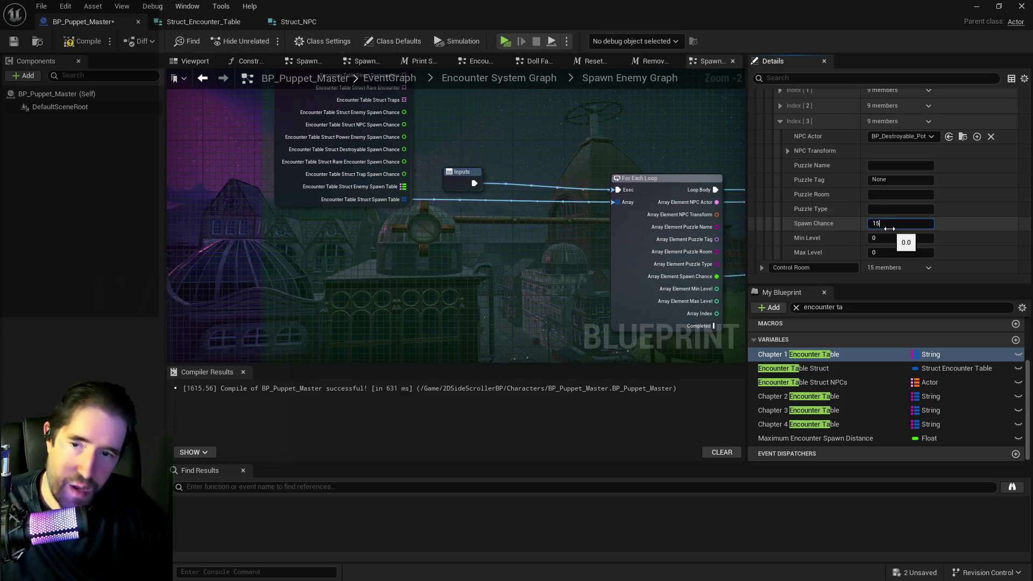
{"action": "key", "text": "Return"}
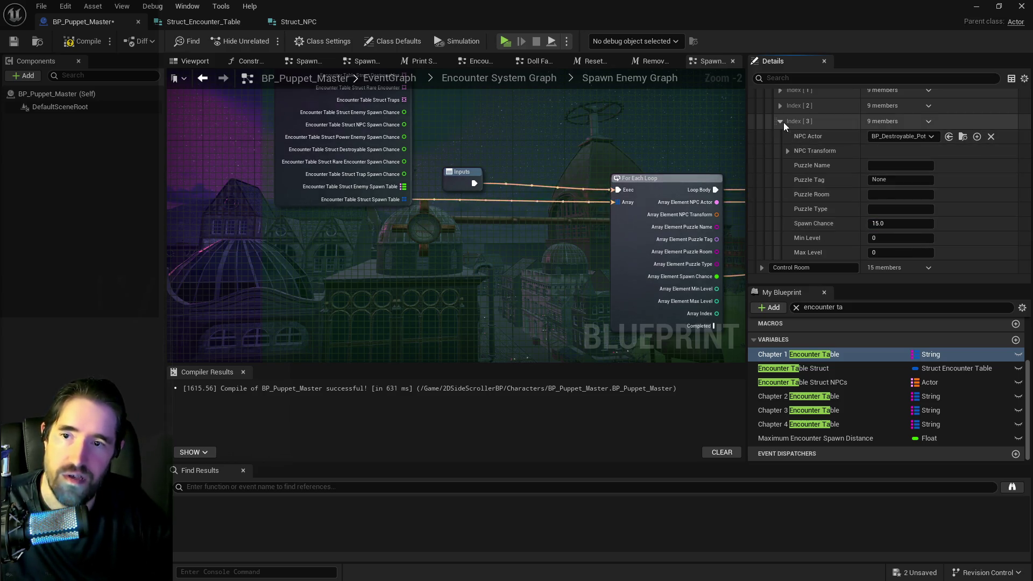
{"action": "scroll", "coordinate": [786, 173], "scroll_direction": "up", "scroll_amount": 5}
{"action": "scroll", "coordinate": [785, 173], "scroll_direction": "up", "scroll_amount": 5}
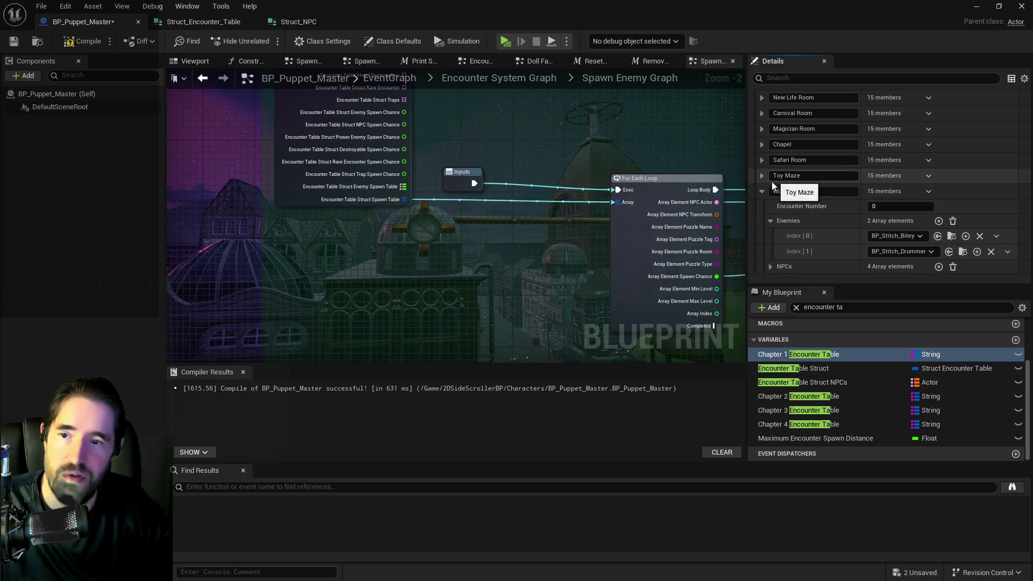
- Collapse The Camp Site and expand Machinery Room, showing Encounter Number 3 and 45.0 Enemy Spawn Chance
{"action": "left_click", "coordinate": [762, 207]}
{"action": "scroll", "coordinate": [769, 210], "scroll_direction": "down", "scroll_amount": 2}
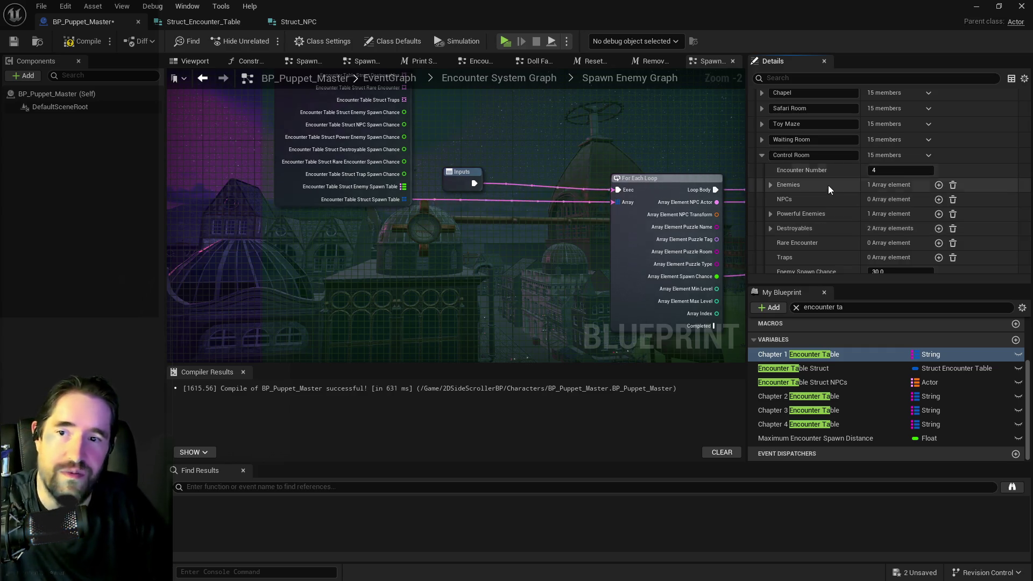
{"action": "scroll", "coordinate": [818, 201], "scroll_direction": "down", "scroll_amount": 8}
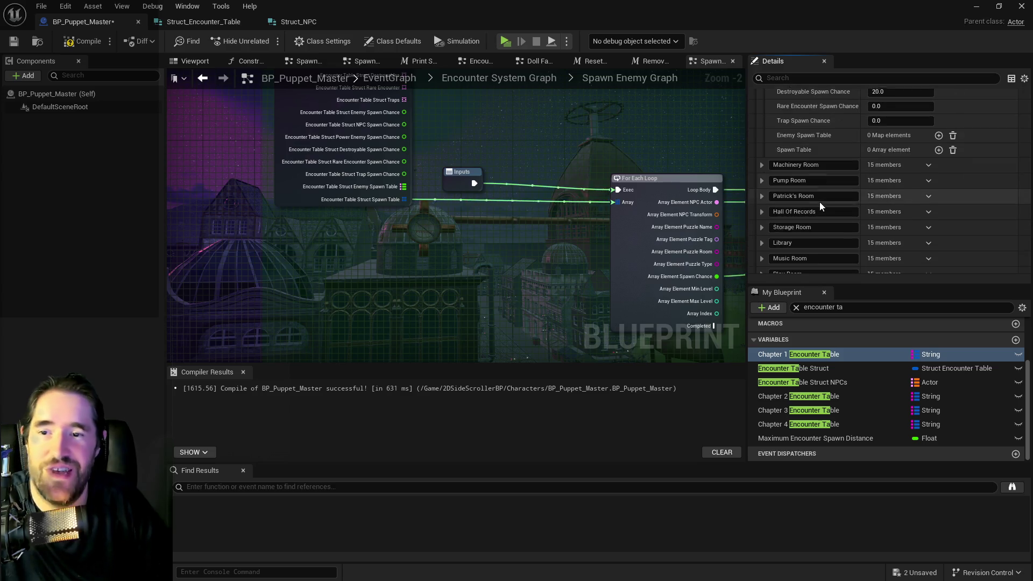
{"action": "scroll", "coordinate": [815, 198], "scroll_direction": "down", "scroll_amount": 2}
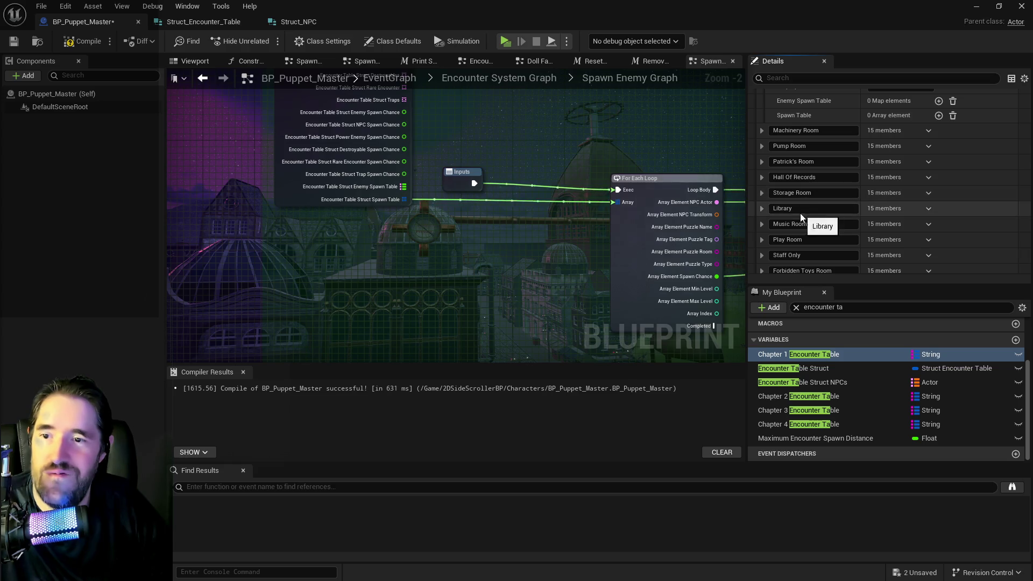
{"action": "scroll", "coordinate": [799, 266], "scroll_direction": "down", "scroll_amount": 4}
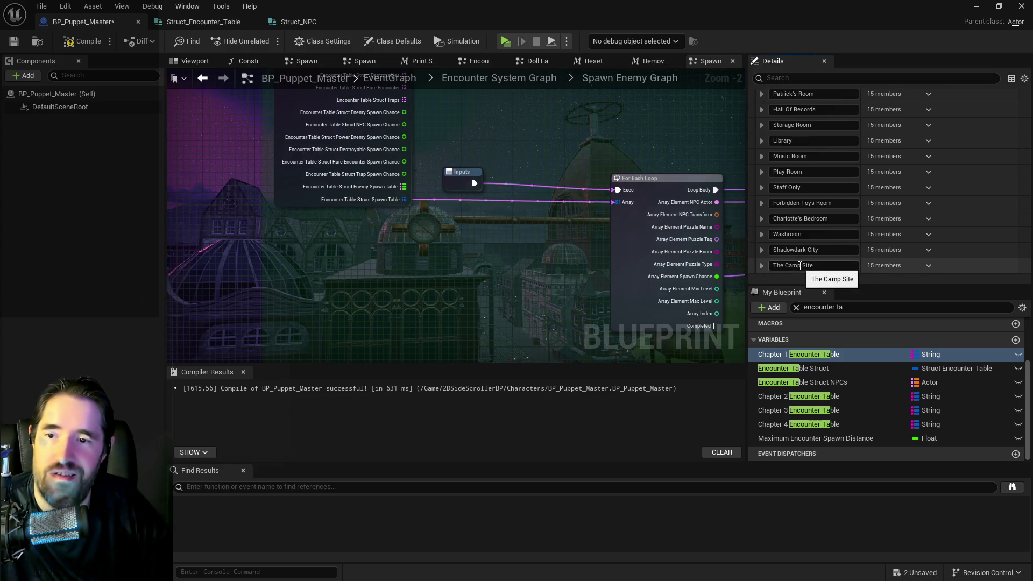
{"action": "scroll", "coordinate": [808, 224], "scroll_direction": "up", "scroll_amount": 3}
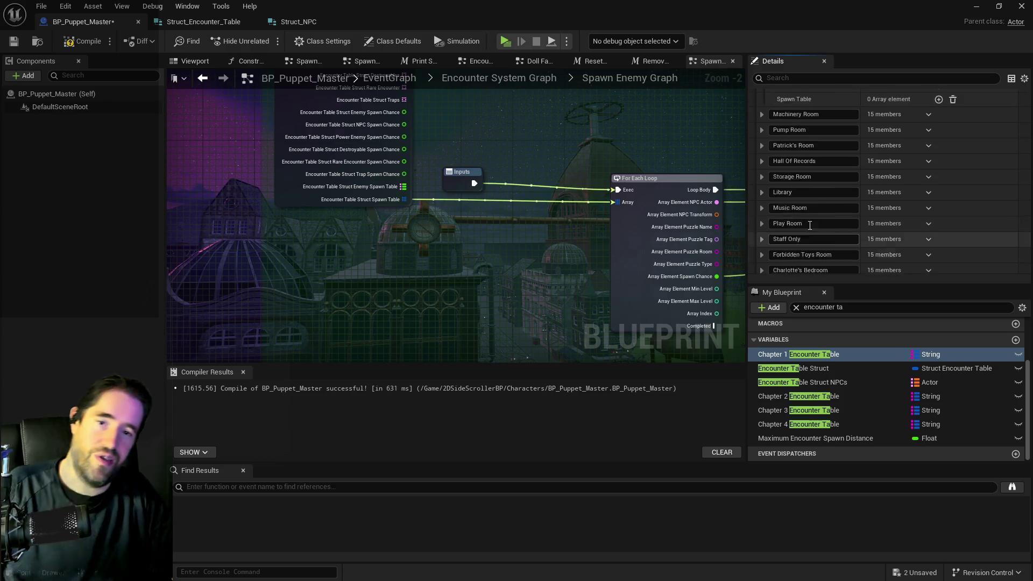
{"action": "scroll", "coordinate": [808, 225], "scroll_direction": "up", "scroll_amount": 3}
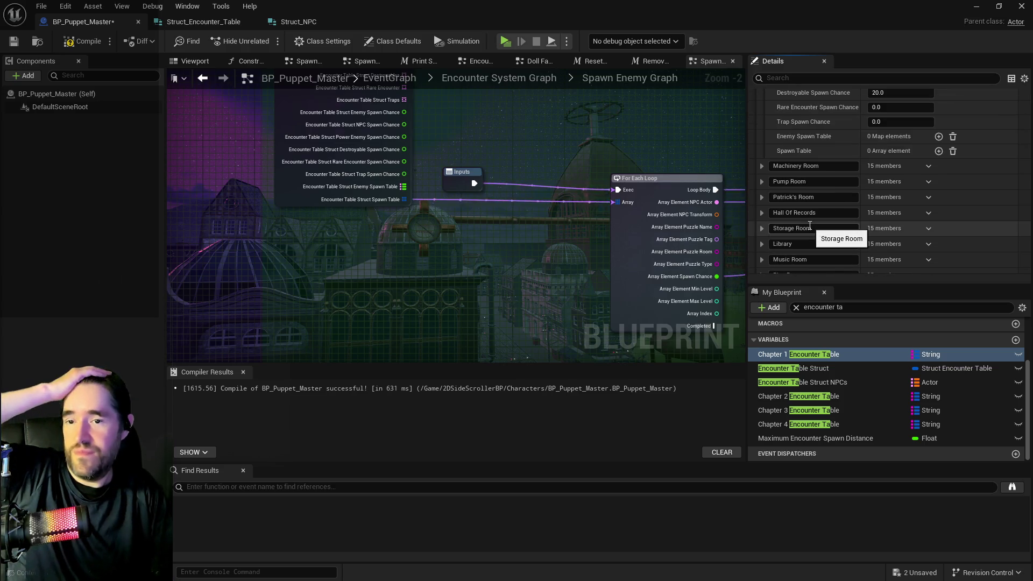
{"action": "scroll", "coordinate": [808, 225], "scroll_direction": "down", "scroll_amount": 3}
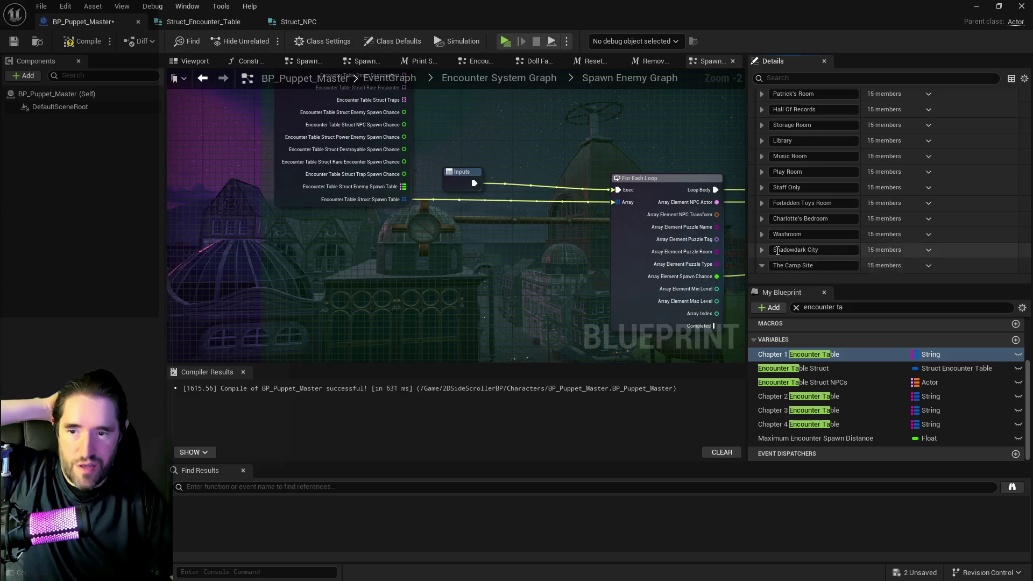
{"action": "scroll", "coordinate": [777, 249], "scroll_direction": "down", "scroll_amount": 5}
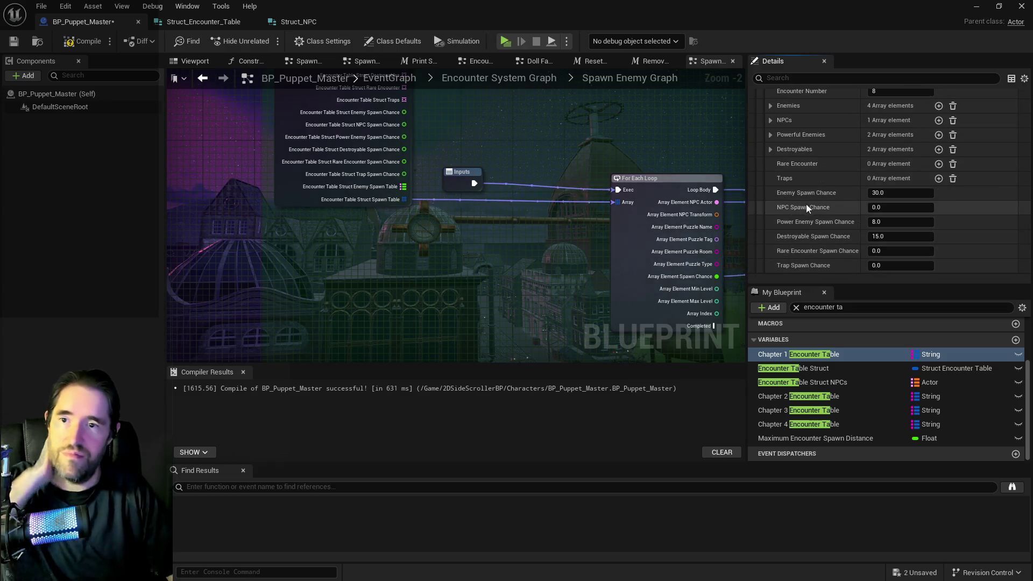
{"action": "scroll", "coordinate": [785, 119], "scroll_direction": "up", "scroll_amount": 5}
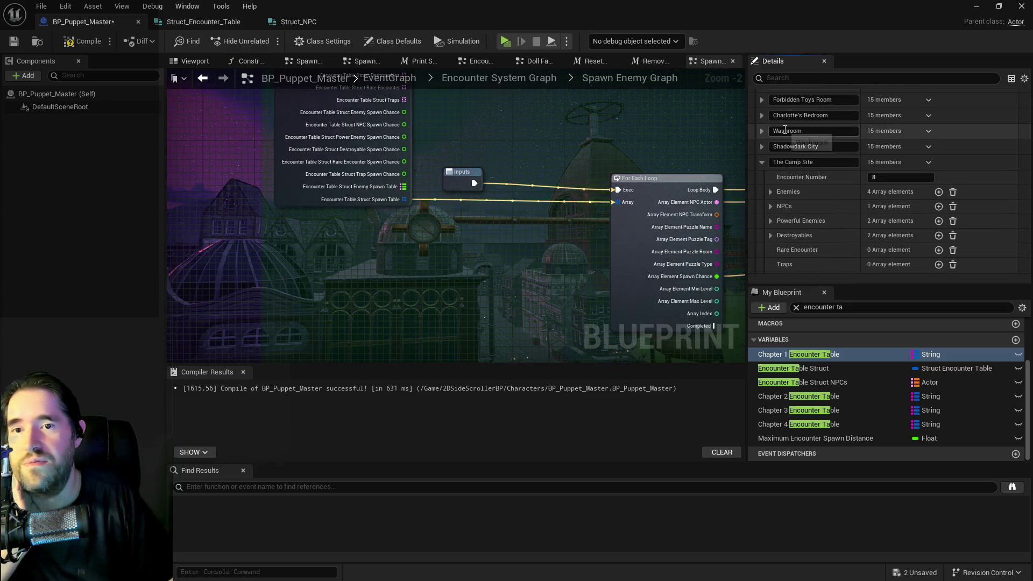
{"action": "left_click", "coordinate": [761, 160]}
{"action": "scroll", "coordinate": [760, 164], "scroll_direction": "up", "scroll_amount": 10}
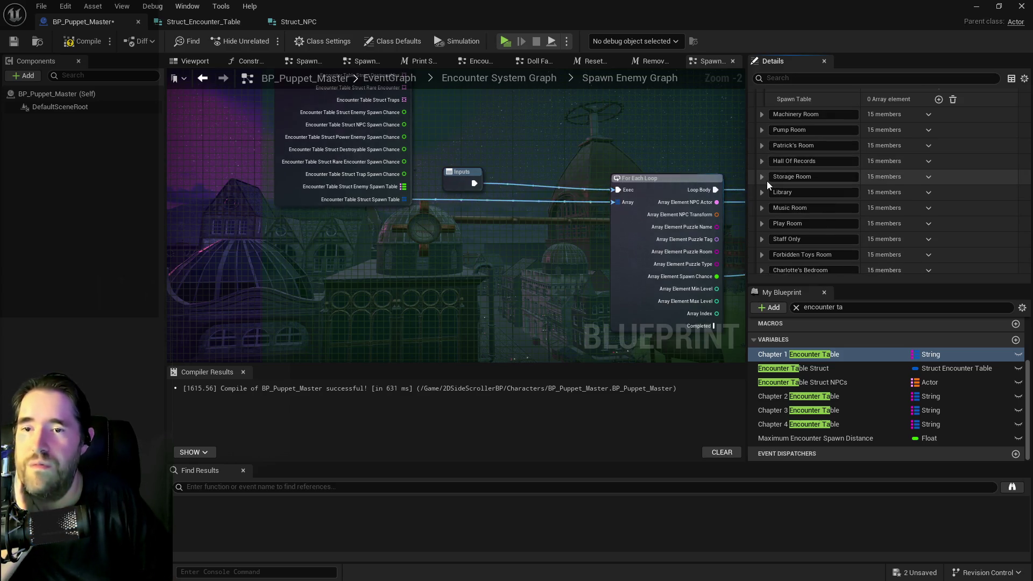
{"action": "scroll", "coordinate": [766, 181], "scroll_direction": "up", "scroll_amount": 1}
{"action": "left_click", "coordinate": [761, 149]}
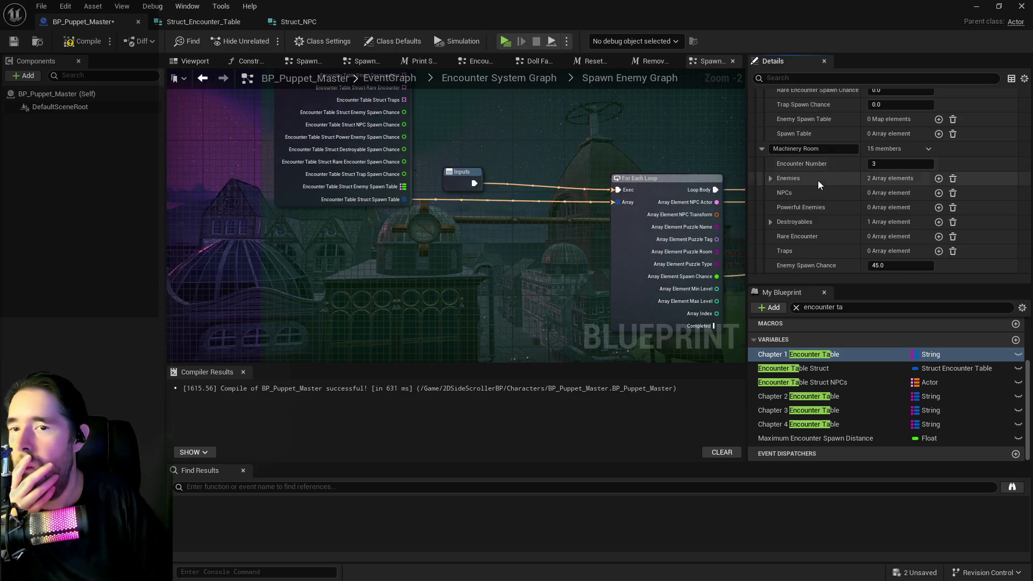
- Add three entries to Machinery Room's Spawn Table, deleting the extra fourth one
{"action": "scroll", "coordinate": [828, 185], "scroll_direction": "down", "scroll_amount": 2}
{"action": "left_click", "coordinate": [771, 143]}
{"action": "scroll", "coordinate": [790, 151], "scroll_direction": "down", "scroll_amount": 1}
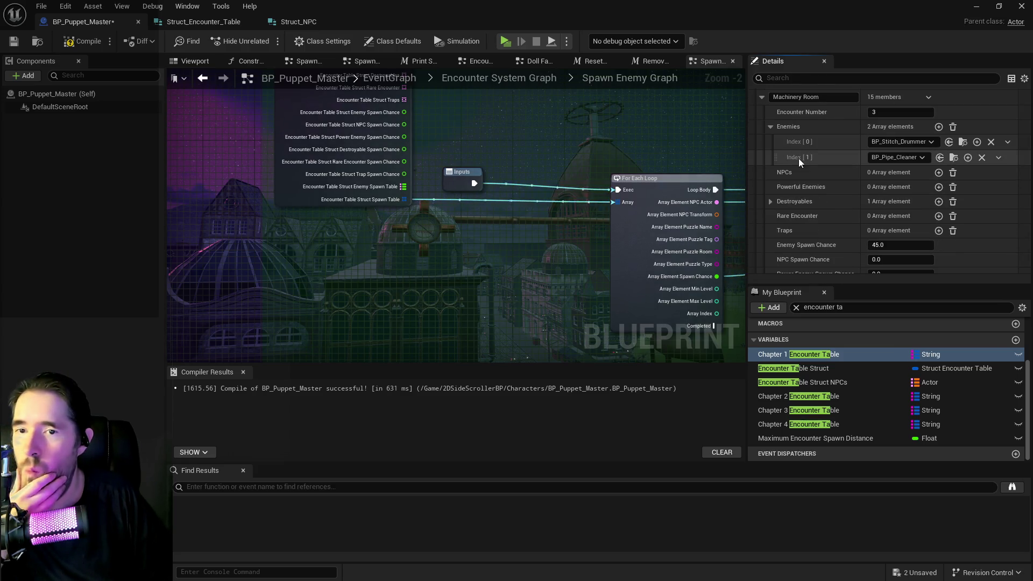
{"action": "scroll", "coordinate": [914, 206], "scroll_direction": "down", "scroll_amount": 2}
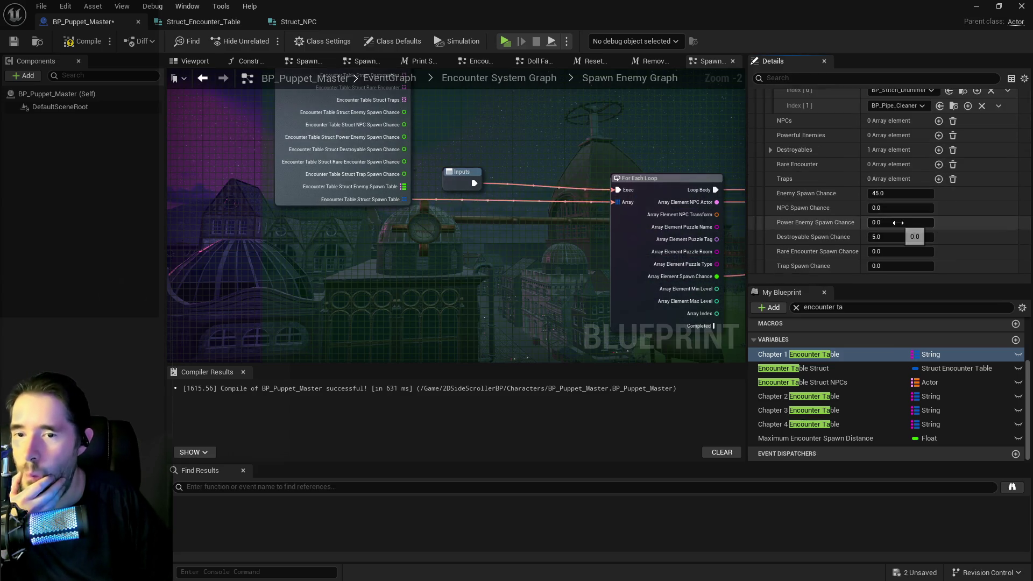
{"action": "scroll", "coordinate": [914, 199], "scroll_direction": "down", "scroll_amount": 3}
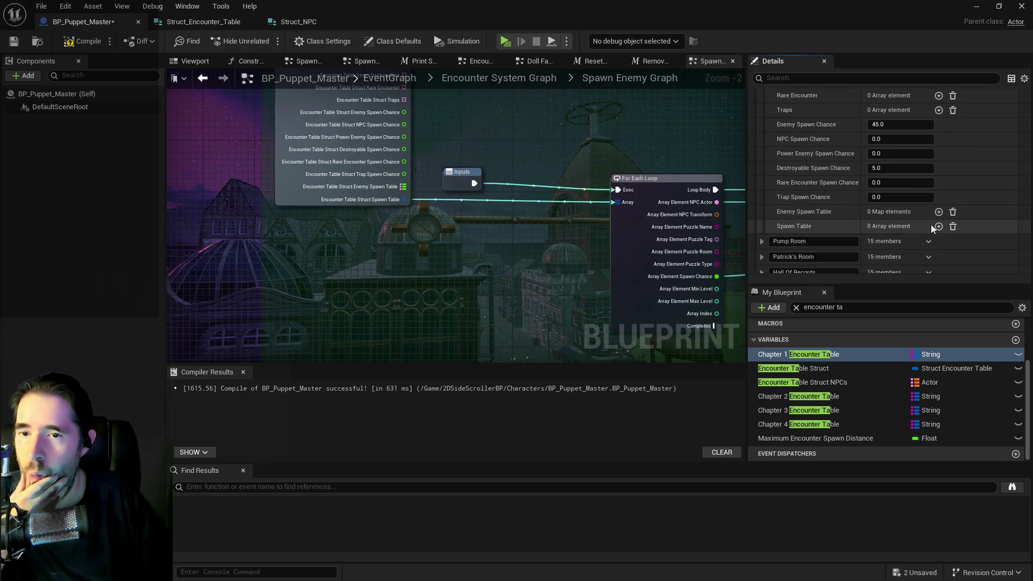
{"action": "left_click", "coordinate": [938, 226]}
{"action": "left_click", "coordinate": [938, 227]}
{"action": "scroll", "coordinate": [887, 204], "scroll_direction": "up", "scroll_amount": 4}
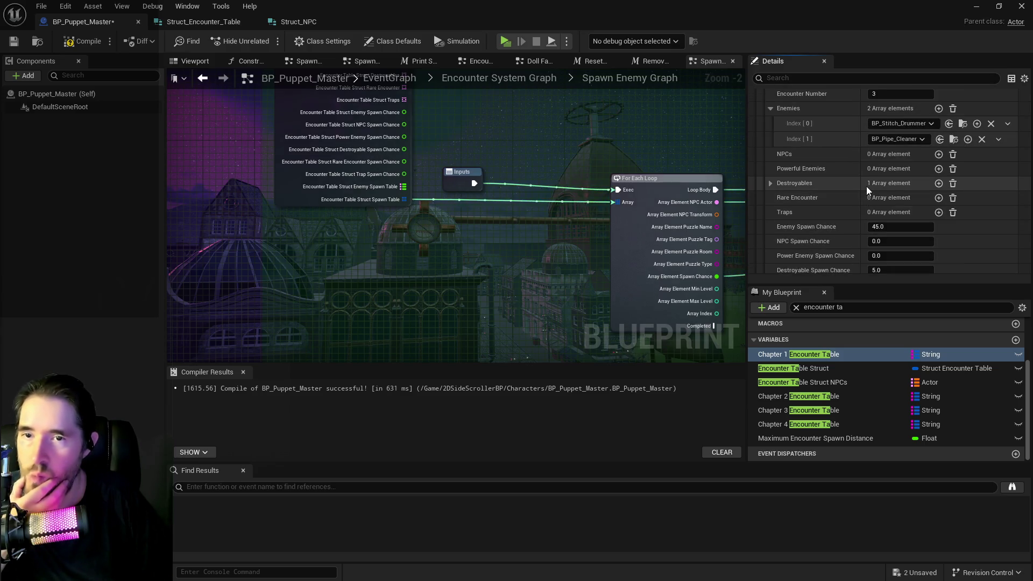
{"action": "scroll", "coordinate": [861, 209], "scroll_direction": "down", "scroll_amount": 4}
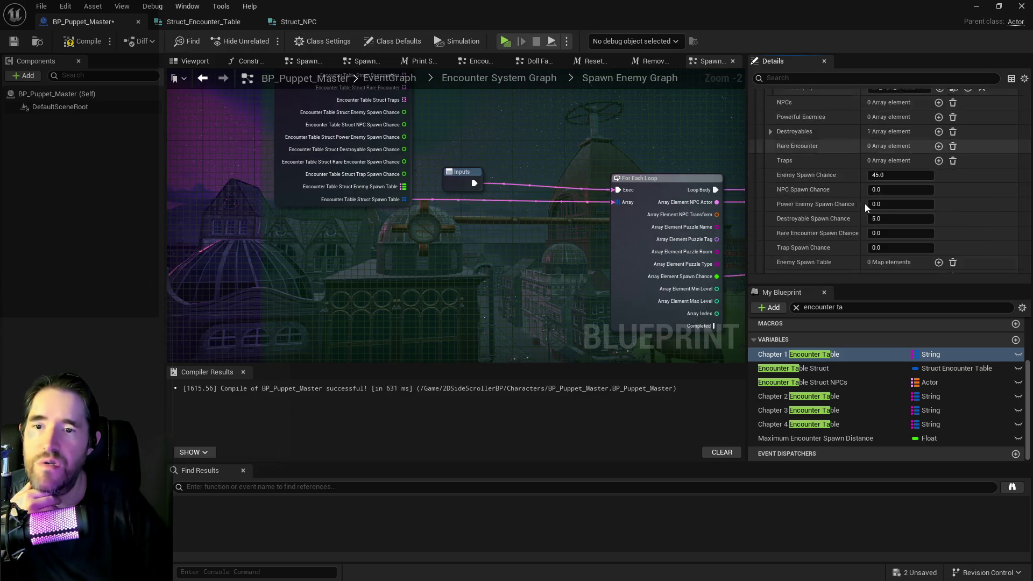
{"action": "left_click", "coordinate": [938, 224]}
{"action": "left_click", "coordinate": [938, 225]}
{"action": "scroll", "coordinate": [784, 224], "scroll_direction": "down", "scroll_amount": 3}
{"action": "left_click", "coordinate": [928, 217]}
{"action": "left_click", "coordinate": [933, 248]}
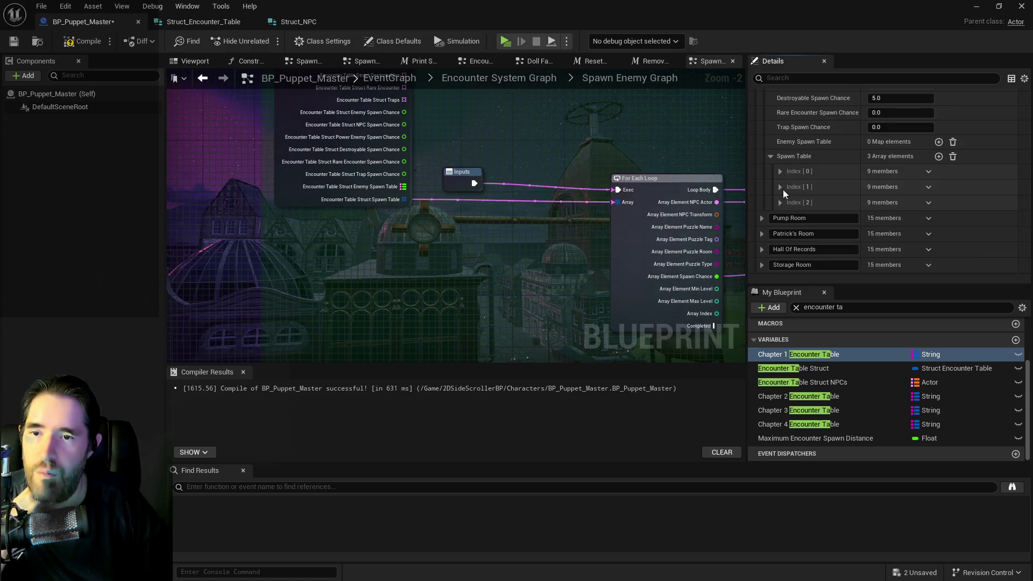
- Set the first two entries to BP_Stitch_Drummer and BP_Pipe_Cleaner, each at 45 spawn chance
{"action": "left_click", "coordinate": [779, 171]}
{"action": "scroll", "coordinate": [828, 204], "scroll_direction": "up", "scroll_amount": 3}
{"action": "scroll", "coordinate": [828, 204], "scroll_direction": "down", "scroll_amount": 5}
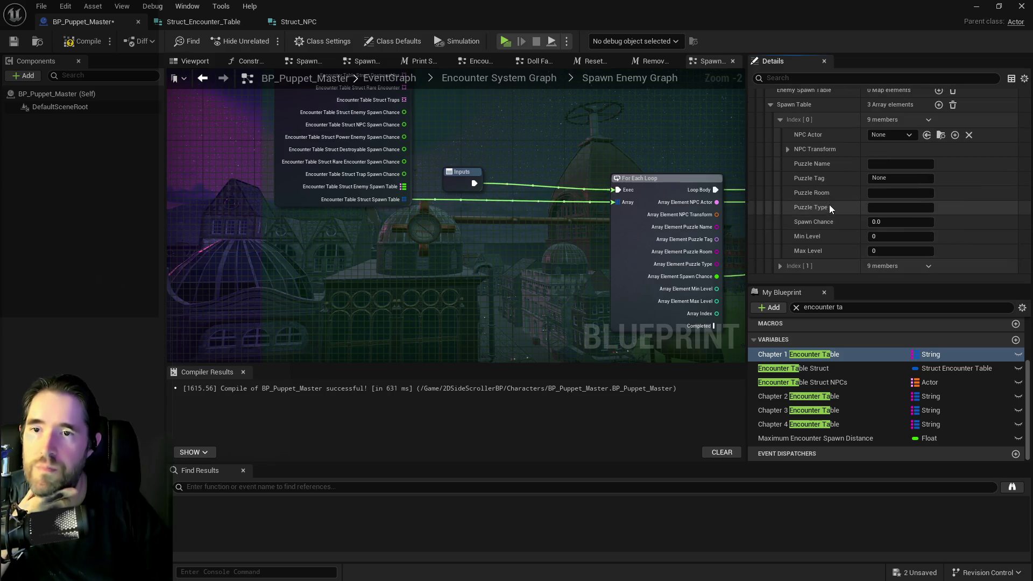
{"action": "left_click", "coordinate": [926, 135]}
{"action": "type", "text": "45"}
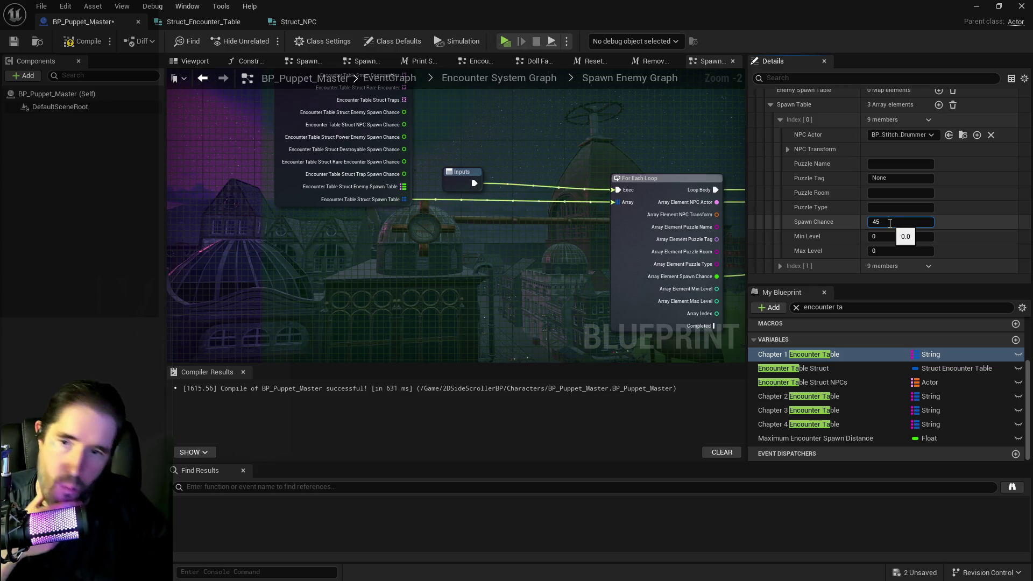
{"action": "left_click", "coordinate": [780, 119]}
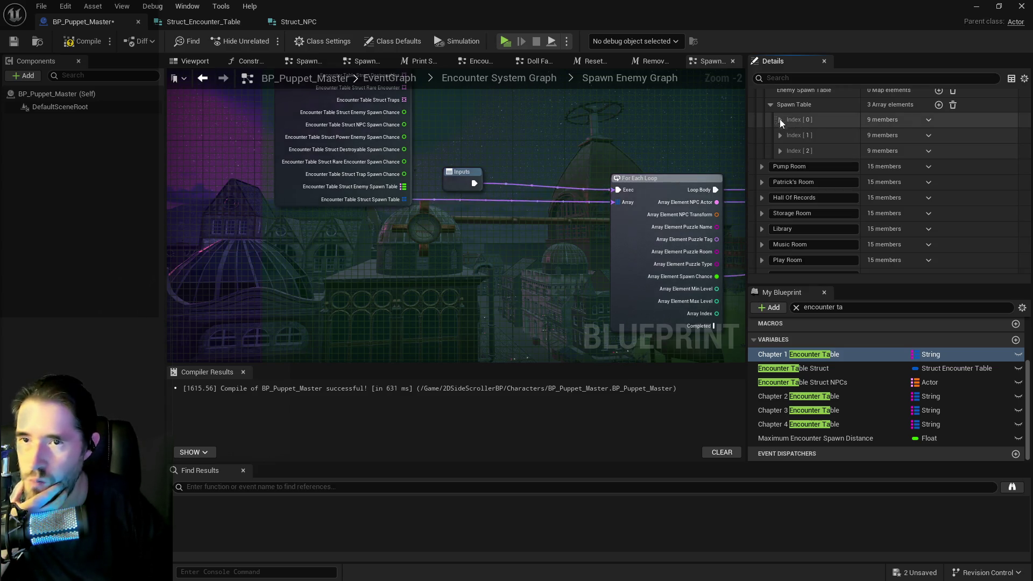
{"action": "scroll", "coordinate": [796, 140], "scroll_direction": "up", "scroll_amount": 7}
{"action": "scroll", "coordinate": [827, 153], "scroll_direction": "down", "scroll_amount": 1}
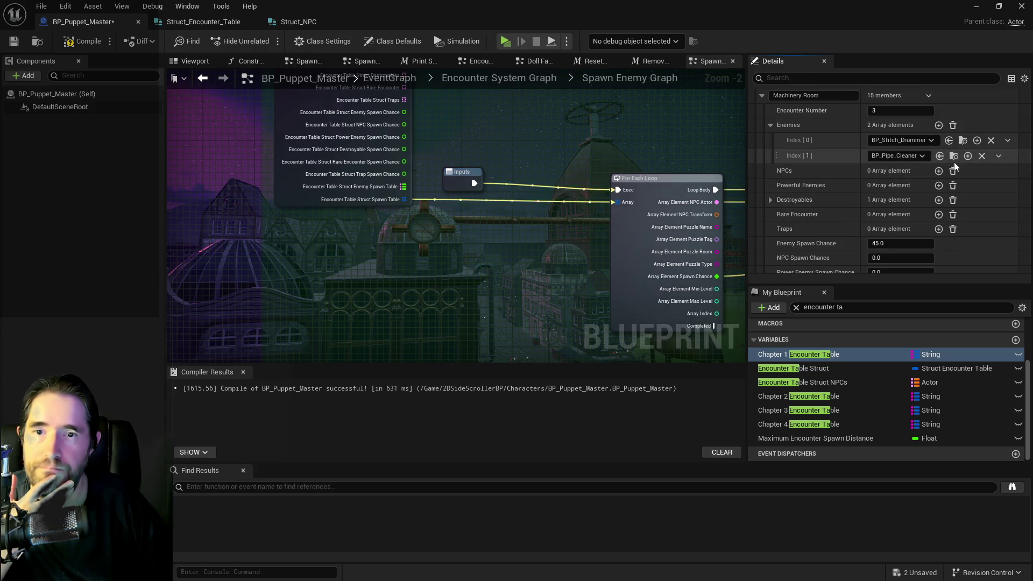
{"action": "scroll", "coordinate": [849, 207], "scroll_direction": "down", "scroll_amount": 6}
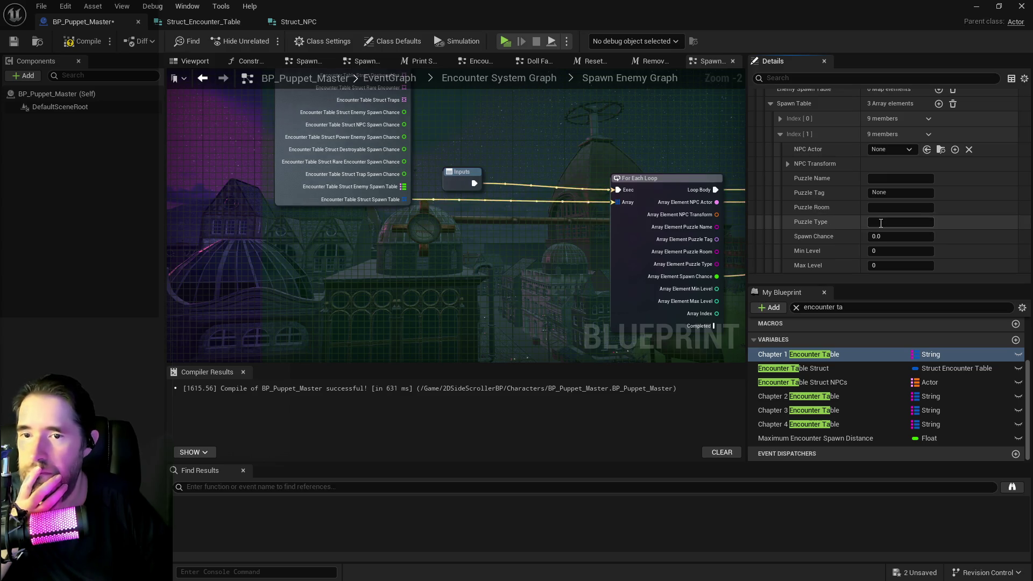
{"action": "left_click", "coordinate": [924, 150]}
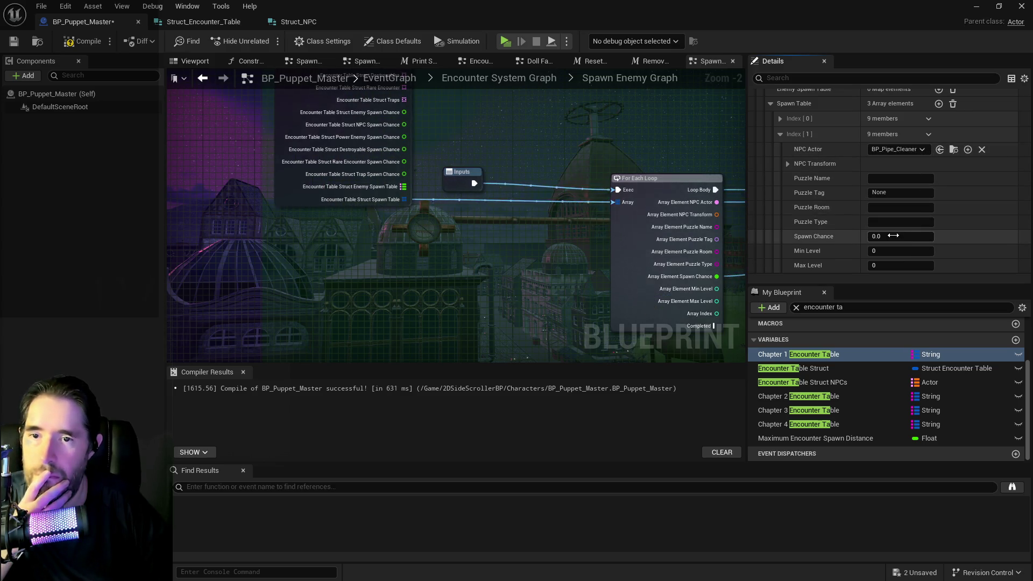
{"action": "type", "text": "45"}
{"action": "key", "text": "Return"}
{"action": "scroll", "coordinate": [821, 228], "scroll_direction": "up", "scroll_amount": 1}
{"action": "left_click", "coordinate": [782, 169]}
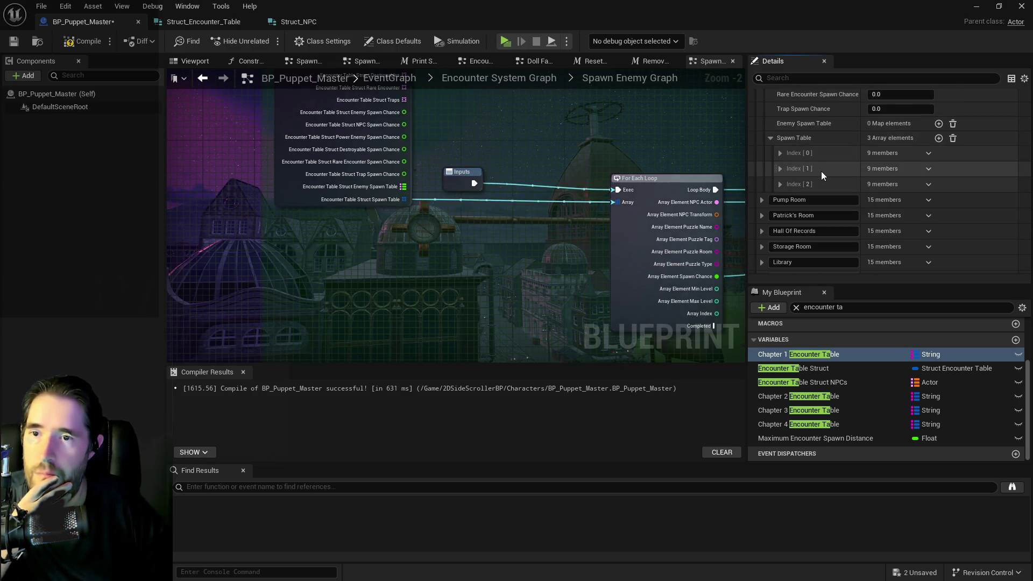
- Set the third entry to BP_Destroyable_Pot at 5 spawn chance and collapse Machinery Room
{"action": "left_click", "coordinate": [821, 171]}
{"action": "scroll", "coordinate": [827, 171], "scroll_direction": "down", "scroll_amount": 3}
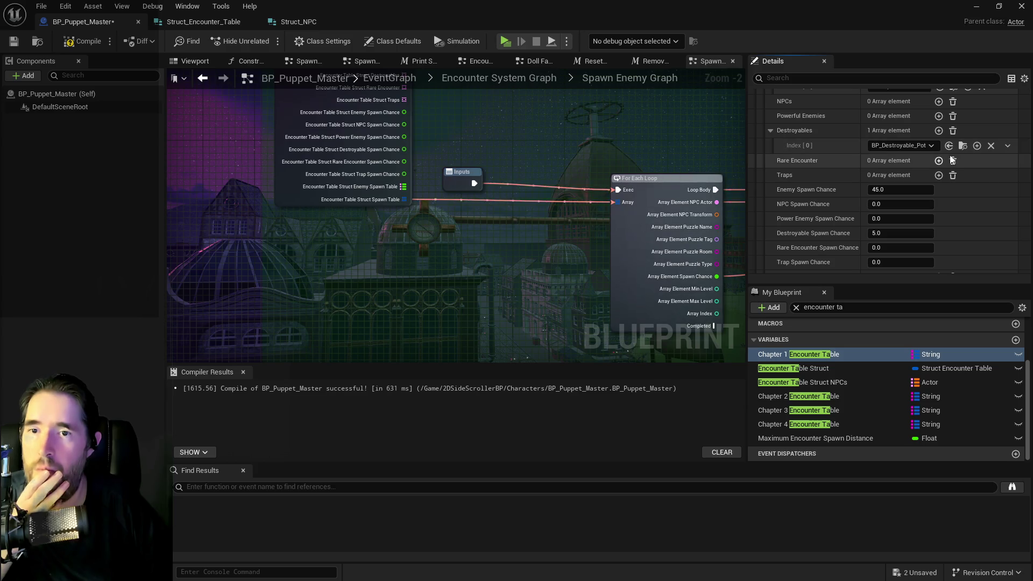
{"action": "scroll", "coordinate": [799, 198], "scroll_direction": "up", "scroll_amount": 2}
{"action": "left_click", "coordinate": [799, 198]}
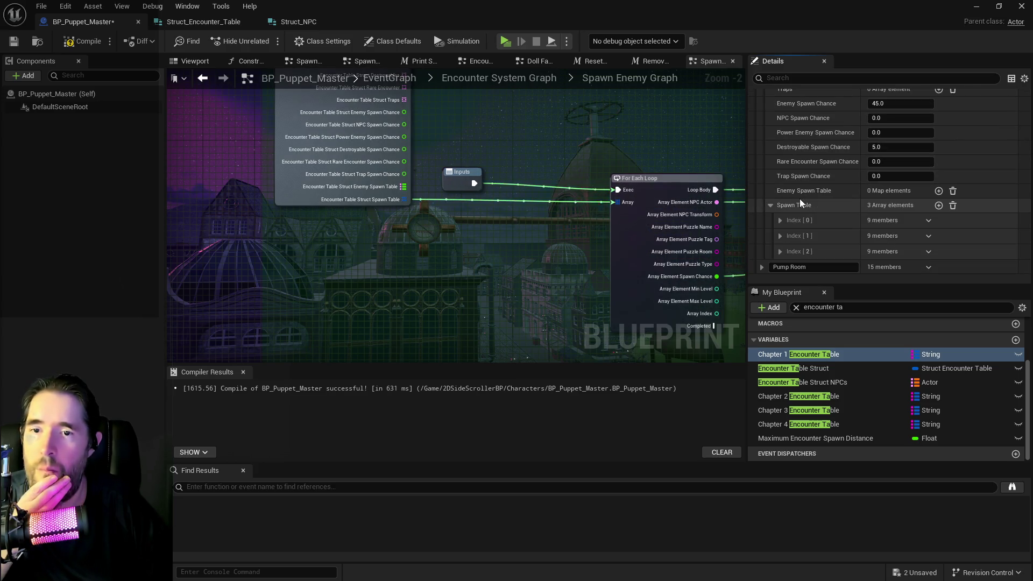
{"action": "left_click", "coordinate": [784, 248]}
{"action": "scroll", "coordinate": [794, 254], "scroll_direction": "down", "scroll_amount": 2}
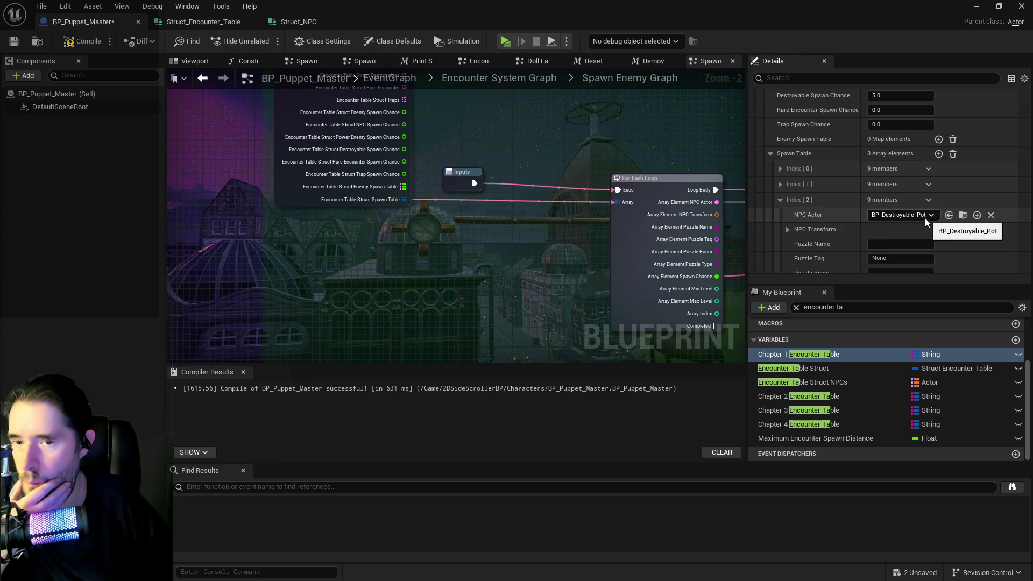
{"action": "scroll", "coordinate": [924, 219], "scroll_direction": "up", "scroll_amount": 3}
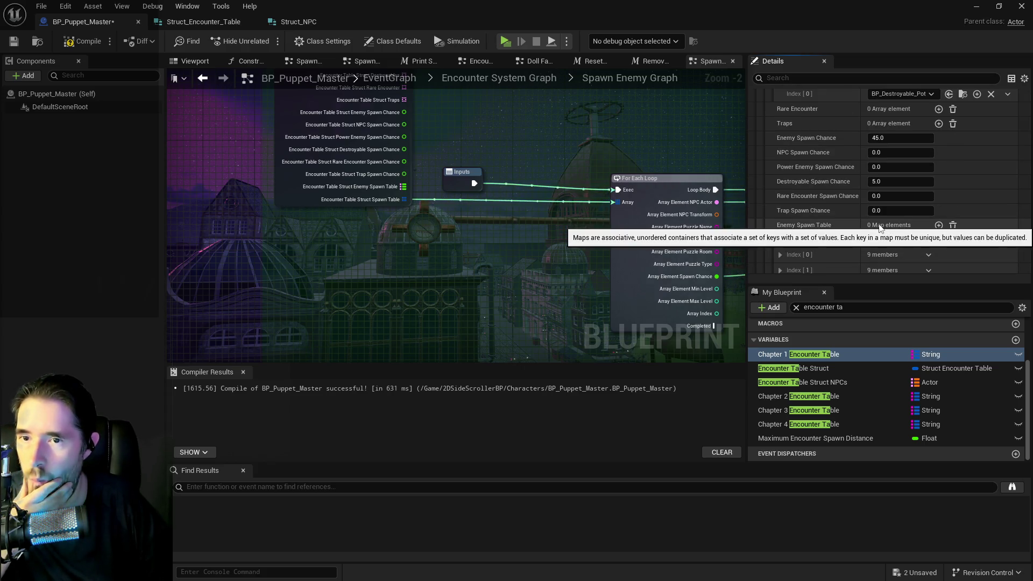
{"action": "scroll", "coordinate": [876, 230], "scroll_direction": "down", "scroll_amount": 5}
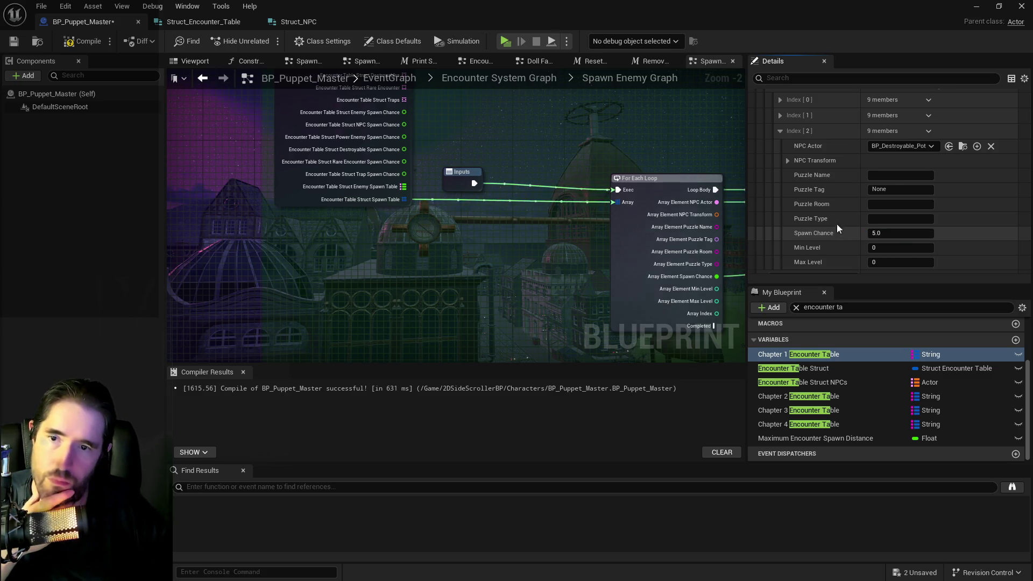
{"action": "left_click", "coordinate": [782, 128]}
{"action": "scroll", "coordinate": [782, 128], "scroll_direction": "up", "scroll_amount": 4}
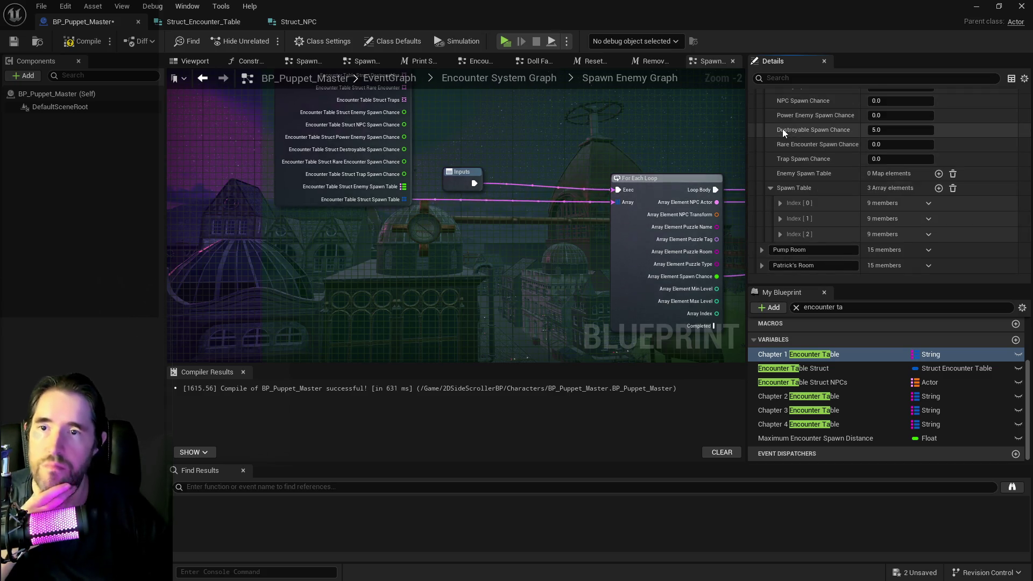
{"action": "scroll", "coordinate": [782, 128], "scroll_direction": "up", "scroll_amount": 6}
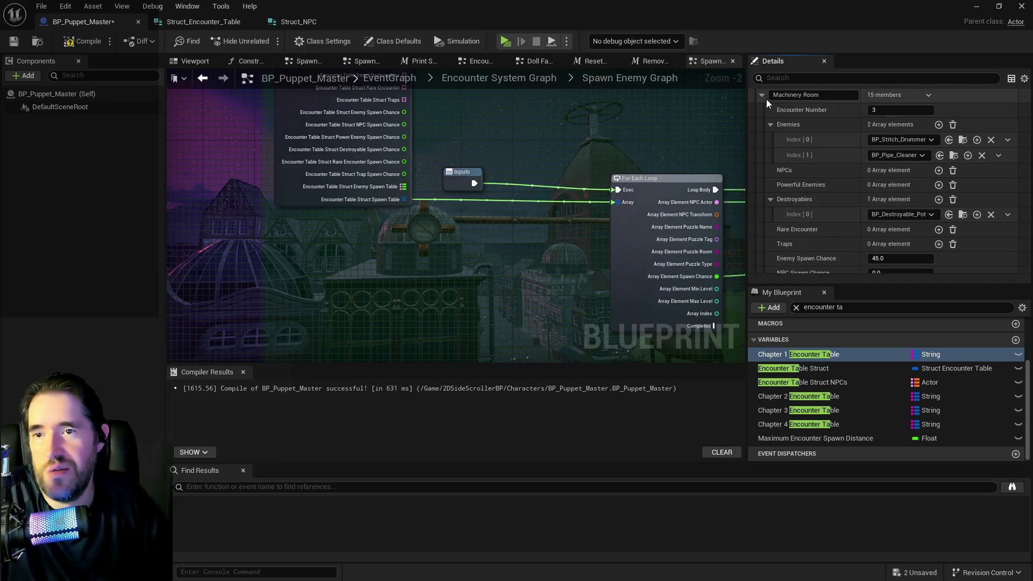
{"action": "left_click", "coordinate": [762, 95]}
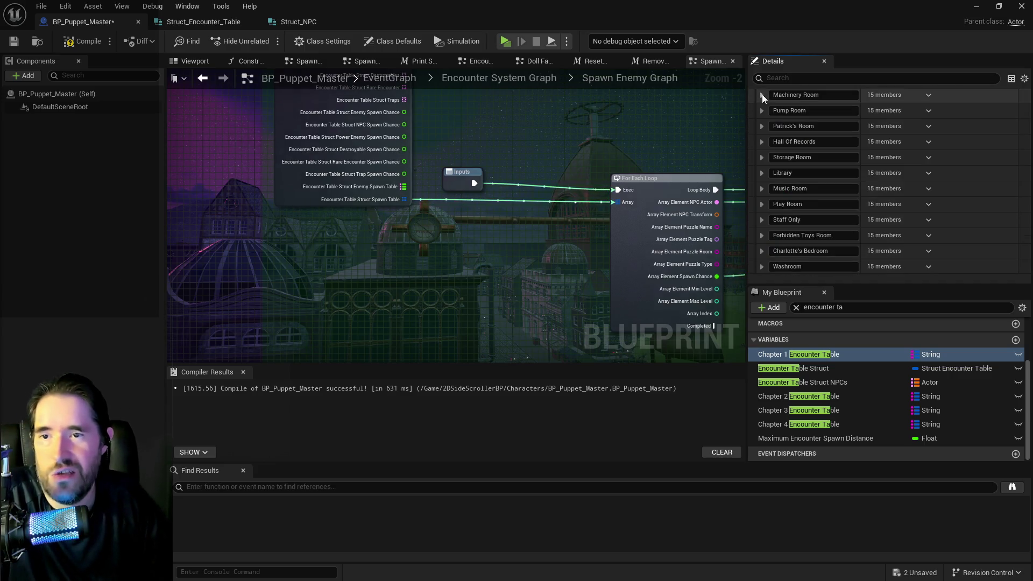
- Save BP_Puppet_Master, then expand Pump Room and clear its Spawn Table entries
{"action": "left_click", "coordinate": [13, 41]}
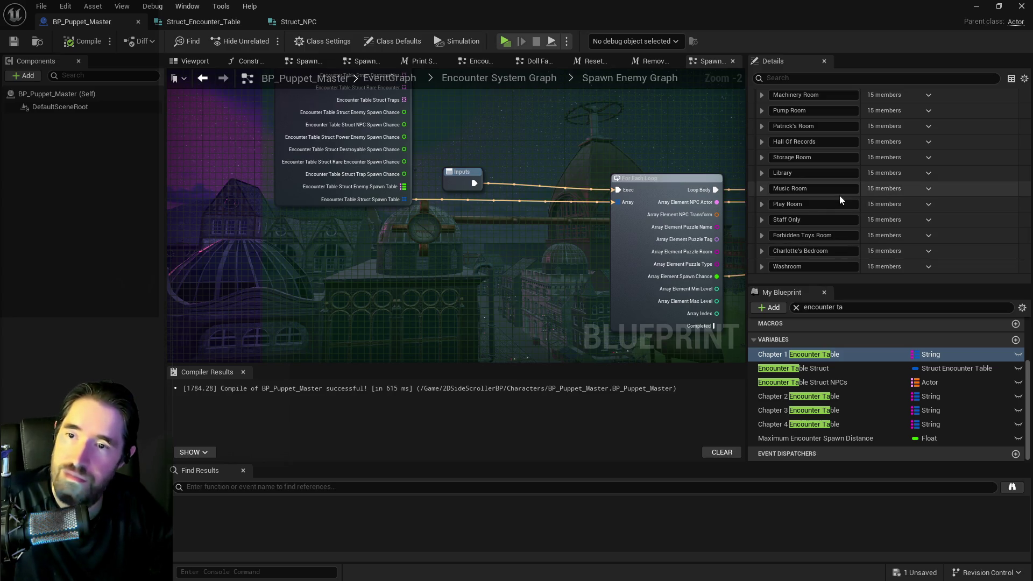
{"action": "left_click", "coordinate": [762, 110]}
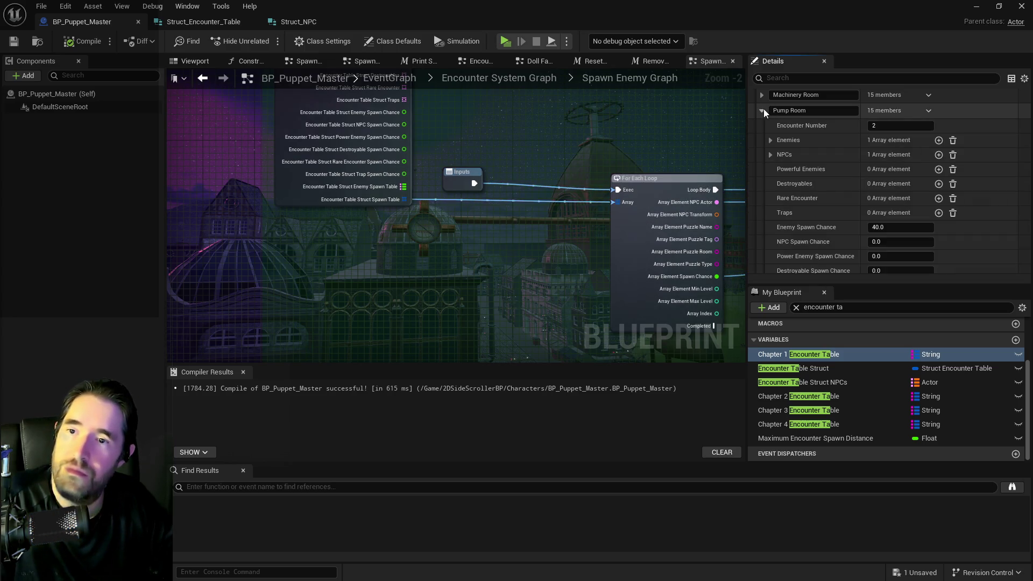
{"action": "scroll", "coordinate": [904, 204], "scroll_direction": "down", "scroll_amount": 5}
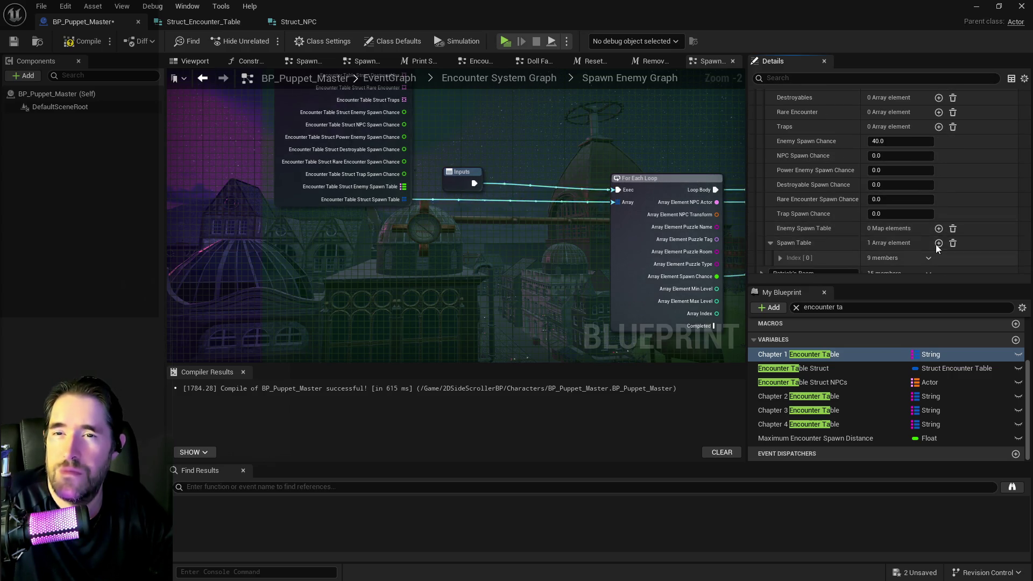
{"action": "scroll", "coordinate": [919, 180], "scroll_direction": "up", "scroll_amount": 2}
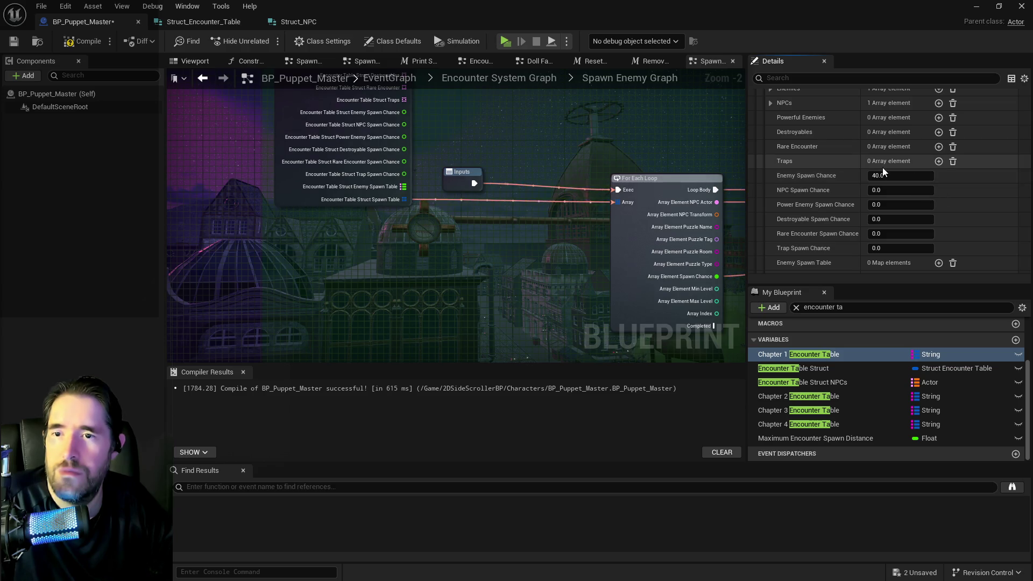
{"action": "scroll", "coordinate": [882, 166], "scroll_direction": "up", "scroll_amount": 2}
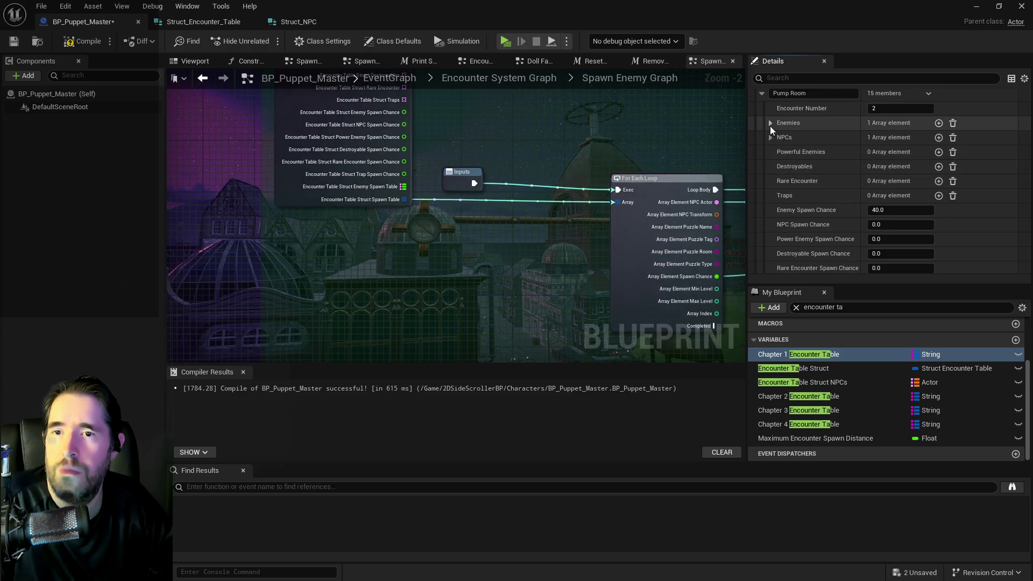
{"action": "scroll", "coordinate": [846, 192], "scroll_direction": "down", "scroll_amount": 4}
{"action": "scroll", "coordinate": [934, 244], "scroll_direction": "down", "scroll_amount": 2}
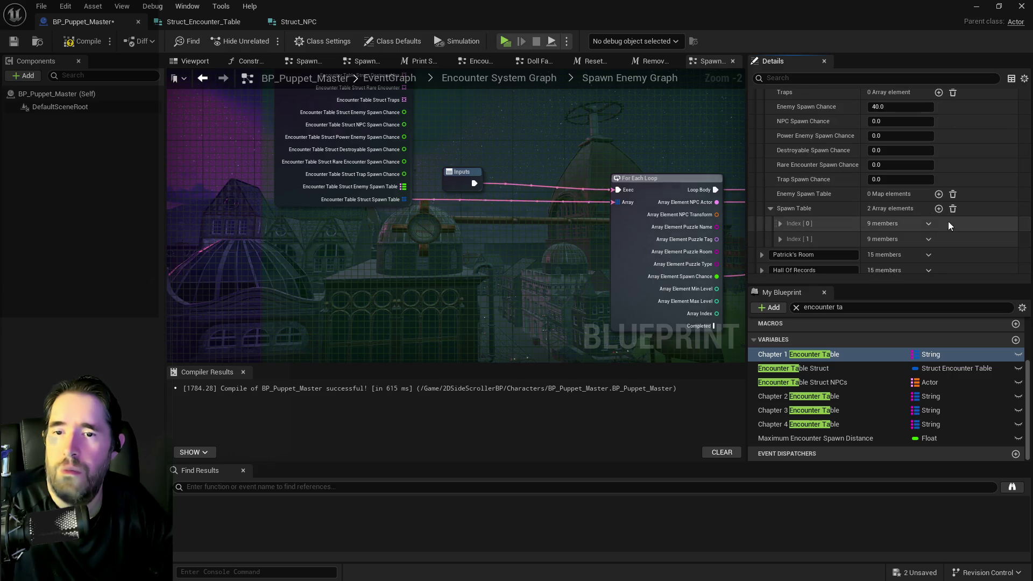
{"action": "left_click", "coordinate": [952, 209]}
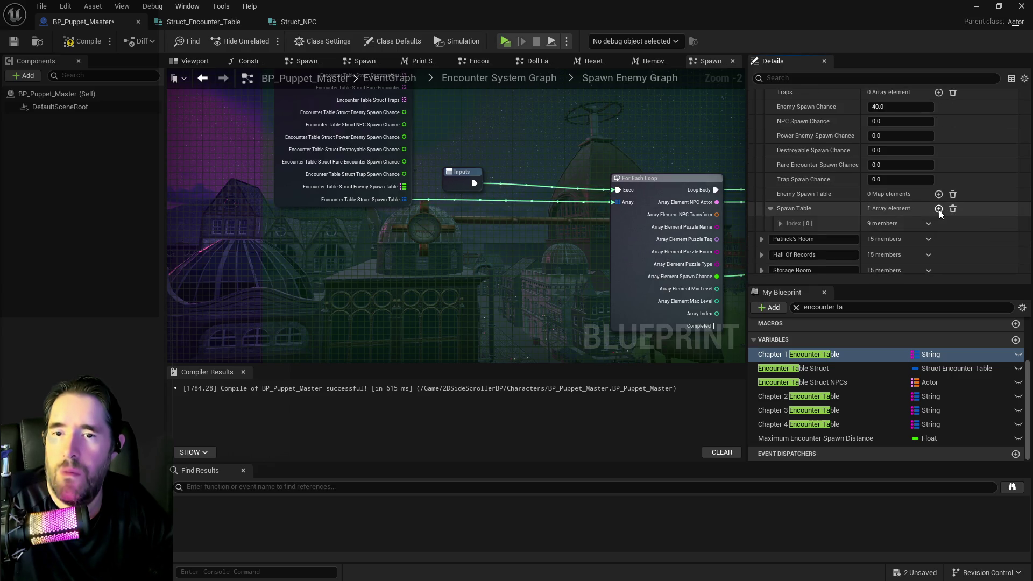
{"action": "scroll", "coordinate": [938, 210], "scroll_direction": "up", "scroll_amount": 6}
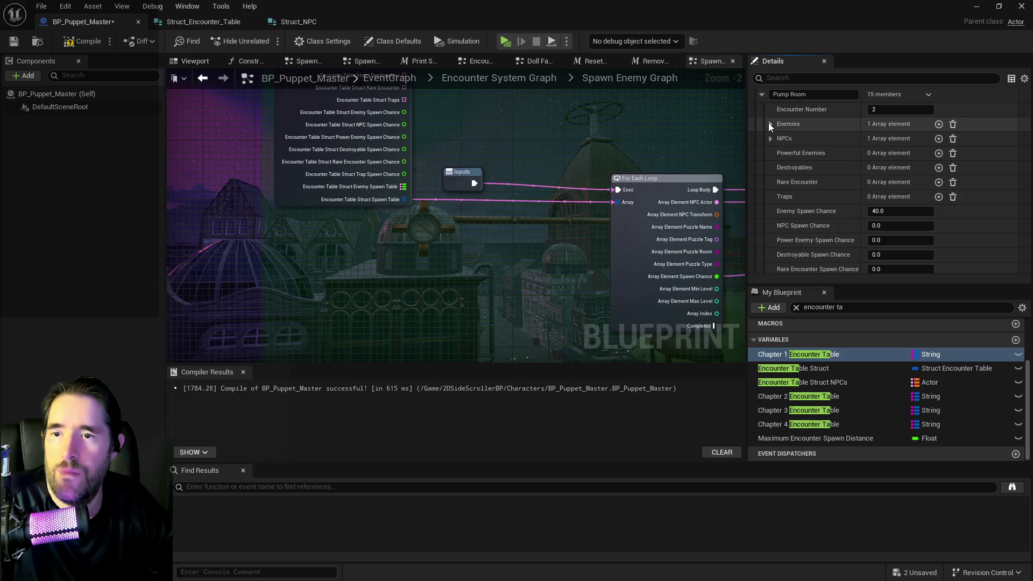
- Add a single Spawn Table entry for BP_Pipe_Cleaner with a spawn chance of 40
{"action": "left_click", "coordinate": [769, 124]}
{"action": "scroll", "coordinate": [879, 169], "scroll_direction": "down", "scroll_amount": 7}
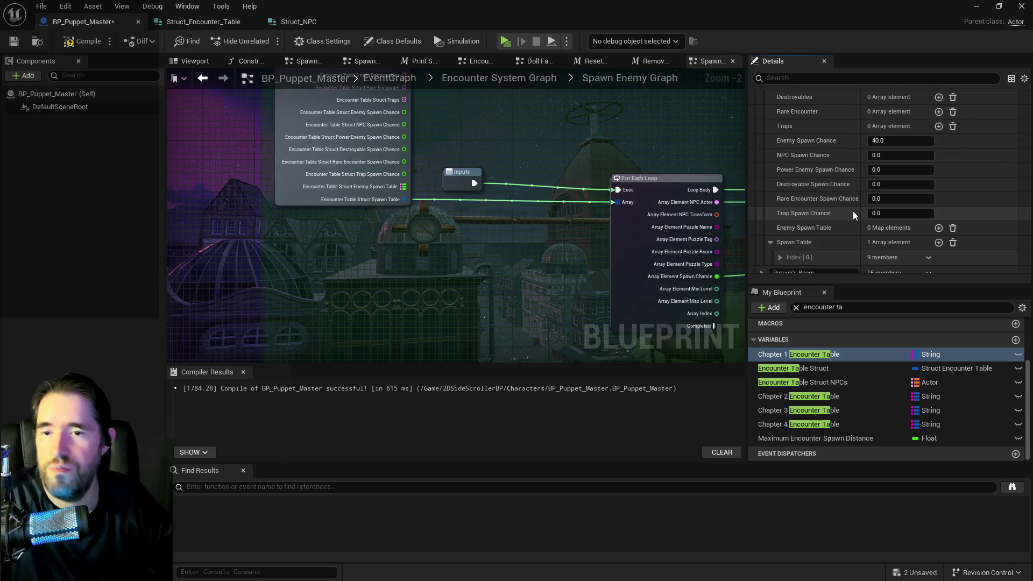
{"action": "left_click", "coordinate": [815, 208]}
{"action": "left_click", "coordinate": [779, 223]}
{"action": "left_click", "coordinate": [926, 239]}
{"action": "scroll", "coordinate": [916, 240], "scroll_direction": "down", "scroll_amount": 3}
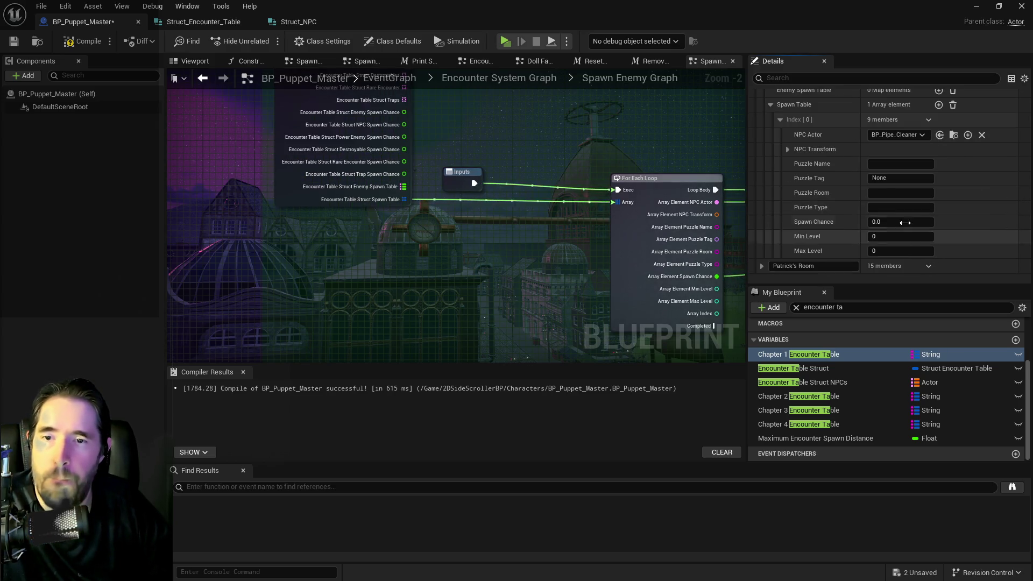
{"action": "key", "text": "Return"}
{"action": "scroll", "coordinate": [844, 212], "scroll_direction": "down", "scroll_amount": 5}
{"action": "scroll", "coordinate": [802, 159], "scroll_direction": "down", "scroll_amount": 5}
{"action": "scroll", "coordinate": [763, 201], "scroll_direction": "down", "scroll_amount": 5}
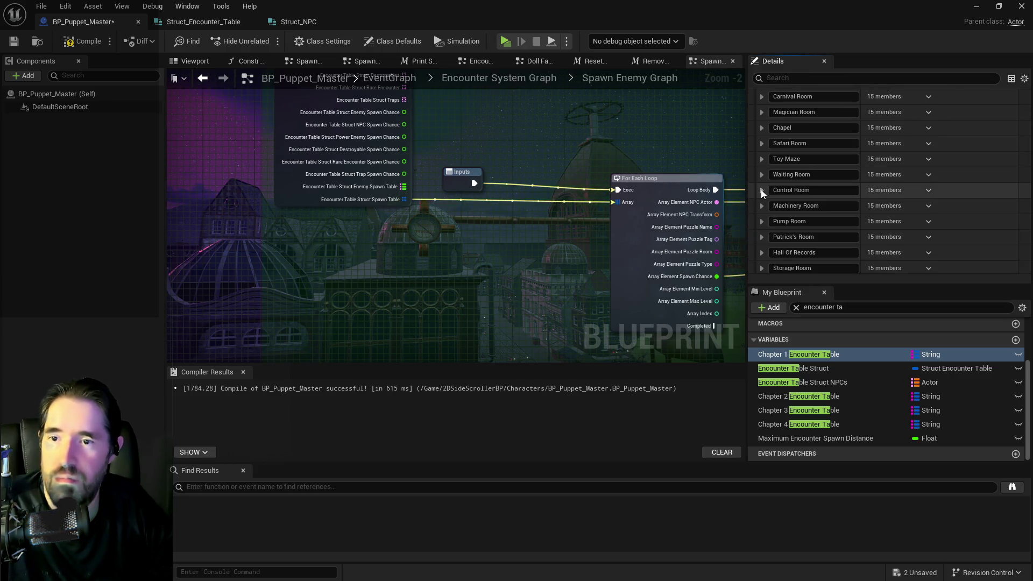
- Look through Patrick's Room, Hall Of Records and Storage Room, ending with Library's settings expanded
{"action": "left_click", "coordinate": [761, 190]}
{"action": "left_click", "coordinate": [761, 186]}
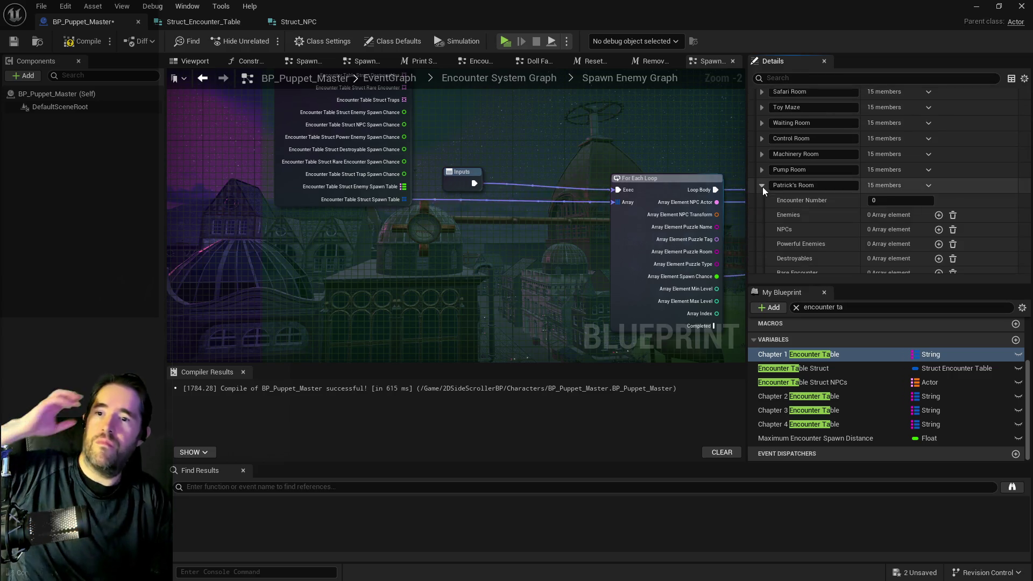
{"action": "scroll", "coordinate": [768, 189], "scroll_direction": "down", "scroll_amount": 2}
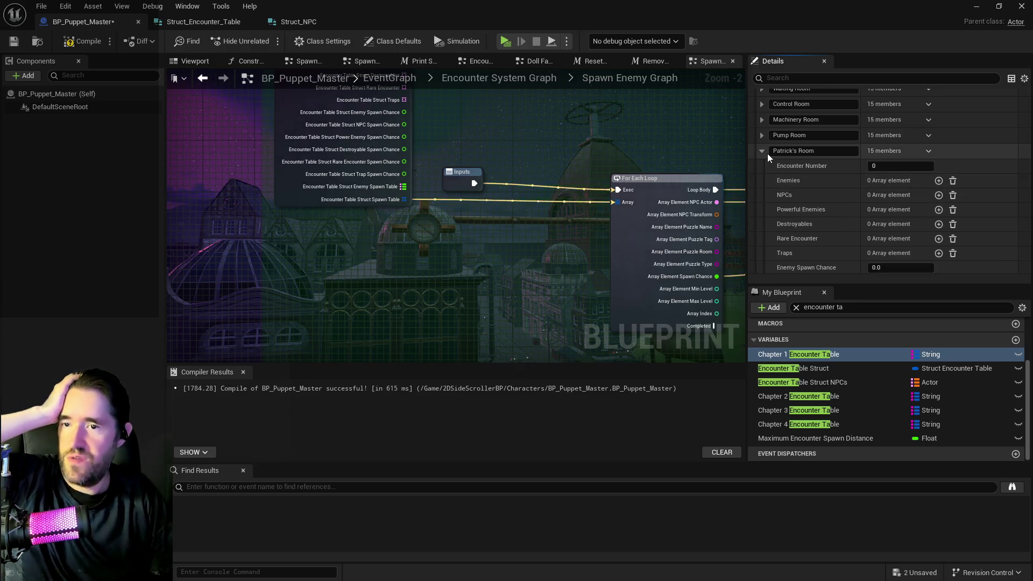
{"action": "left_click", "coordinate": [763, 151]}
{"action": "left_click", "coordinate": [760, 166]}
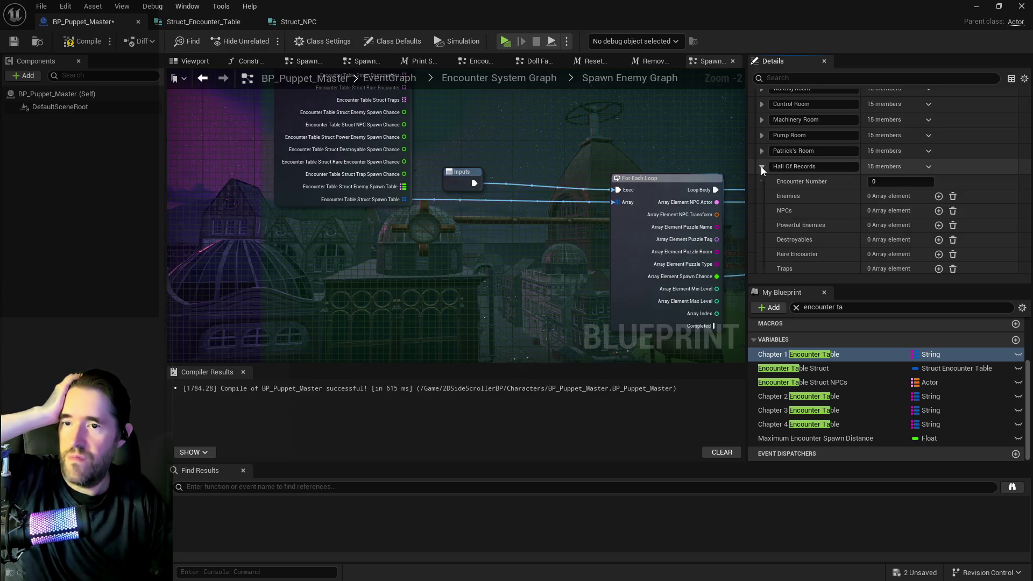
{"action": "scroll", "coordinate": [760, 166], "scroll_direction": "down", "scroll_amount": 1}
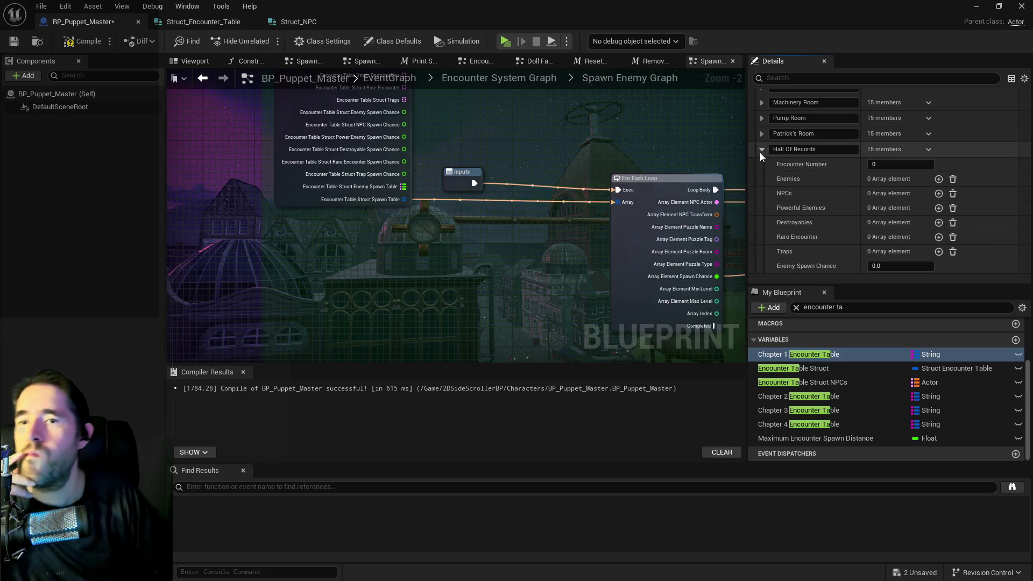
{"action": "left_click", "coordinate": [760, 151]}
{"action": "left_click", "coordinate": [760, 163]}
{"action": "scroll", "coordinate": [760, 164], "scroll_direction": "down", "scroll_amount": 4}
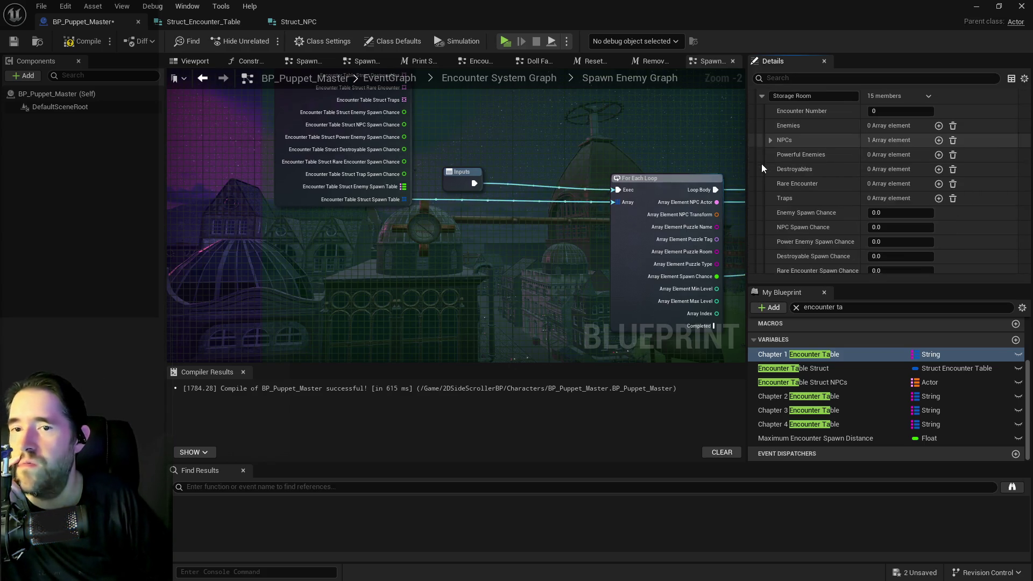
{"action": "scroll", "coordinate": [776, 167], "scroll_direction": "down", "scroll_amount": 3}
{"action": "scroll", "coordinate": [776, 167], "scroll_direction": "up", "scroll_amount": 6}
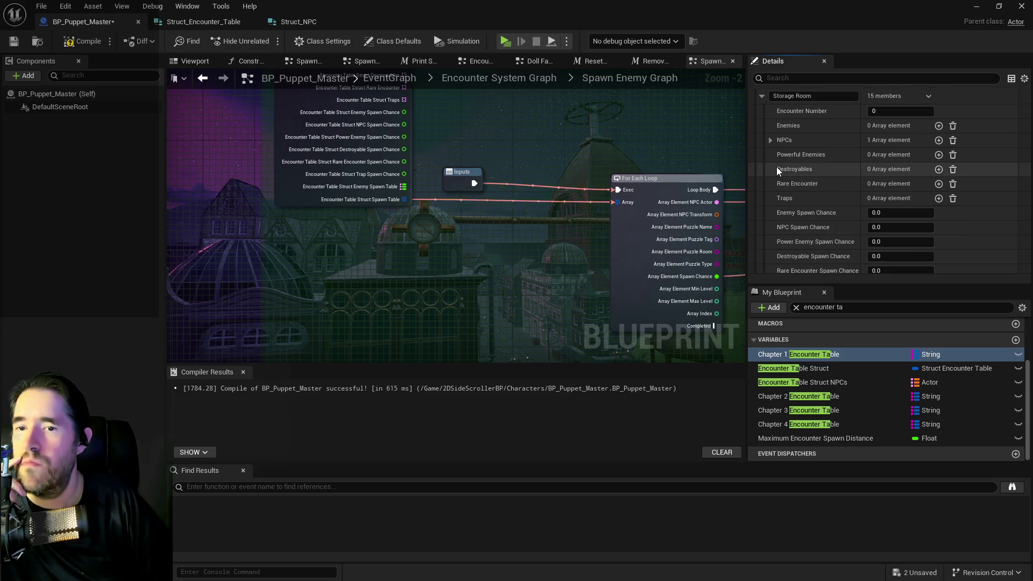
{"action": "left_click", "coordinate": [761, 147]}
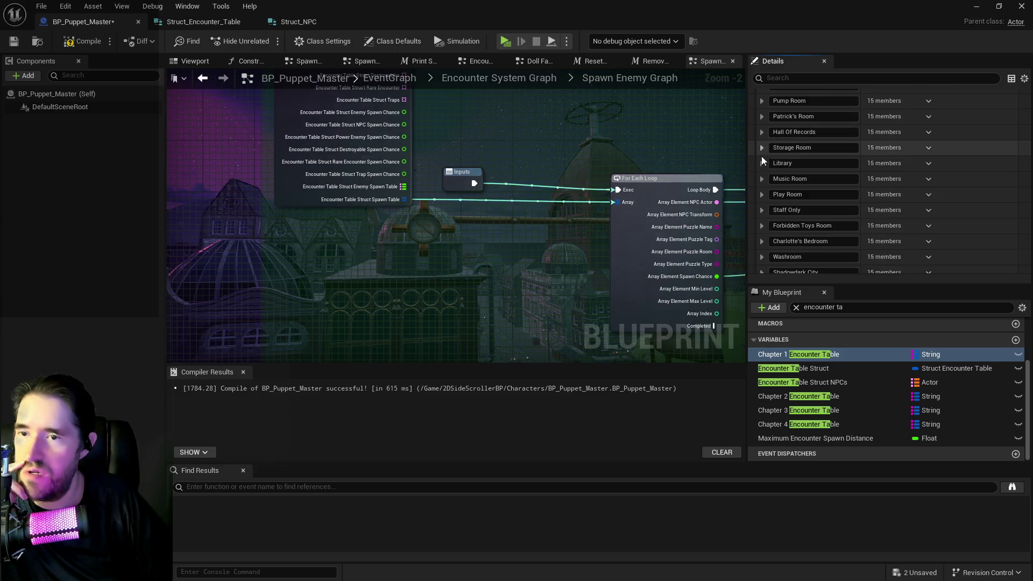
{"action": "left_click", "coordinate": [761, 163]}
{"action": "scroll", "coordinate": [793, 173], "scroll_direction": "down", "scroll_amount": 2}
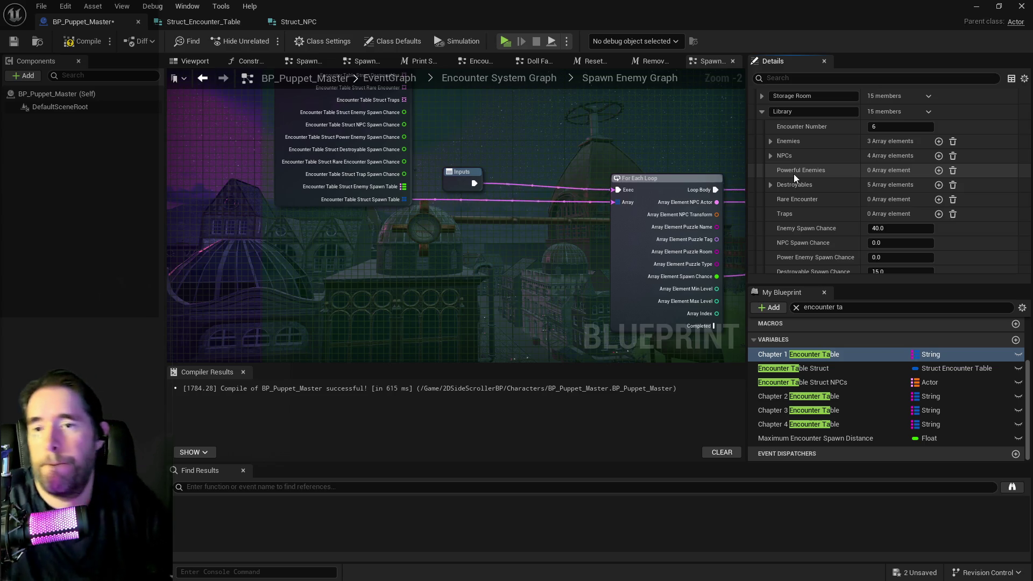
- Show Library's enemy list and add a series of empty entries to its Spawn Table
{"action": "left_click", "coordinate": [769, 140]}
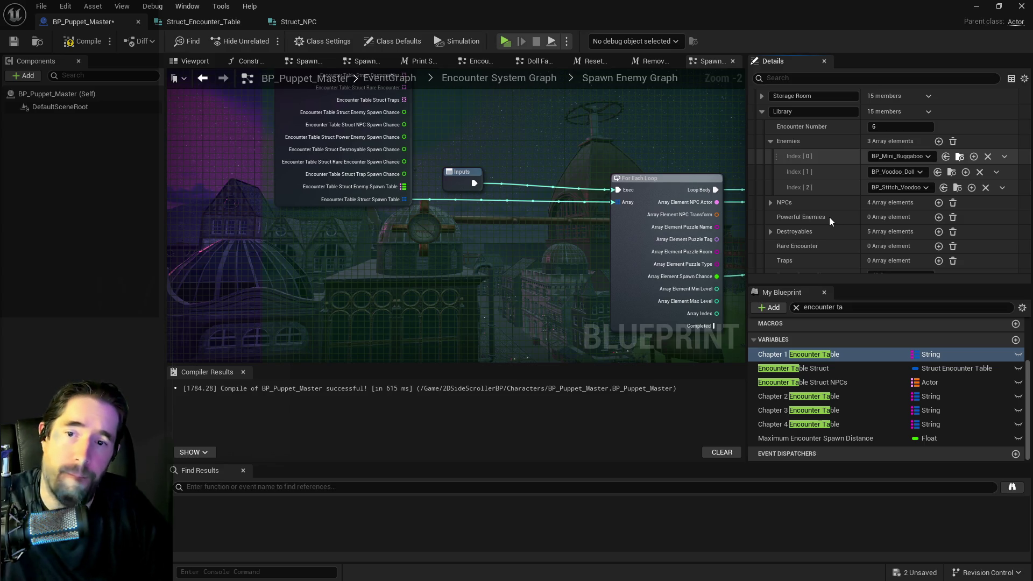
{"action": "scroll", "coordinate": [827, 219], "scroll_direction": "down", "scroll_amount": 4}
{"action": "scroll", "coordinate": [827, 219], "scroll_direction": "down", "scroll_amount": 3}
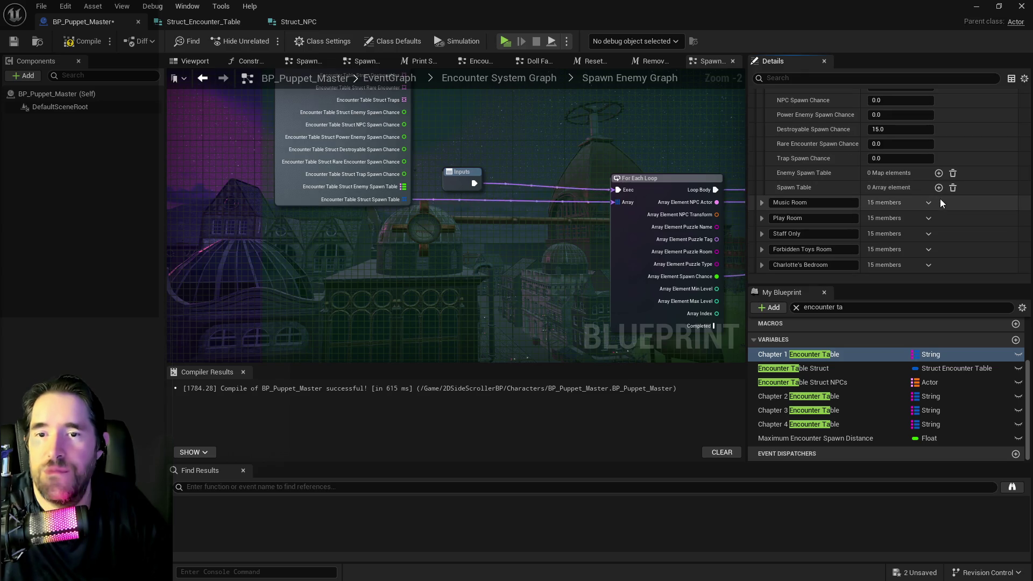
{"action": "left_click", "coordinate": [938, 189]}
{"action": "left_click", "coordinate": [938, 189]}
{"action": "left_click", "coordinate": [938, 188]}
{"action": "left_click", "coordinate": [938, 188]}
{"action": "left_click", "coordinate": [938, 188]}
{"action": "left_click", "coordinate": [938, 187]}
{"action": "left_click", "coordinate": [938, 188]}
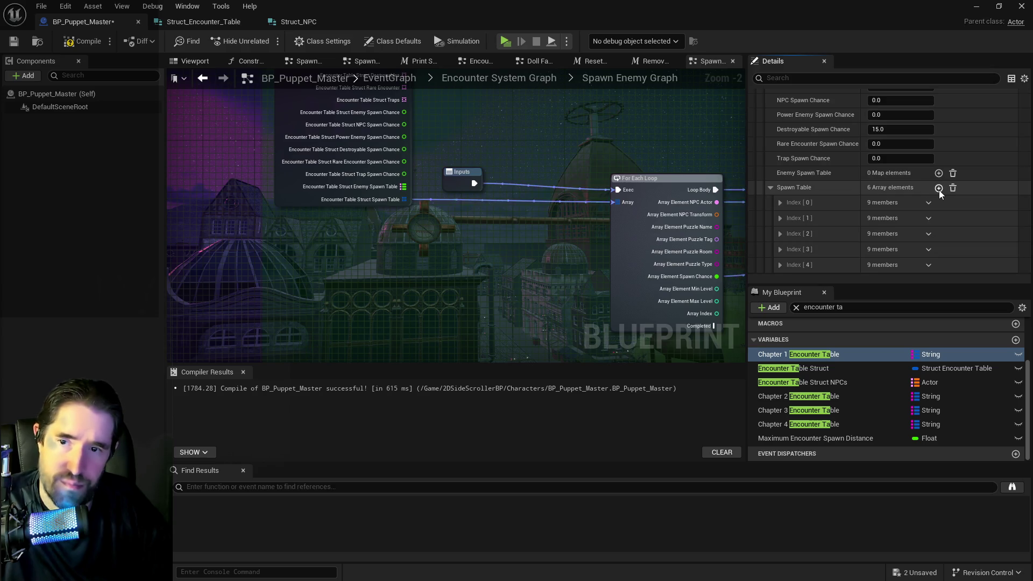
- Give the second Spawn Table entry a spawn chance of 40
{"action": "left_click", "coordinate": [779, 203]}
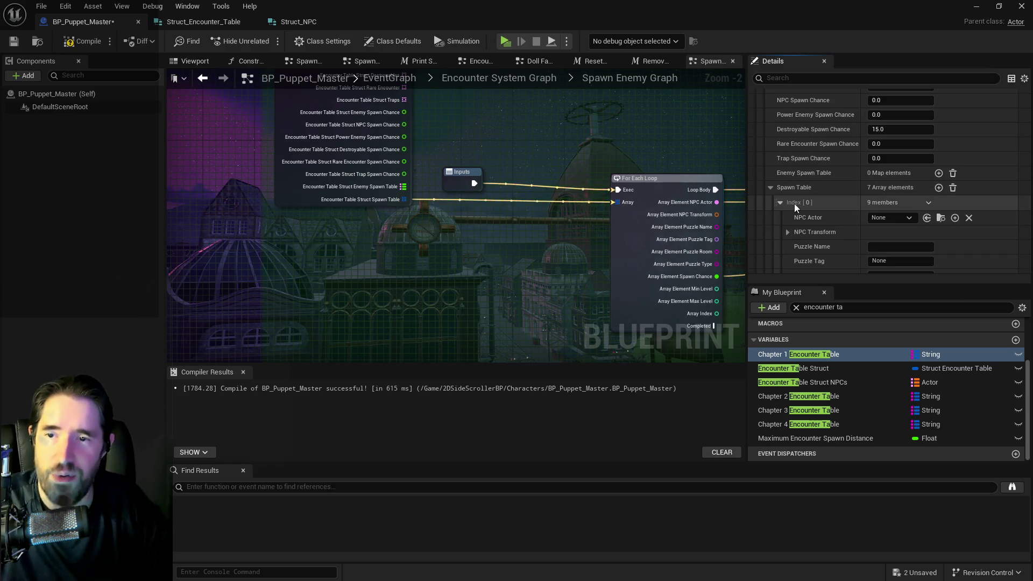
{"action": "scroll", "coordinate": [861, 173], "scroll_direction": "up", "scroll_amount": 2}
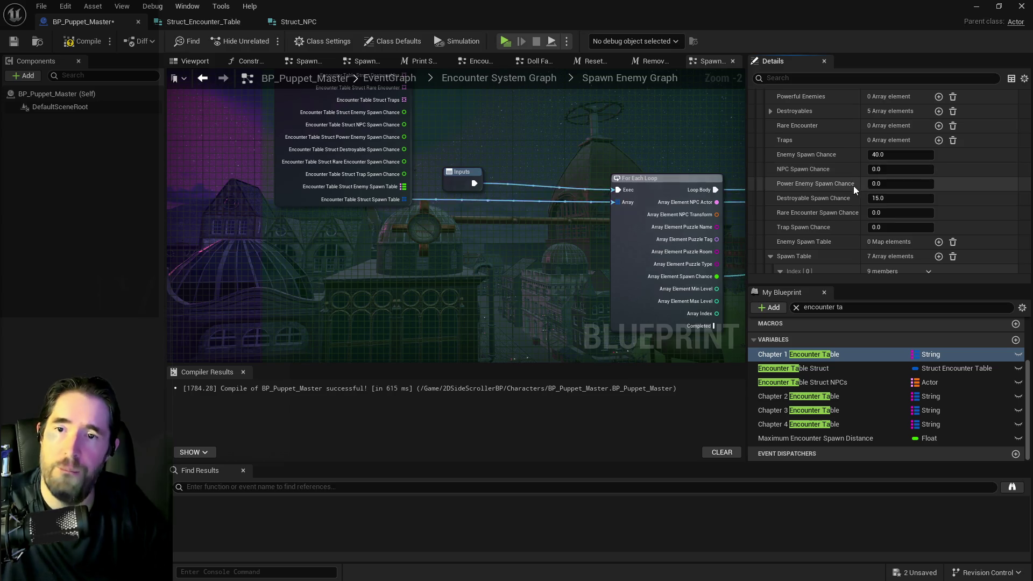
{"action": "scroll", "coordinate": [853, 185], "scroll_direction": "down", "scroll_amount": 4}
{"action": "left_click", "coordinate": [779, 151]}
{"action": "scroll", "coordinate": [792, 167], "scroll_direction": "down", "scroll_amount": 10}
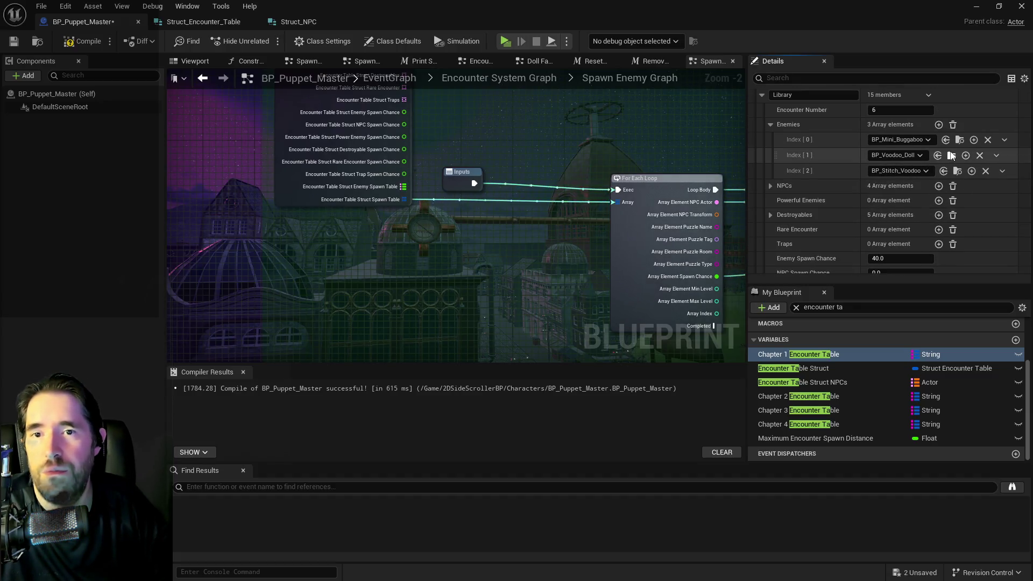
{"action": "scroll", "coordinate": [863, 213], "scroll_direction": "down", "scroll_amount": 5}
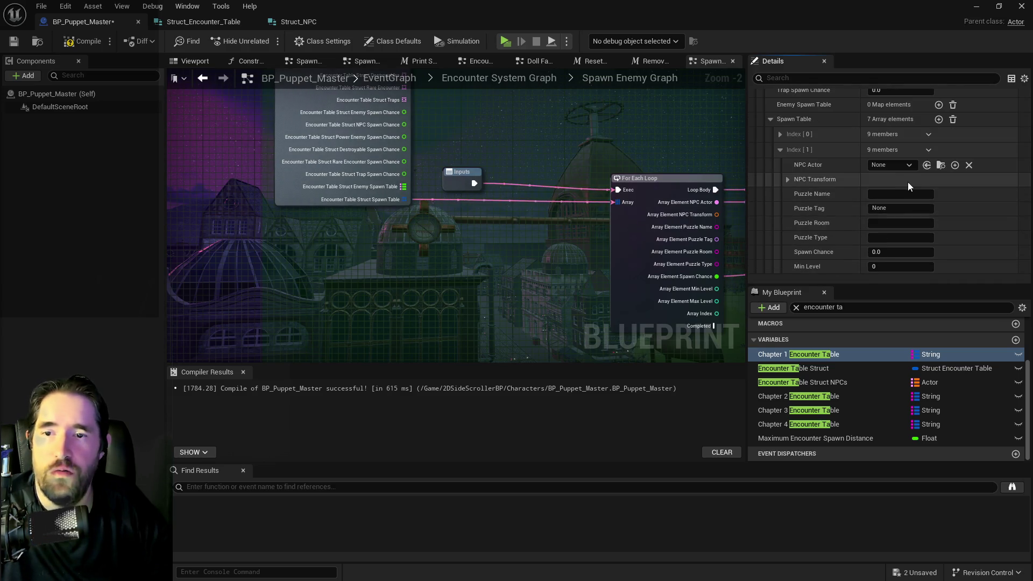
{"action": "scroll", "coordinate": [895, 199], "scroll_direction": "up", "scroll_amount": 3}
{"action": "scroll", "coordinate": [850, 240], "scroll_direction": "down", "scroll_amount": 7}
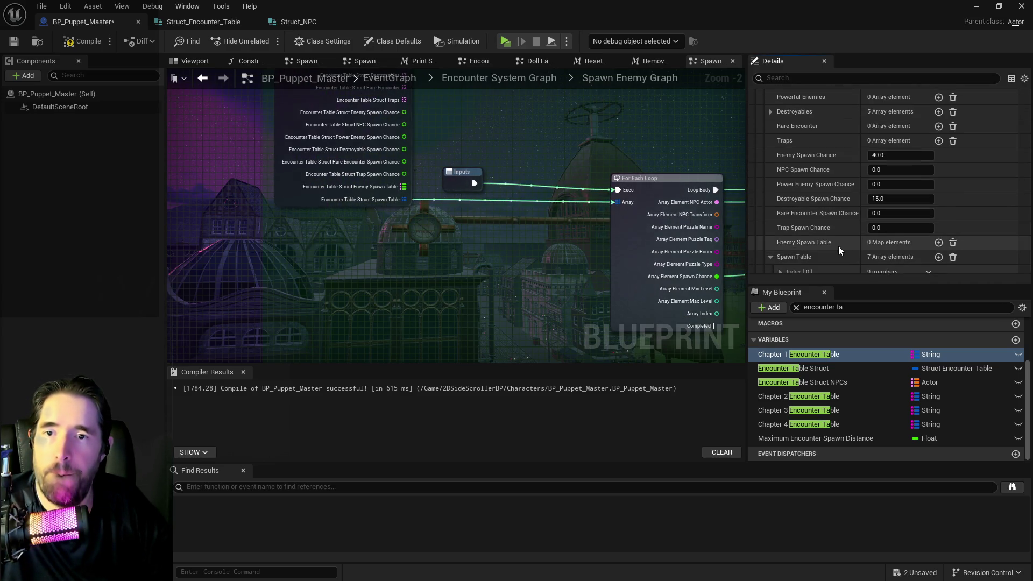
{"action": "left_click", "coordinate": [885, 218]}
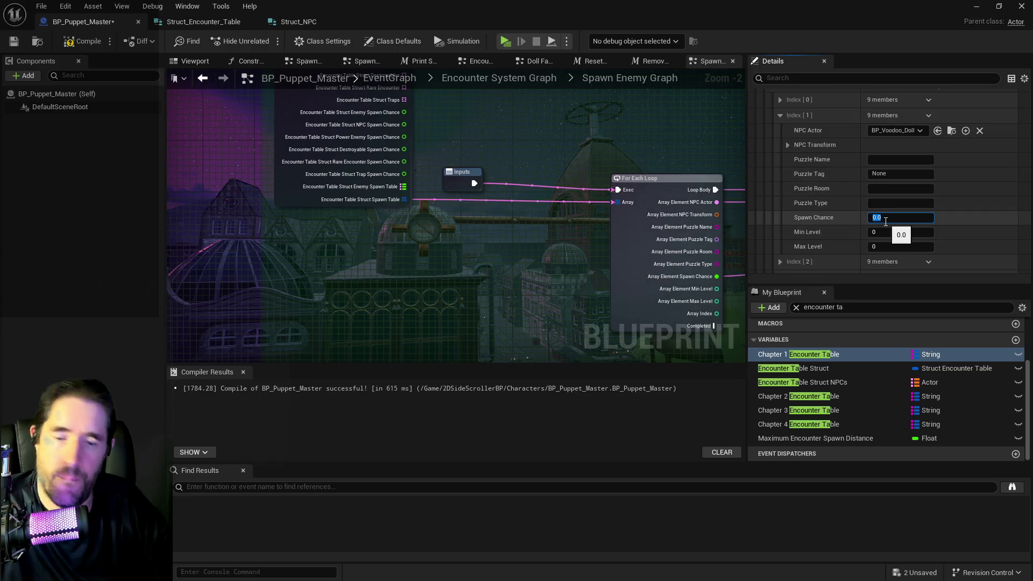
{"action": "left_click", "coordinate": [779, 115]}
- Set the third entry (Index [2]) to BP_Stitch_Voodoo with a spawn chance of 40
{"action": "left_click", "coordinate": [779, 130]}
{"action": "scroll", "coordinate": [847, 182], "scroll_direction": "up", "scroll_amount": 10}
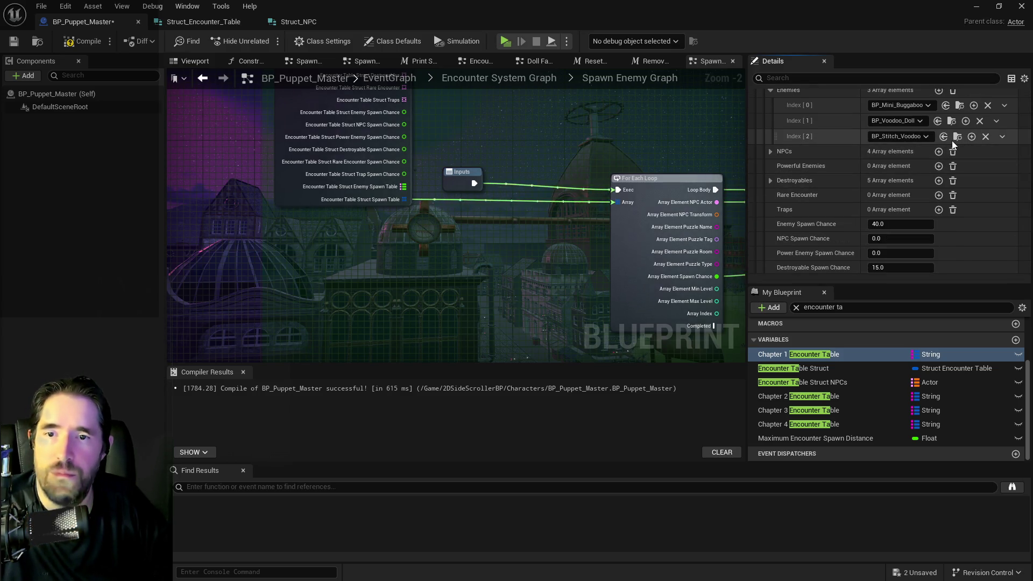
{"action": "scroll", "coordinate": [839, 194], "scroll_direction": "down", "scroll_amount": 5}
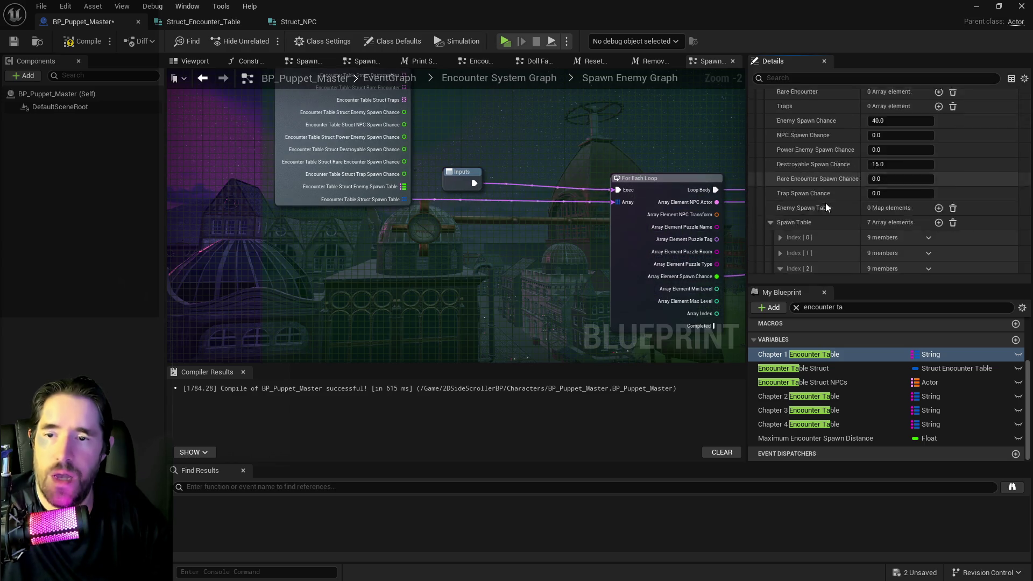
{"action": "scroll", "coordinate": [815, 226], "scroll_direction": "down", "scroll_amount": 2}
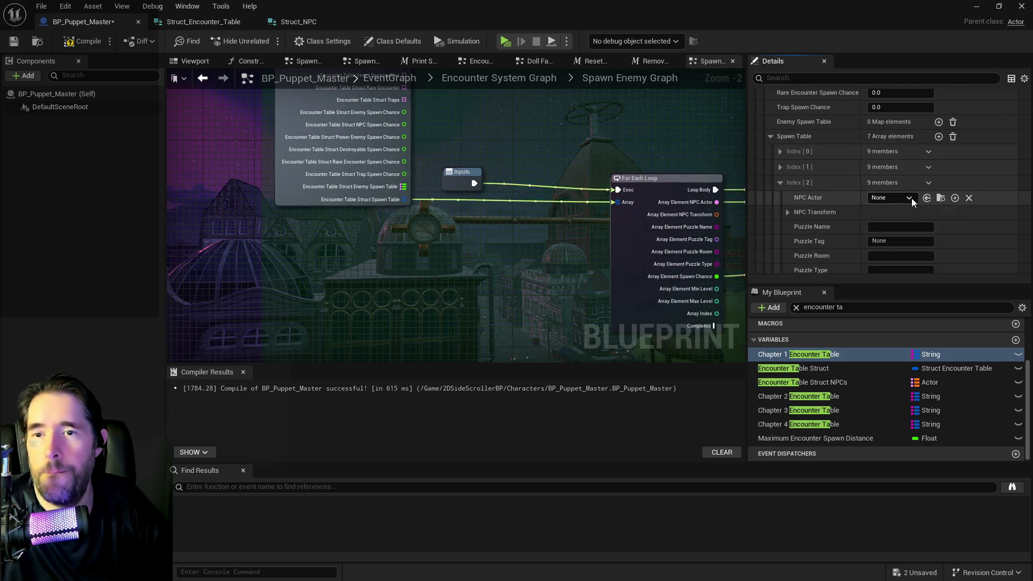
{"action": "left_click", "coordinate": [925, 198]}
{"action": "scroll", "coordinate": [898, 222], "scroll_direction": "down", "scroll_amount": 3}
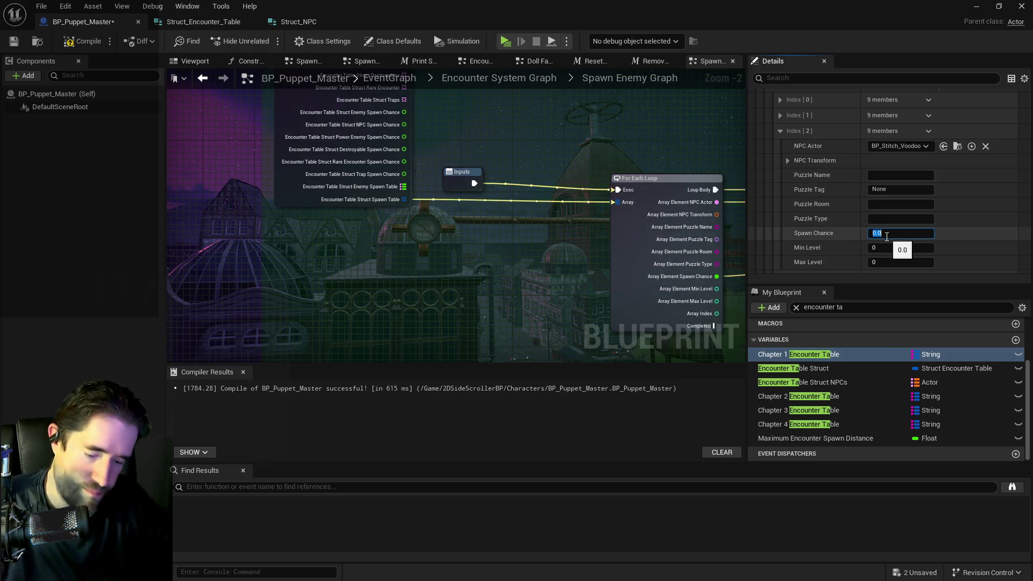
{"action": "key", "text": "Return"}
{"action": "left_click", "coordinate": [780, 132]}
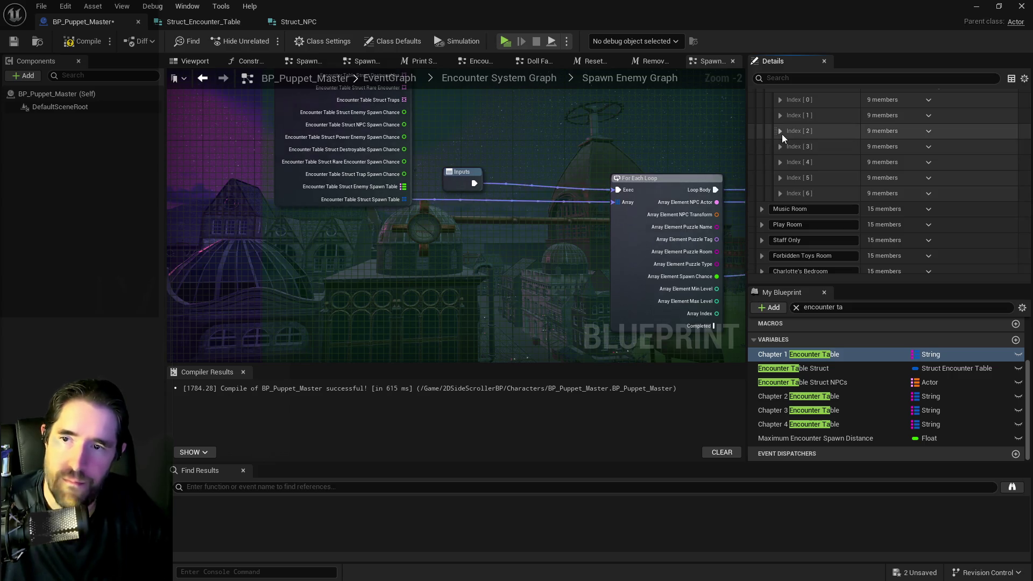
{"action": "scroll", "coordinate": [784, 147], "scroll_direction": "up", "scroll_amount": 2}
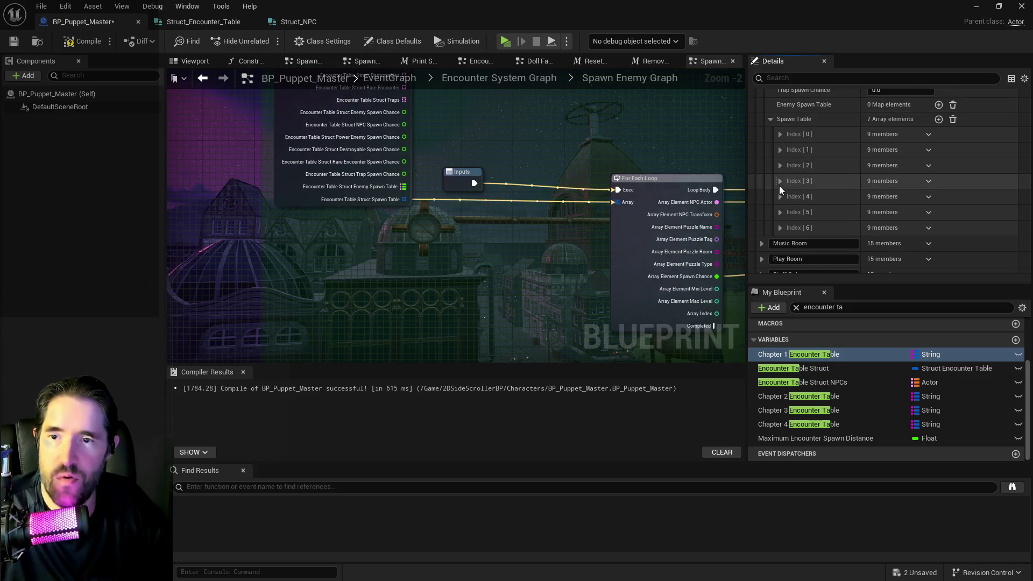
{"action": "scroll", "coordinate": [785, 189], "scroll_direction": "up", "scroll_amount": 5}
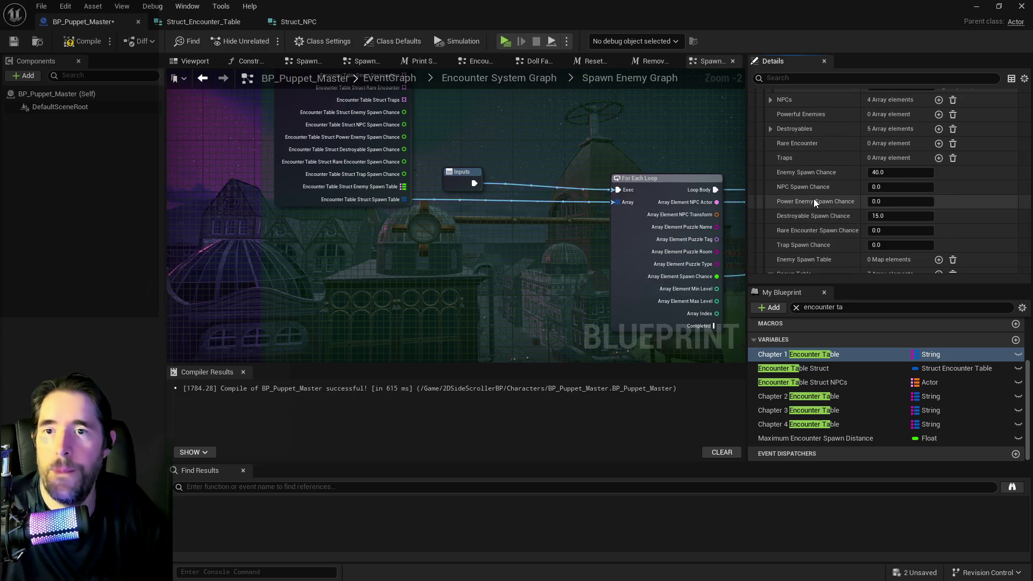
{"action": "scroll", "coordinate": [771, 99], "scroll_direction": "up", "scroll_amount": 3}
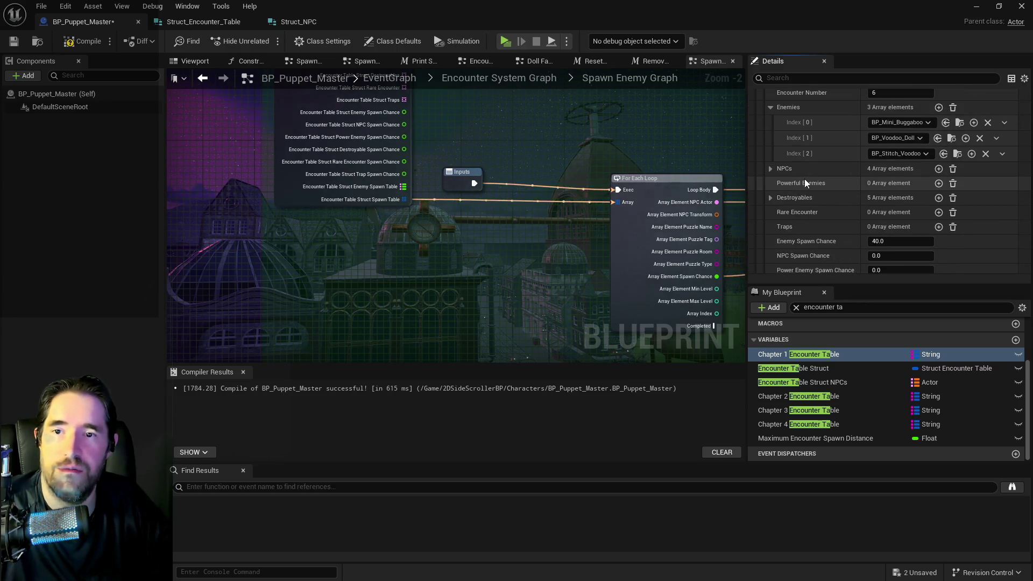
- Set Index [3] to BP_Destroyable_Pot_2 with a spawn chance of 15
{"action": "scroll", "coordinate": [785, 182], "scroll_direction": "down", "scroll_amount": 2}
{"action": "left_click", "coordinate": [769, 164]}
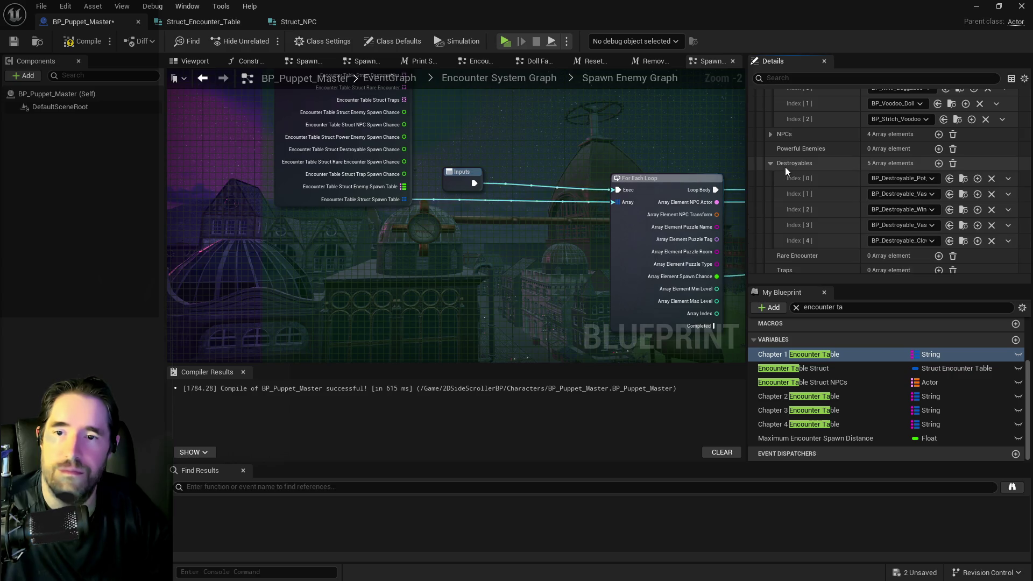
{"action": "scroll", "coordinate": [863, 211], "scroll_direction": "down", "scroll_amount": 3}
{"action": "scroll", "coordinate": [851, 214], "scroll_direction": "down", "scroll_amount": 6}
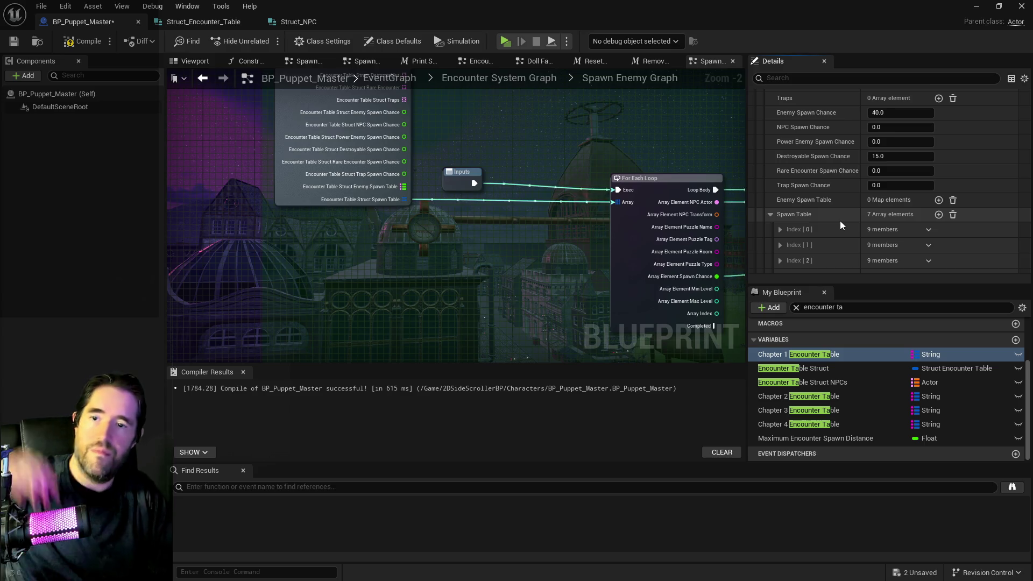
{"action": "scroll", "coordinate": [840, 221], "scroll_direction": "down", "scroll_amount": 2}
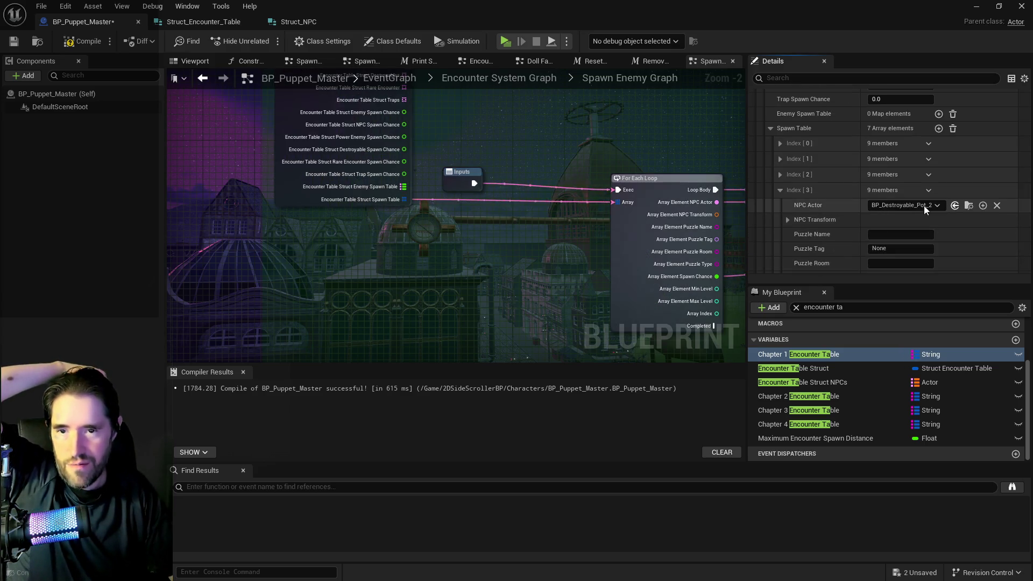
{"action": "left_click", "coordinate": [925, 205]}
{"action": "scroll", "coordinate": [898, 231], "scroll_direction": "down", "scroll_amount": 2}
{"action": "left_click", "coordinate": [882, 239]}
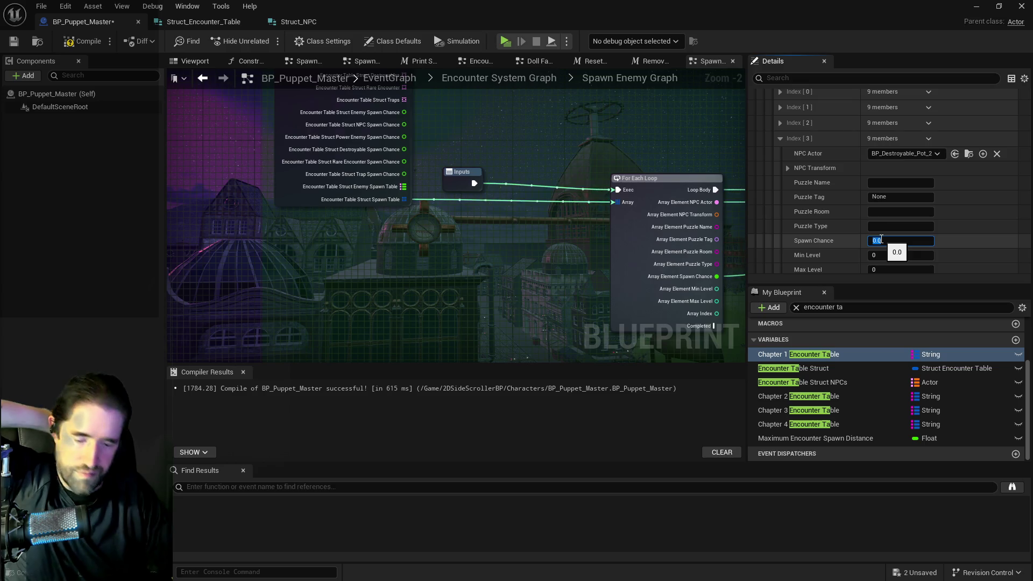
{"action": "type", "text": "15"}
{"action": "key", "text": "Return"}
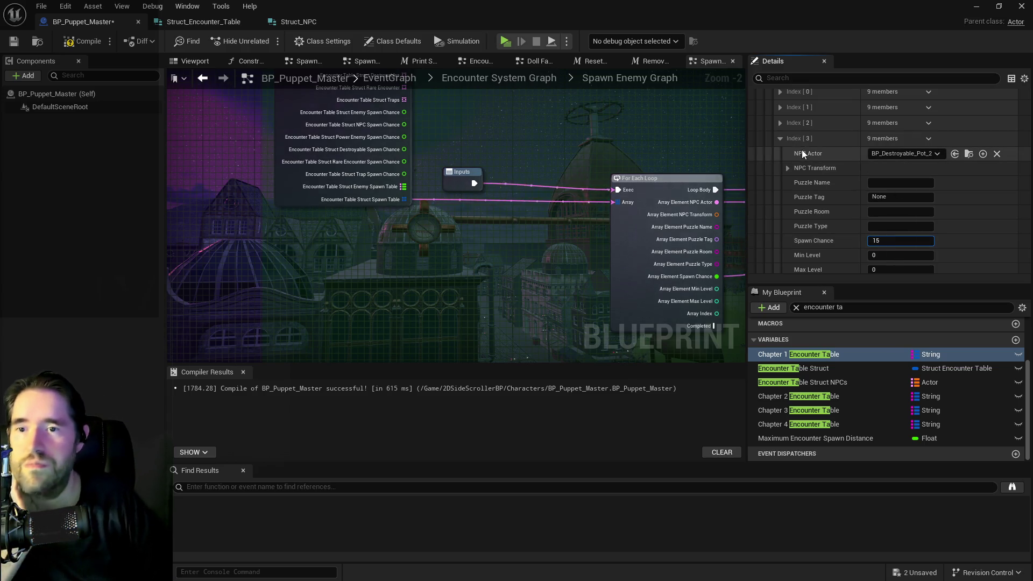
{"action": "left_click", "coordinate": [779, 138]}
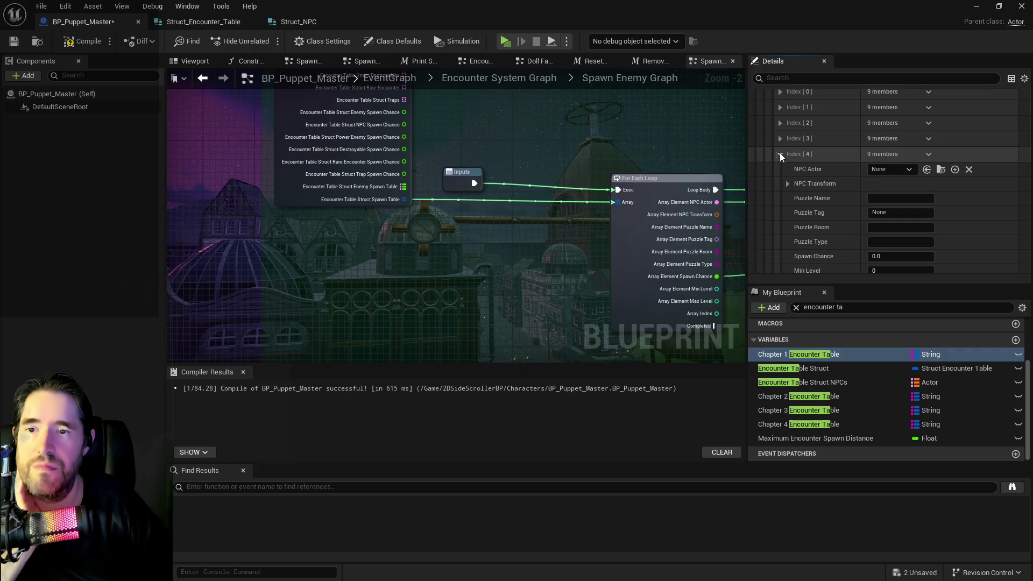
- Assign BP_Destroyable_Vase to Index [4]
{"action": "scroll", "coordinate": [780, 153], "scroll_direction": "up", "scroll_amount": 3}
{"action": "scroll", "coordinate": [839, 183], "scroll_direction": "up", "scroll_amount": 5}
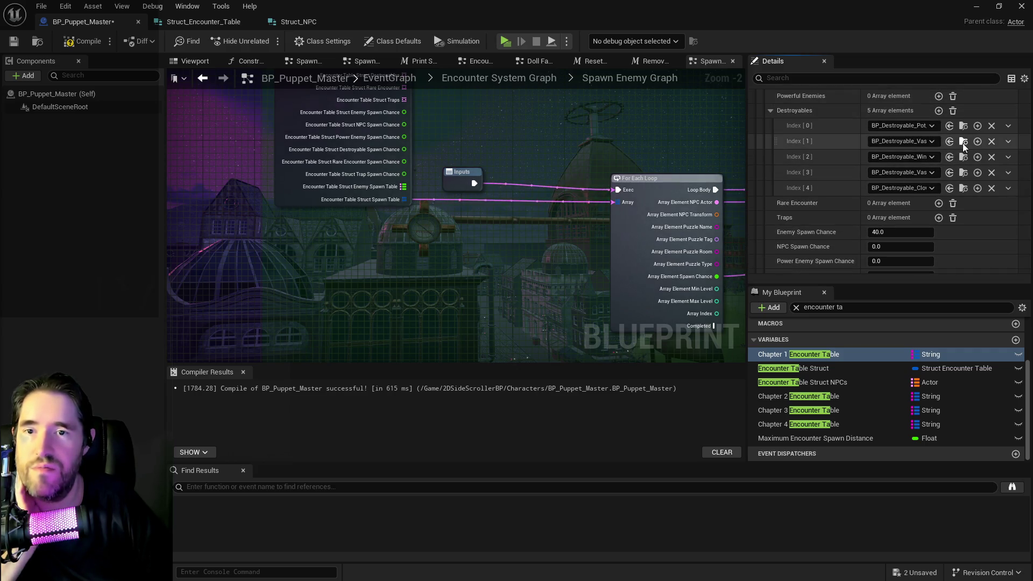
{"action": "scroll", "coordinate": [850, 215], "scroll_direction": "down", "scroll_amount": 8}
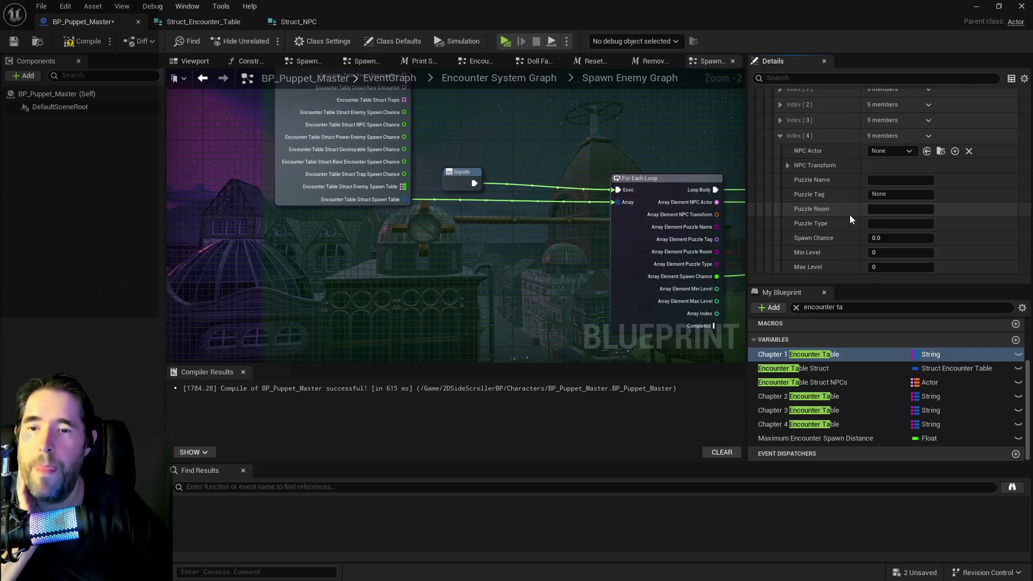
{"action": "left_click", "coordinate": [895, 153], "text": "shift"}
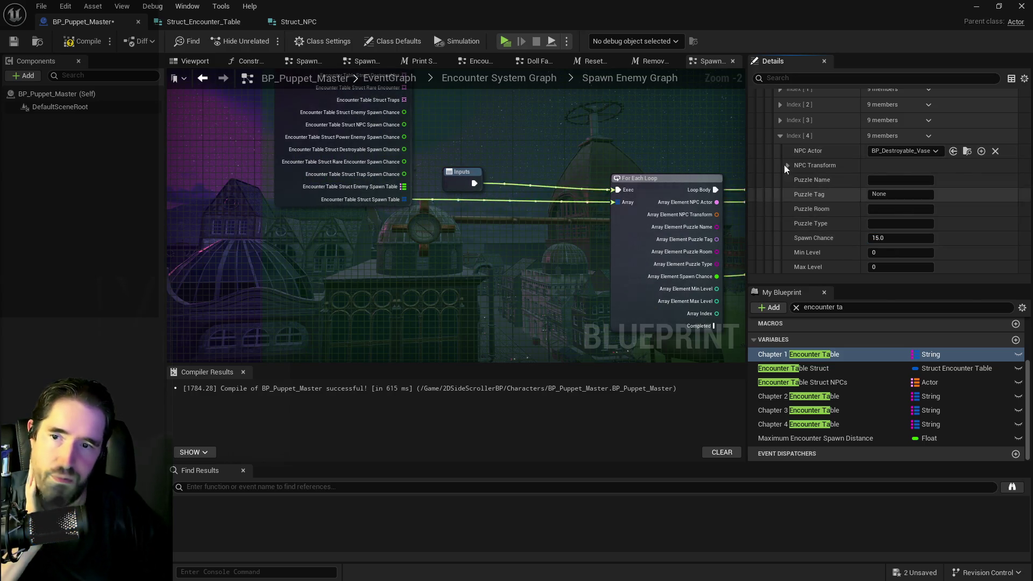
{"action": "left_click", "coordinate": [779, 138]}
- Set Index [5] to the winged lion destroyable with a 15 spawn chance
{"action": "scroll", "coordinate": [789, 145], "scroll_direction": "up", "scroll_amount": 8}
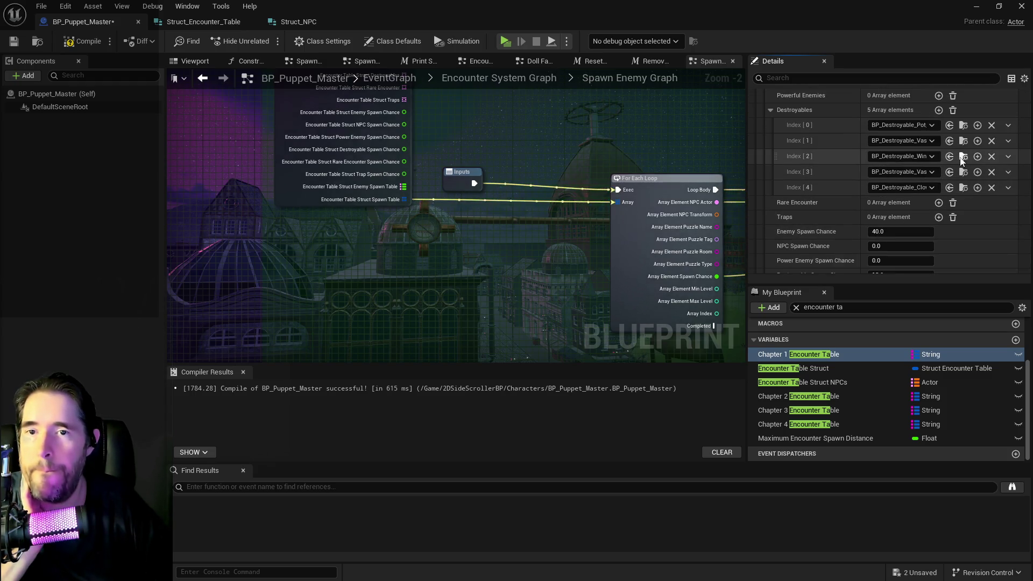
{"action": "scroll", "coordinate": [857, 206], "scroll_direction": "down", "scroll_amount": 8}
{"action": "left_click", "coordinate": [890, 183], "text": "shift"}
{"action": "scroll", "coordinate": [881, 257], "scroll_direction": "down", "scroll_amount": 1}
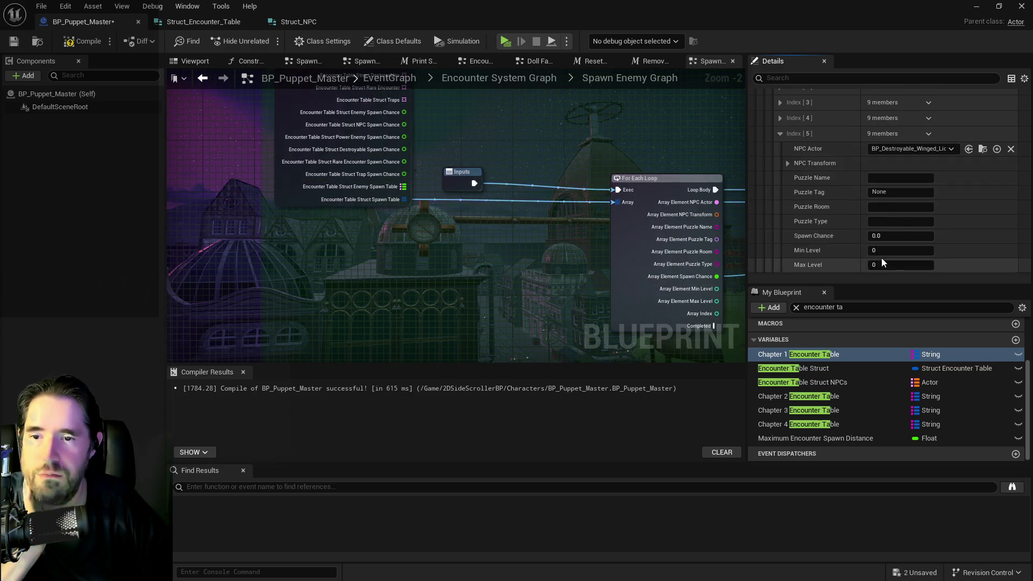
{"action": "left_click", "coordinate": [889, 235]}
{"action": "type", "text": "15"}
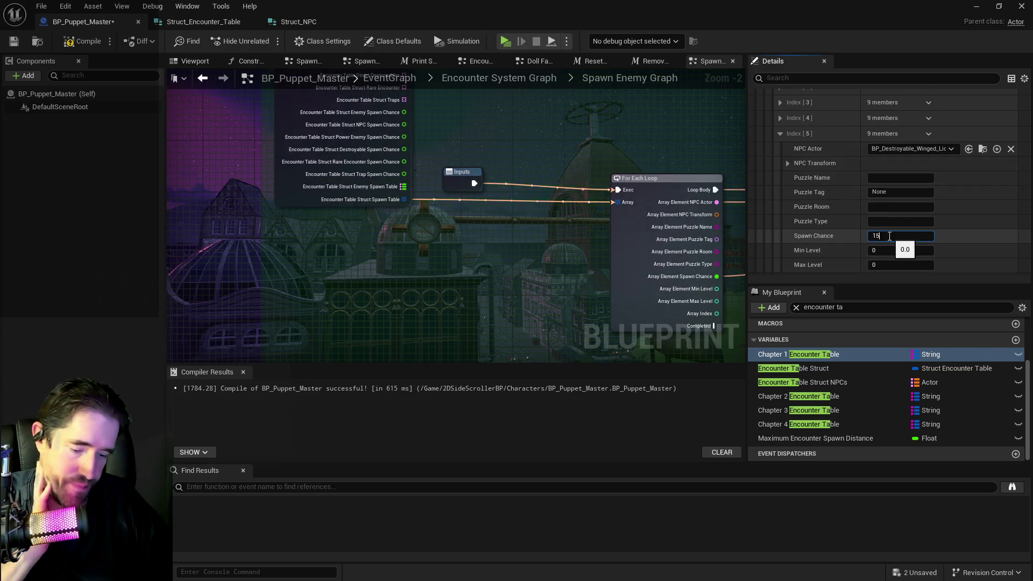
{"action": "left_click", "coordinate": [780, 133]}
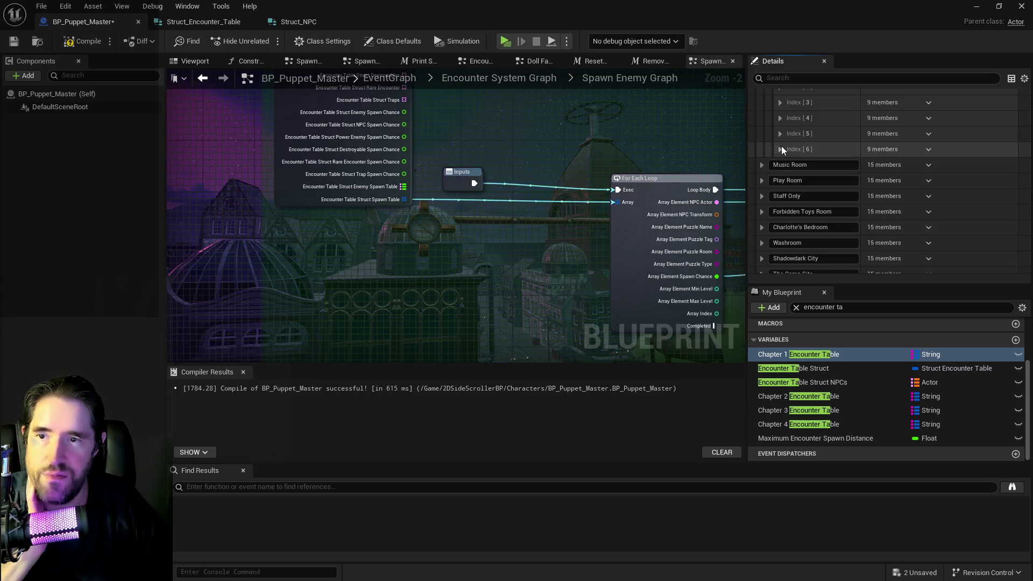
- Give Index [6] a spawn chance of 15
{"action": "left_click", "coordinate": [781, 149]}
{"action": "scroll", "coordinate": [850, 186], "scroll_direction": "up", "scroll_amount": 5}
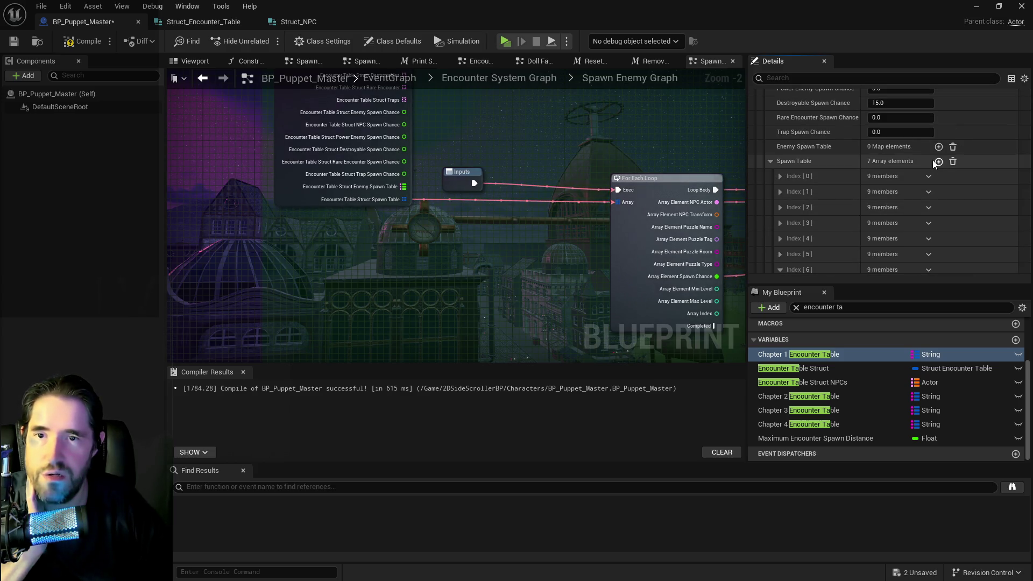
{"action": "scroll", "coordinate": [897, 167], "scroll_direction": "up", "scroll_amount": 4}
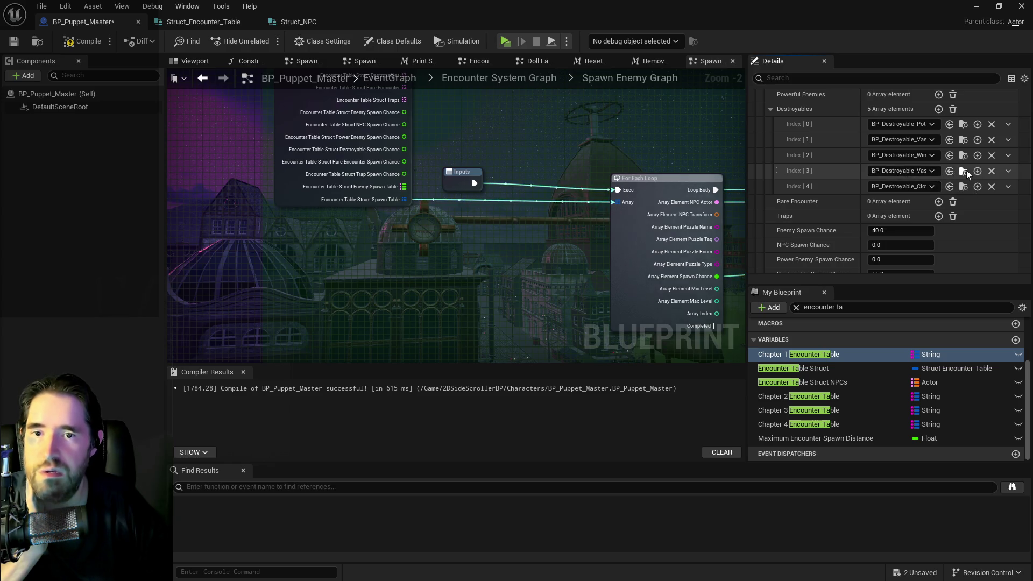
{"action": "scroll", "coordinate": [834, 220], "scroll_direction": "down", "scroll_amount": 8}
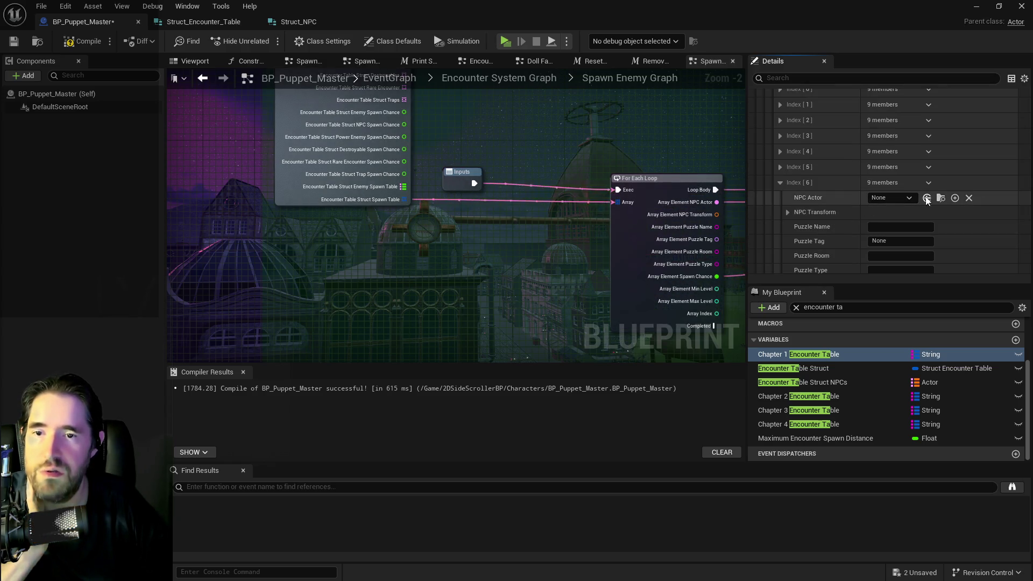
{"action": "left_click", "coordinate": [888, 233]}
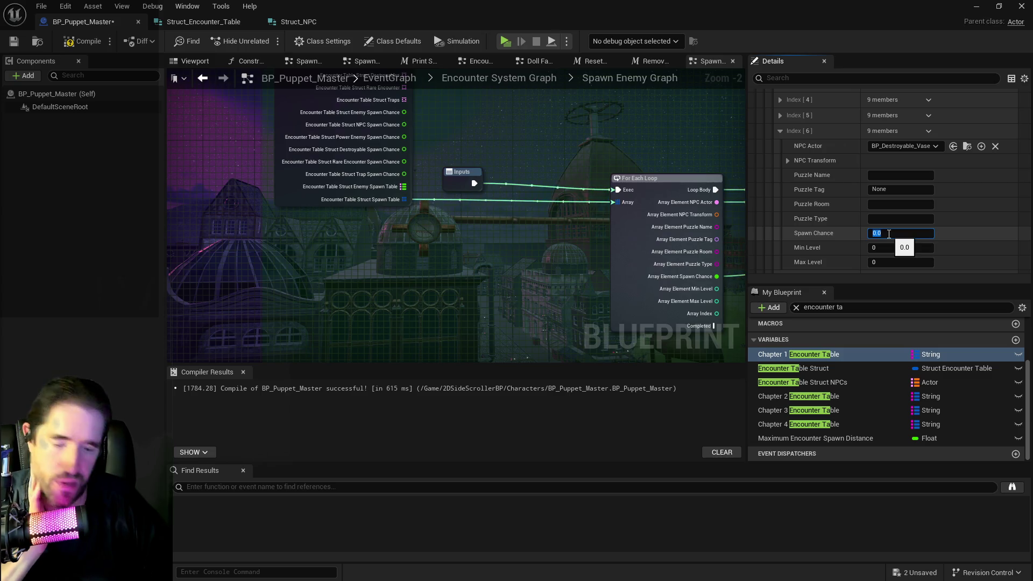
- Add an eighth entry, Index [7], with the clown destroyable at 15 spawn chance
{"action": "left_click", "coordinate": [779, 132]}
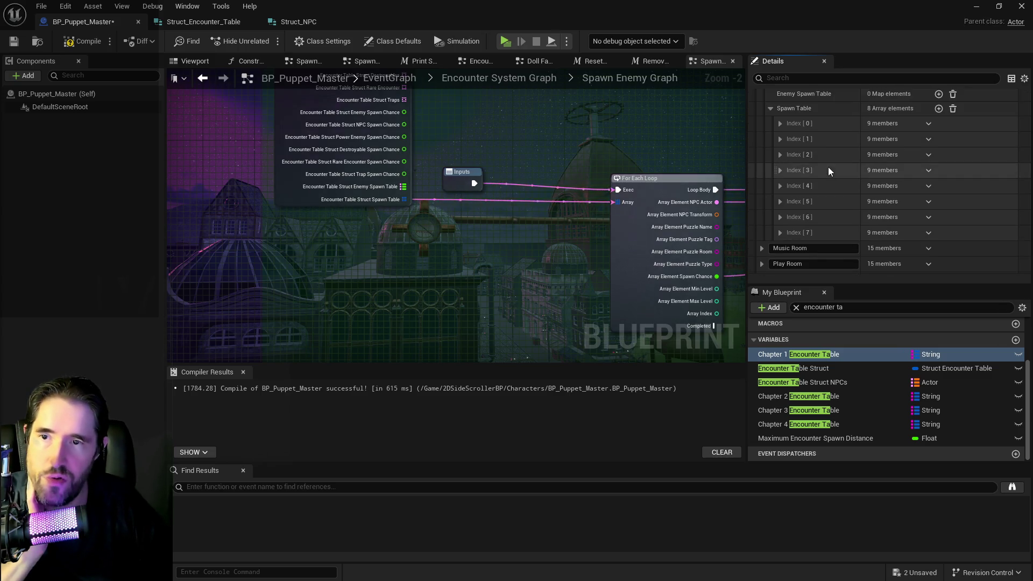
{"action": "left_click", "coordinate": [779, 232]}
{"action": "scroll", "coordinate": [816, 228], "scroll_direction": "down", "scroll_amount": 5}
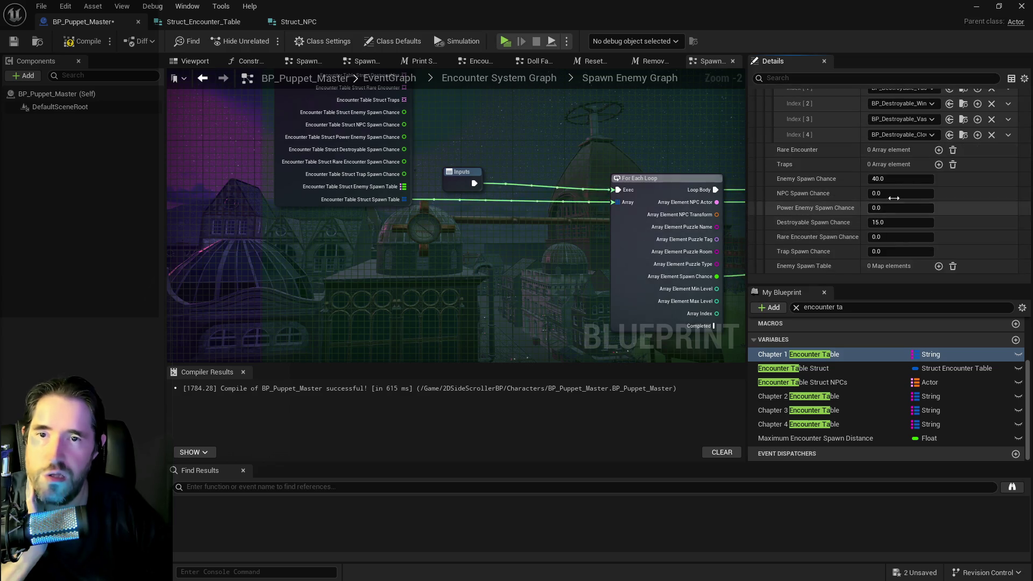
{"action": "key", "text": "ctrl+z"}
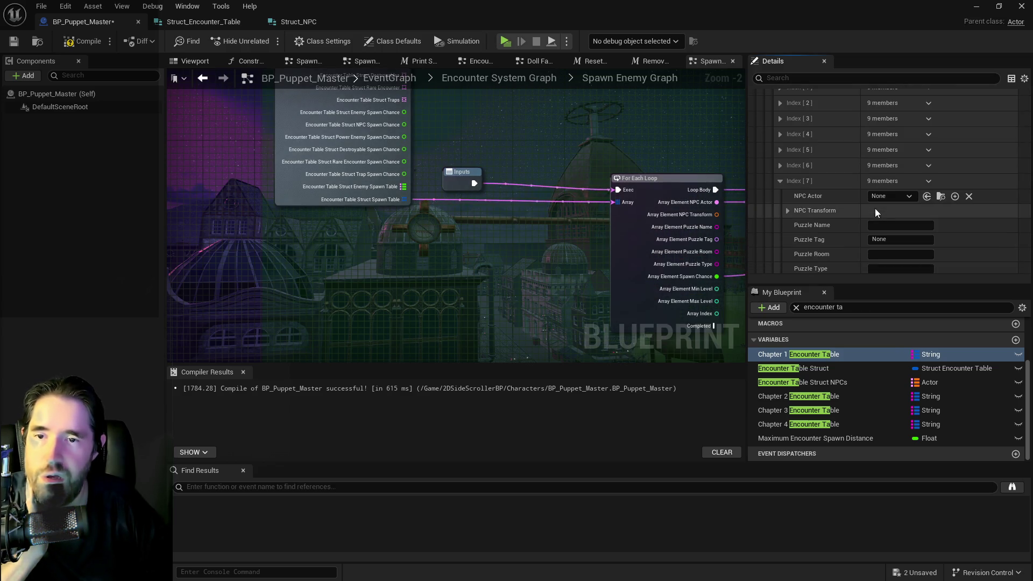
{"action": "key", "text": "ctrl+z"}
{"action": "scroll", "coordinate": [891, 263], "scroll_direction": "down", "scroll_amount": 3}
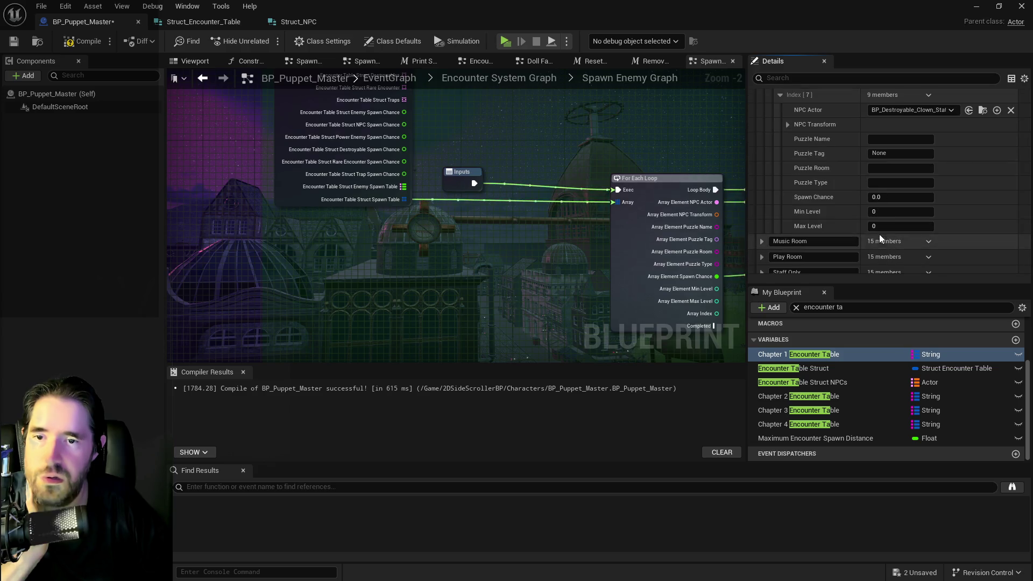
{"action": "type", "text": "15"}
{"action": "key", "text": "Return"}
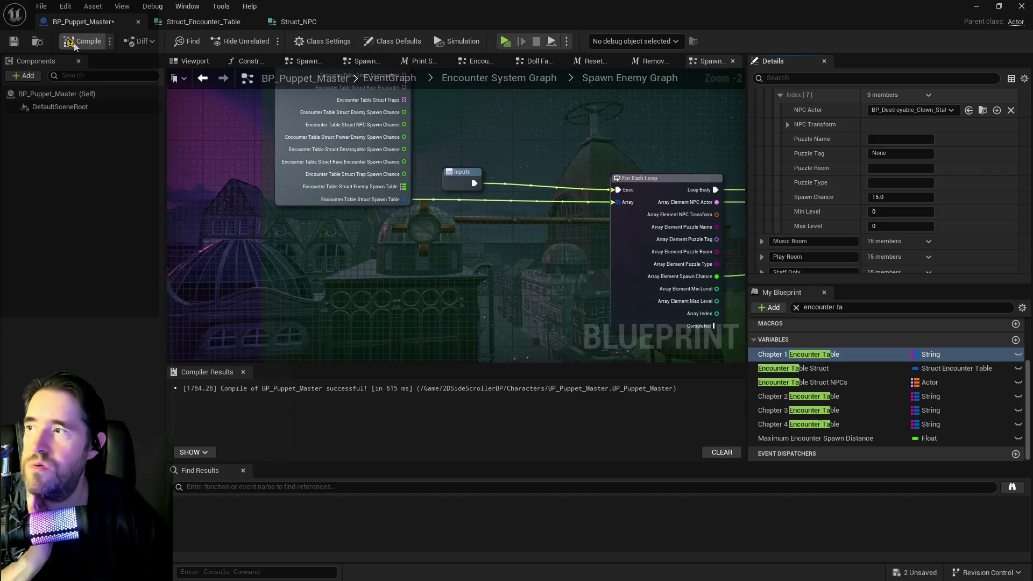
- Compile and save BP_Puppet_Master, then collapse the Index [7] entry
{"action": "left_click", "coordinate": [81, 47]}
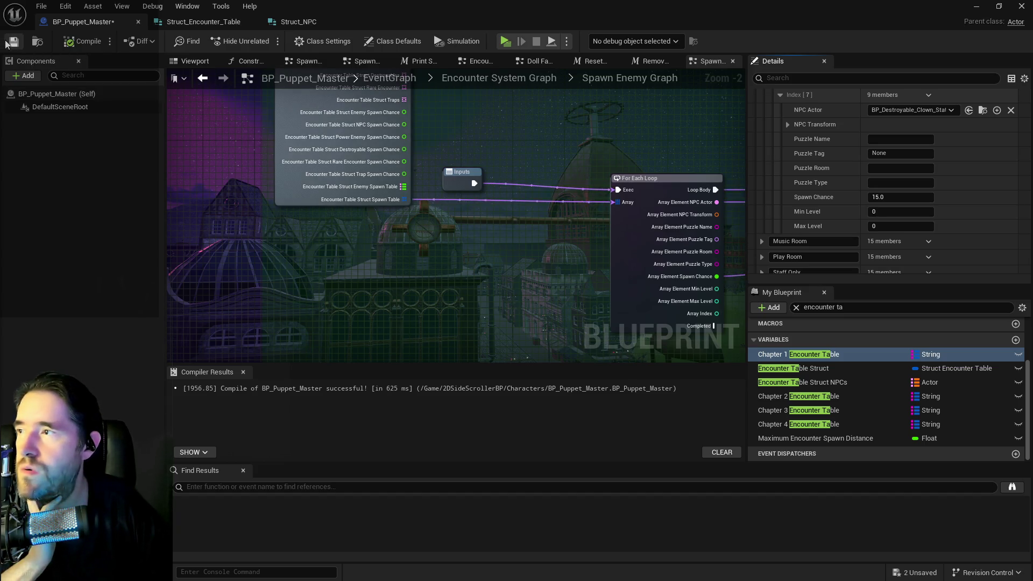
{"action": "left_click", "coordinate": [8, 42]}
{"action": "scroll", "coordinate": [861, 199], "scroll_direction": "up", "scroll_amount": 4}
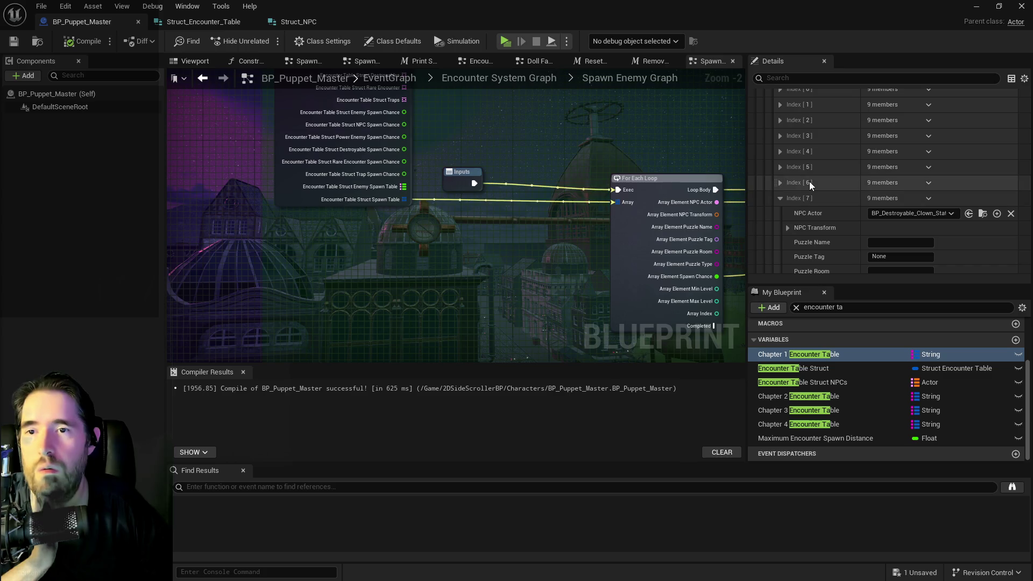
{"action": "left_click", "coordinate": [779, 199]}
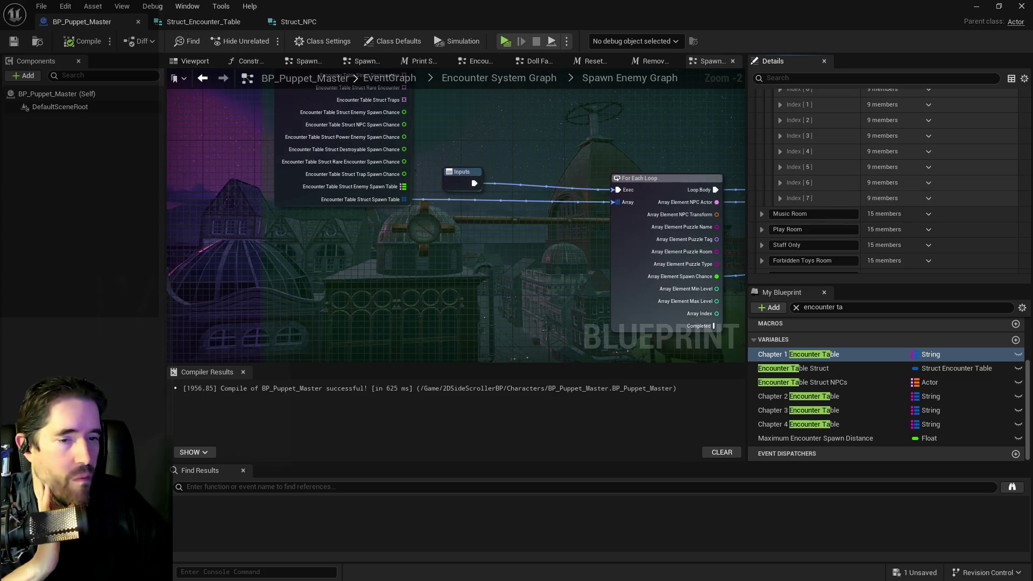
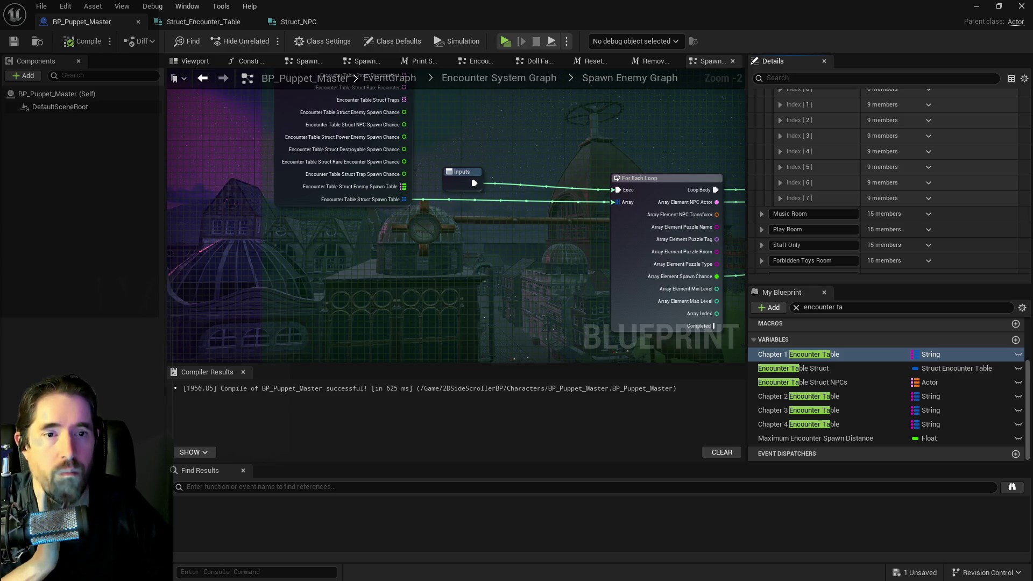
- Save the blueprint
{"action": "left_click_drag", "start_coordinate": [489, 267], "coordinate": [511, 186]}
{"action": "left_click", "coordinate": [517, 193]}
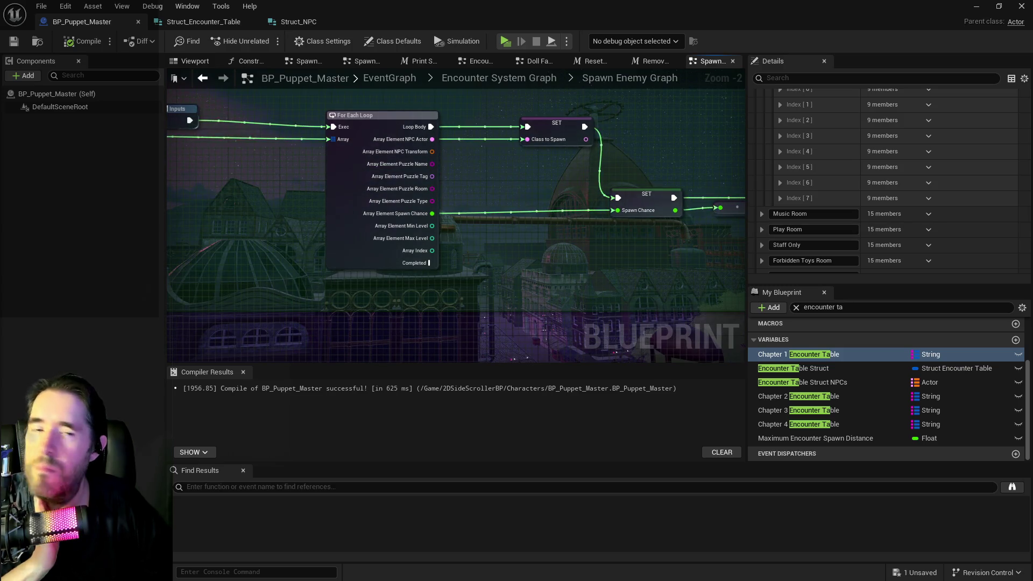
{"action": "left_click", "coordinate": [13, 41]}
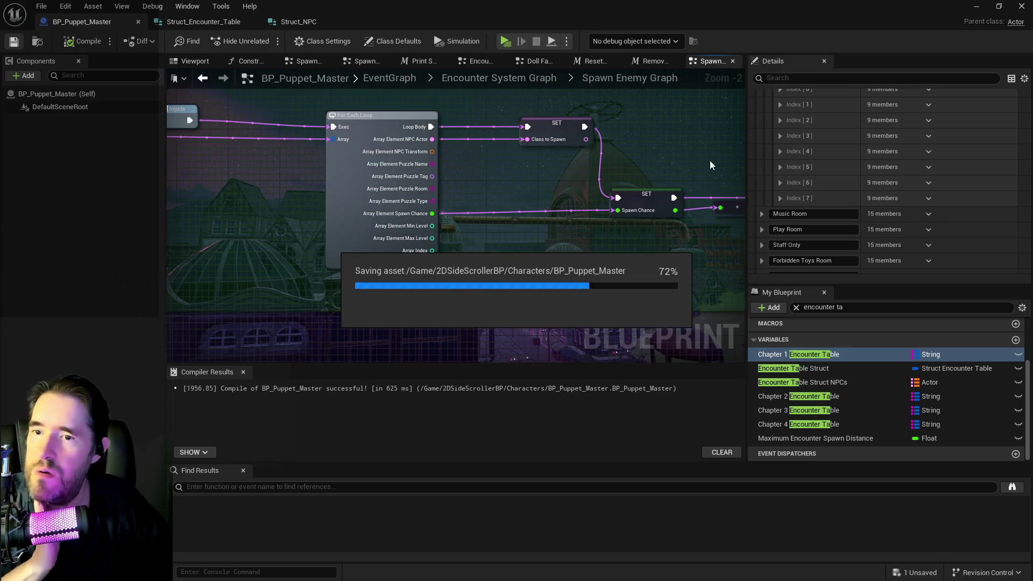
- Copy an existing room's 8-entry Spawn Table from the encounter details
{"action": "scroll", "coordinate": [838, 224], "scroll_direction": "up", "scroll_amount": 3}
{"action": "scroll", "coordinate": [792, 196], "scroll_direction": "down", "scroll_amount": 4}
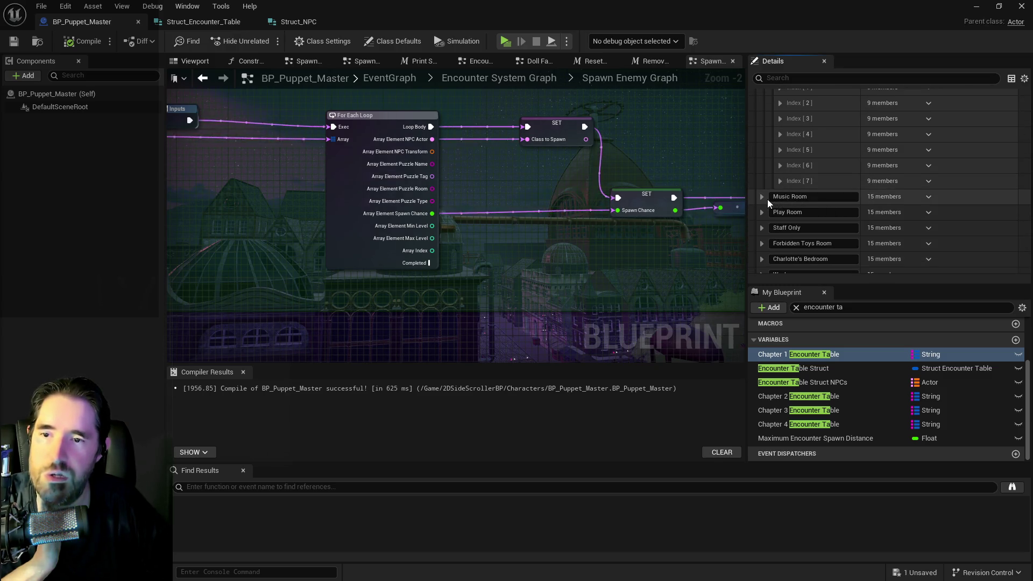
{"action": "left_click", "coordinate": [760, 198]}
{"action": "scroll", "coordinate": [792, 199], "scroll_direction": "down", "scroll_amount": 3}
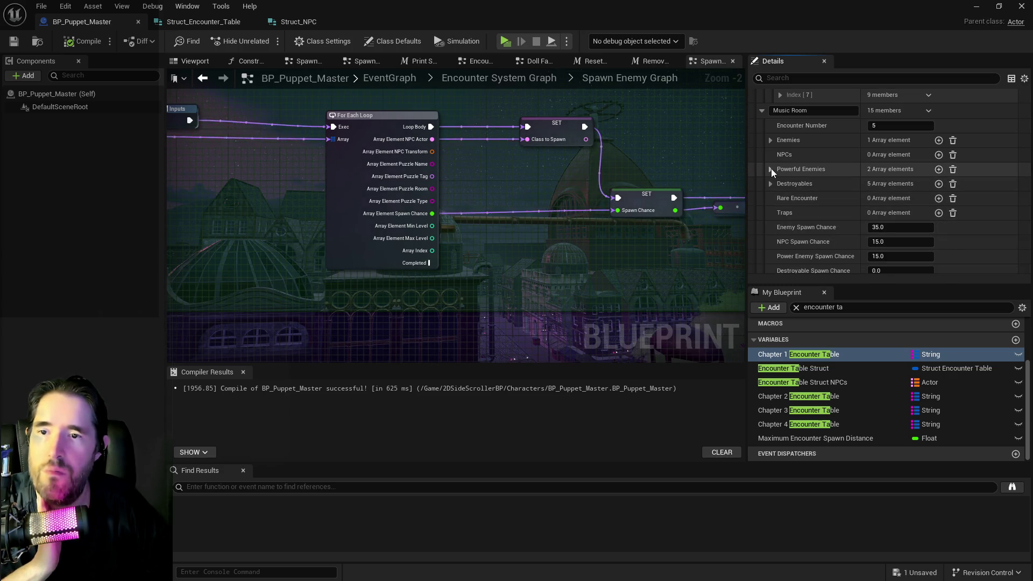
{"action": "left_click", "coordinate": [770, 183]}
{"action": "scroll", "coordinate": [774, 188], "scroll_direction": "down", "scroll_amount": 3}
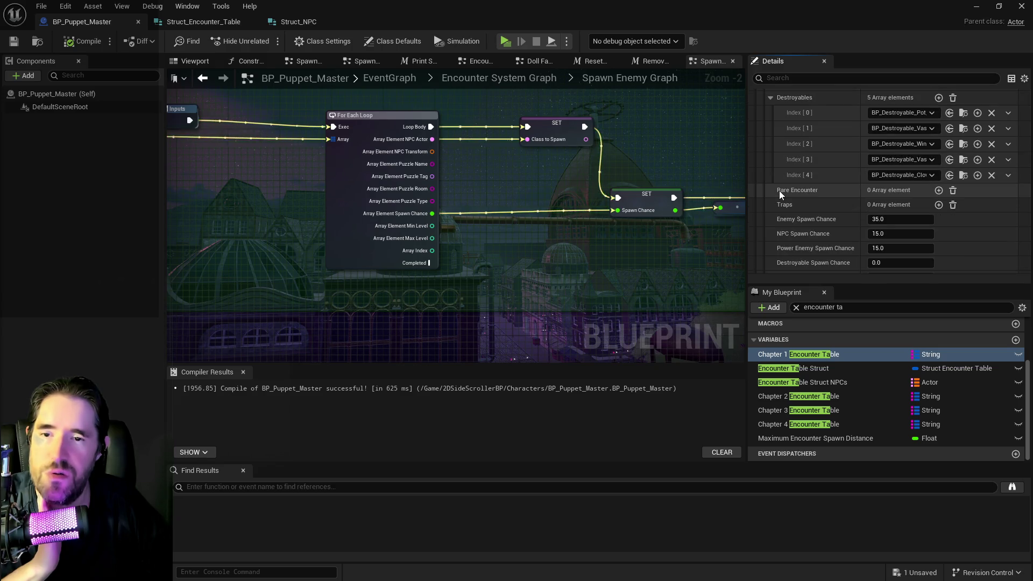
{"action": "scroll", "coordinate": [789, 195], "scroll_direction": "down", "scroll_amount": 5}
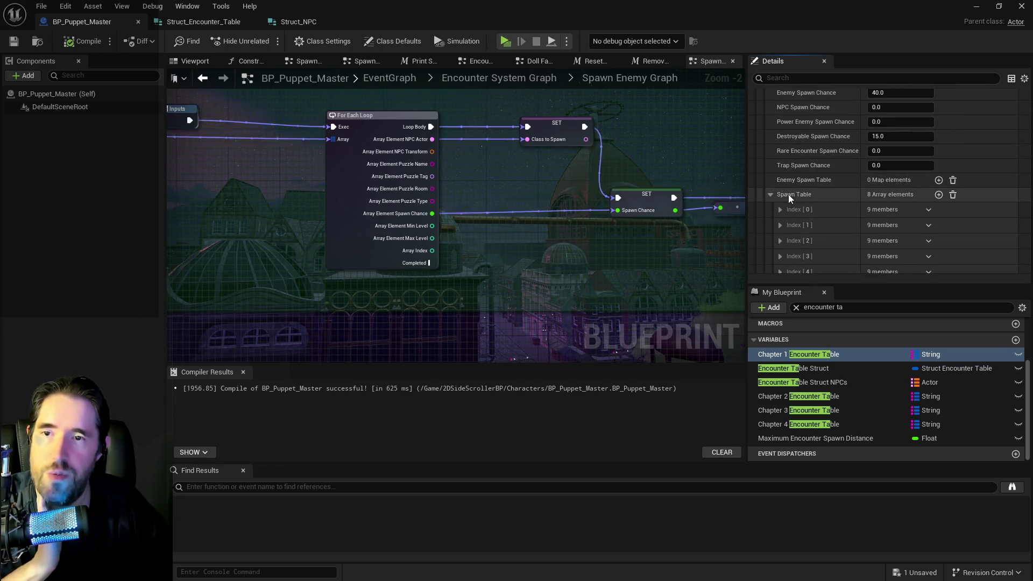
{"action": "scroll", "coordinate": [841, 185], "scroll_direction": "up", "scroll_amount": 5}
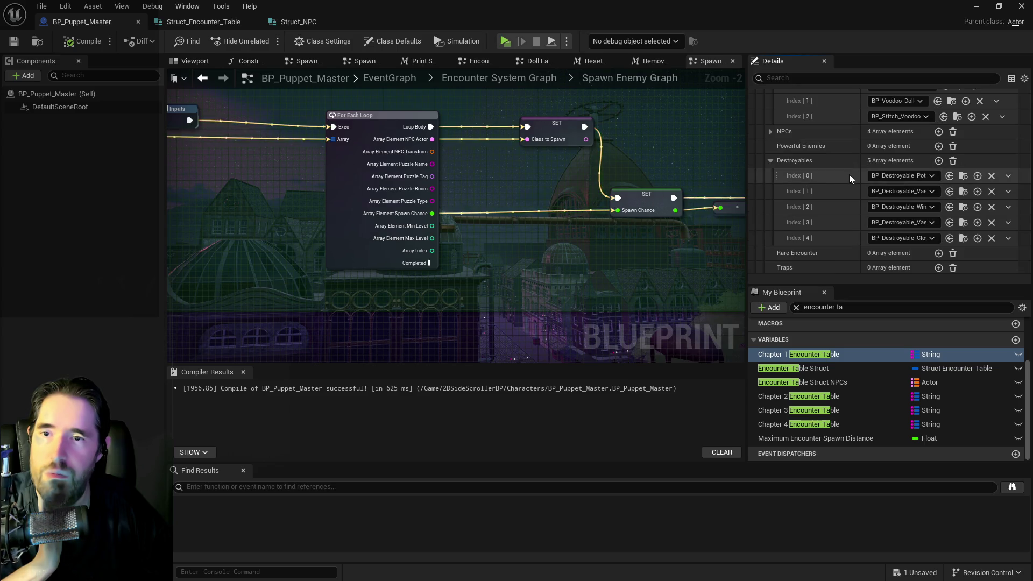
{"action": "scroll", "coordinate": [835, 170], "scroll_direction": "down", "scroll_amount": 2}
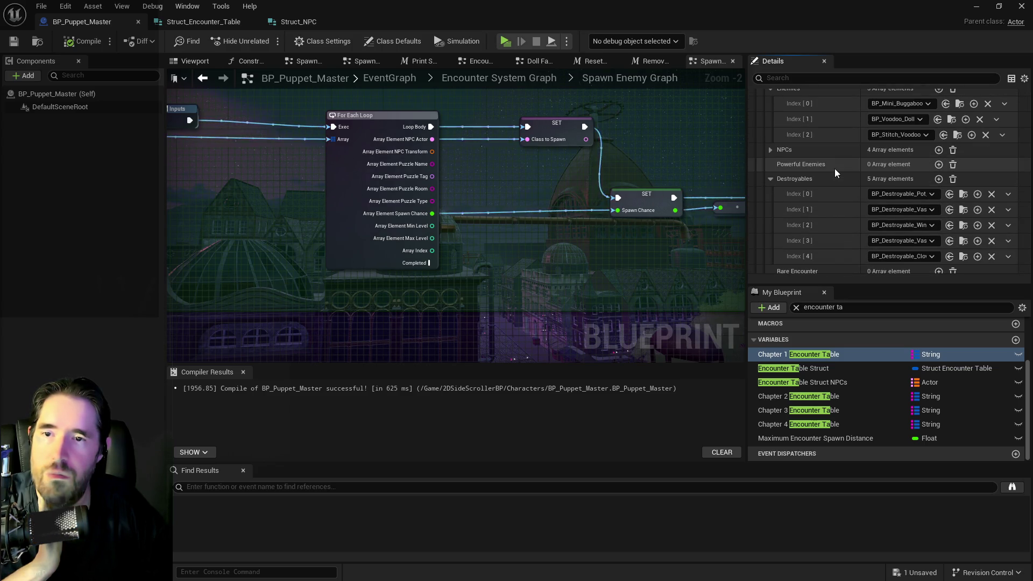
{"action": "scroll", "coordinate": [834, 169], "scroll_direction": "down", "scroll_amount": 5}
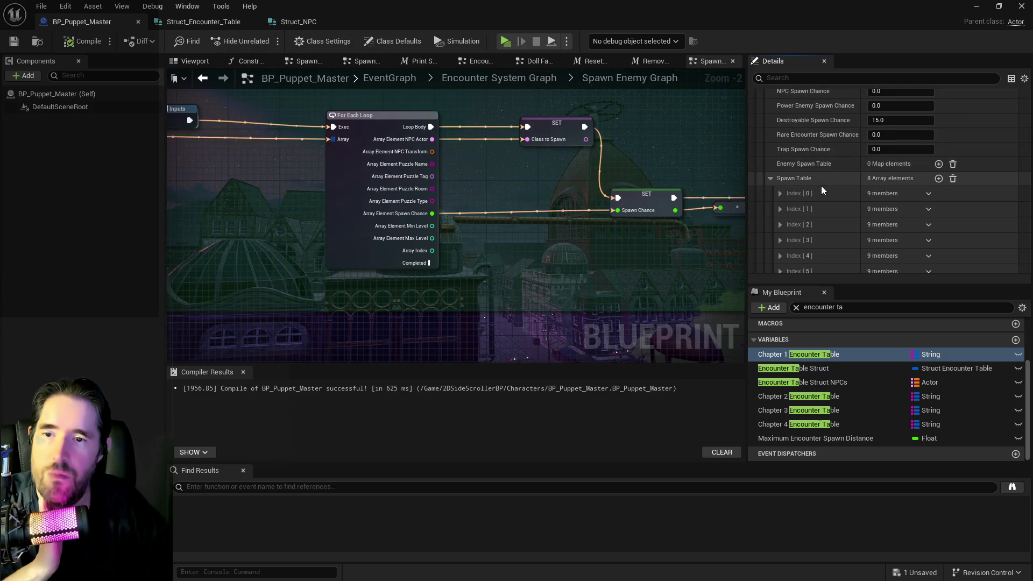
{"action": "left_click", "coordinate": [780, 193]}
{"action": "left_click", "coordinate": [780, 193]}
{"action": "right_click", "coordinate": [835, 184]}
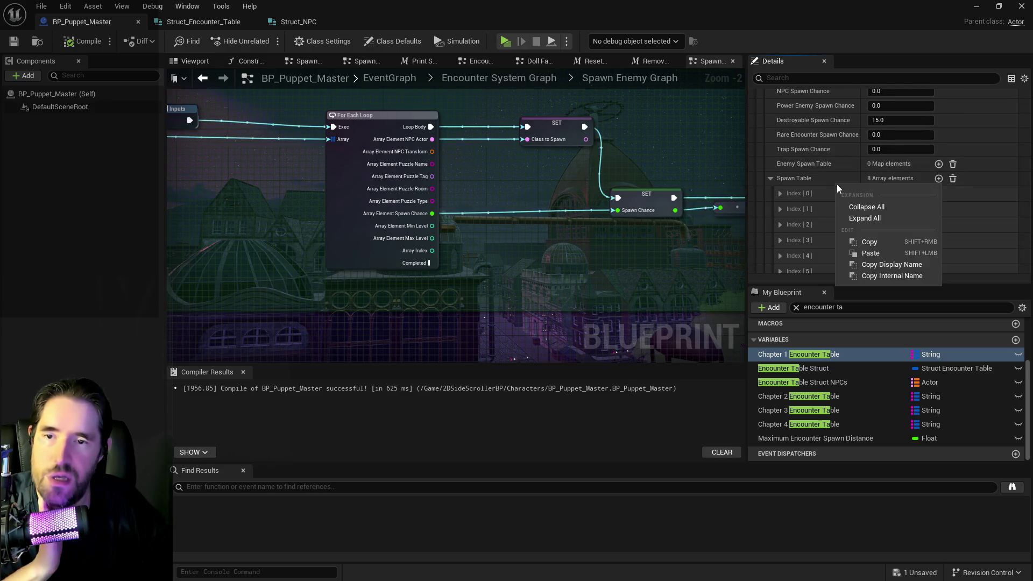
{"action": "left_click", "coordinate": [863, 241]}
- Paste the copied Spawn Table into the Music Room encounter and expand it
{"action": "scroll", "coordinate": [859, 238], "scroll_direction": "down", "scroll_amount": 5}
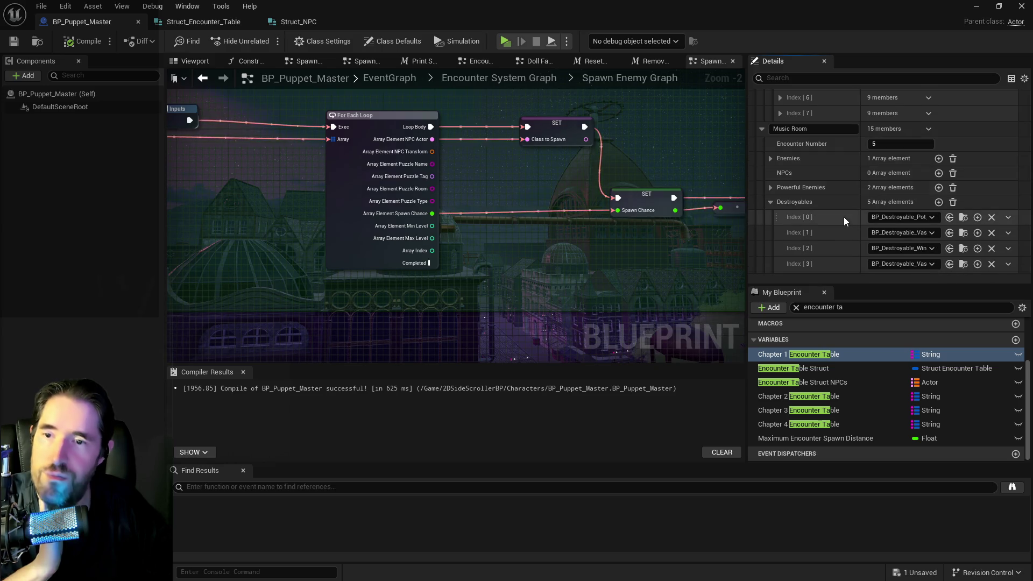
{"action": "scroll", "coordinate": [822, 187], "scroll_direction": "down", "scroll_amount": 5}
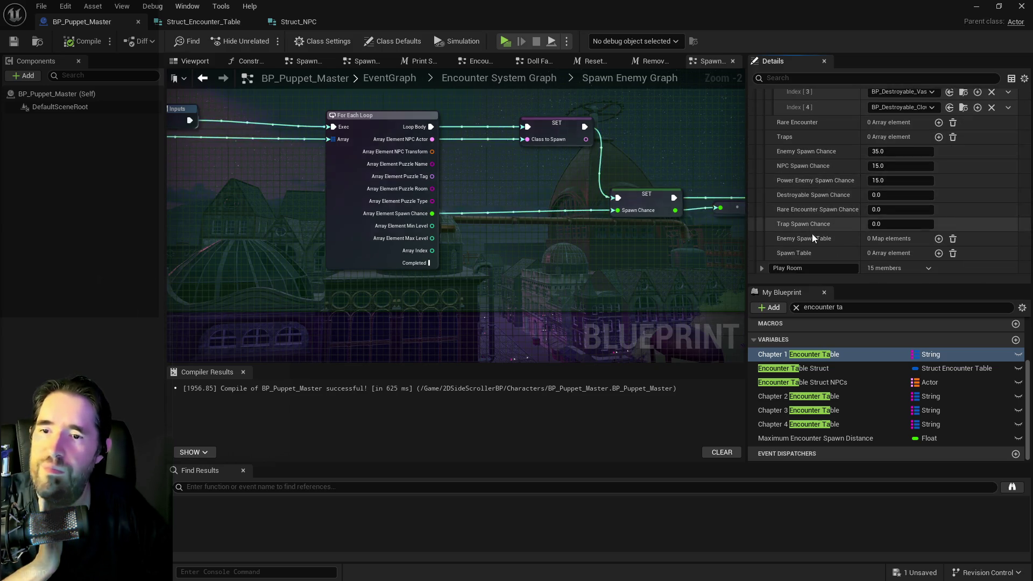
{"action": "right_click", "coordinate": [812, 247]}
{"action": "left_click", "coordinate": [838, 281]}
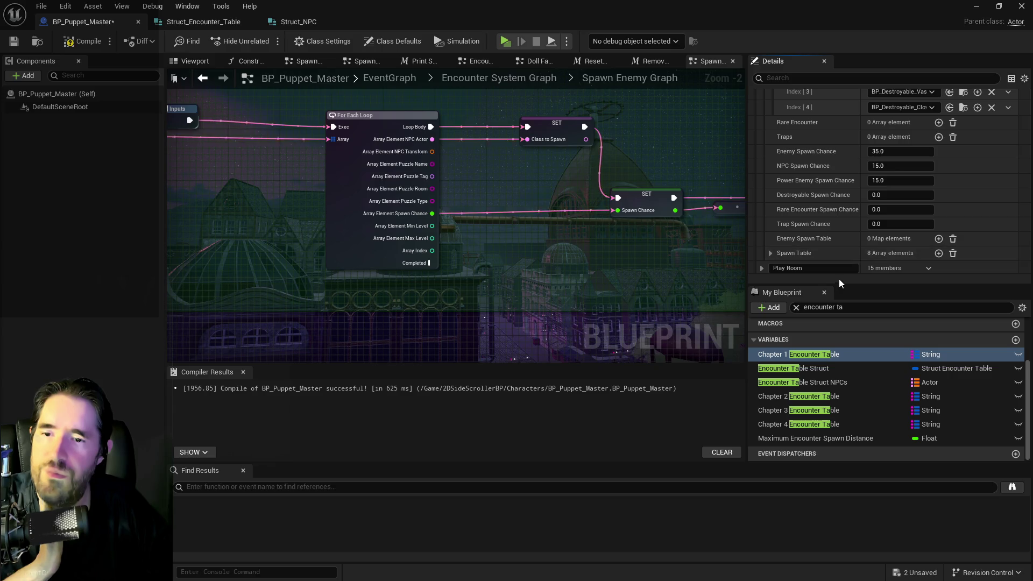
{"action": "scroll", "coordinate": [798, 238], "scroll_direction": "up", "scroll_amount": 5}
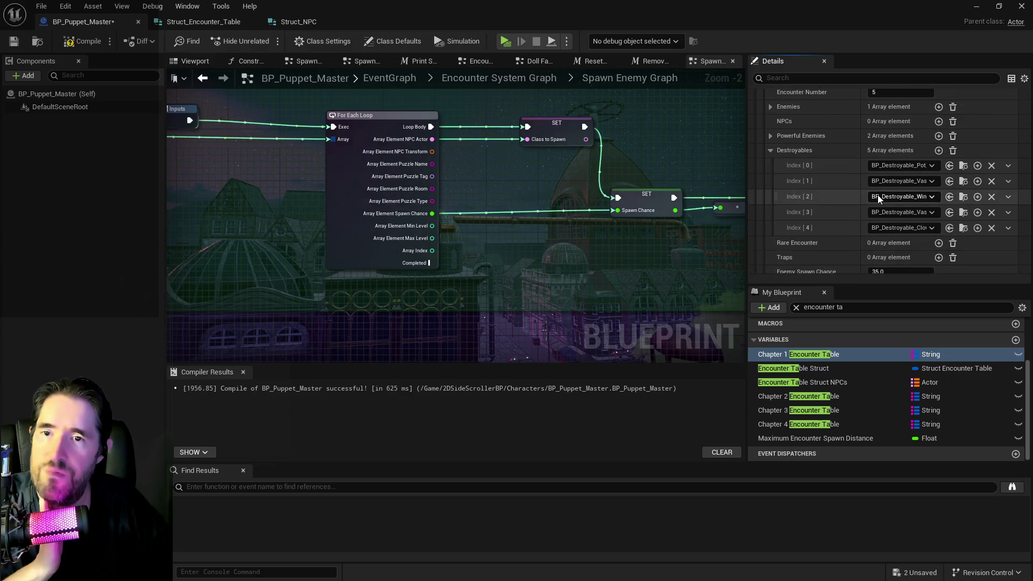
{"action": "left_click", "coordinate": [772, 155]}
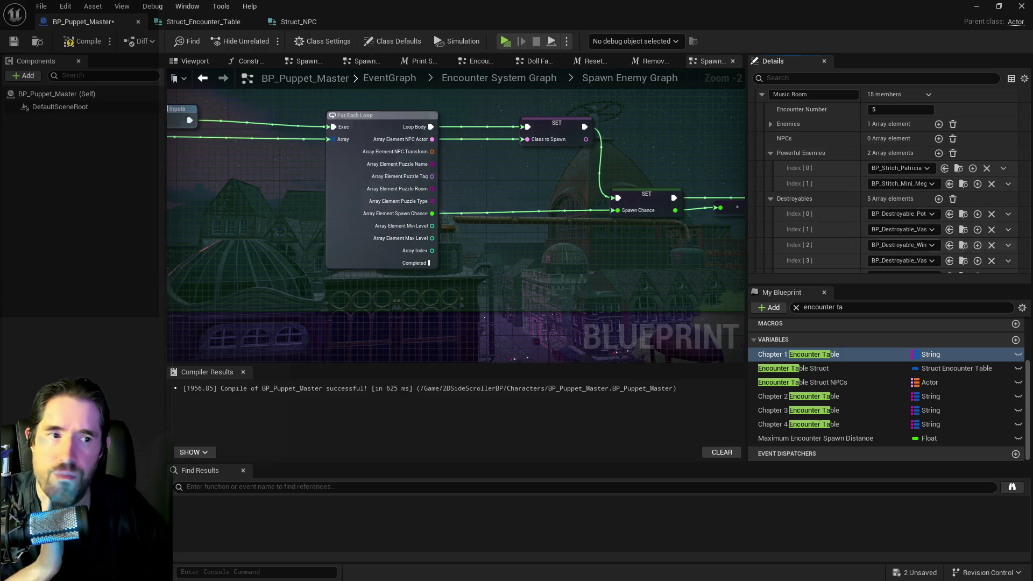
{"action": "scroll", "coordinate": [880, 231], "scroll_direction": "down", "scroll_amount": 5}
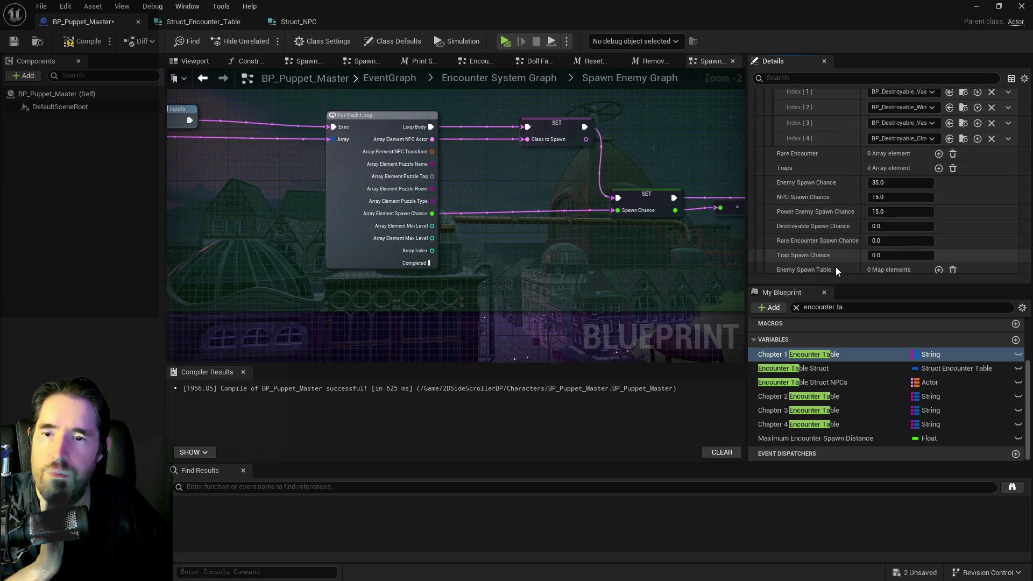
{"action": "scroll", "coordinate": [831, 241], "scroll_direction": "down", "scroll_amount": 5}
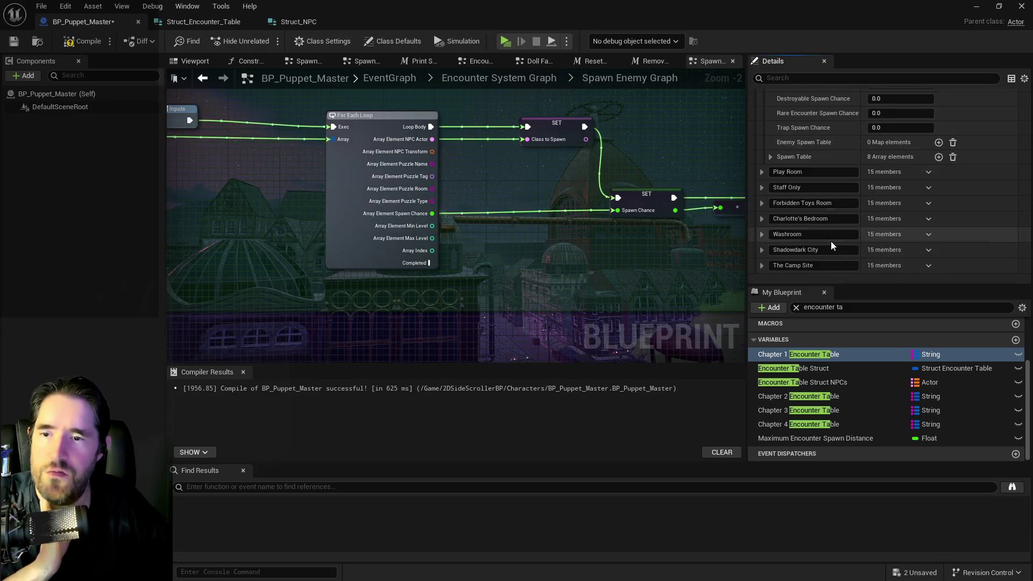
{"action": "left_click", "coordinate": [770, 157]}
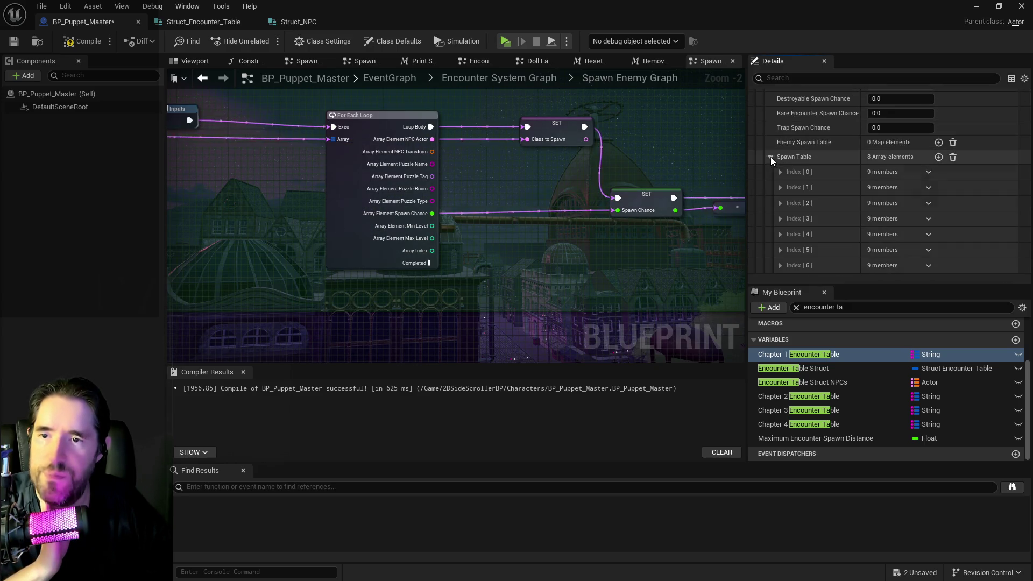
- Set Spawn Table entry 1 to BP_Stitch_Patricia with a spawn chance of 15
{"action": "left_click", "coordinate": [780, 188]}
{"action": "left_click", "coordinate": [937, 203]}
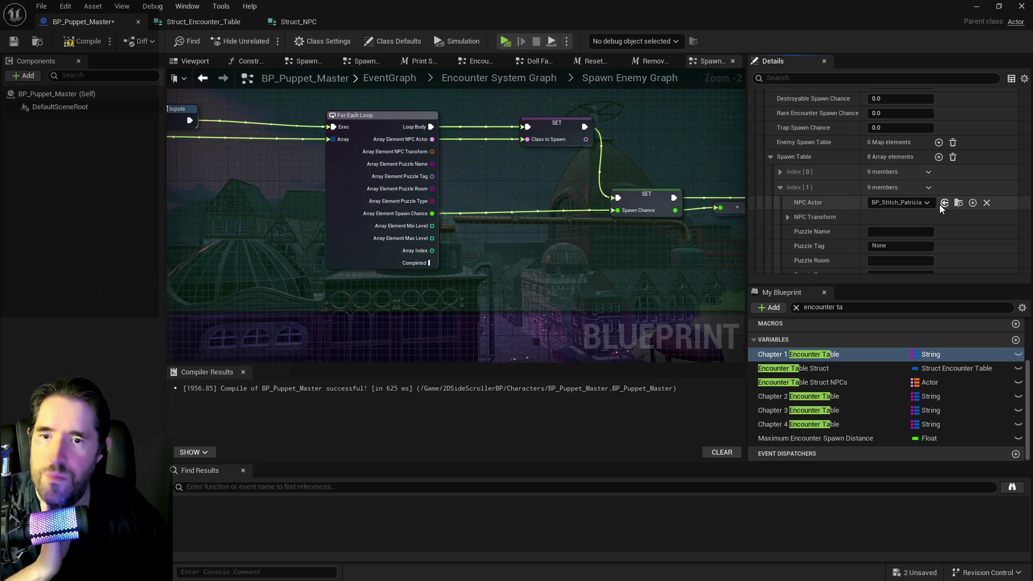
{"action": "scroll", "coordinate": [925, 210], "scroll_direction": "down", "scroll_amount": 2}
{"action": "left_click", "coordinate": [897, 239]}
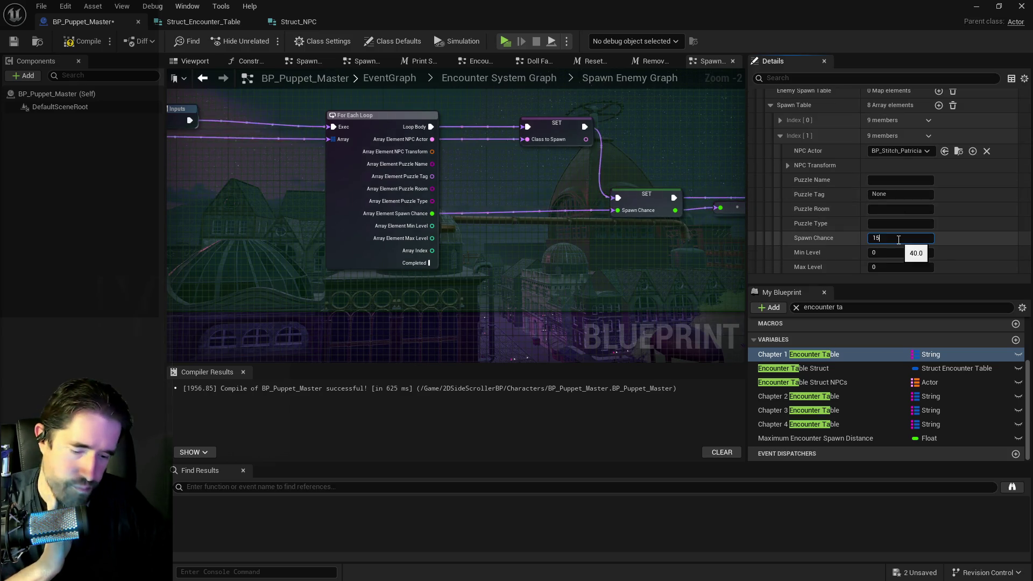
{"action": "left_click", "coordinate": [819, 176]}
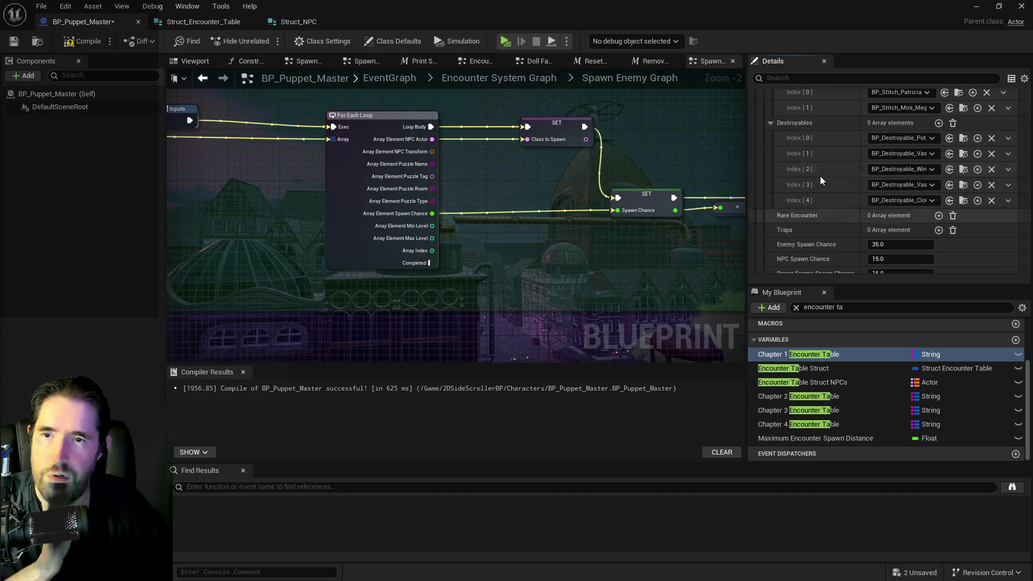
{"action": "scroll", "coordinate": [959, 165], "scroll_direction": "up", "scroll_amount": 5}
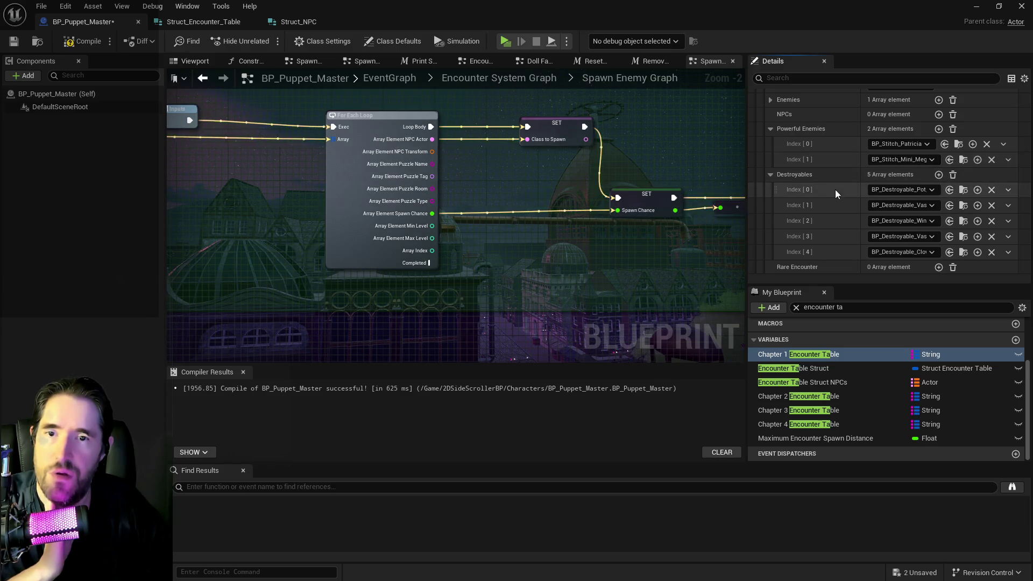
- Set entry 2 to BP_Stitch_Mini_Mega_Bitey with a spawn chance of 15
{"action": "scroll", "coordinate": [833, 193], "scroll_direction": "down", "scroll_amount": 5}
{"action": "scroll", "coordinate": [832, 194], "scroll_direction": "down", "scroll_amount": 3}
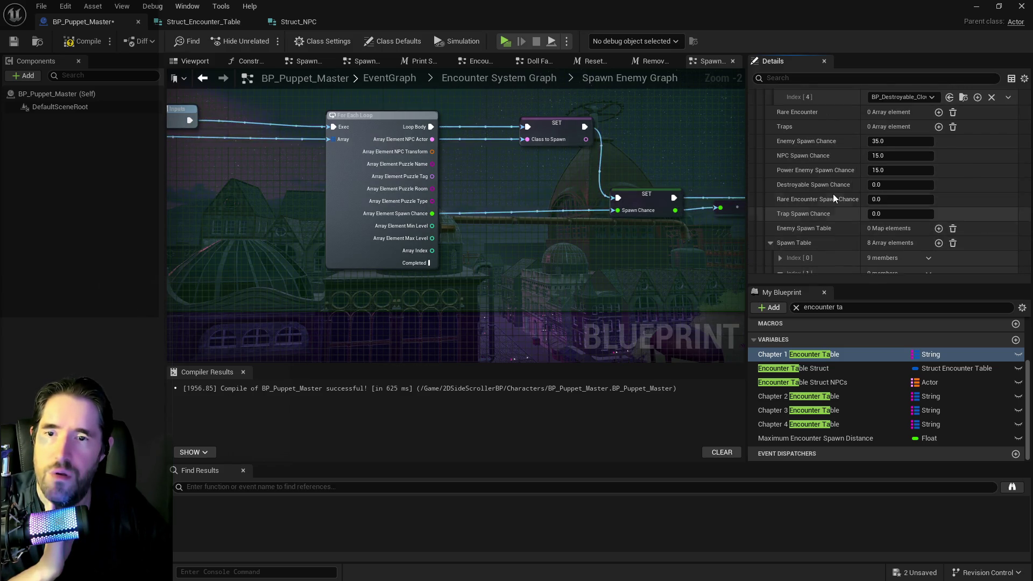
{"action": "scroll", "coordinate": [879, 205], "scroll_direction": "down", "scroll_amount": 2}
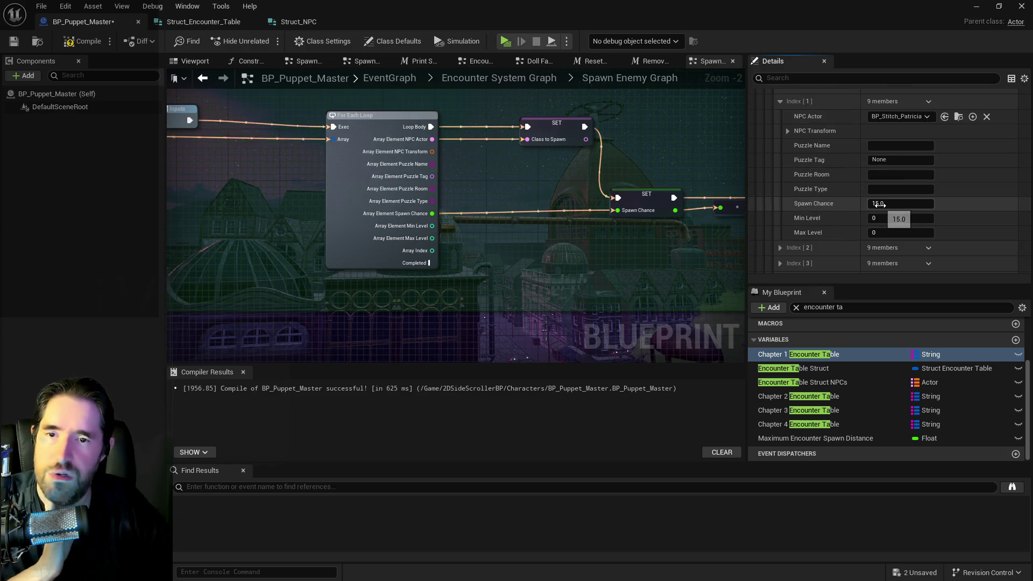
{"action": "left_click", "coordinate": [780, 248]}
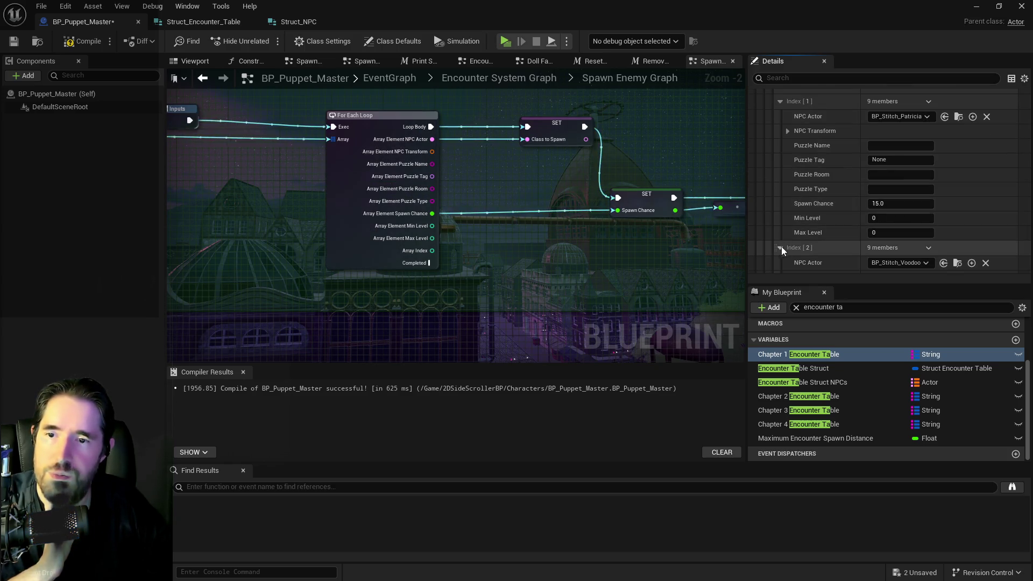
{"action": "scroll", "coordinate": [934, 230], "scroll_direction": "down", "scroll_amount": 1}
{"action": "left_click", "coordinate": [942, 229]}
{"action": "scroll", "coordinate": [939, 231], "scroll_direction": "down", "scroll_amount": 2}
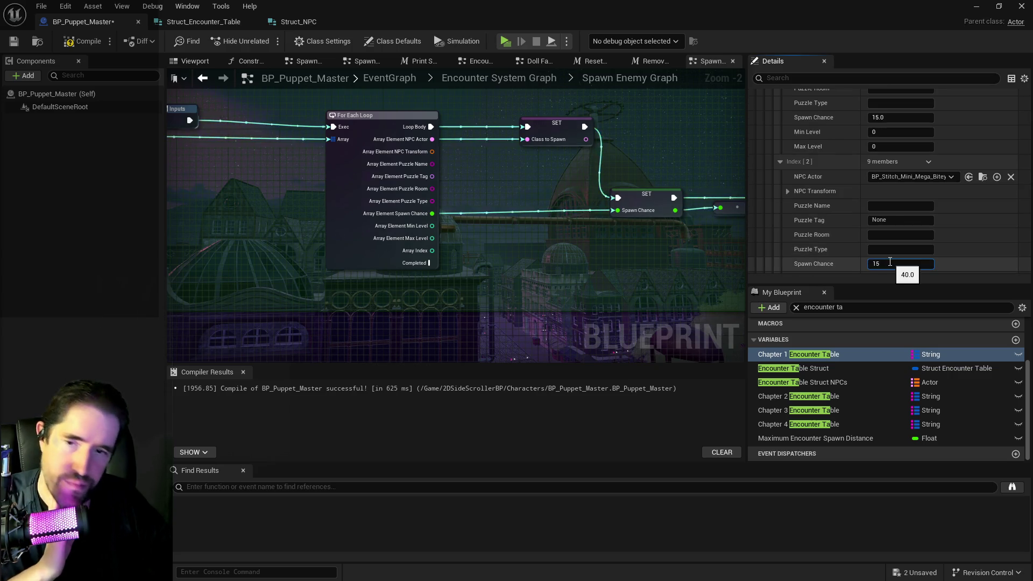
{"action": "key", "text": "Return"}
{"action": "scroll", "coordinate": [821, 243], "scroll_direction": "down", "scroll_amount": 8}
{"action": "scroll", "coordinate": [817, 226], "scroll_direction": "up", "scroll_amount": 8}
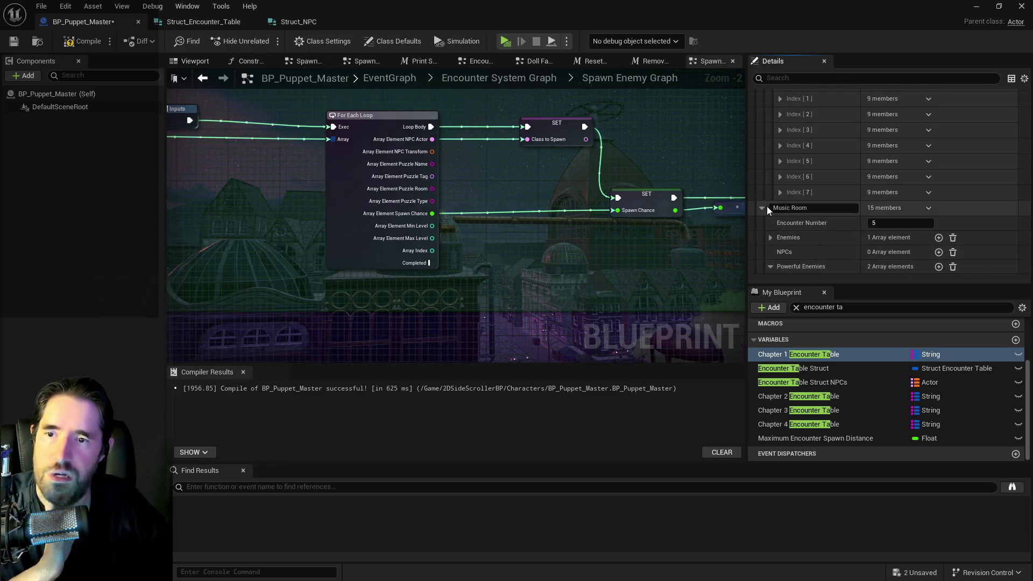
{"action": "scroll", "coordinate": [763, 208], "scroll_direction": "down", "scroll_amount": 8}
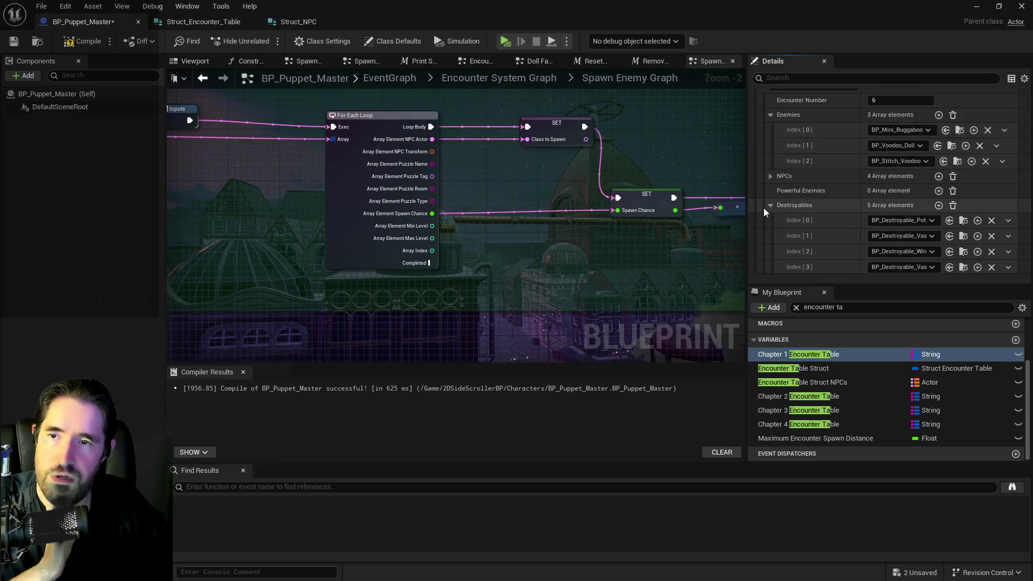
- Paste the copied eight-entry Spawn Table into the Staff Only encounter
{"action": "scroll", "coordinate": [763, 207], "scroll_direction": "up", "scroll_amount": 5}
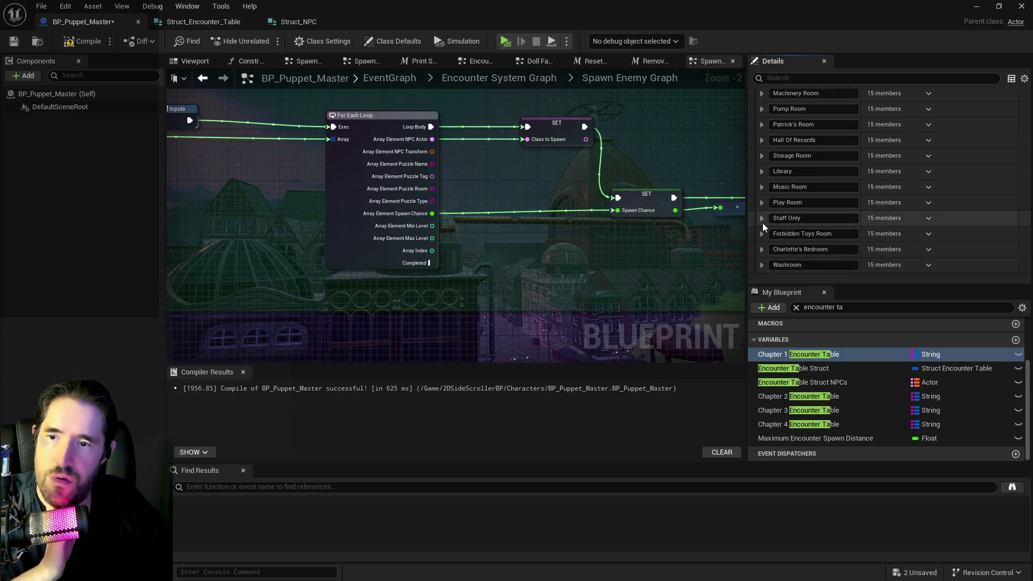
{"action": "left_click", "coordinate": [765, 204]}
{"action": "left_click", "coordinate": [763, 207]}
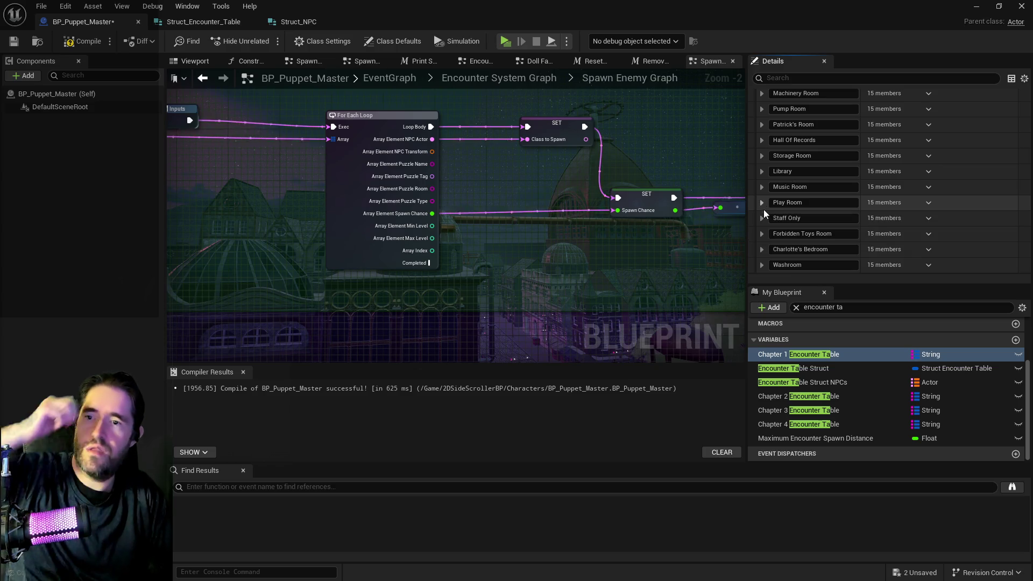
{"action": "left_click", "coordinate": [762, 216]}
{"action": "scroll", "coordinate": [795, 231], "scroll_direction": "down", "scroll_amount": 5}
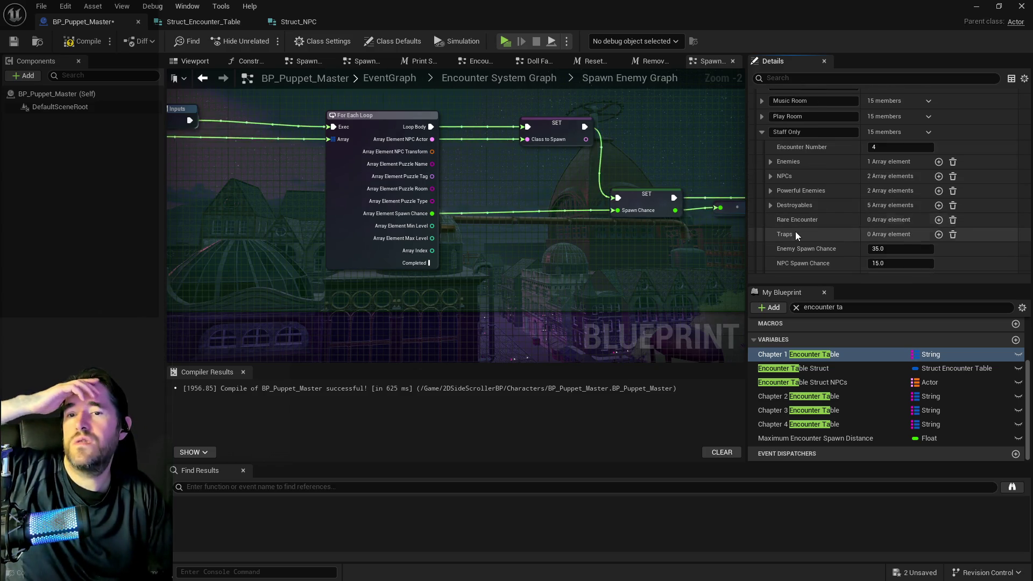
{"action": "left_click", "coordinate": [769, 162]}
{"action": "left_click", "coordinate": [769, 162]}
{"action": "left_click", "coordinate": [769, 191]}
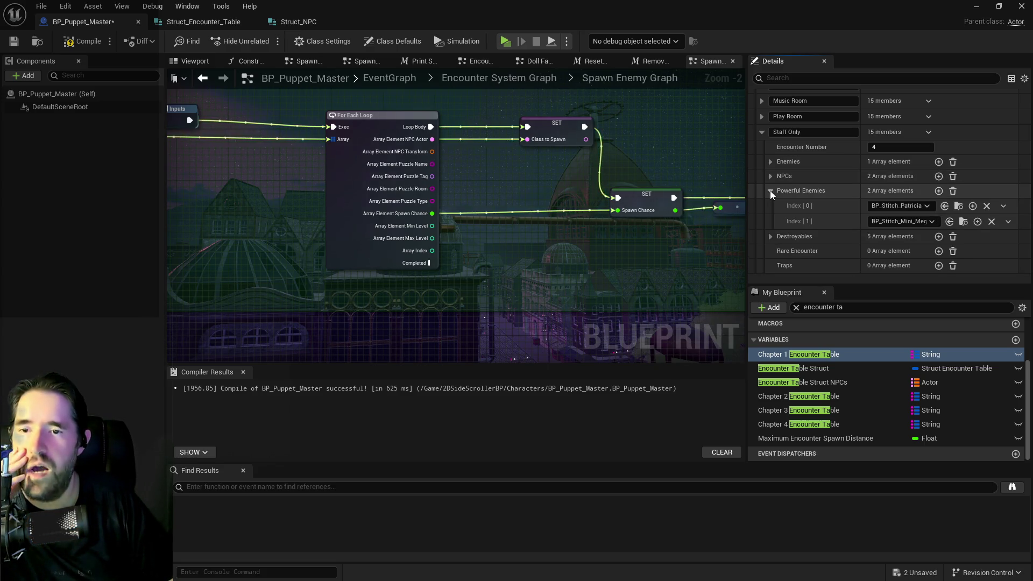
{"action": "left_click", "coordinate": [770, 191]}
{"action": "scroll", "coordinate": [769, 190], "scroll_direction": "down", "scroll_amount": 3}
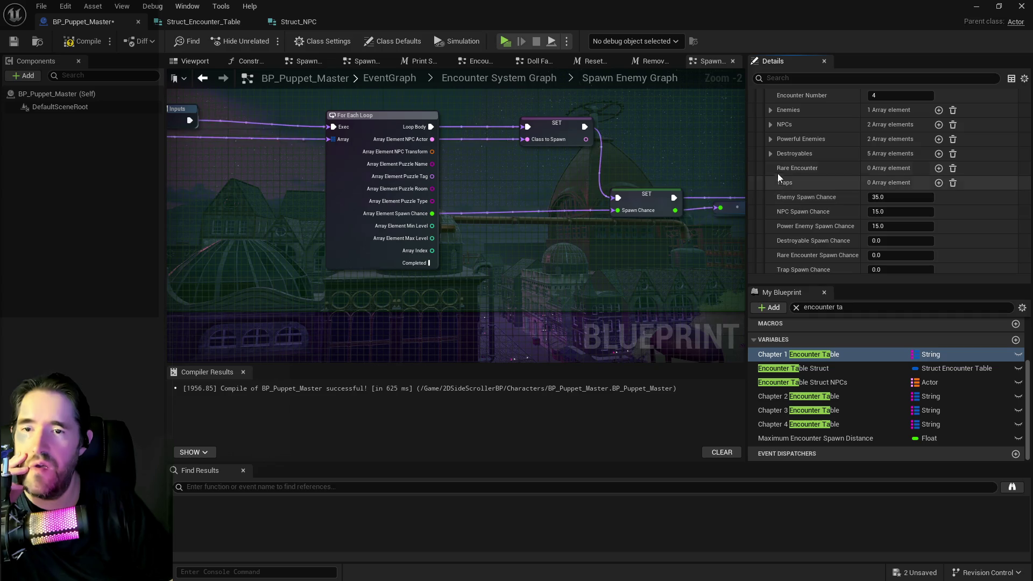
{"action": "scroll", "coordinate": [779, 178], "scroll_direction": "down", "scroll_amount": 2}
{"action": "right_click", "coordinate": [796, 232]}
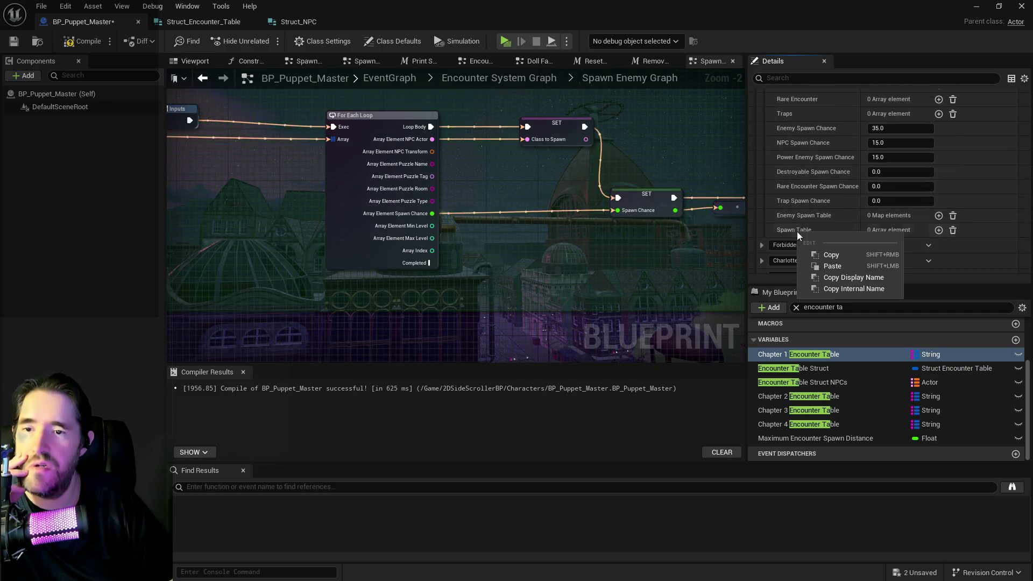
{"action": "left_click", "coordinate": [832, 265]}
- Paste the copied entries into Shadowdark City's Spawn Table
{"action": "scroll", "coordinate": [796, 220], "scroll_direction": "down", "scroll_amount": 1}
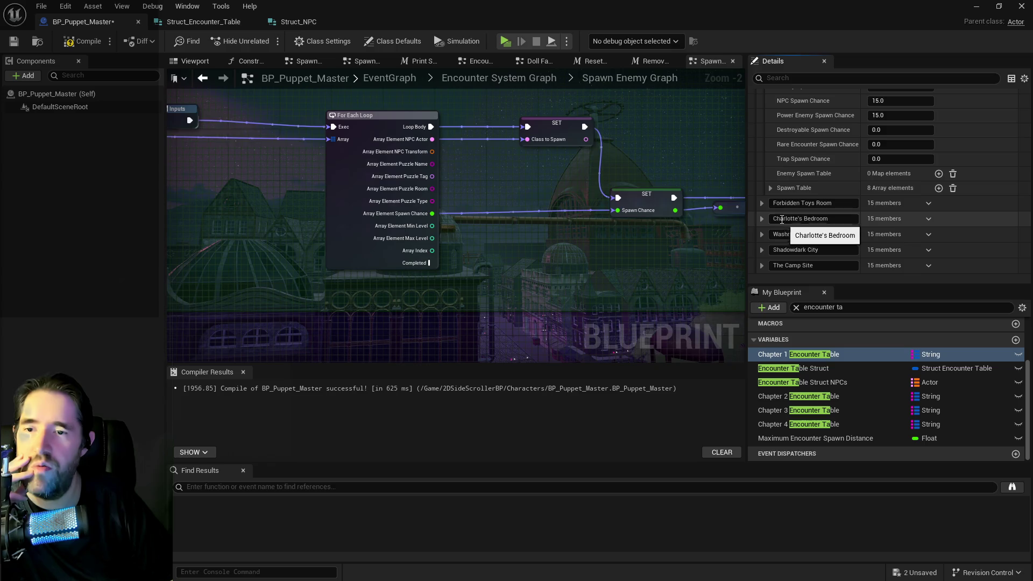
{"action": "left_click", "coordinate": [762, 205]}
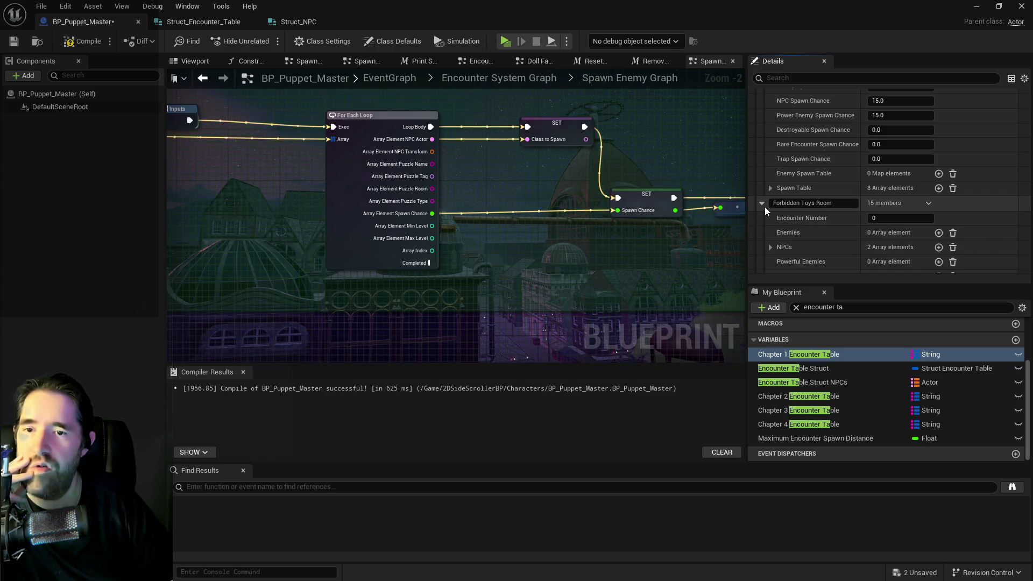
{"action": "left_click", "coordinate": [762, 206]}
{"action": "left_click", "coordinate": [762, 218]}
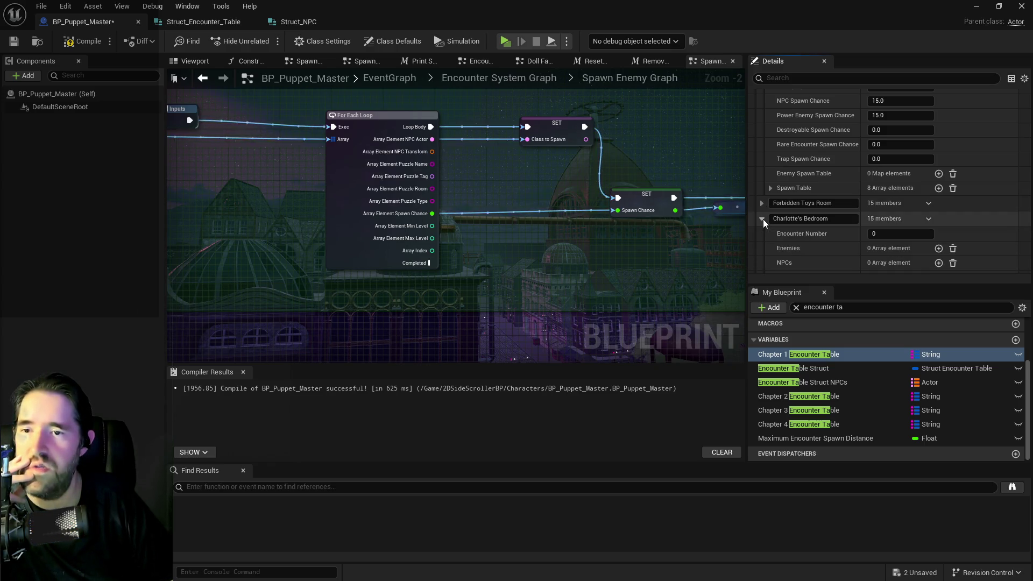
{"action": "left_click", "coordinate": [763, 218]}
{"action": "left_click", "coordinate": [763, 235]}
{"action": "scroll", "coordinate": [804, 234], "scroll_direction": "down", "scroll_amount": 2}
{"action": "left_click", "coordinate": [763, 149]}
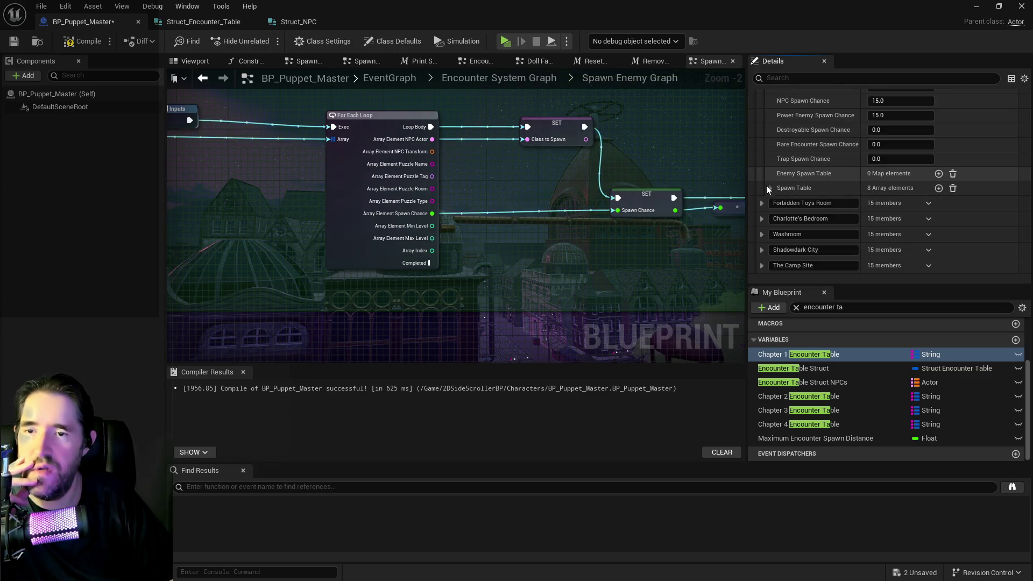
{"action": "left_click", "coordinate": [761, 250]}
{"action": "scroll", "coordinate": [898, 249], "scroll_direction": "down", "scroll_amount": 3}
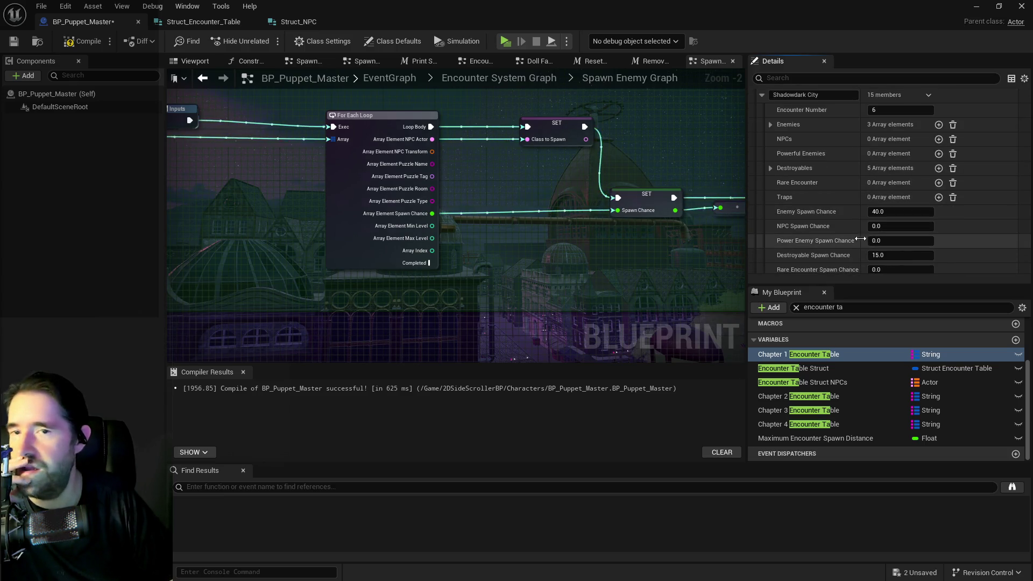
{"action": "scroll", "coordinate": [844, 225], "scroll_direction": "down", "scroll_amount": 1}
{"action": "left_click", "coordinate": [772, 107]}
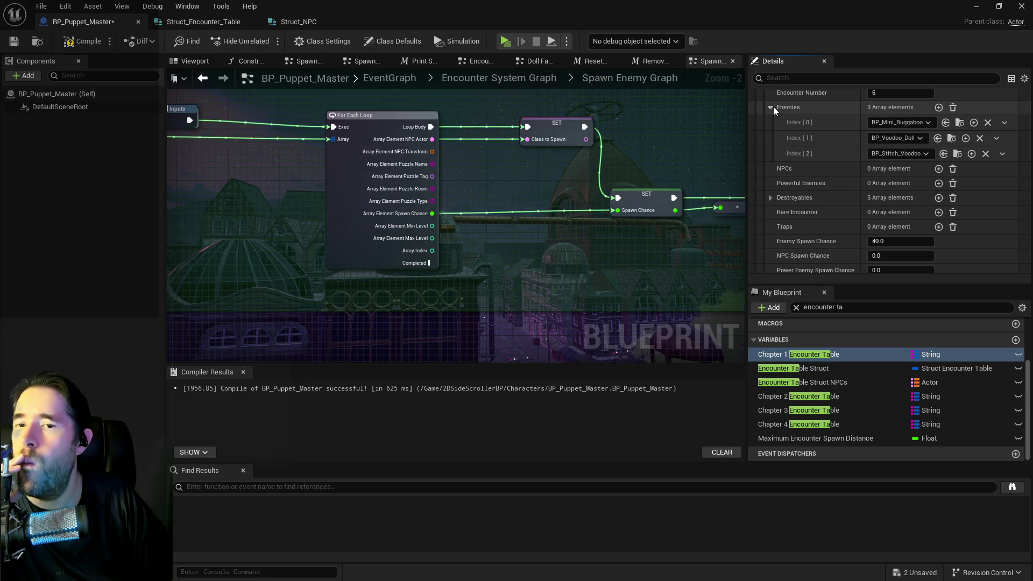
{"action": "scroll", "coordinate": [799, 142], "scroll_direction": "down", "scroll_amount": 5}
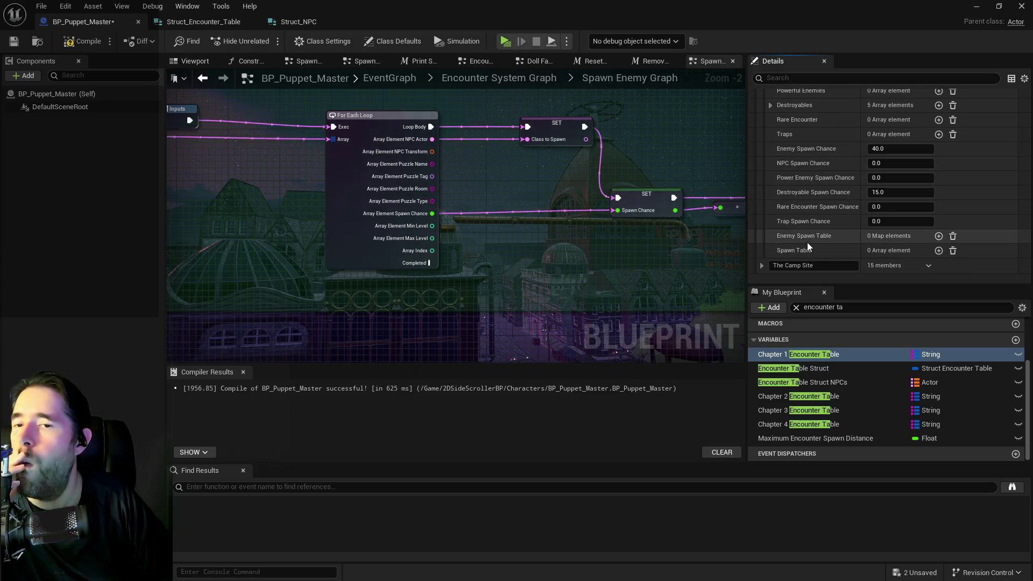
{"action": "right_click", "coordinate": [807, 252]}
{"action": "left_click", "coordinate": [842, 287]}
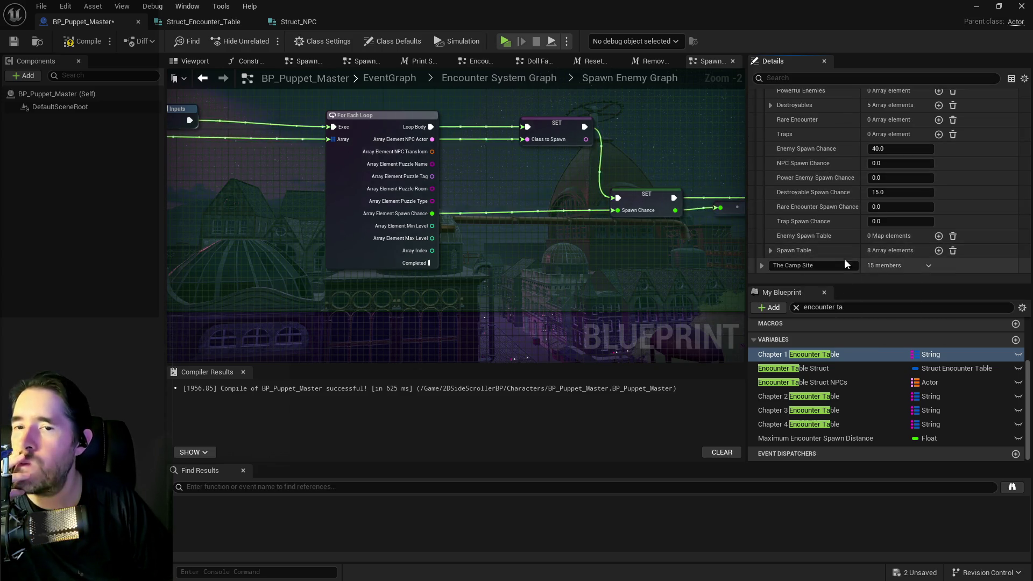
- Inspect the second and third pasted Shadowdark City spawn entries
{"action": "scroll", "coordinate": [792, 234], "scroll_direction": "up", "scroll_amount": 6}
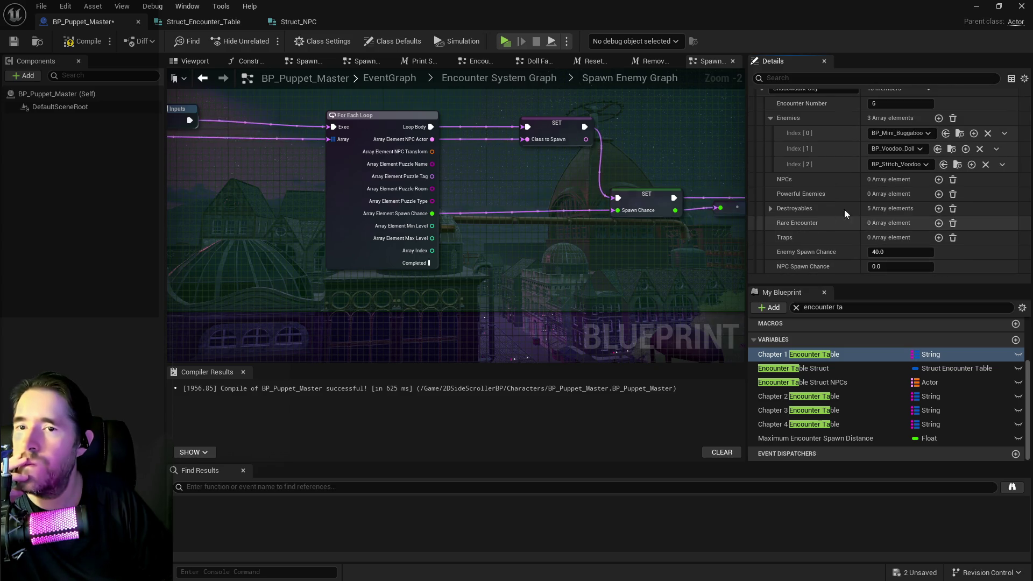
{"action": "scroll", "coordinate": [848, 198], "scroll_direction": "down", "scroll_amount": 8}
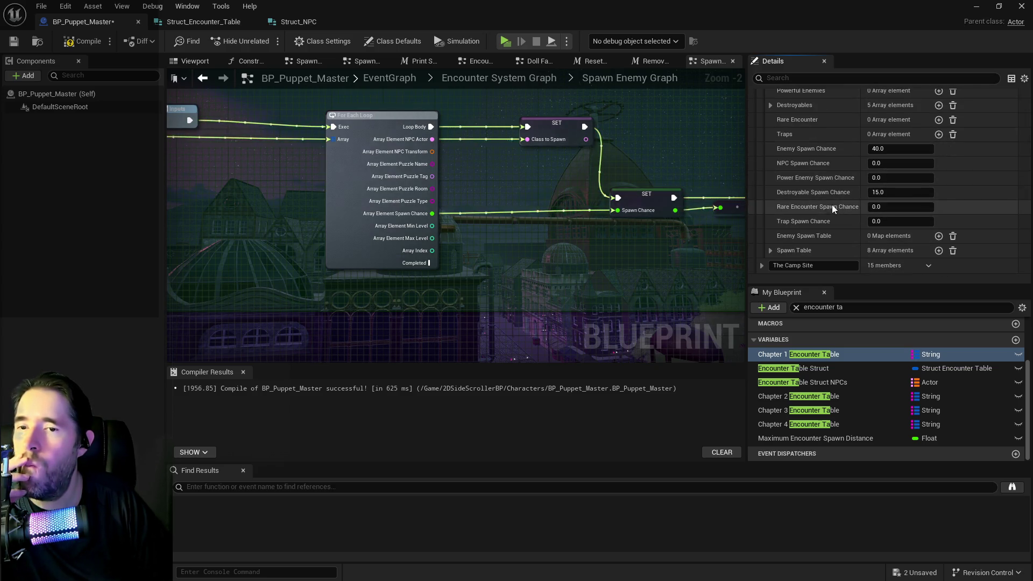
{"action": "scroll", "coordinate": [818, 246], "scroll_direction": "down", "scroll_amount": 3}
{"action": "left_click", "coordinate": [779, 195]}
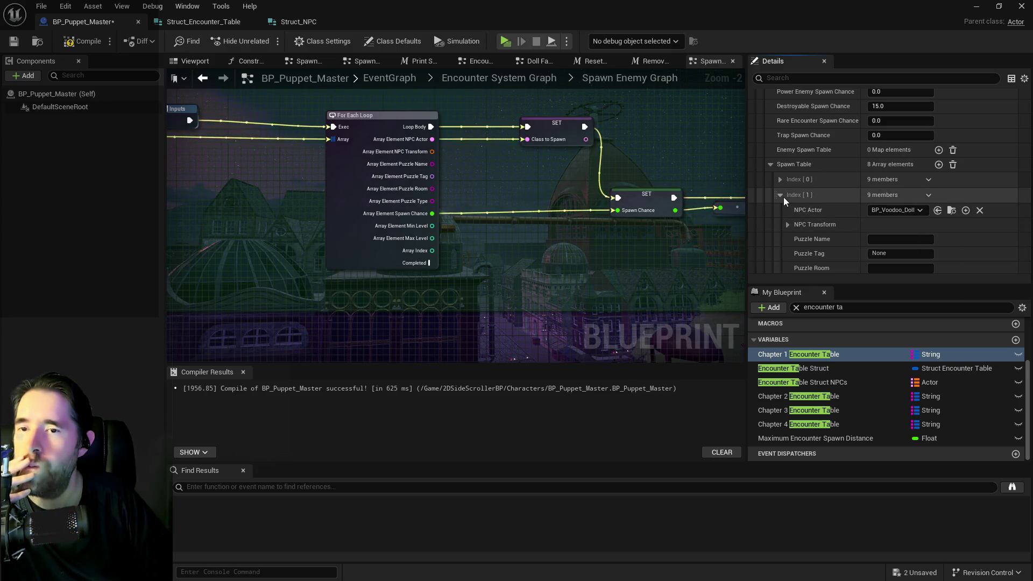
{"action": "left_click", "coordinate": [780, 195]}
{"action": "left_click", "coordinate": [780, 210]}
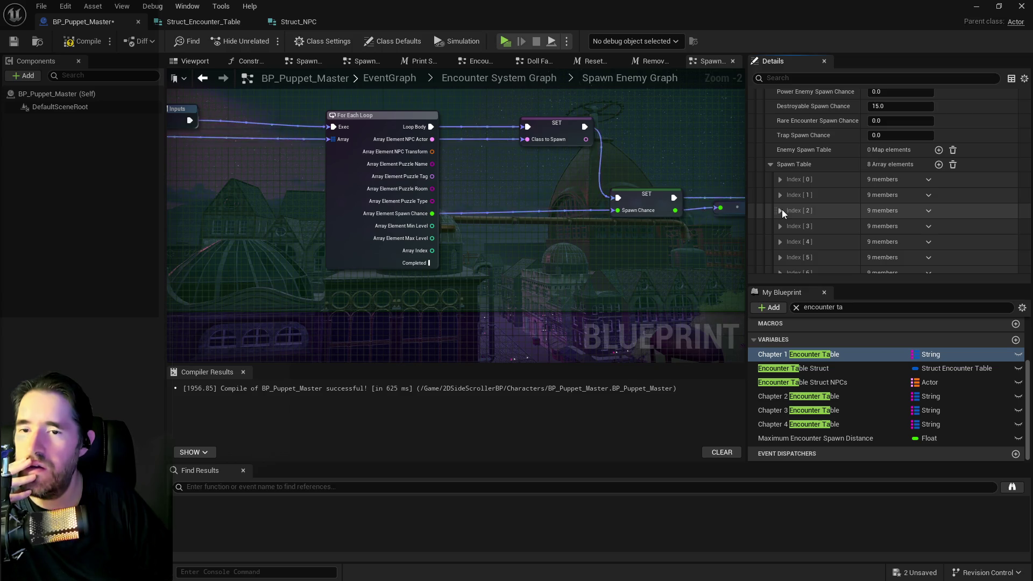
{"action": "scroll", "coordinate": [835, 216], "scroll_direction": "down", "scroll_amount": 6}
{"action": "scroll", "coordinate": [835, 216], "scroll_direction": "up", "scroll_amount": 7}
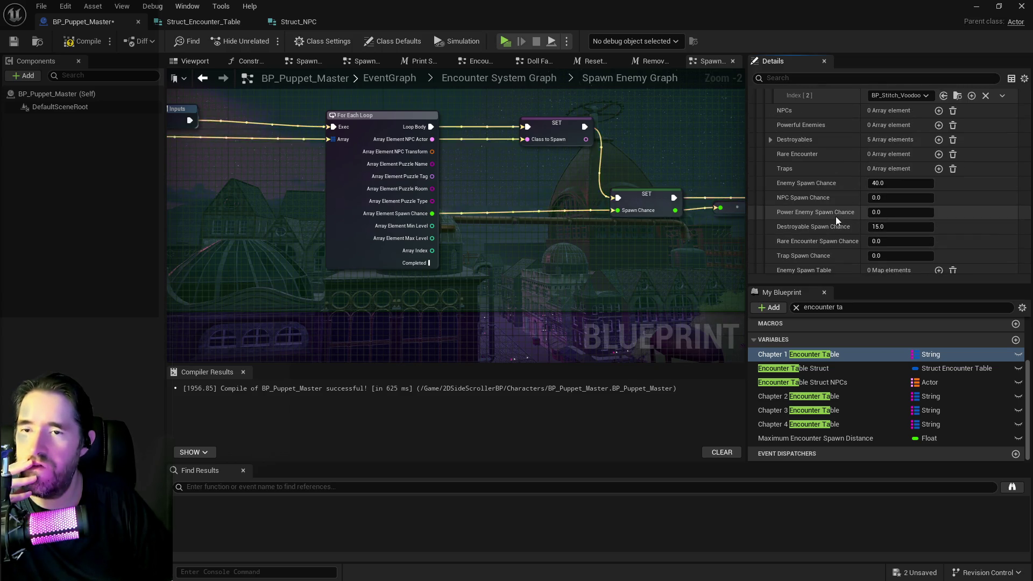
{"action": "scroll", "coordinate": [780, 217], "scroll_direction": "up", "scroll_amount": 5}
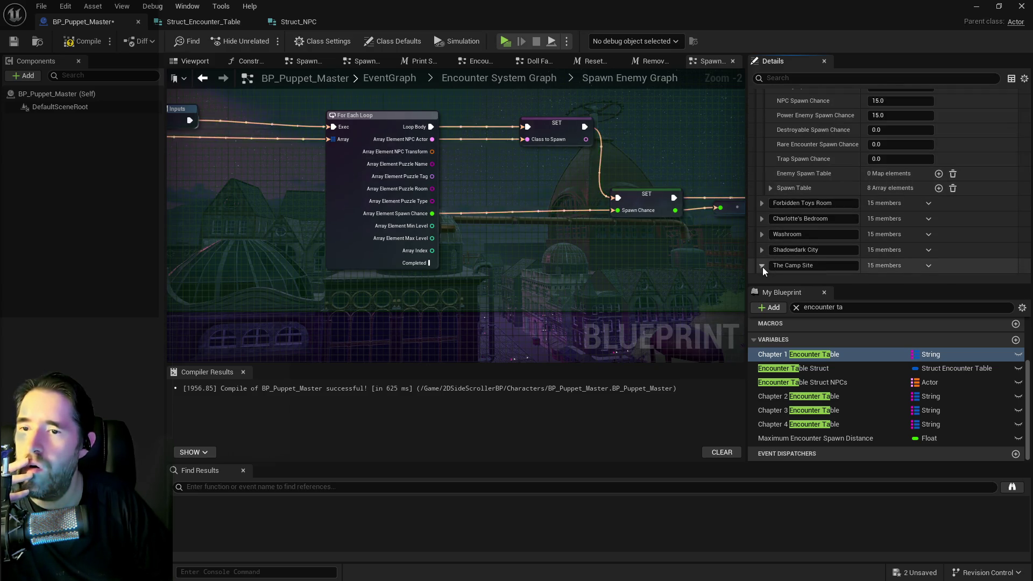
- Review The Camp Site and Safari Room entries, then collapse the expanded encounters
{"action": "left_click", "coordinate": [762, 266]}
{"action": "scroll", "coordinate": [783, 250], "scroll_direction": "down", "scroll_amount": 8}
{"action": "scroll", "coordinate": [783, 249], "scroll_direction": "down", "scroll_amount": 2}
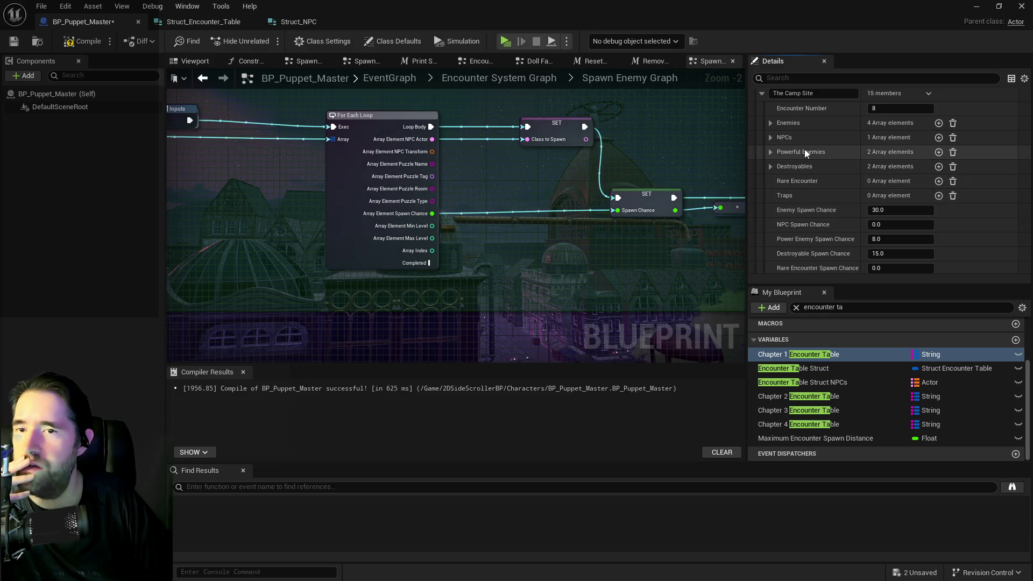
{"action": "left_click", "coordinate": [770, 124]}
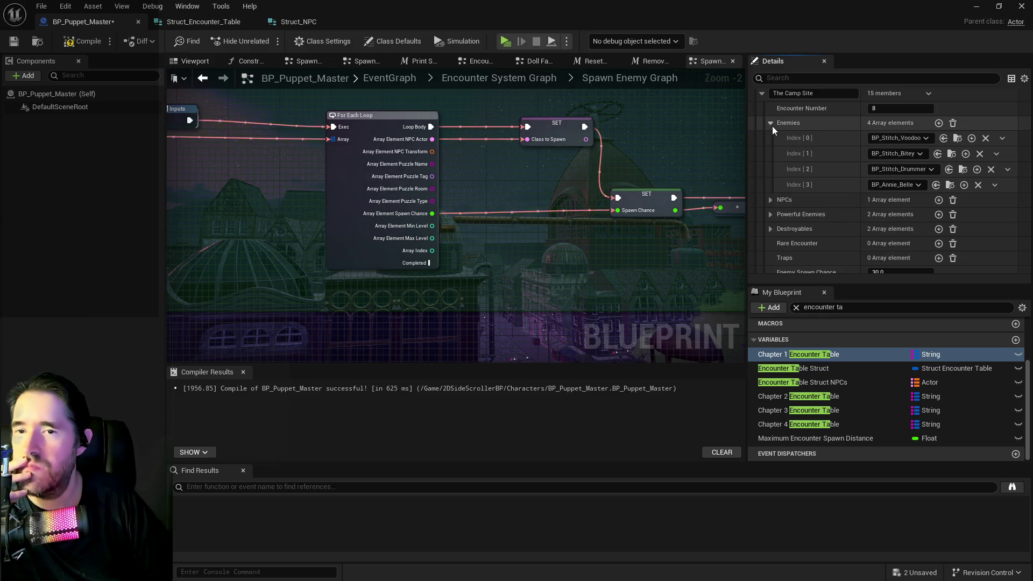
{"action": "left_click", "coordinate": [773, 126]}
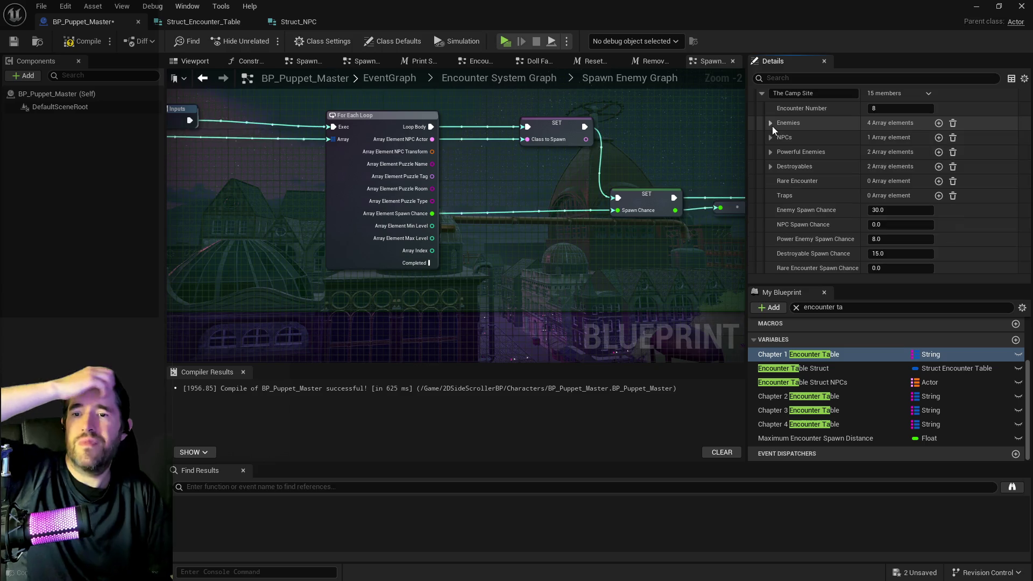
{"action": "scroll", "coordinate": [805, 134], "scroll_direction": "down", "scroll_amount": 10}
{"action": "scroll", "coordinate": [804, 139], "scroll_direction": "up", "scroll_amount": 6}
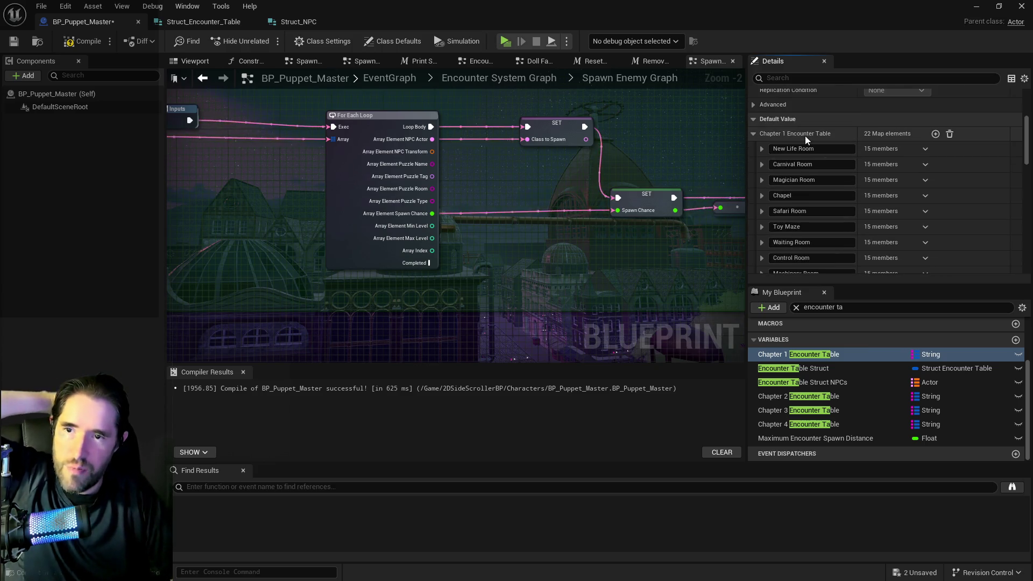
{"action": "left_click", "coordinate": [761, 211]}
{"action": "scroll", "coordinate": [795, 211], "scroll_direction": "down", "scroll_amount": 5}
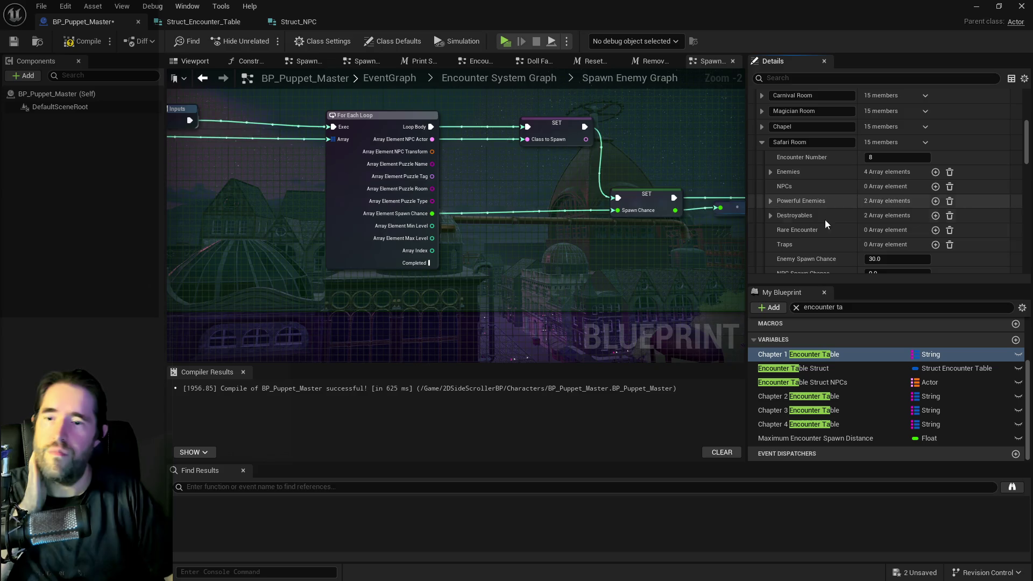
{"action": "scroll", "coordinate": [840, 202], "scroll_direction": "down", "scroll_amount": 2}
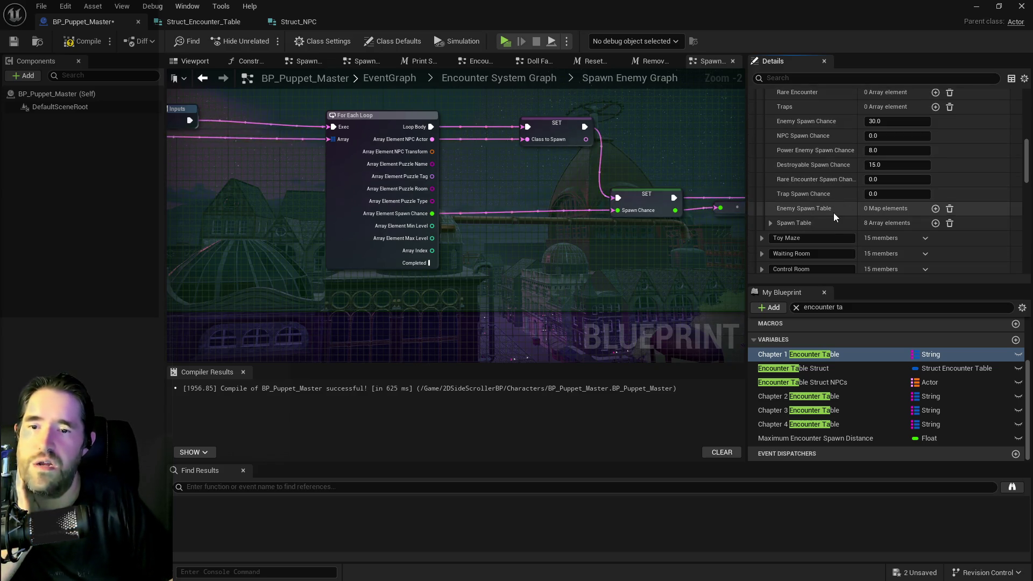
{"action": "right_click", "coordinate": [832, 227]}
{"action": "left_click", "coordinate": [859, 282]}
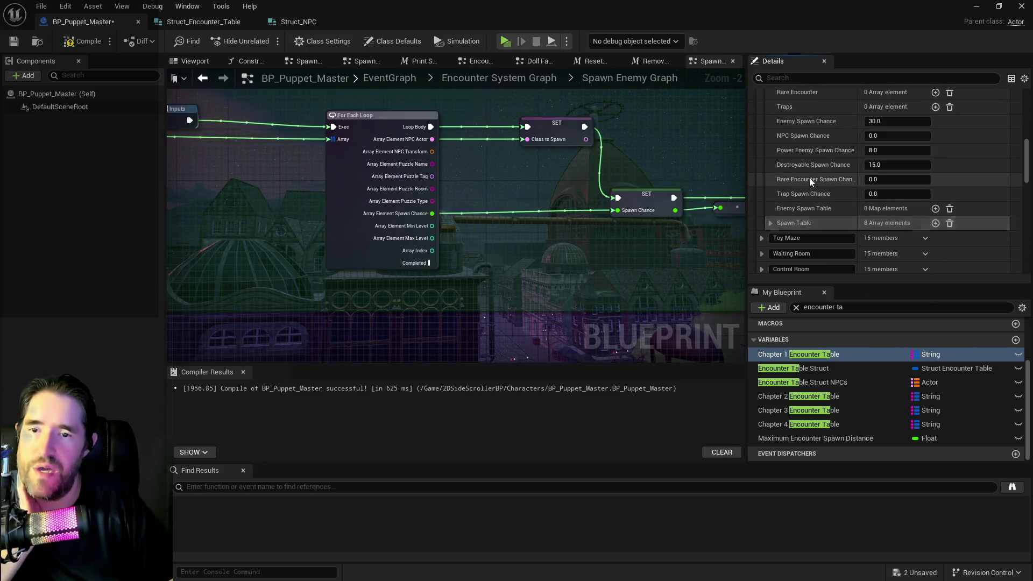
{"action": "scroll", "coordinate": [809, 177], "scroll_direction": "up", "scroll_amount": 2}
{"action": "left_click", "coordinate": [767, 167]}
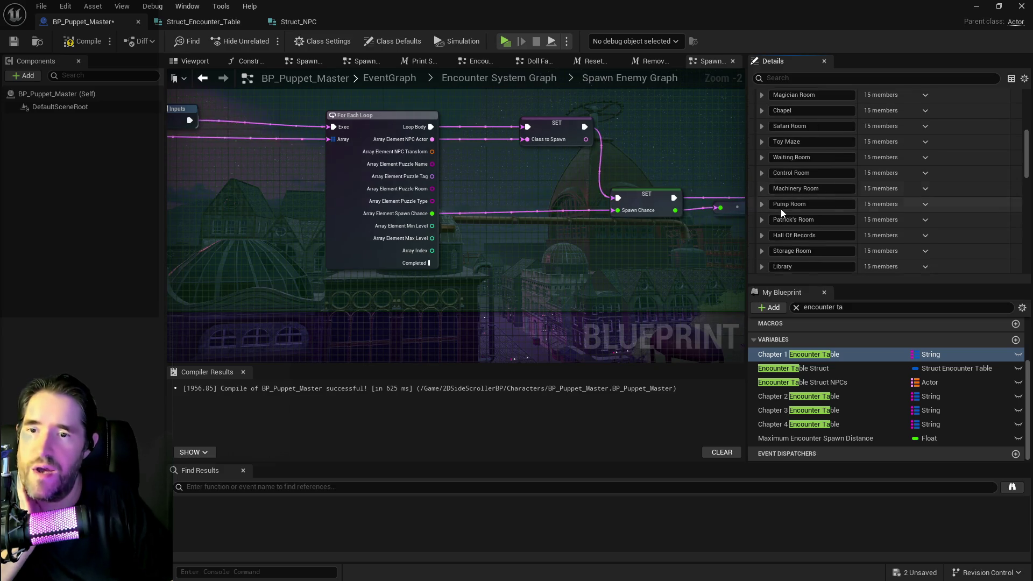
{"action": "scroll", "coordinate": [774, 183], "scroll_direction": "down", "scroll_amount": 3}
{"action": "scroll", "coordinate": [780, 201], "scroll_direction": "down", "scroll_amount": 3}
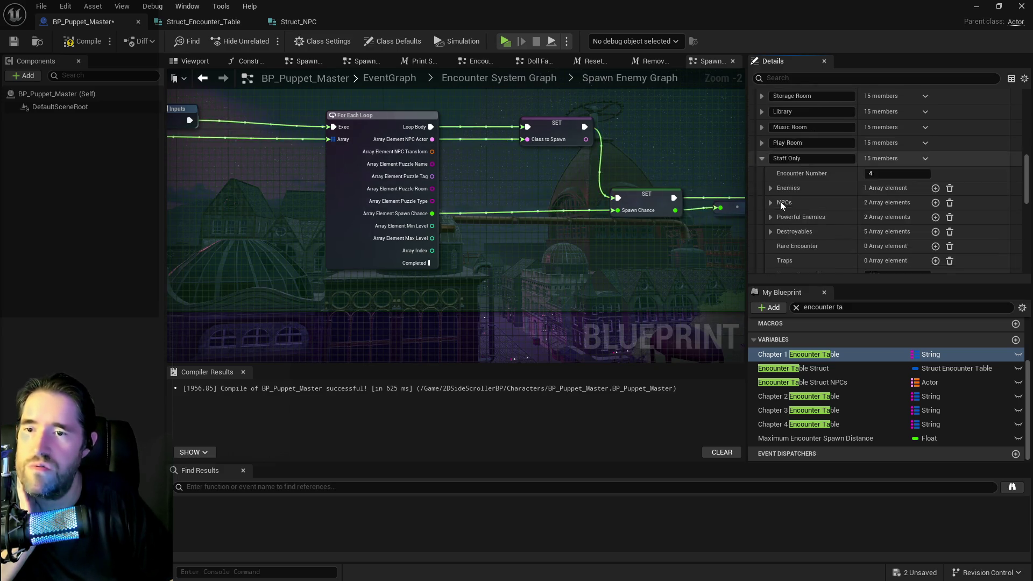
{"action": "left_click", "coordinate": [762, 107]}
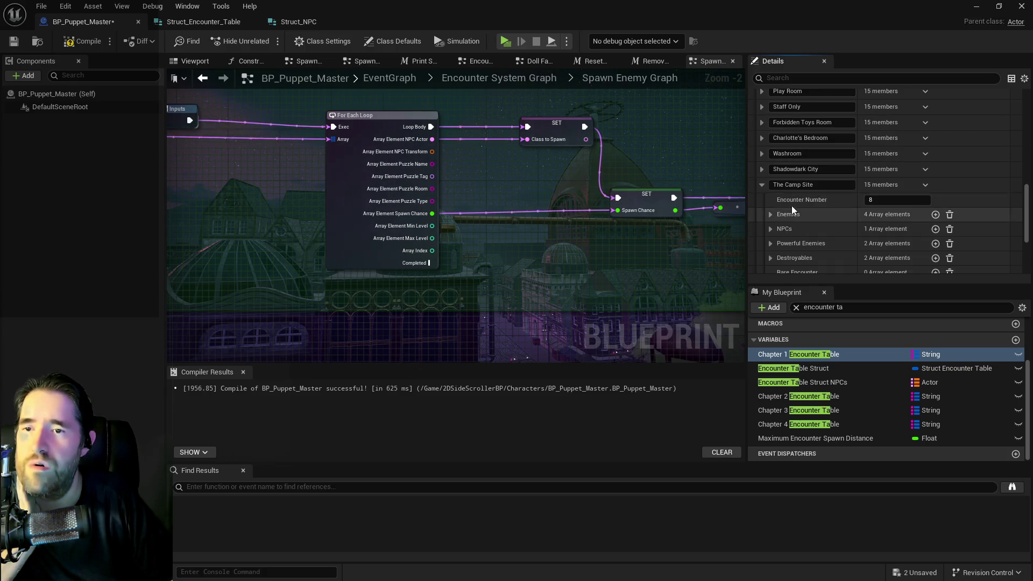
- Paste the copied spawn entries into The Camp Site's Spawn Table and check the first
{"action": "scroll", "coordinate": [822, 194], "scroll_direction": "down", "scroll_amount": 3}
{"action": "scroll", "coordinate": [821, 204], "scroll_direction": "down", "scroll_amount": 1}
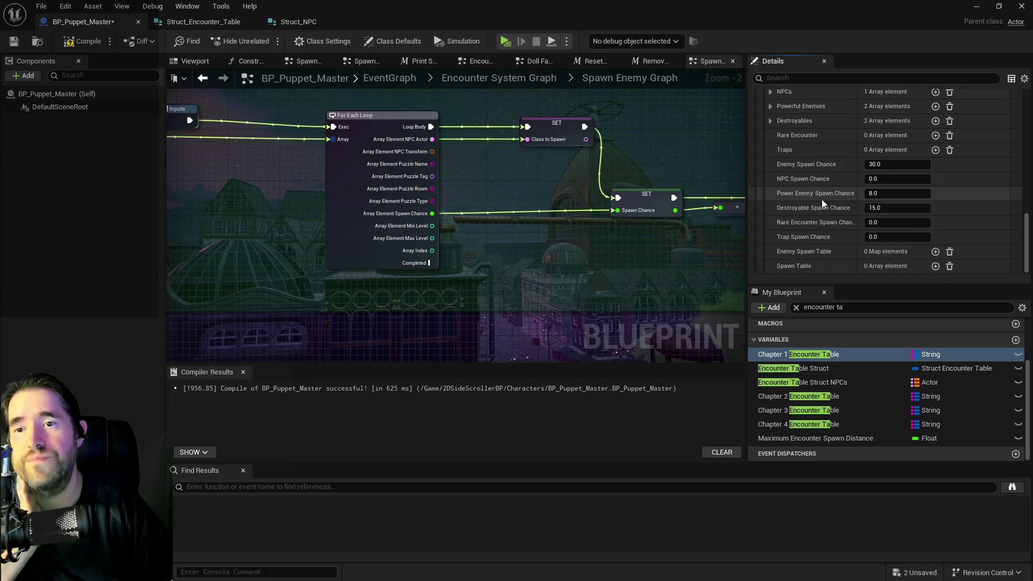
{"action": "right_click", "coordinate": [812, 265]}
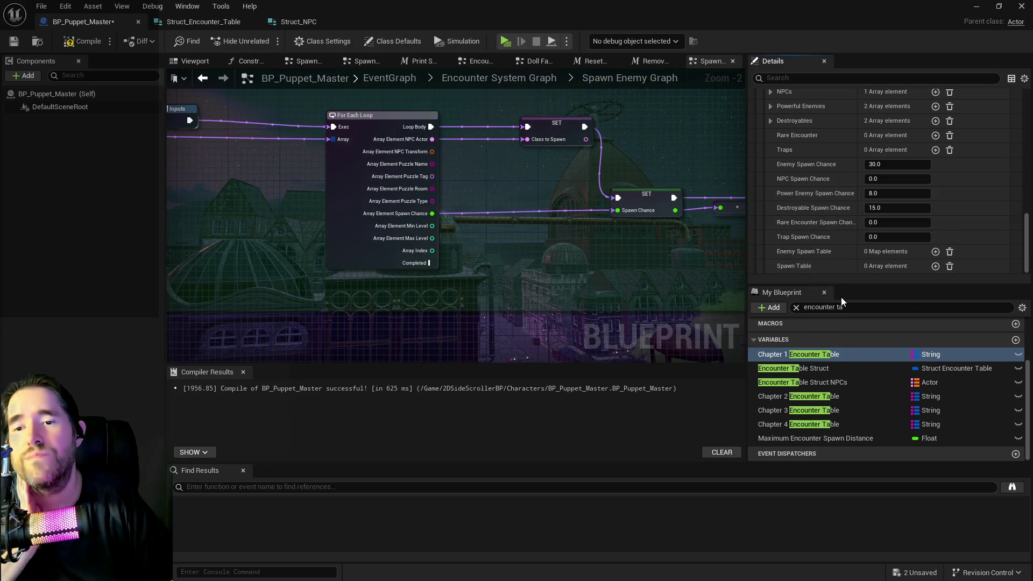
{"action": "left_click", "coordinate": [770, 265]}
{"action": "scroll", "coordinate": [789, 239], "scroll_direction": "down", "scroll_amount": 4}
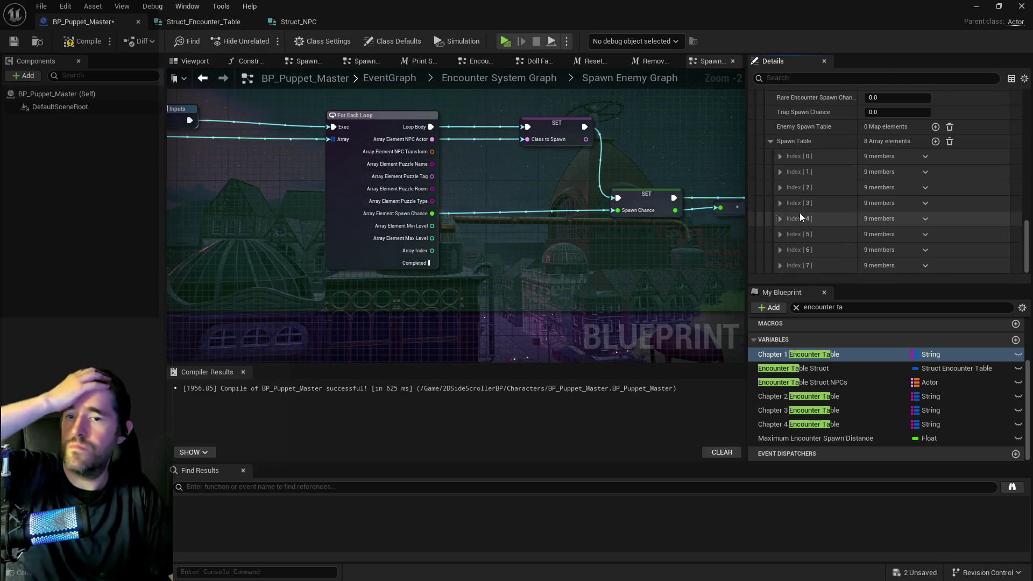
{"action": "left_click", "coordinate": [779, 156]}
{"action": "scroll", "coordinate": [779, 172], "scroll_direction": "down", "scroll_amount": 2}
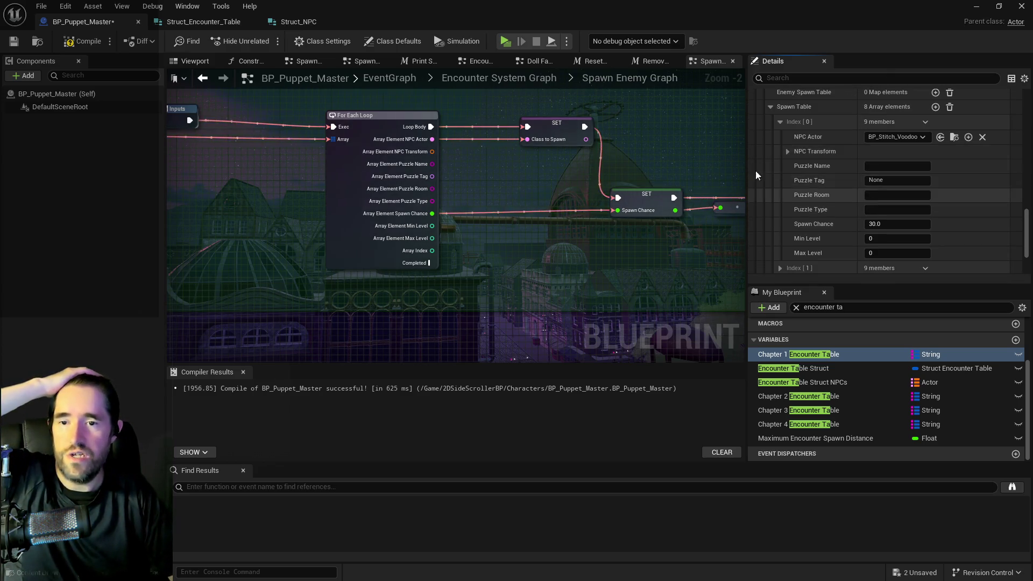
{"action": "left_click", "coordinate": [778, 124]}
{"action": "scroll", "coordinate": [826, 161], "scroll_direction": "up", "scroll_amount": 10}
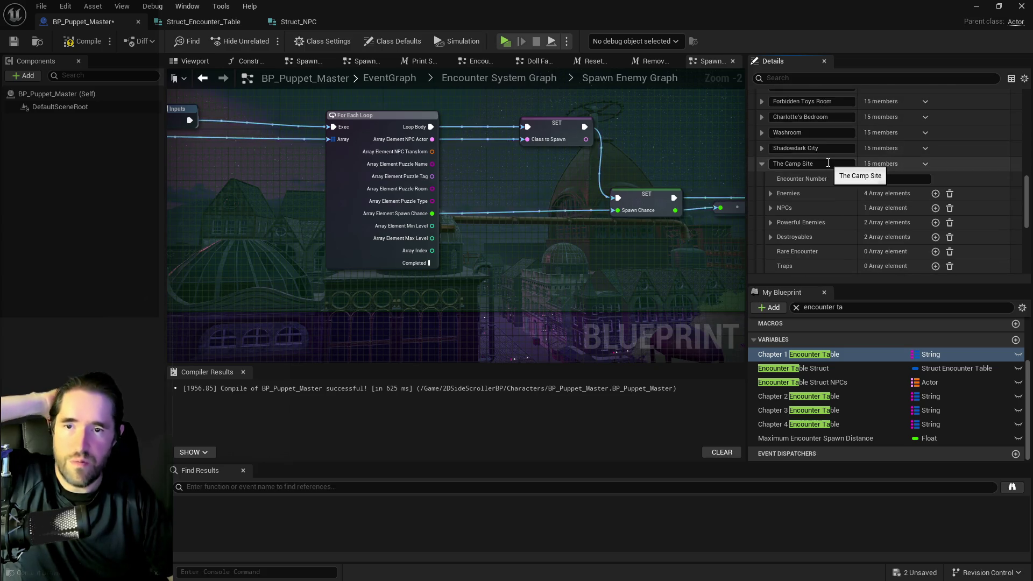
{"action": "left_click", "coordinate": [762, 164]}
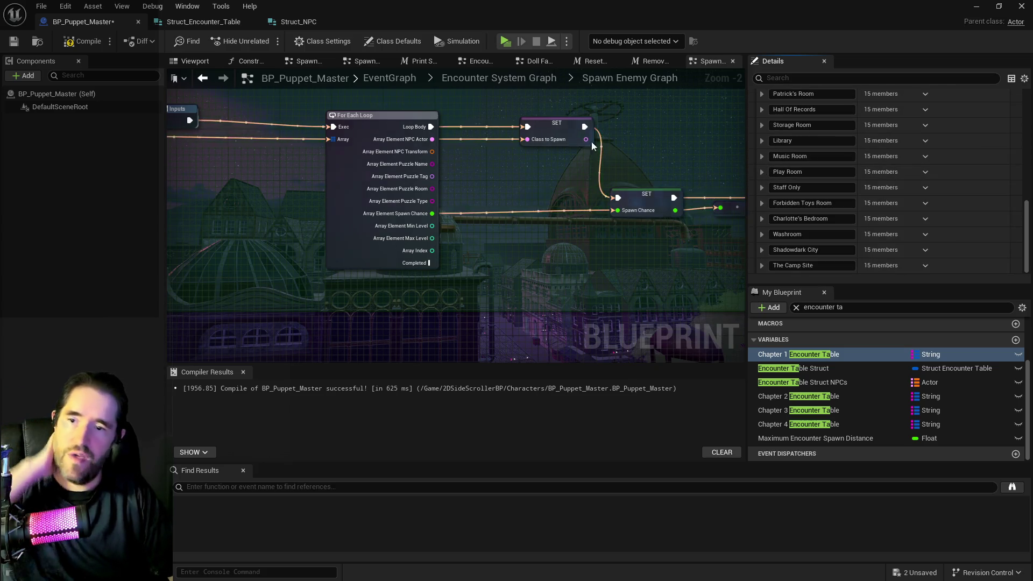
- Save the blueprint and all assets, then switch to Struct_Encounter_Table
{"action": "left_click", "coordinate": [13, 41]}
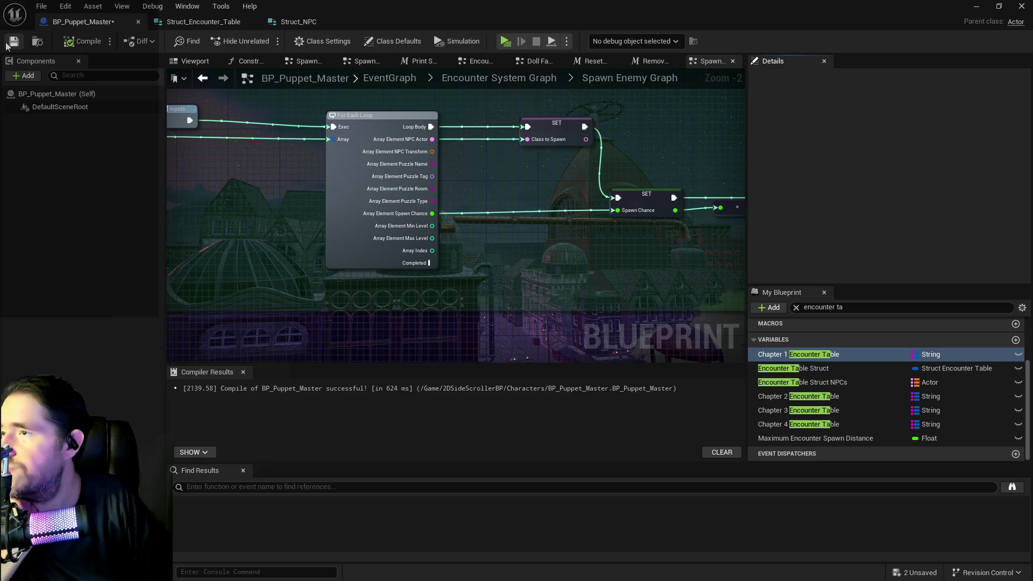
{"action": "left_click", "coordinate": [40, 6]}
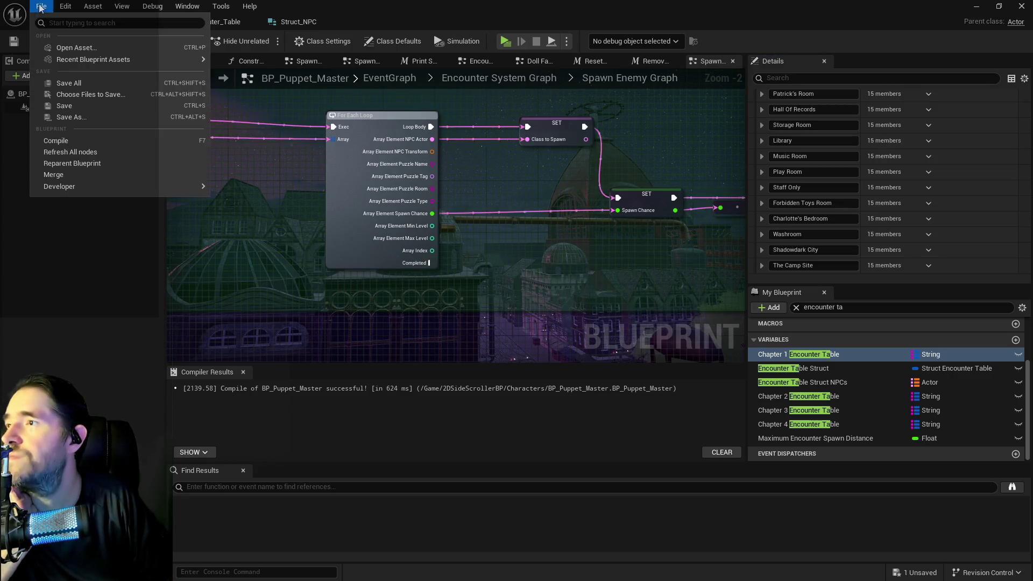
{"action": "left_click", "coordinate": [66, 84]}
{"action": "left_click", "coordinate": [208, 23]}
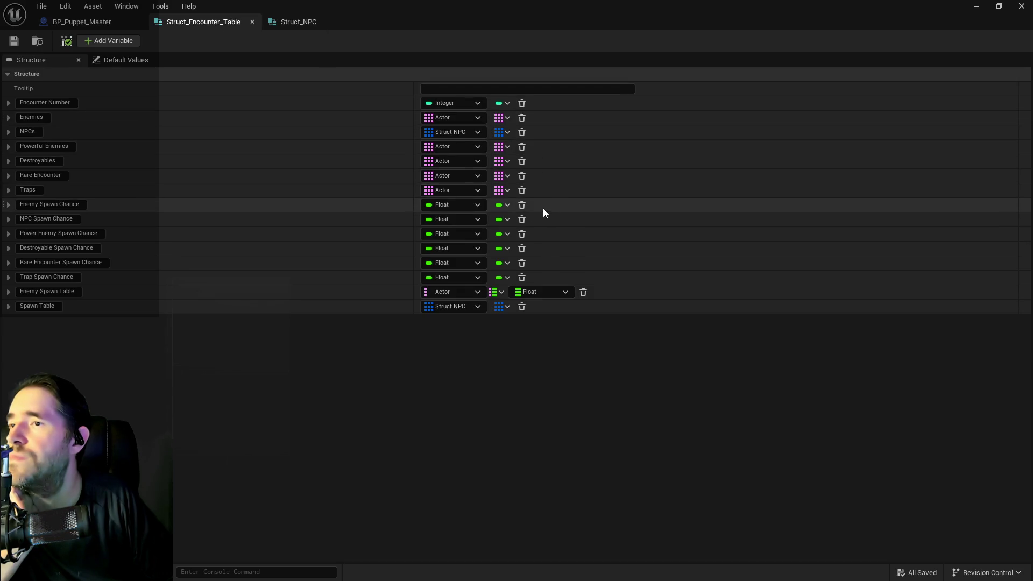
- Delete Enemies, Traps, Destroyables, all spawn-chance members and Enemy Spawn Table, then return to BP_Puppet_Master
{"action": "left_click", "coordinate": [522, 118]}
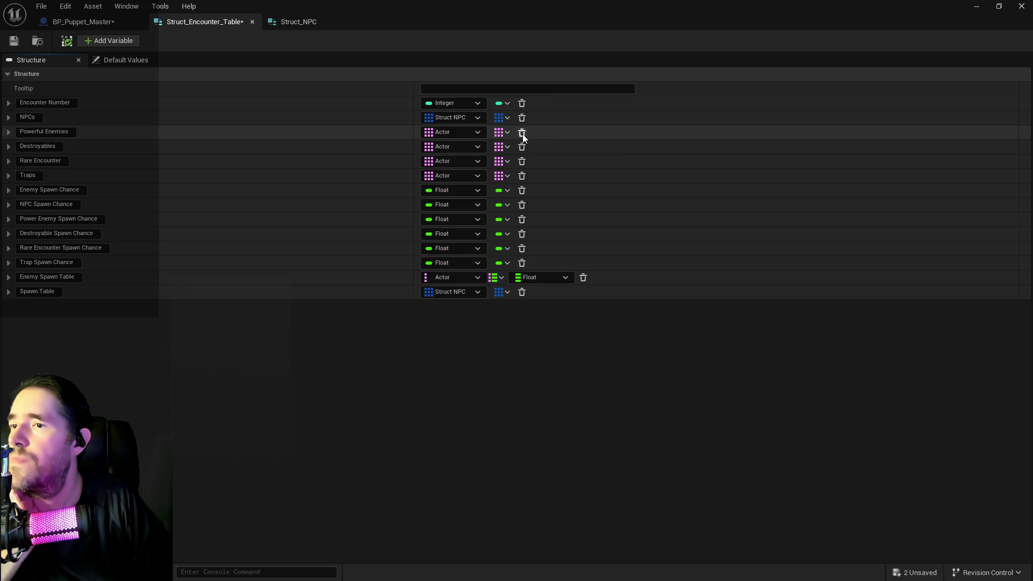
{"action": "left_click", "coordinate": [522, 133]}
{"action": "left_click", "coordinate": [522, 133]}
{"action": "left_click", "coordinate": [522, 133]}
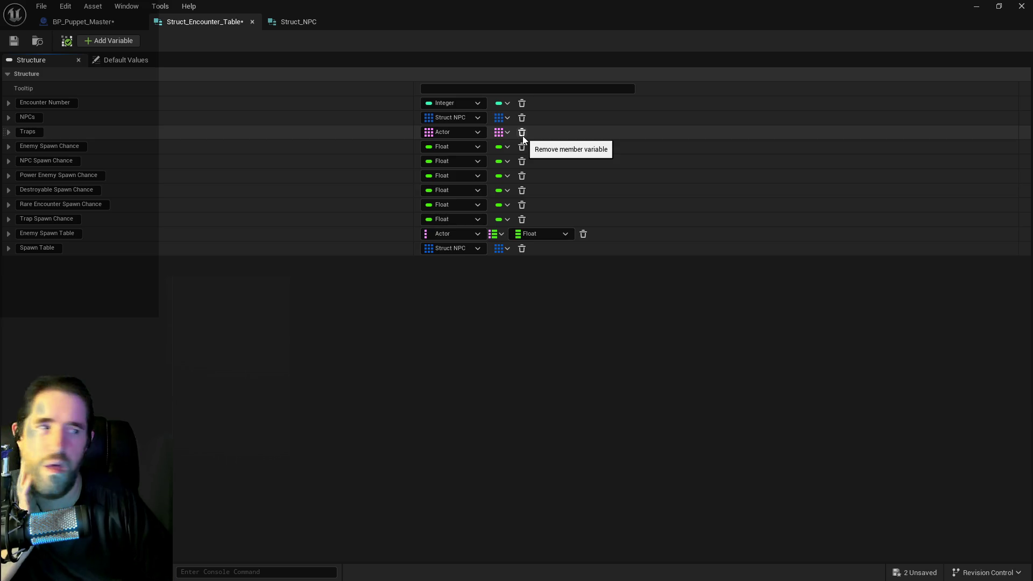
{"action": "left_click", "coordinate": [521, 133]}
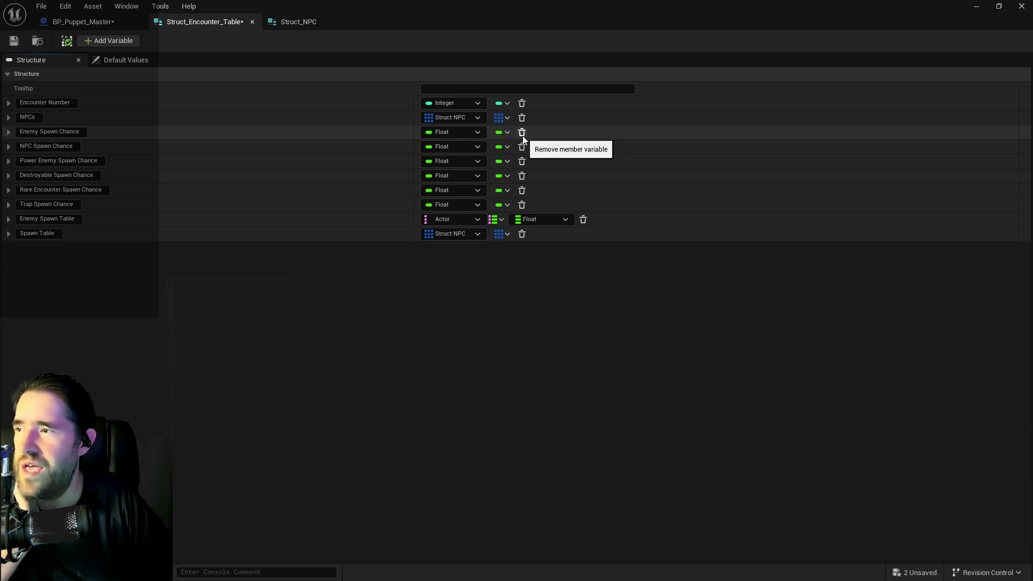
{"action": "left_click", "coordinate": [521, 135]}
{"action": "left_click", "coordinate": [522, 135]}
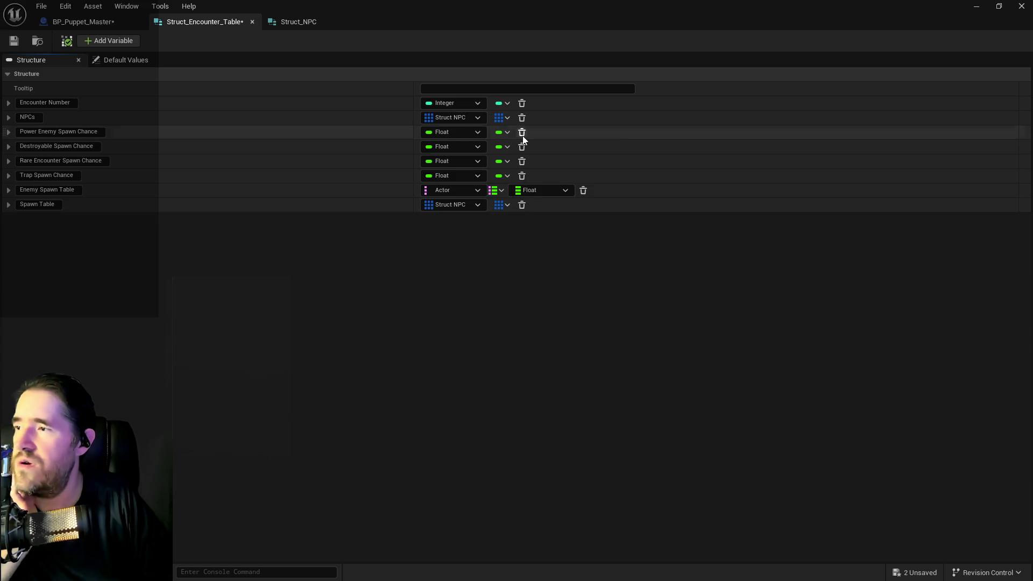
{"action": "left_click", "coordinate": [522, 135]}
{"action": "left_click", "coordinate": [522, 135]}
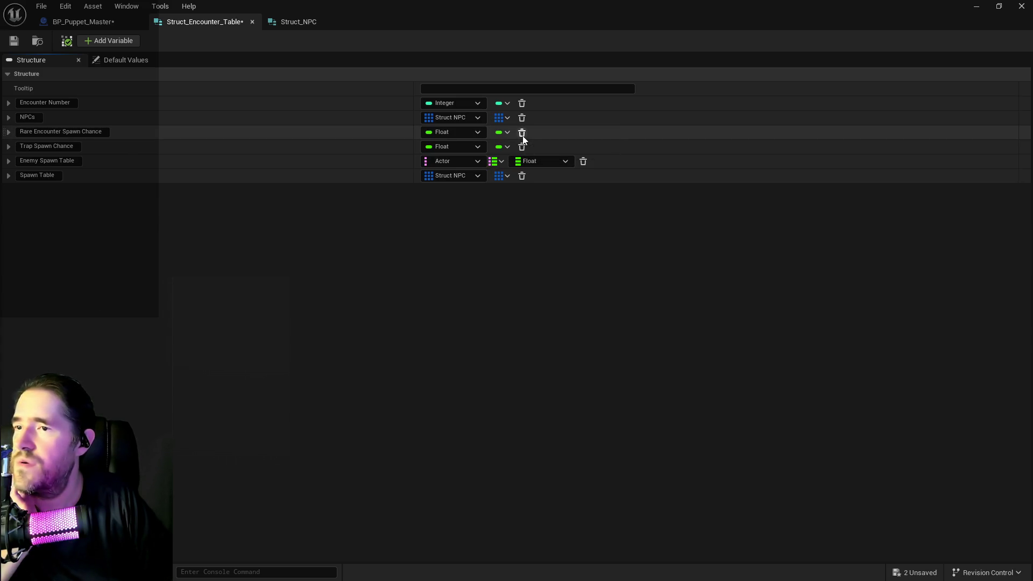
{"action": "left_click", "coordinate": [521, 134]}
{"action": "left_click", "coordinate": [522, 134]}
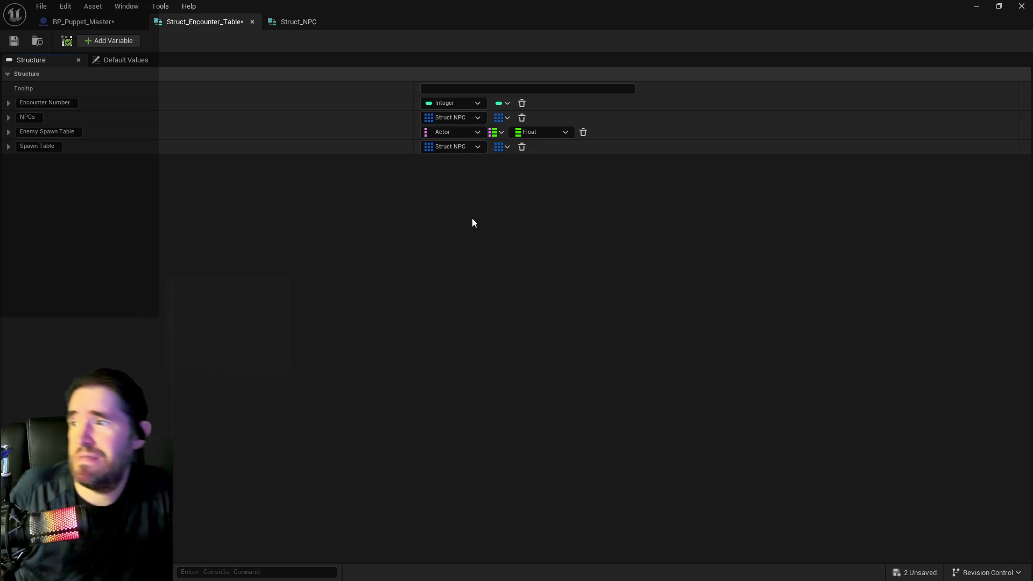
{"action": "left_click", "coordinate": [583, 132]}
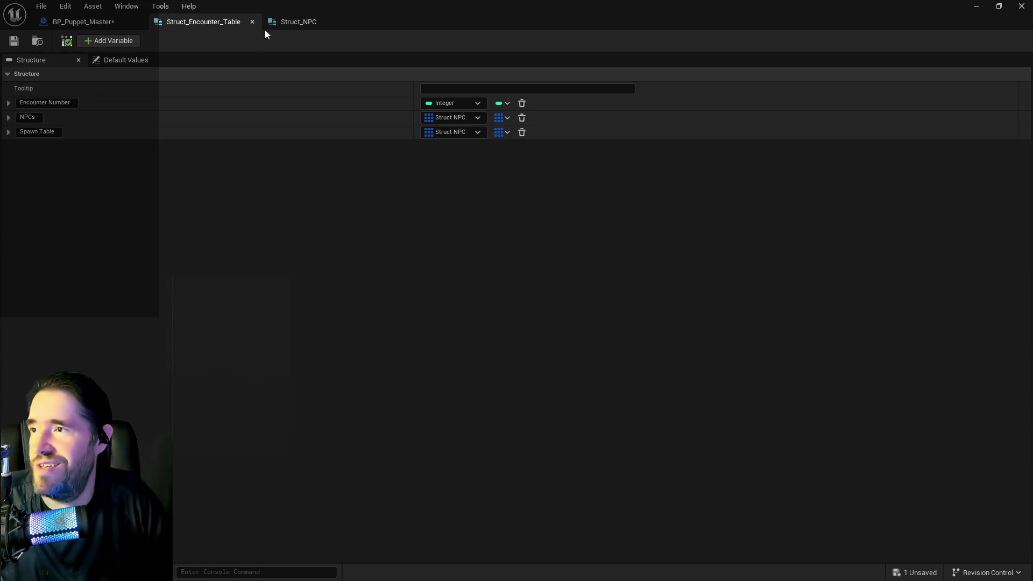
{"action": "left_click", "coordinate": [61, 24]}
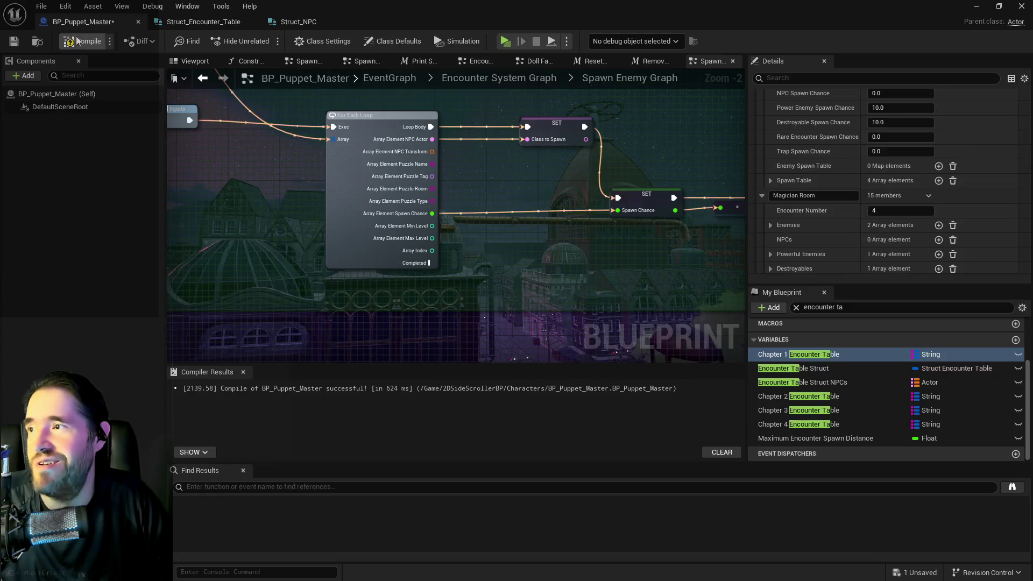
- Compile and save, reposition the Encounter Table Struct and Inputs nodes, then return to Encounter System Graph
{"action": "left_click", "coordinate": [14, 41]}
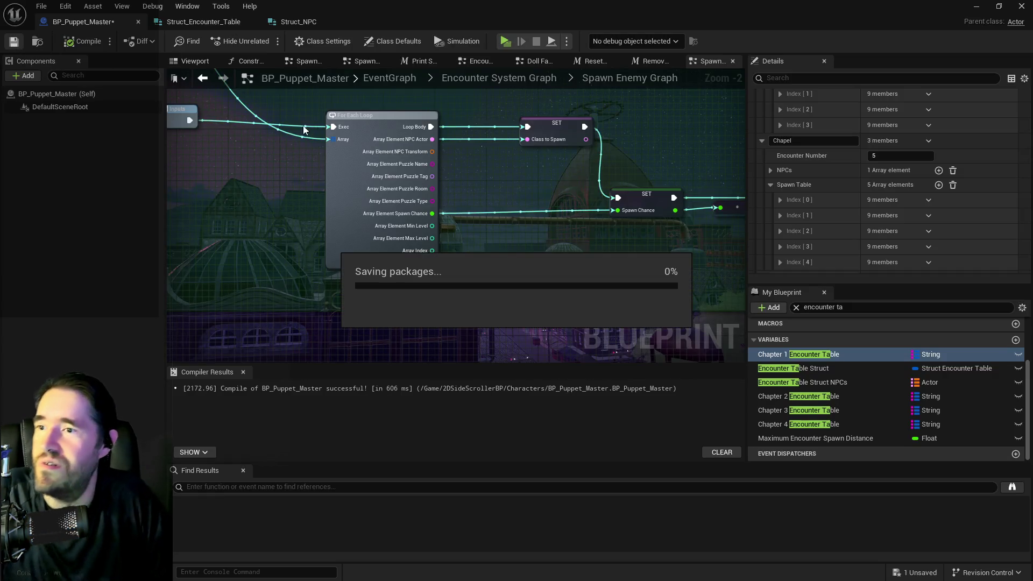
{"action": "scroll", "coordinate": [355, 143], "scroll_direction": "up", "scroll_amount": 3}
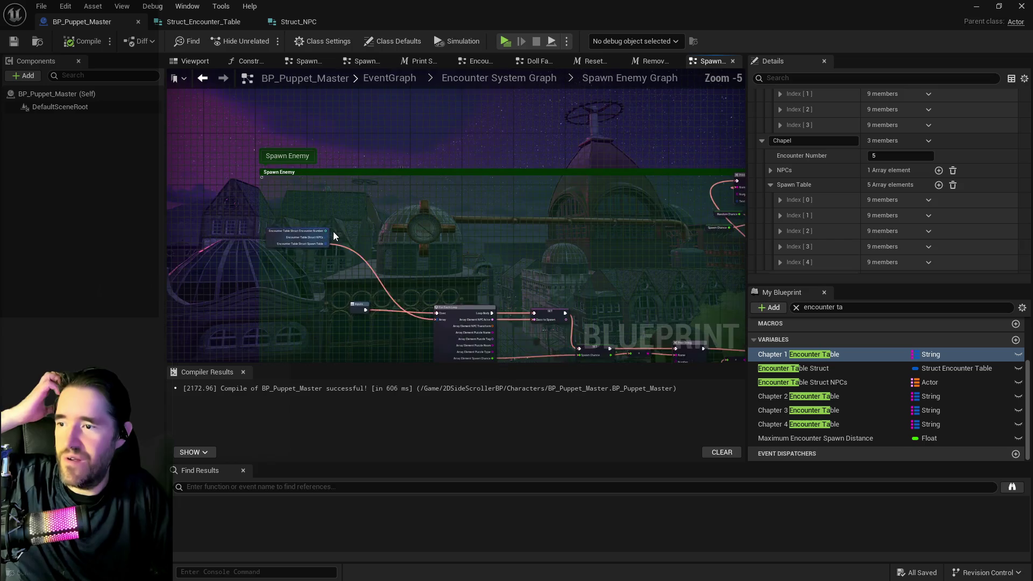
{"action": "mouse_move", "coordinate": [313, 143]}
{"action": "left_mouse_down"}
{"action": "mouse_move", "coordinate": [335, 216]}
{"action": "mouse_move", "coordinate": [368, 231]}
{"action": "left_mouse_up"}
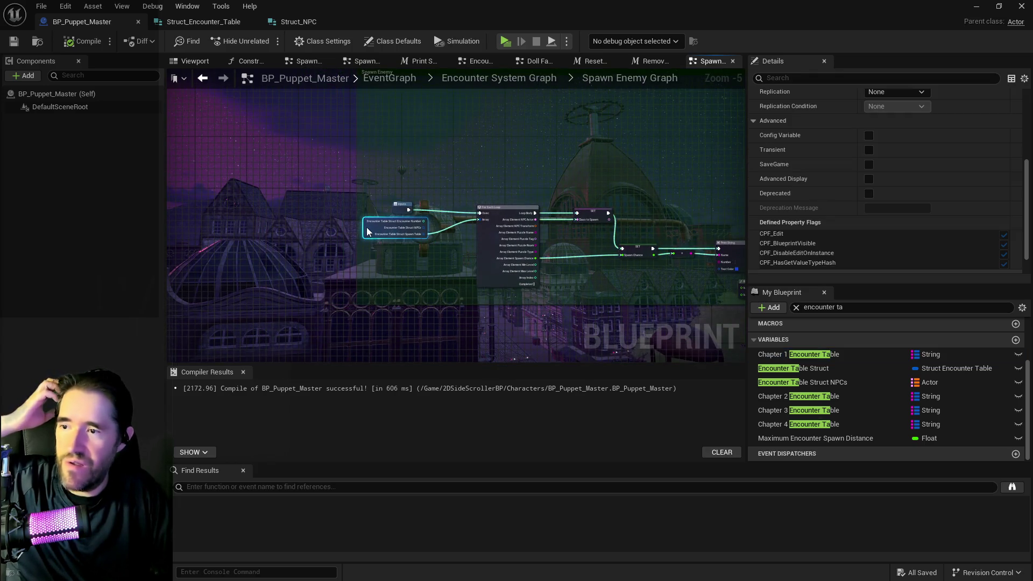
{"action": "scroll", "coordinate": [370, 233], "scroll_direction": "up", "scroll_amount": 2}
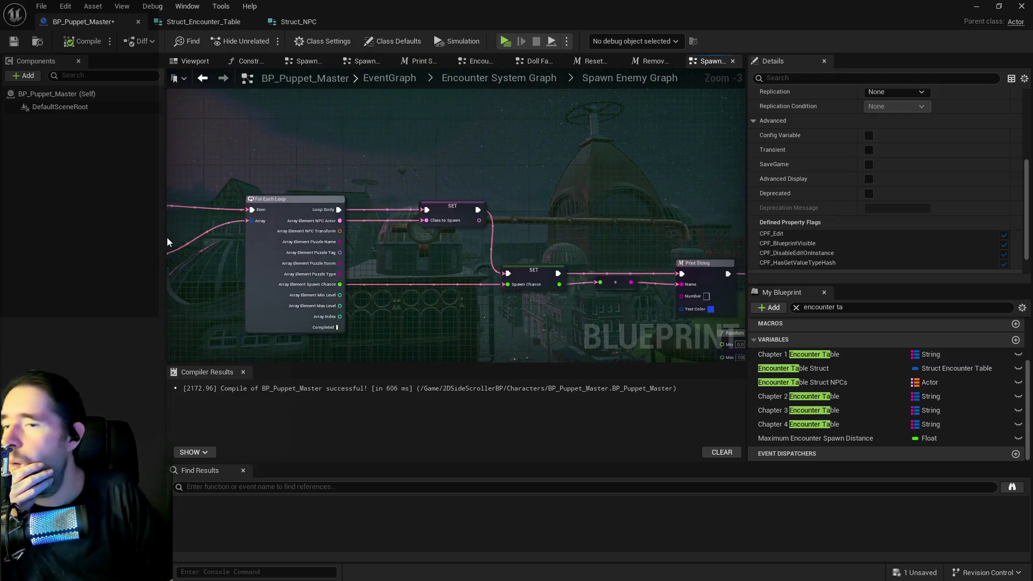
{"action": "mouse_move", "coordinate": [496, 217]}
{"action": "left_mouse_down"}
{"action": "mouse_move", "coordinate": [475, 261]}
{"action": "mouse_move", "coordinate": [312, 187]}
{"action": "mouse_move", "coordinate": [506, 140]}
{"action": "left_mouse_up"}
{"action": "left_click_drag", "start_coordinate": [383, 136], "coordinate": [306, 146]}
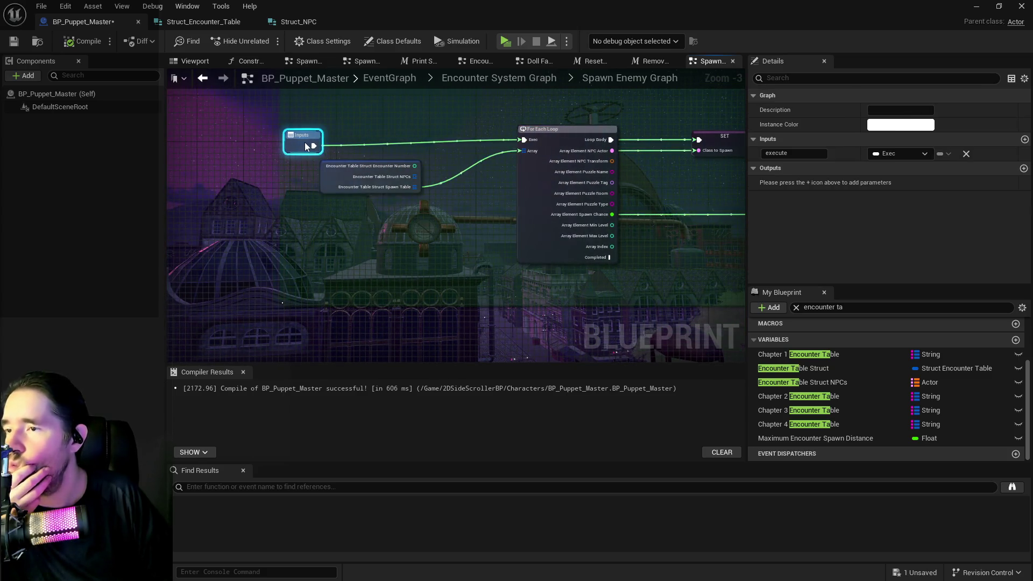
{"action": "left_click", "coordinate": [489, 81]}
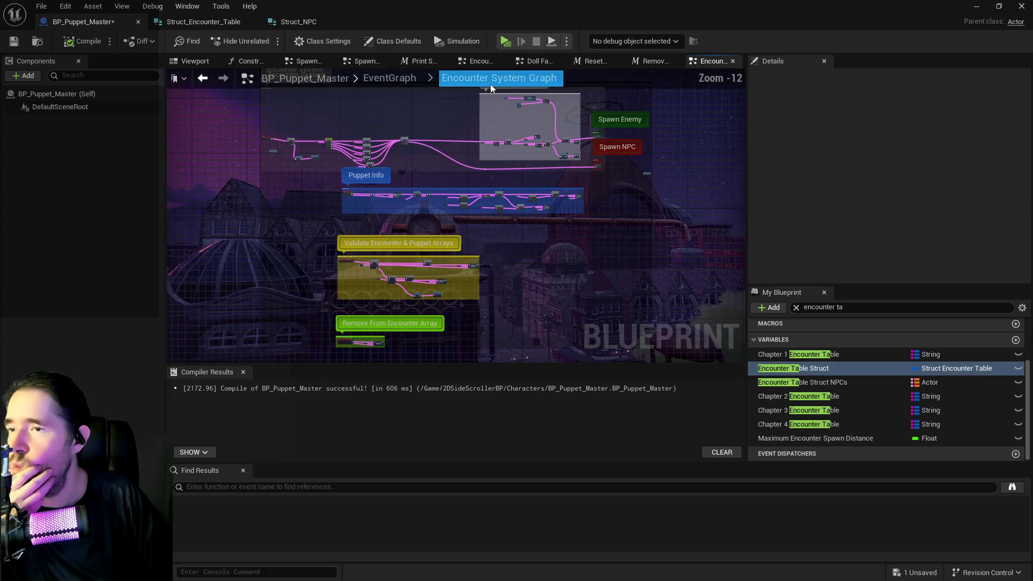
- Marquee the Encounter Delays Branch, Delay and SET nodes and move them up and right
{"action": "scroll", "coordinate": [535, 111], "scroll_direction": "up", "scroll_amount": 9}
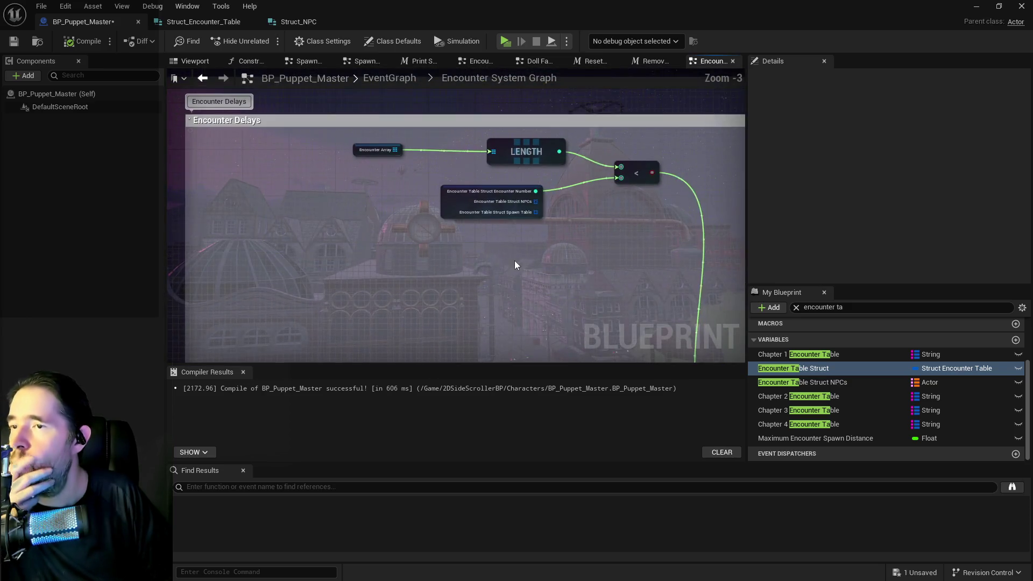
{"action": "mouse_move", "coordinate": [334, 143]}
{"action": "left_mouse_down"}
{"action": "mouse_move", "coordinate": [611, 208]}
{"action": "mouse_move", "coordinate": [648, 176]}
{"action": "mouse_move", "coordinate": [559, 332]}
{"action": "mouse_move", "coordinate": [652, 198]}
{"action": "mouse_move", "coordinate": [678, 130]}
{"action": "left_mouse_up"}
{"action": "right_click", "coordinate": [695, 140]}
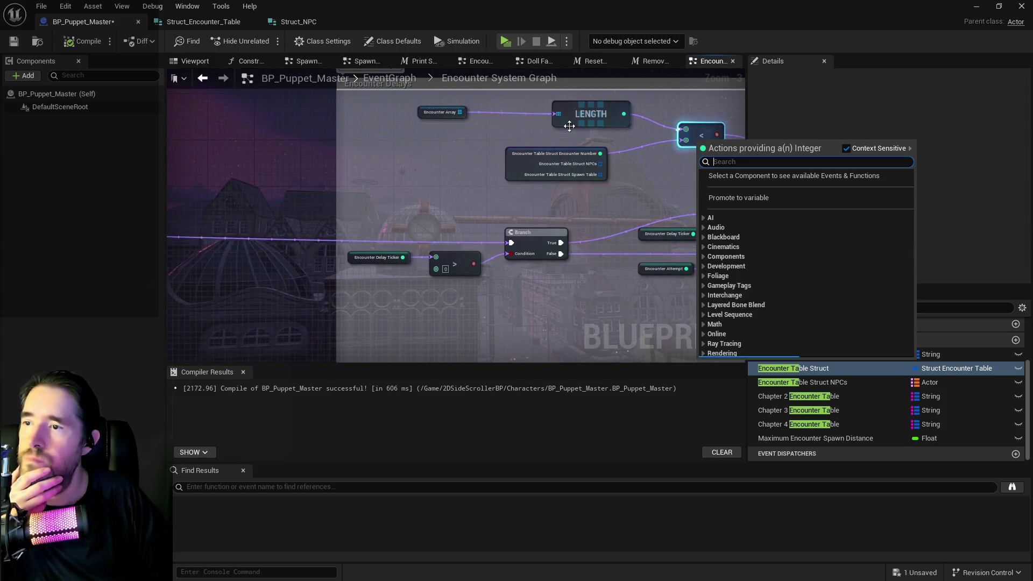
{"action": "mouse_move", "coordinate": [391, 108]}
{"action": "left_mouse_down"}
{"action": "mouse_move", "coordinate": [692, 167]}
{"action": "mouse_move", "coordinate": [650, 178]}
{"action": "mouse_move", "coordinate": [481, 124]}
{"action": "mouse_move", "coordinate": [394, 196]}
{"action": "left_mouse_up"}
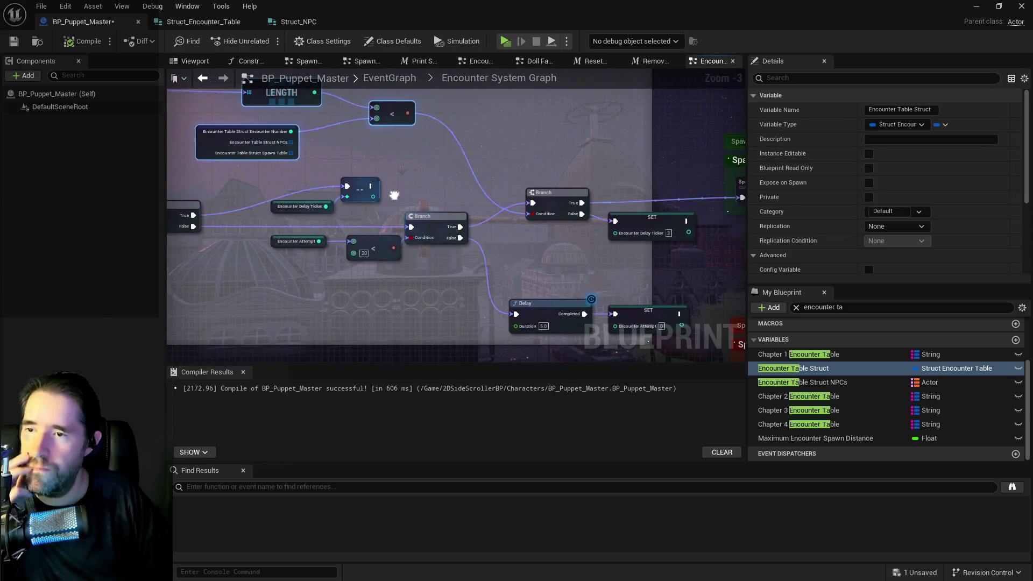
{"action": "scroll", "coordinate": [424, 193], "scroll_direction": "down", "scroll_amount": 1}
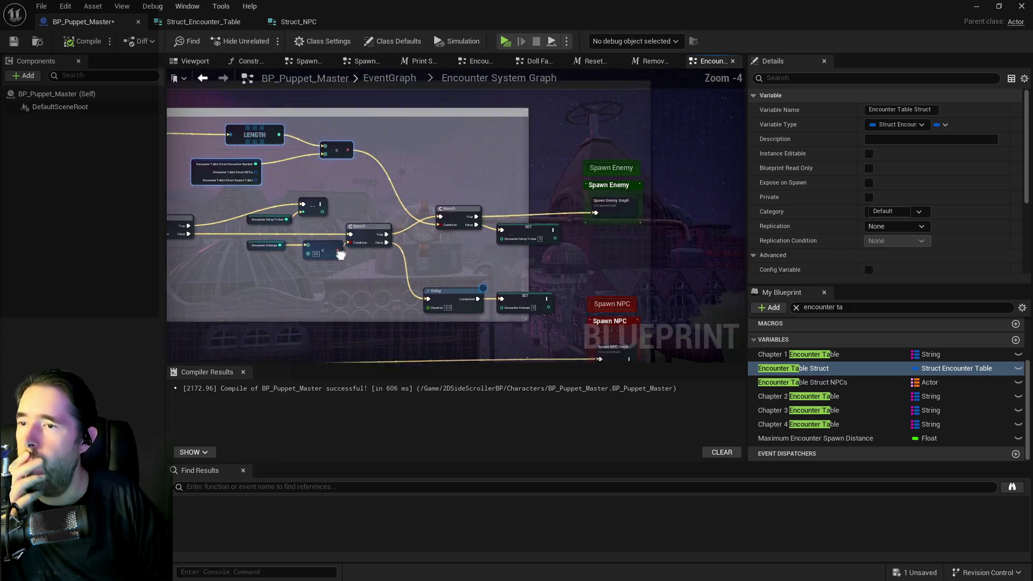
{"action": "mouse_move", "coordinate": [424, 178]}
{"action": "left_mouse_down"}
{"action": "mouse_move", "coordinate": [573, 241]}
{"action": "mouse_move", "coordinate": [605, 207]}
{"action": "mouse_move", "coordinate": [614, 212]}
{"action": "mouse_move", "coordinate": [615, 121]}
{"action": "mouse_move", "coordinate": [636, 133]}
{"action": "left_mouse_up"}
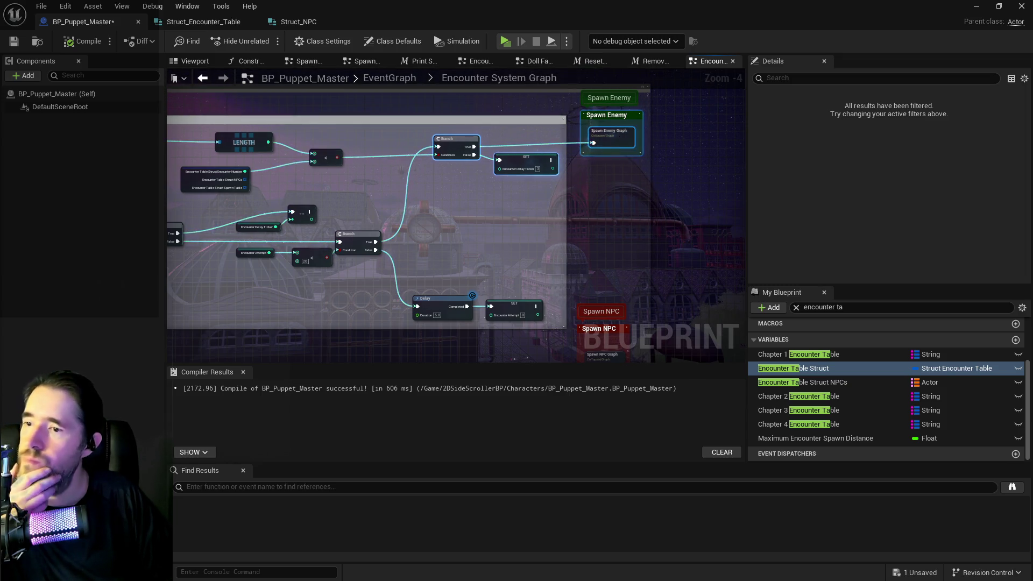
{"action": "left_click_drag", "start_coordinate": [532, 232], "coordinate": [596, 131]}
{"action": "mouse_move", "coordinate": [570, 211]}
{"action": "left_mouse_down"}
{"action": "mouse_move", "coordinate": [620, 142]}
{"action": "mouse_move", "coordinate": [725, 214]}
{"action": "left_mouse_up"}
- Drag the Spawn NPC node left so it sits next to the delay nodes
{"action": "scroll", "coordinate": [442, 154], "scroll_direction": "down", "scroll_amount": 2}
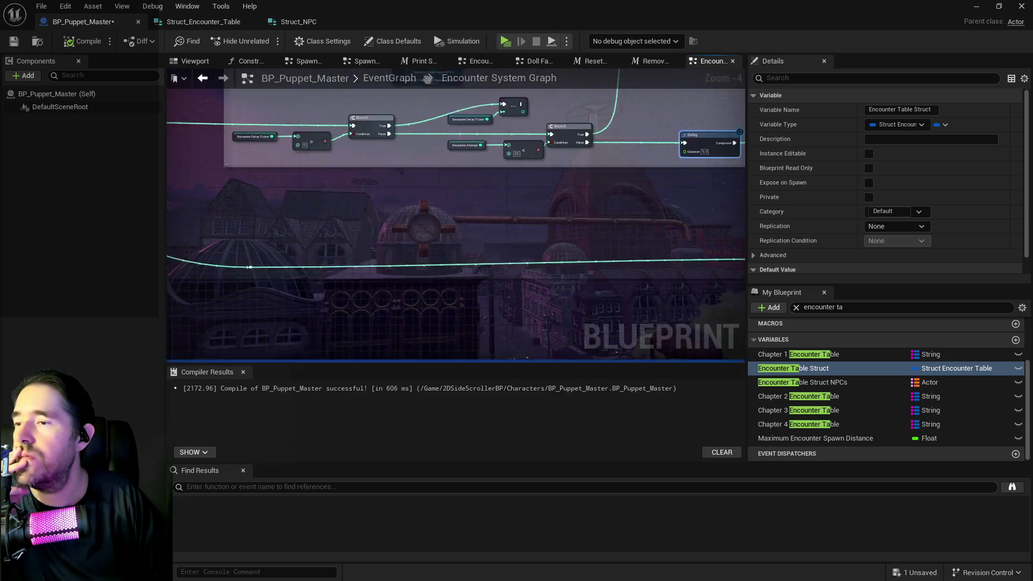
{"action": "left_click", "coordinate": [631, 208]}
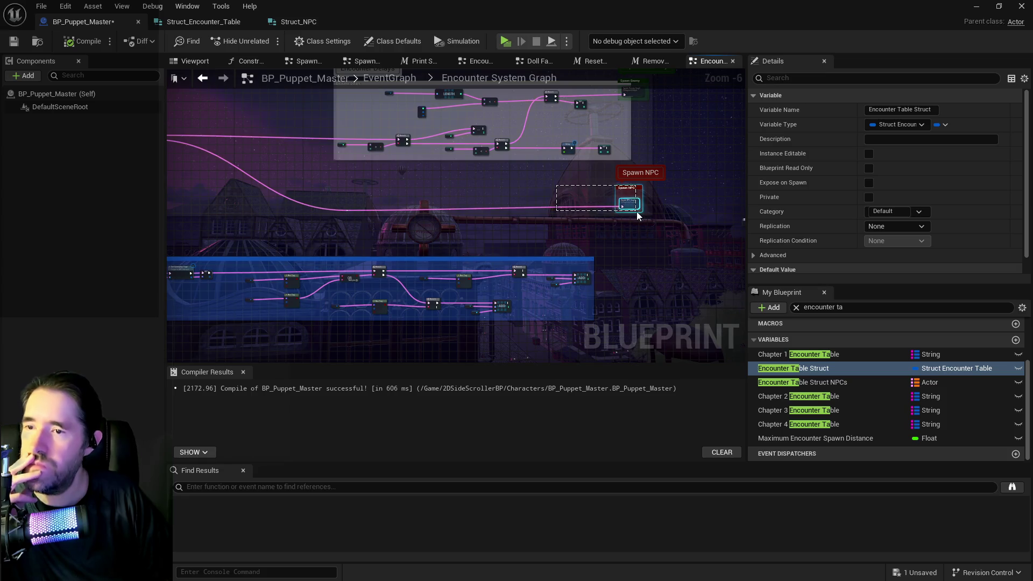
{"action": "left_click_drag", "start_coordinate": [632, 208], "coordinate": [398, 209]}
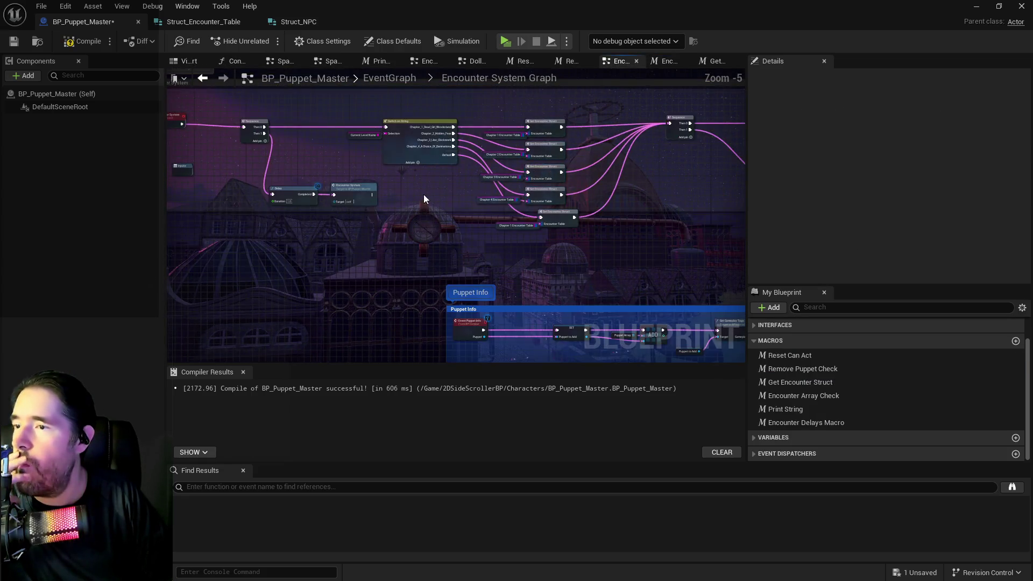
{"action": "left_click_drag", "start_coordinate": [423, 199], "coordinate": [294, 73]}
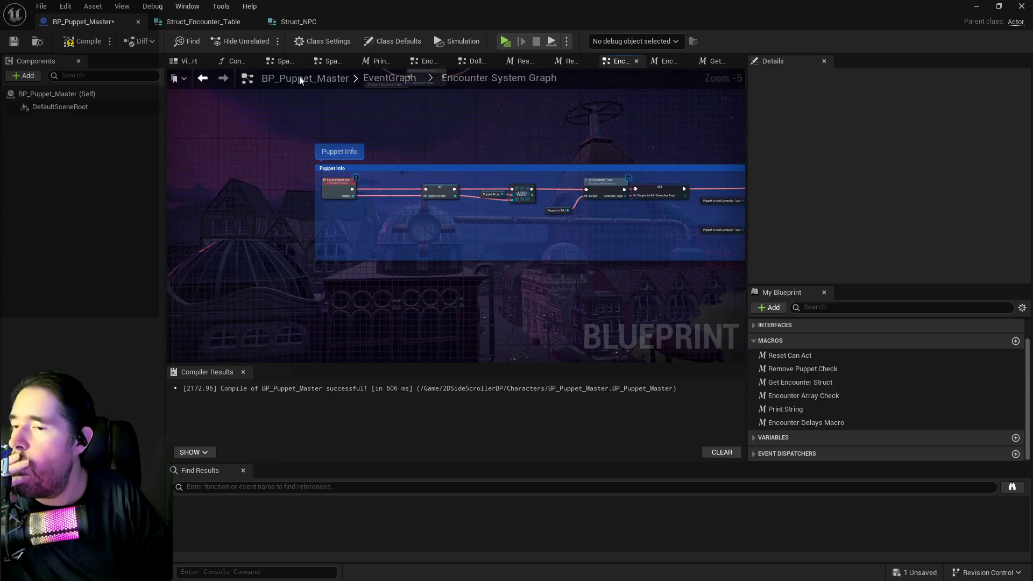
- Move the Puppet Info comment group to the left under Encounter System
{"action": "mouse_move", "coordinate": [520, 251]}
{"action": "left_mouse_down"}
{"action": "mouse_move", "coordinate": [210, 227]}
{"action": "mouse_move", "coordinate": [704, 111]}
{"action": "left_mouse_up"}
{"action": "scroll", "coordinate": [247, 219], "scroll_direction": "down", "scroll_amount": 4}
{"action": "left_click_drag", "start_coordinate": [462, 267], "coordinate": [449, 135]}
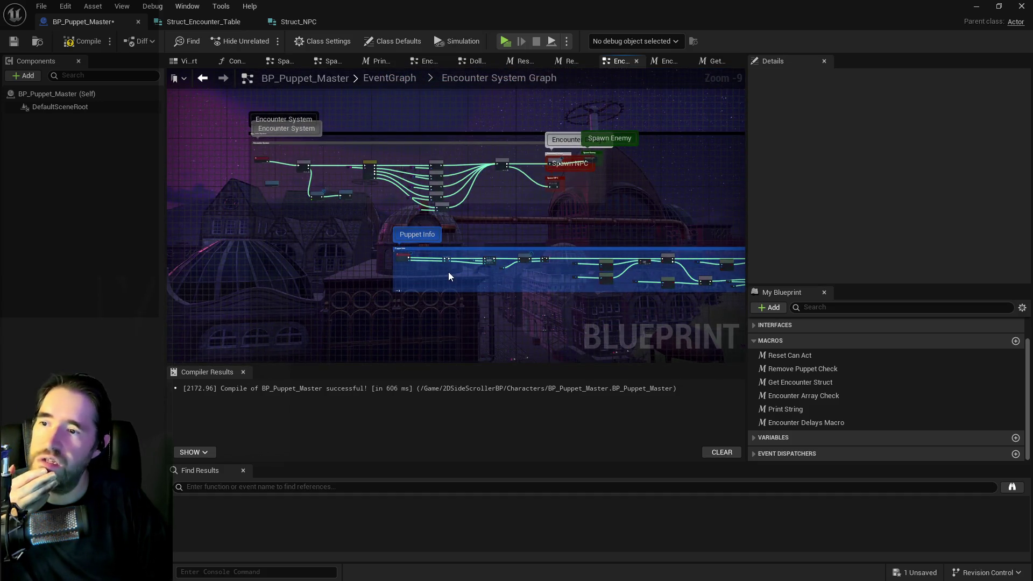
{"action": "scroll", "coordinate": [426, 283], "scroll_direction": "up", "scroll_amount": 5}
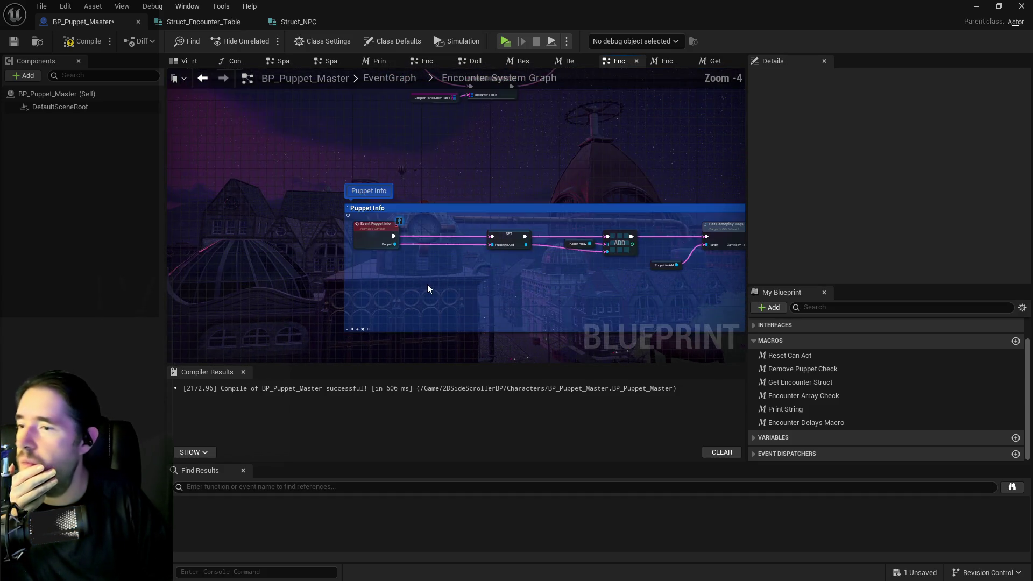
{"action": "scroll", "coordinate": [427, 284], "scroll_direction": "up", "scroll_amount": 1}
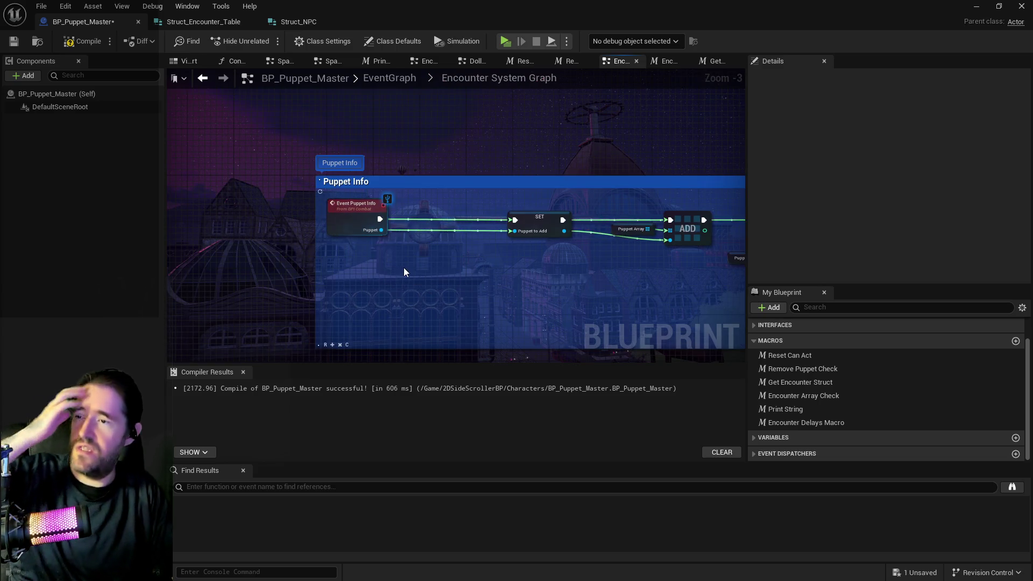
{"action": "scroll", "coordinate": [403, 268], "scroll_direction": "down", "scroll_amount": 4}
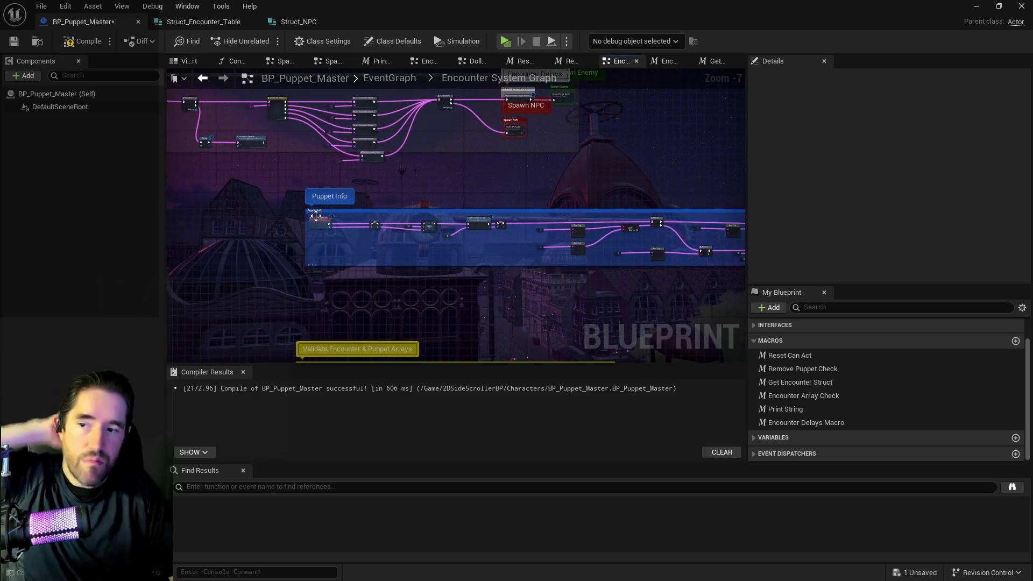
{"action": "scroll", "coordinate": [253, 194], "scroll_direction": "down", "scroll_amount": 2}
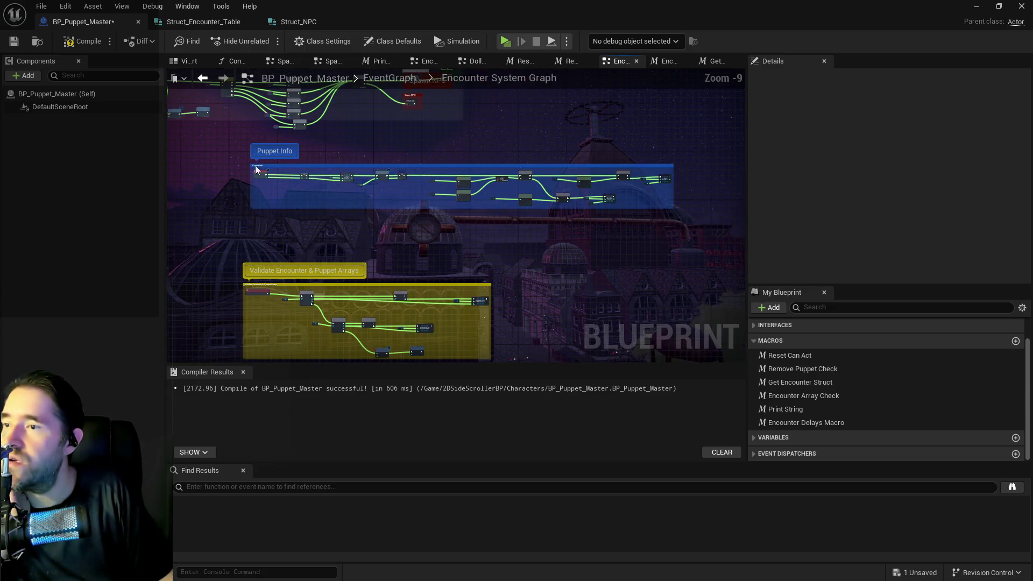
{"action": "left_click", "coordinate": [672, 194]}
{"action": "left_click_drag", "start_coordinate": [667, 186], "coordinate": [499, 183]}
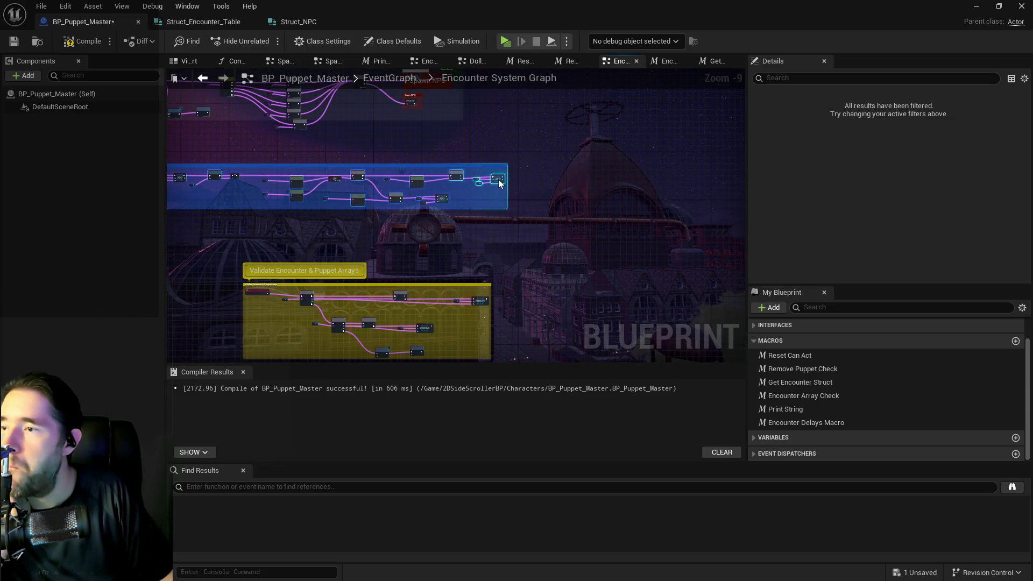
- Stack Validate Encounter & Puppet Arrays under Puppet Info, and Remove From Encounter Array beneath it
{"action": "right_click", "coordinate": [499, 183]}
{"action": "left_click", "coordinate": [343, 223]}
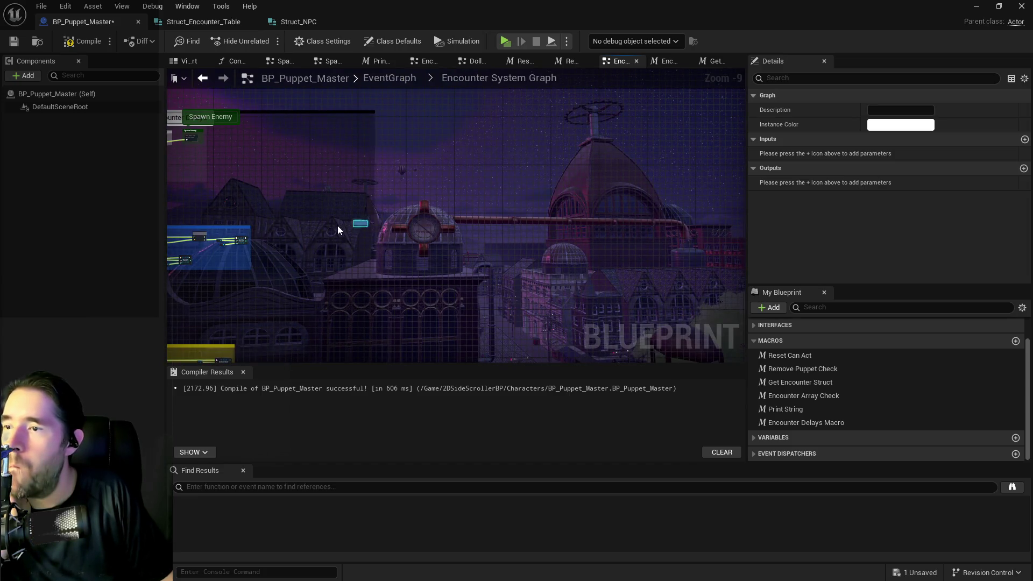
{"action": "mouse_move", "coordinate": [266, 303]}
{"action": "left_mouse_down"}
{"action": "mouse_move", "coordinate": [387, 183]}
{"action": "mouse_move", "coordinate": [415, 173]}
{"action": "left_mouse_up"}
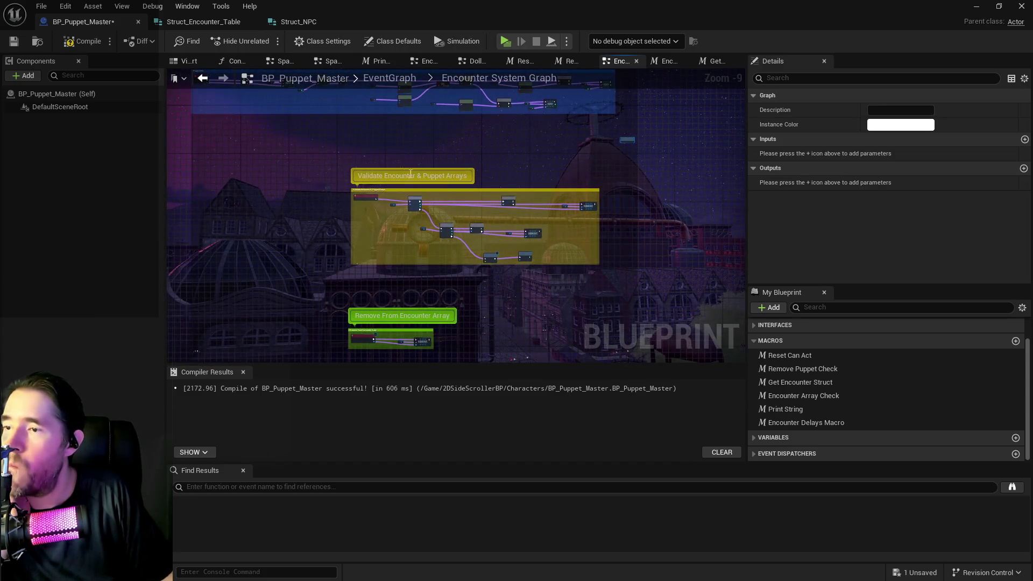
{"action": "left_click_drag", "start_coordinate": [314, 178], "coordinate": [348, 128]}
{"action": "left_click", "coordinate": [588, 188]}
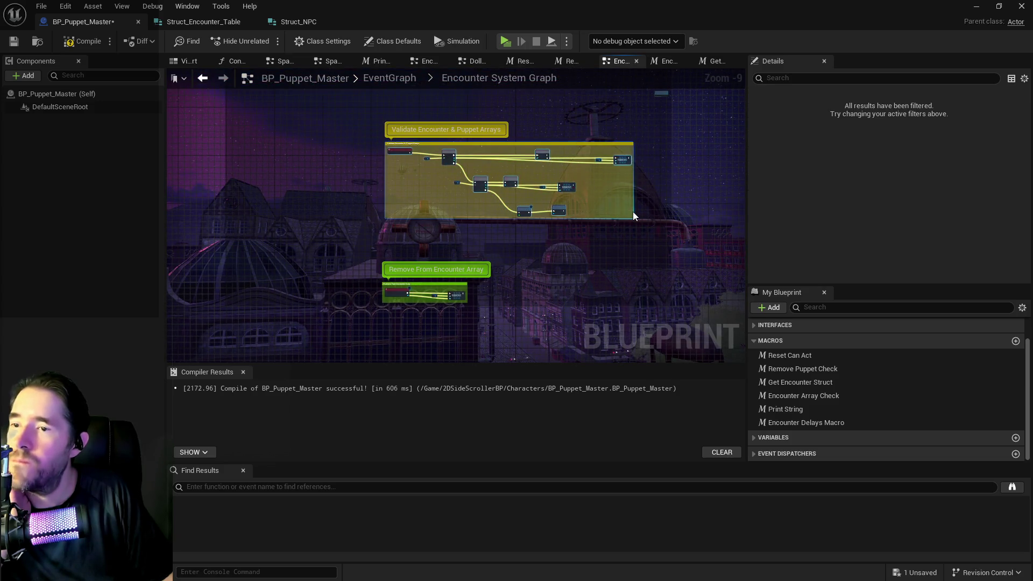
{"action": "mouse_move", "coordinate": [624, 162]}
{"action": "left_mouse_down"}
{"action": "mouse_move", "coordinate": [525, 143]}
{"action": "mouse_move", "coordinate": [526, 96]}
{"action": "mouse_move", "coordinate": [544, 248]}
{"action": "mouse_move", "coordinate": [511, 226]}
{"action": "left_mouse_up"}
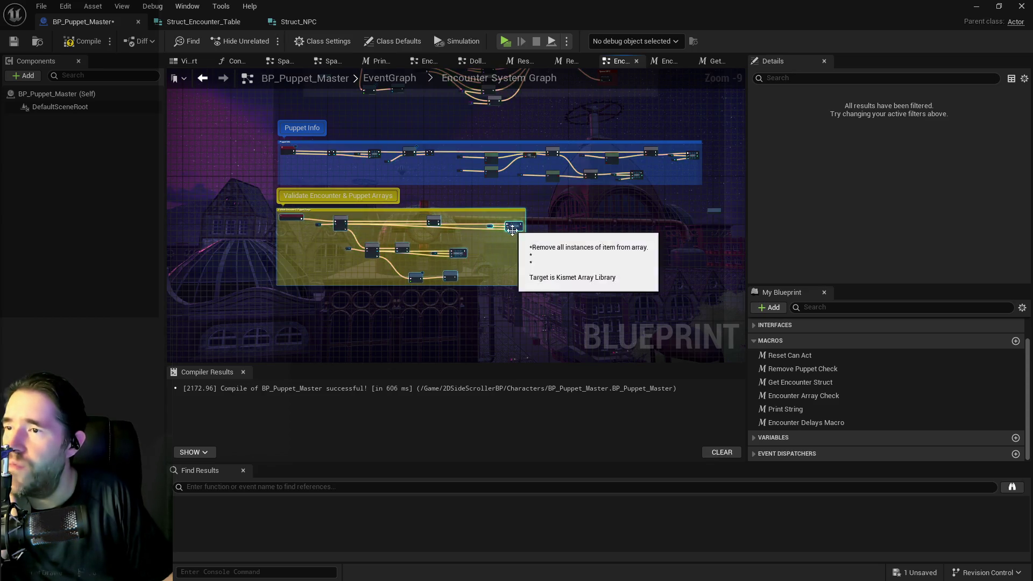
{"action": "scroll", "coordinate": [514, 187], "scroll_direction": "down", "scroll_amount": 2}
{"action": "mouse_move", "coordinate": [500, 299]}
{"action": "left_mouse_down"}
{"action": "mouse_move", "coordinate": [500, 278]}
{"action": "mouse_move", "coordinate": [432, 238]}
{"action": "mouse_move", "coordinate": [398, 238]}
{"action": "left_mouse_up"}
{"action": "scroll", "coordinate": [392, 241], "scroll_direction": "down", "scroll_amount": 1}
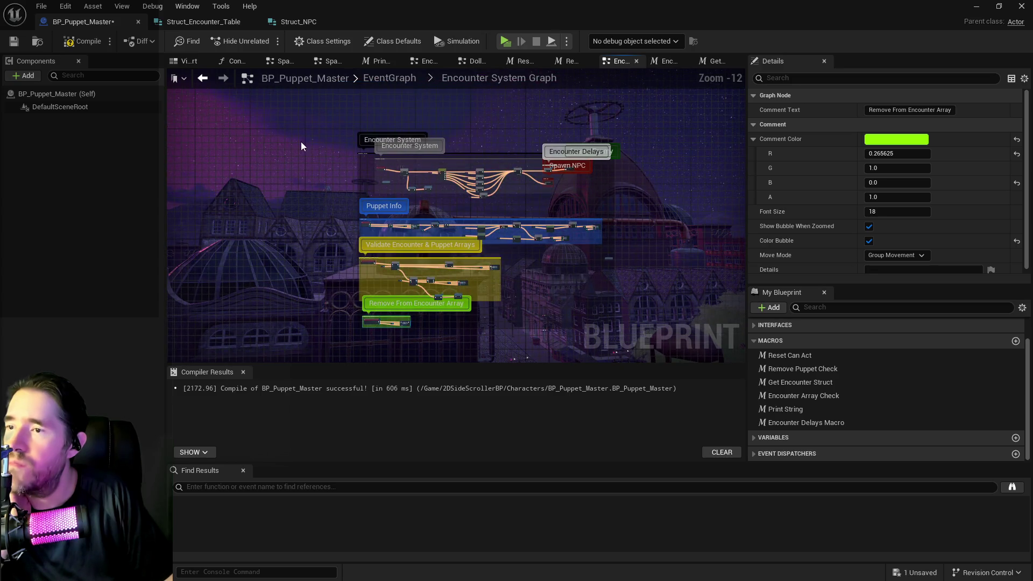
{"action": "left_click", "coordinate": [670, 341]}
{"action": "scroll", "coordinate": [344, 325], "scroll_direction": "up", "scroll_amount": 11}
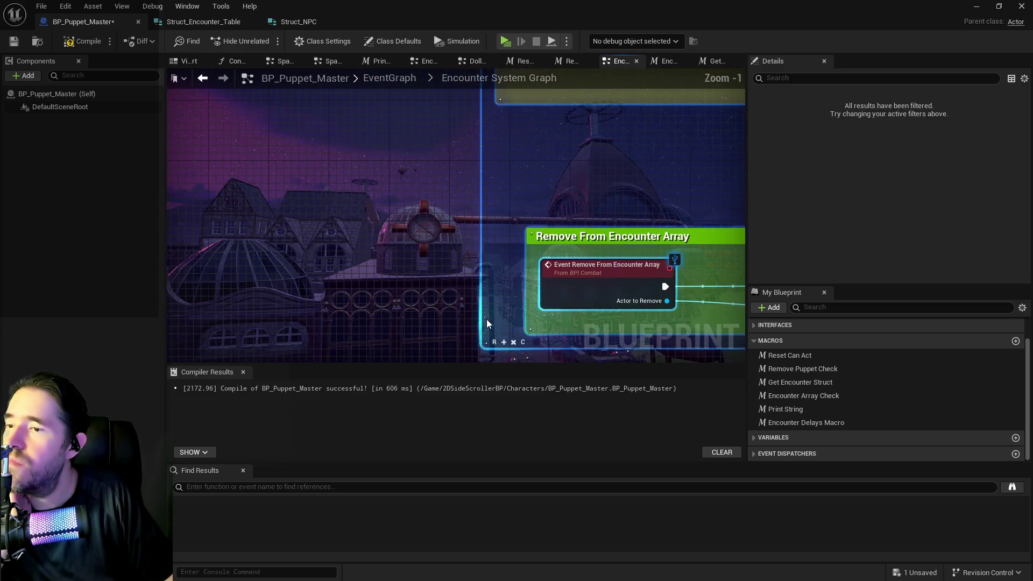
{"action": "scroll", "coordinate": [508, 202], "scroll_direction": "down", "scroll_amount": 4}
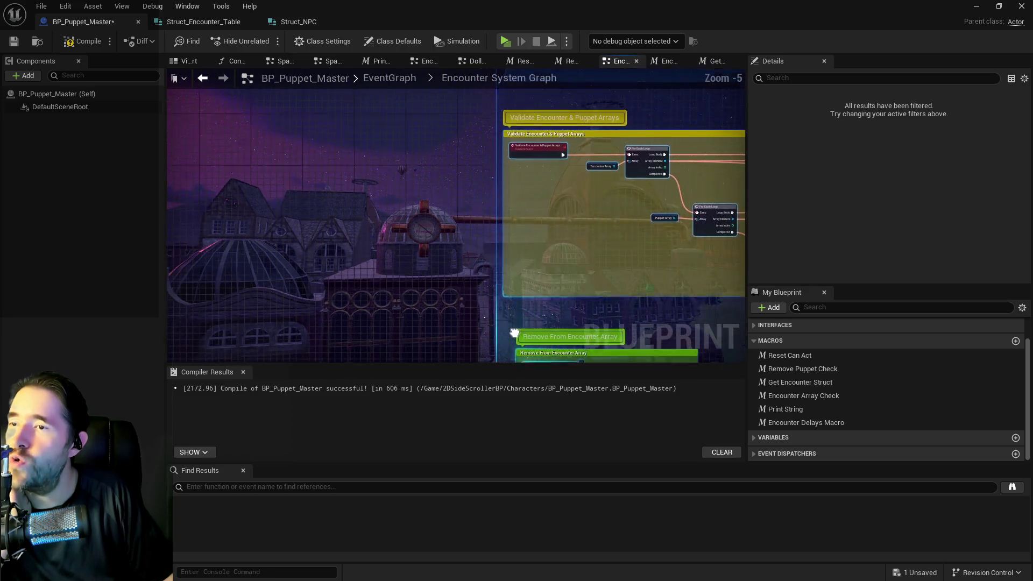
{"action": "scroll", "coordinate": [527, 266], "scroll_direction": "down", "scroll_amount": 1}
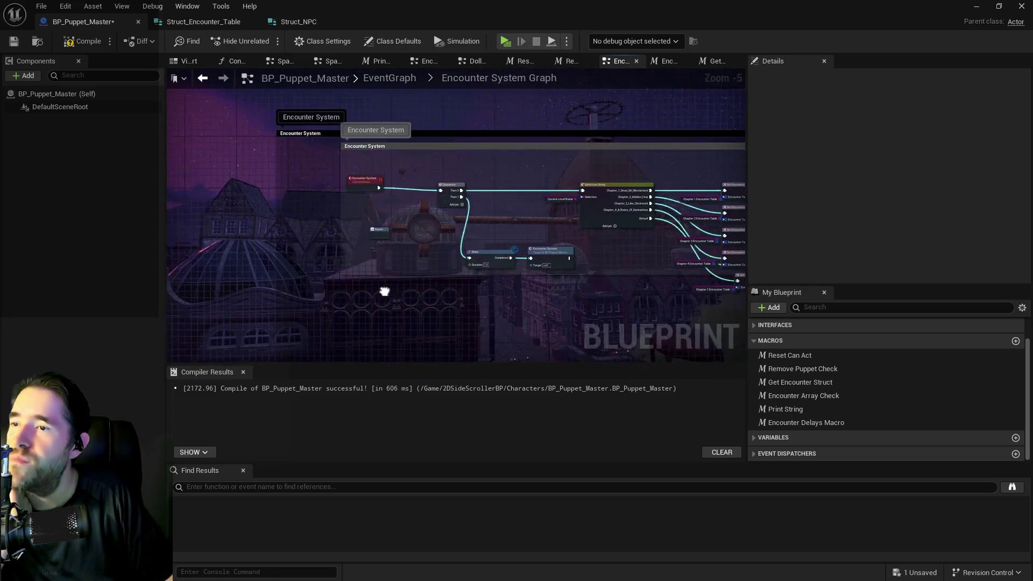
{"action": "left_click_drag", "start_coordinate": [376, 284], "coordinate": [299, 209]}
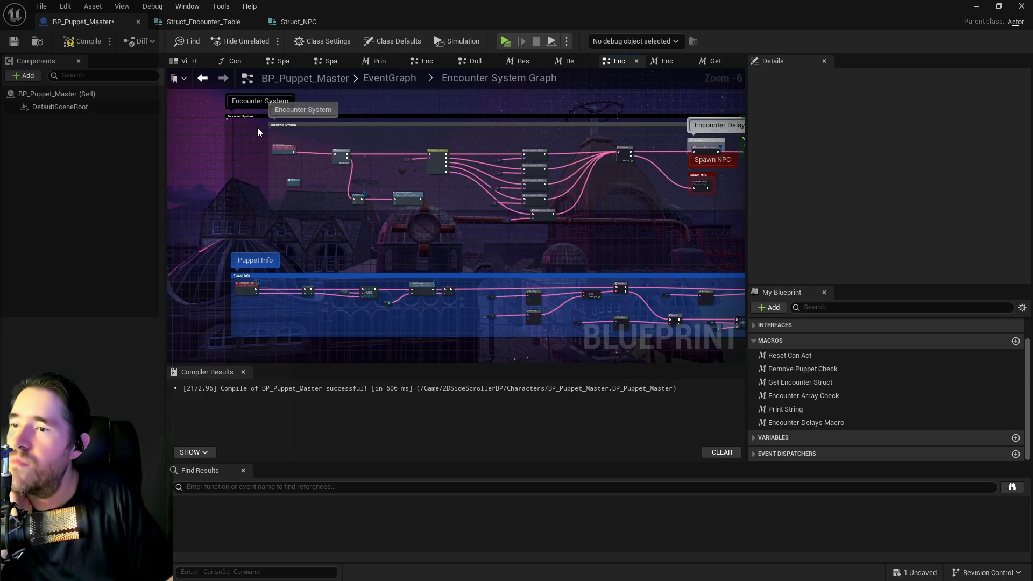
{"action": "mouse_move", "coordinate": [447, 186]}
{"action": "left_mouse_down"}
{"action": "mouse_move", "coordinate": [842, 227]}
{"action": "mouse_move", "coordinate": [534, 223]}
{"action": "mouse_move", "coordinate": [577, 228]}
{"action": "left_mouse_up"}
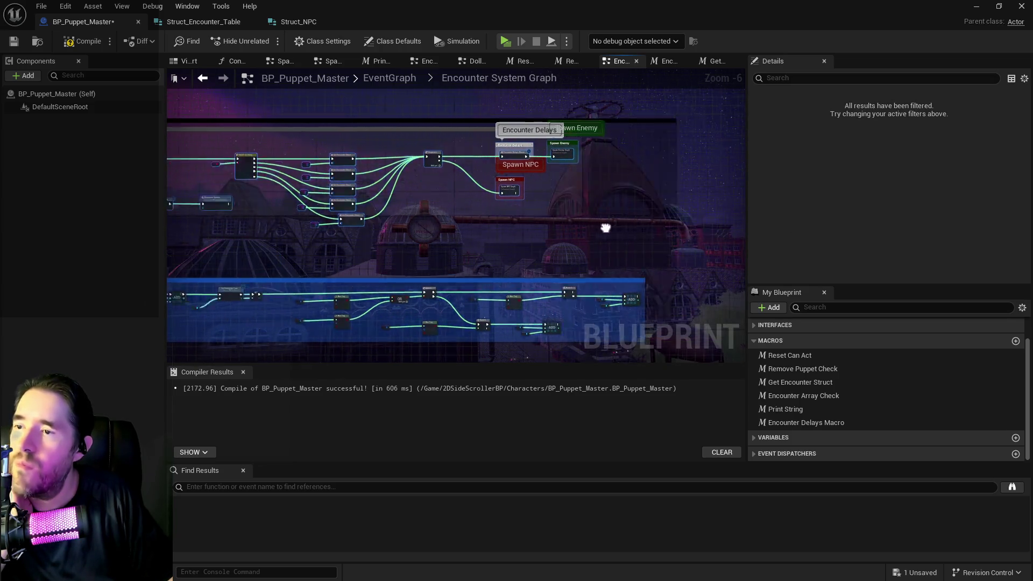
{"action": "scroll", "coordinate": [422, 217], "scroll_direction": "up", "scroll_amount": 4}
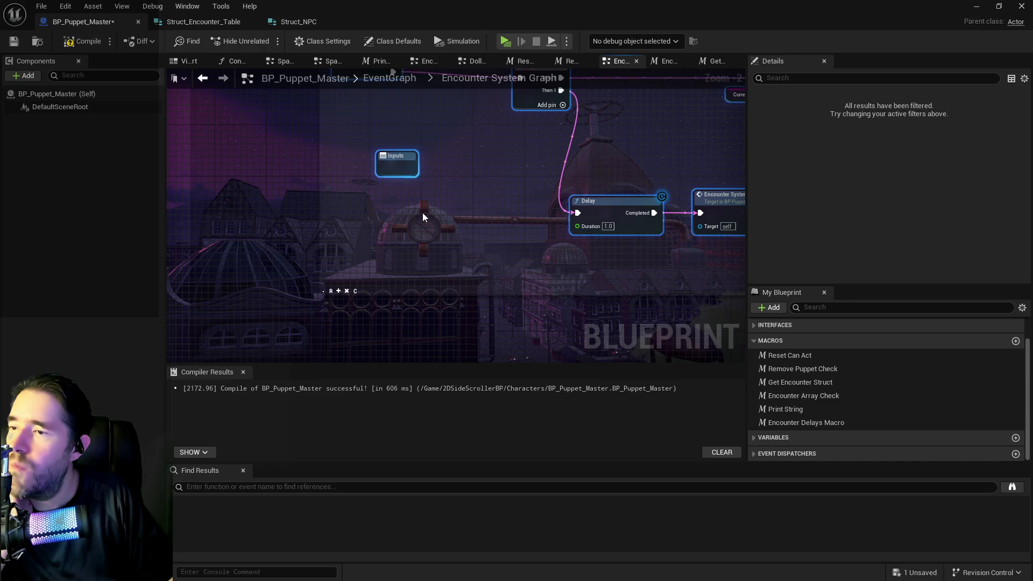
{"action": "scroll", "coordinate": [423, 216], "scroll_direction": "down", "scroll_amount": 2}
{"action": "left_click", "coordinate": [365, 170]}
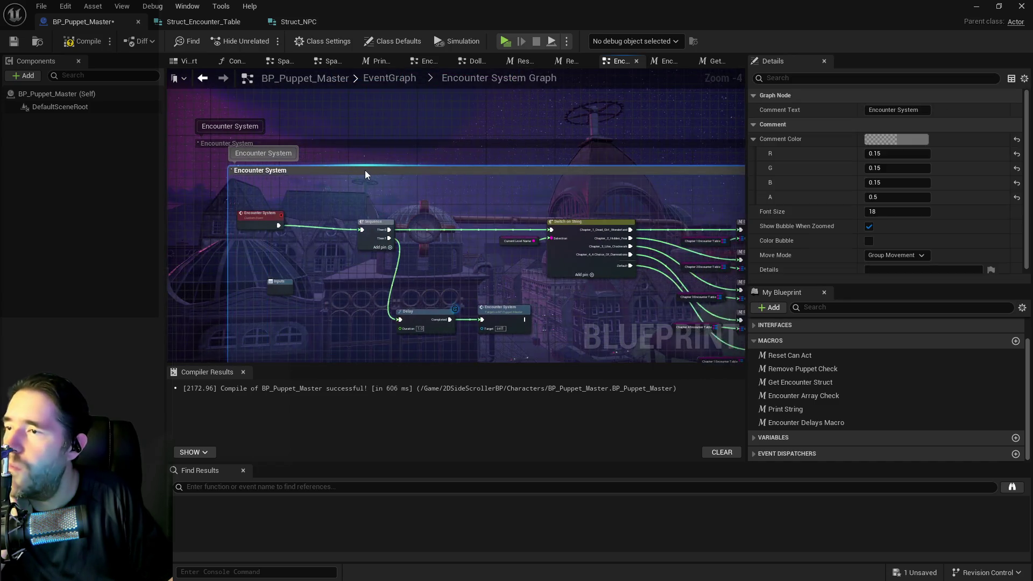
{"action": "mouse_move", "coordinate": [353, 172]}
{"action": "left_mouse_down"}
{"action": "mouse_move", "coordinate": [387, 107]}
{"action": "mouse_move", "coordinate": [436, 59]}
{"action": "left_mouse_up"}
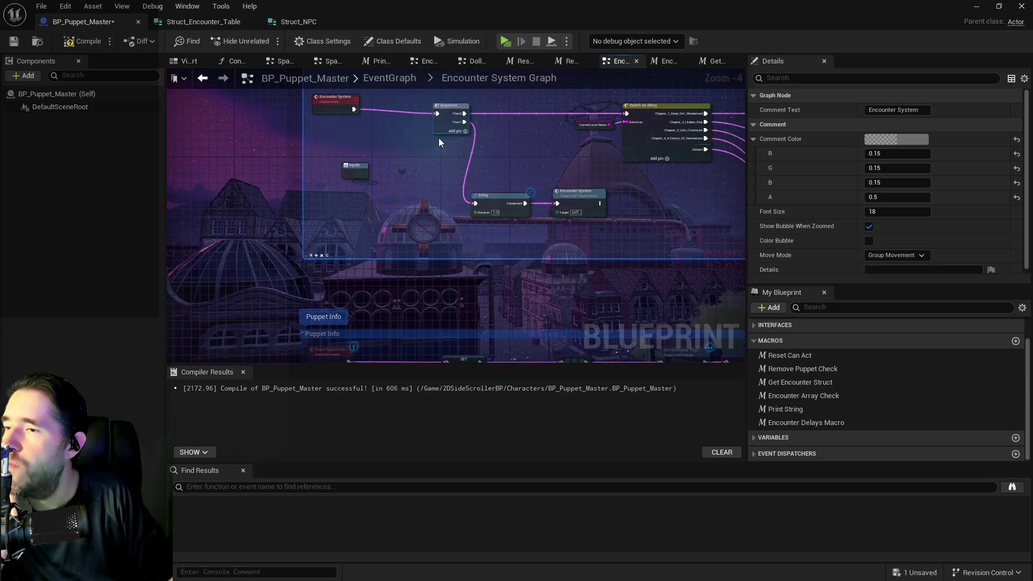
{"action": "left_click", "coordinate": [75, 43]}
- Save BP_Puppet_Master and look over the Spawn NPC and Spawn Enemy groups
{"action": "left_click", "coordinate": [14, 41]}
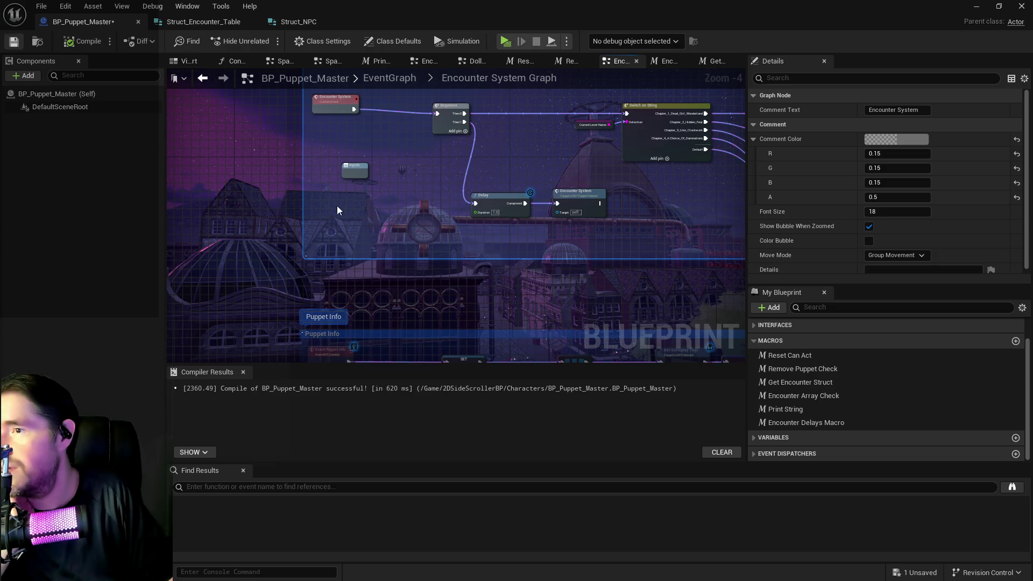
{"action": "scroll", "coordinate": [445, 243], "scroll_direction": "down", "scroll_amount": 2}
{"action": "left_click_drag", "start_coordinate": [445, 243], "coordinate": [305, 254]}
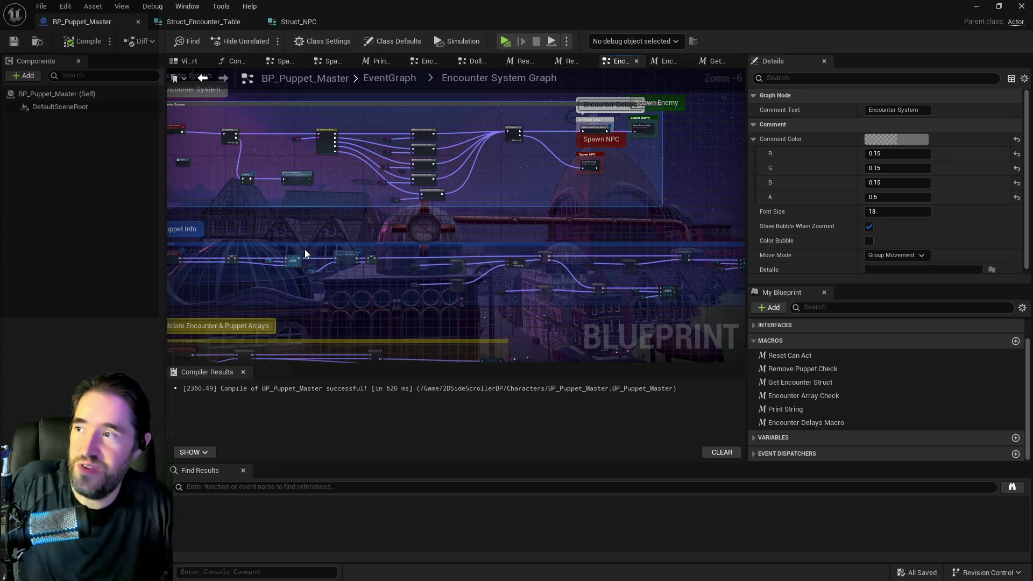
{"action": "scroll", "coordinate": [292, 231], "scroll_direction": "down", "scroll_amount": 2}
{"action": "scroll", "coordinate": [491, 168], "scroll_direction": "up", "scroll_amount": 1}
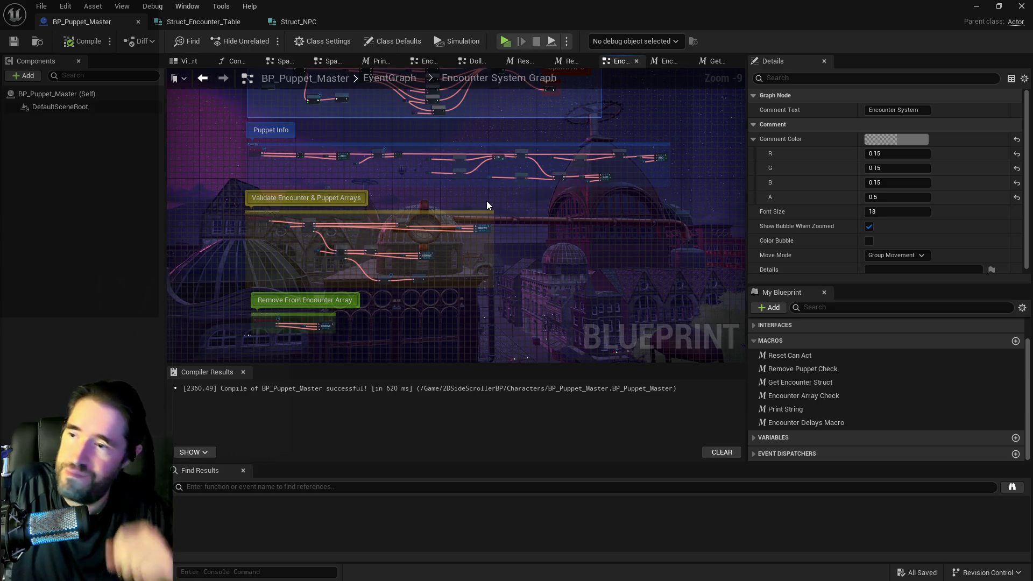
{"action": "scroll", "coordinate": [463, 249], "scroll_direction": "up", "scroll_amount": 2}
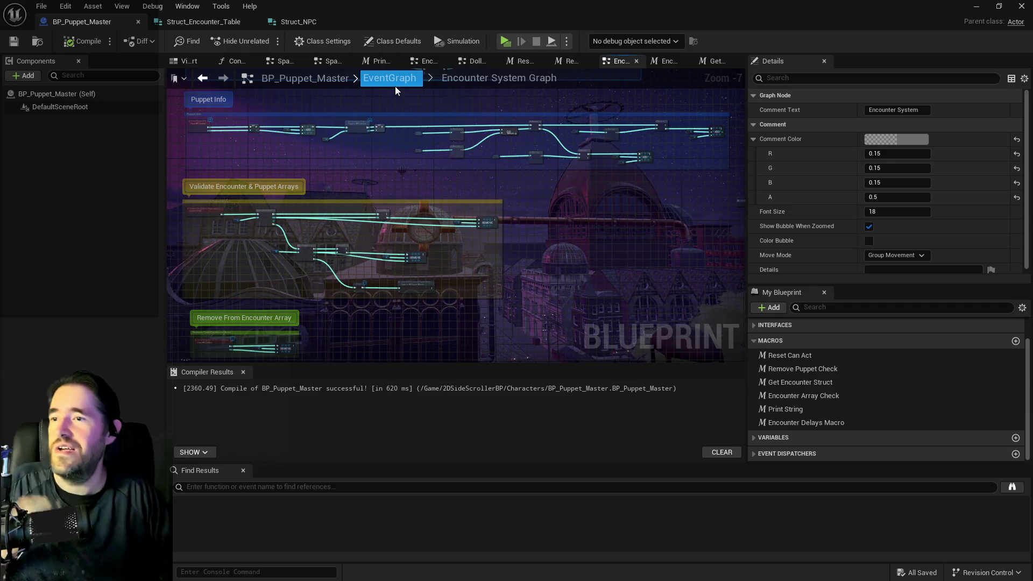
- Go back to the EventGraph and open the Control Puppets Graph collapsed node
{"action": "left_click", "coordinate": [392, 78]}
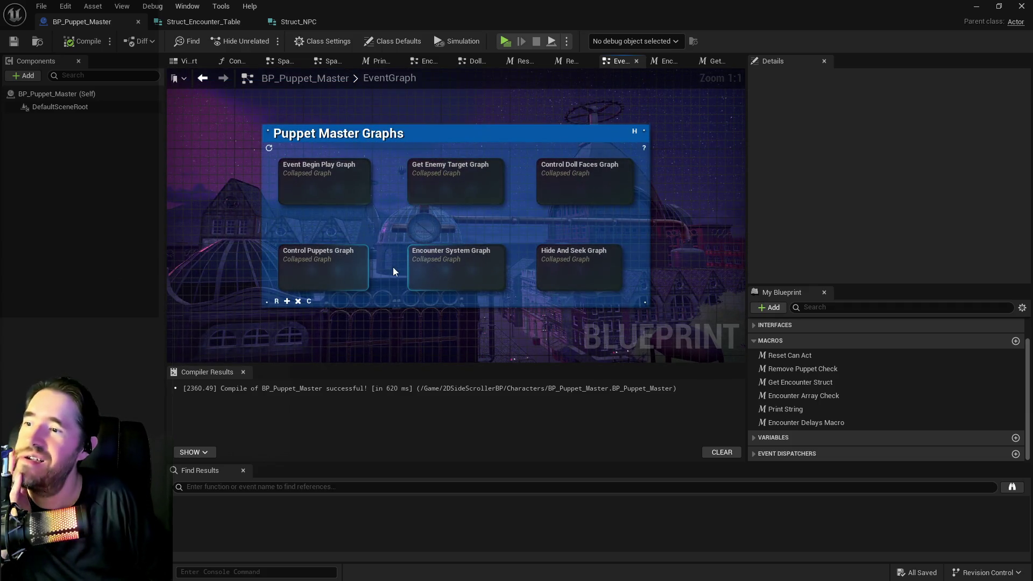
{"action": "double_click", "coordinate": [343, 271]}
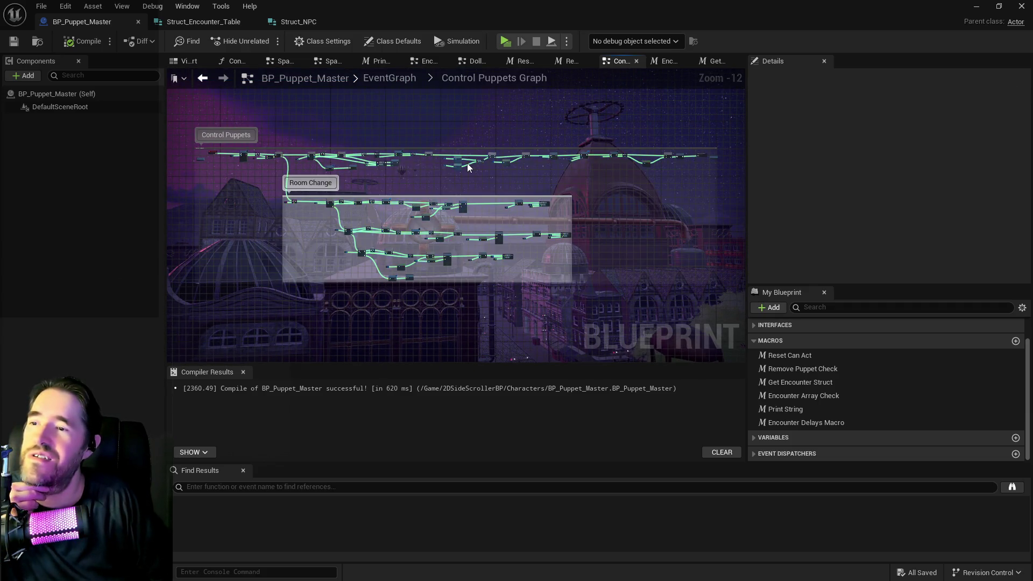
{"action": "scroll", "coordinate": [467, 163], "scroll_direction": "up", "scroll_amount": 2}
{"action": "mouse_move", "coordinate": [440, 186]}
{"action": "left_mouse_down"}
{"action": "mouse_move", "coordinate": [416, 206]}
{"action": "mouse_move", "coordinate": [562, 92]}
{"action": "left_mouse_up"}
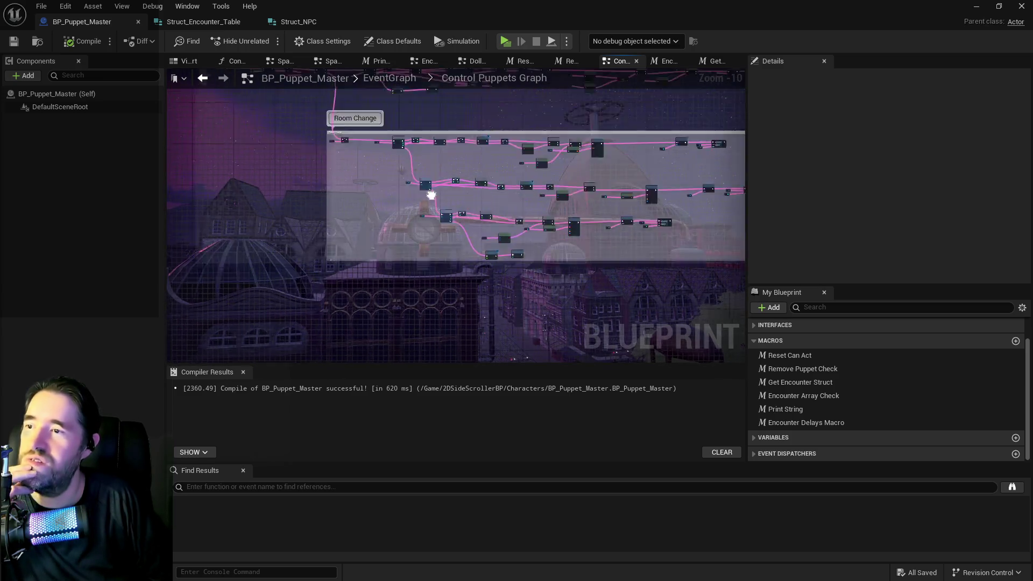
{"action": "scroll", "coordinate": [377, 249], "scroll_direction": "up", "scroll_amount": 7}
{"action": "scroll", "coordinate": [377, 249], "scroll_direction": "down", "scroll_amount": 3}
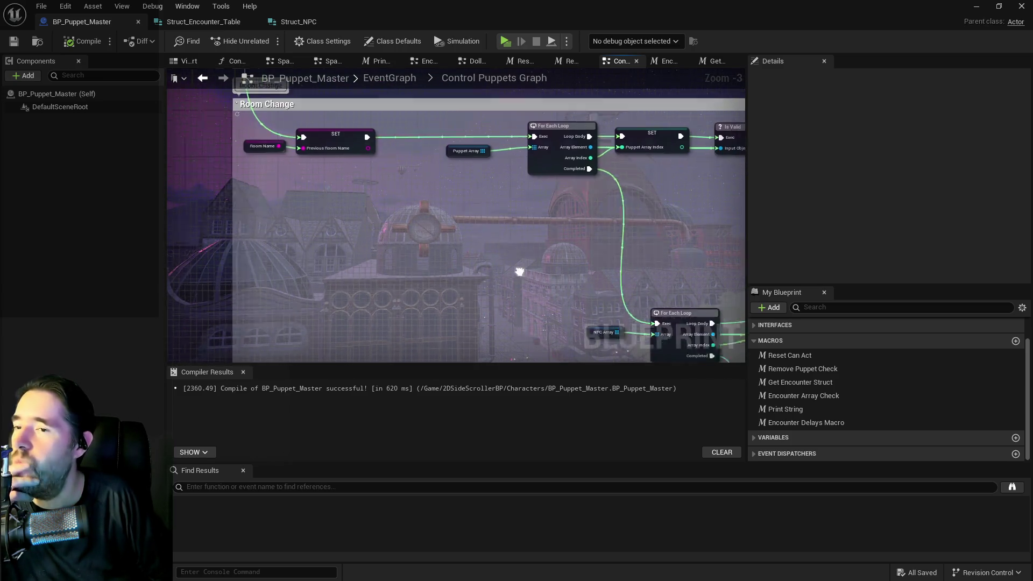
{"action": "scroll", "coordinate": [392, 168], "scroll_direction": "down", "scroll_amount": 2}
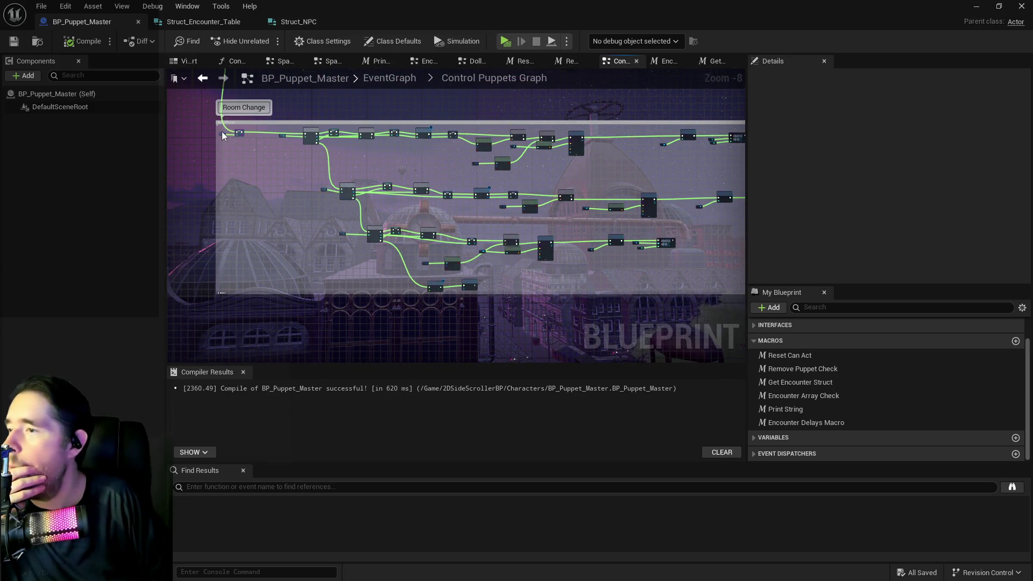
- Frame the whole Room Change section with its For Each Loop and SET nodes
{"action": "mouse_move", "coordinate": [220, 128]}
{"action": "left_mouse_down"}
{"action": "mouse_move", "coordinate": [689, 244]}
{"action": "mouse_move", "coordinate": [673, 289]}
{"action": "mouse_move", "coordinate": [547, 292]}
{"action": "left_mouse_up"}
{"action": "left_click_drag", "start_coordinate": [638, 311], "coordinate": [451, 198]}
{"action": "scroll", "coordinate": [450, 198], "scroll_direction": "up", "scroll_amount": 4}
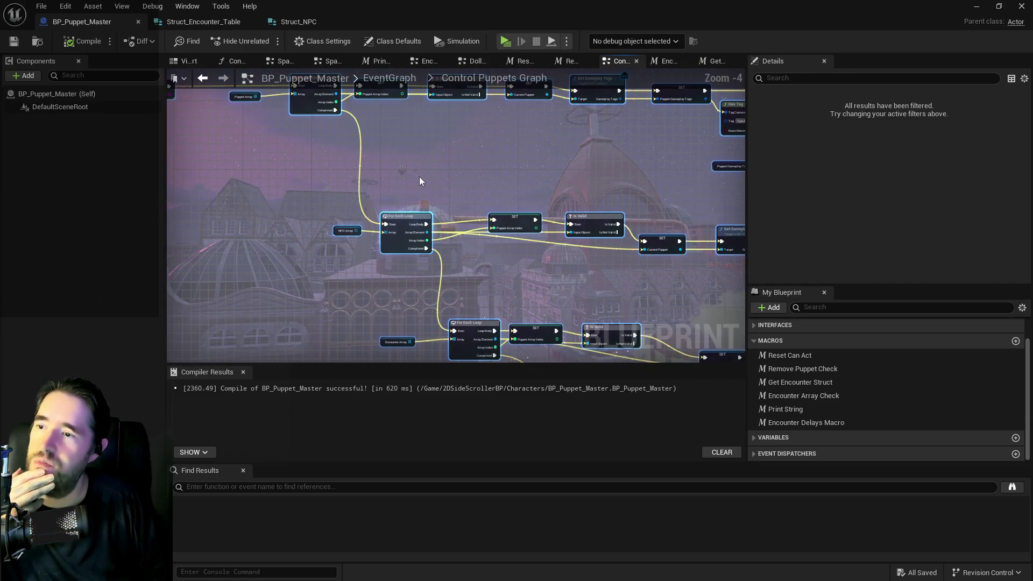
{"action": "left_click_drag", "start_coordinate": [425, 183], "coordinate": [463, 230]}
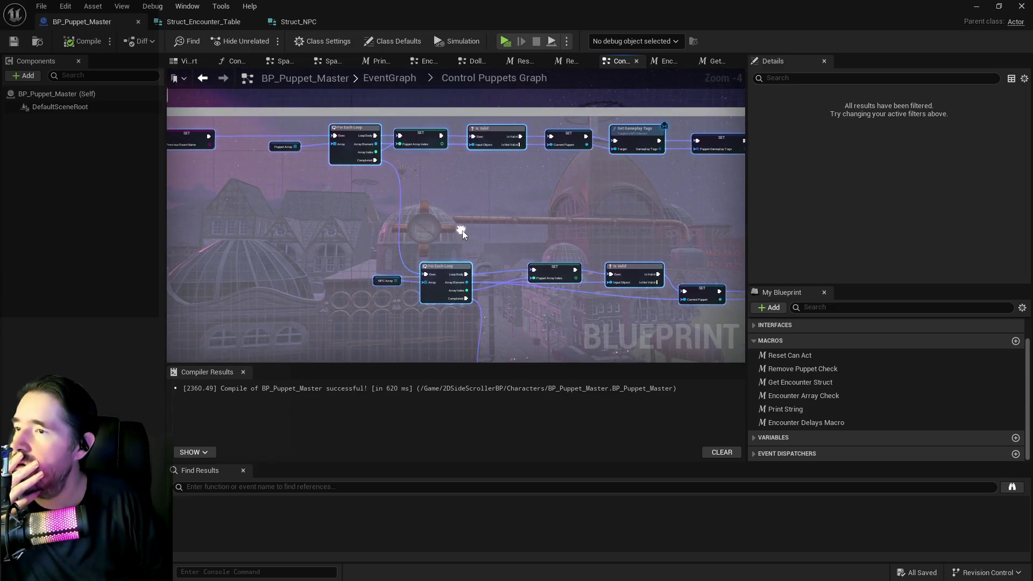
{"action": "scroll", "coordinate": [461, 232], "scroll_direction": "down", "scroll_amount": 2}
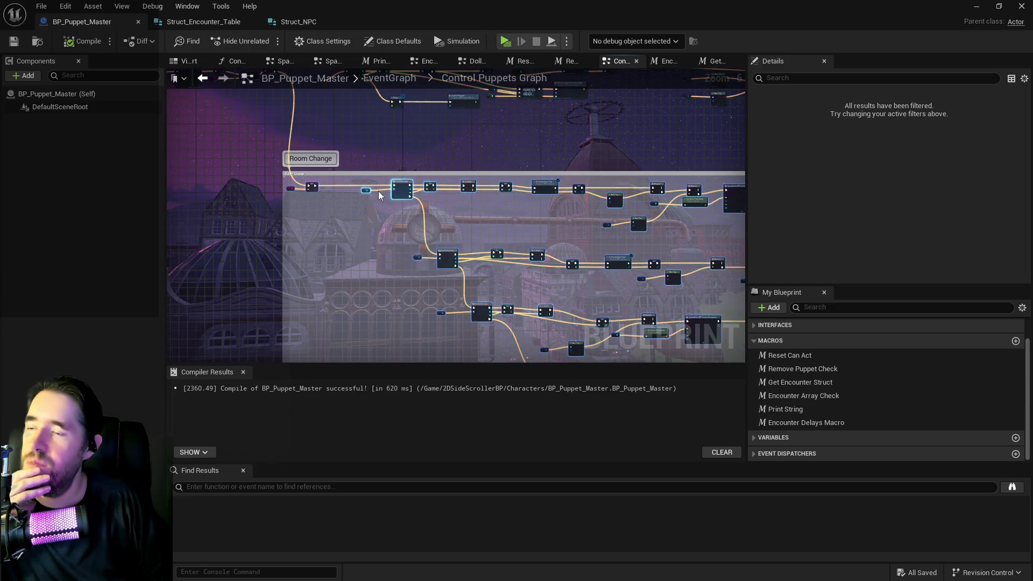
{"action": "scroll", "coordinate": [470, 221], "scroll_direction": "up", "scroll_amount": 2}
{"action": "right_click", "coordinate": [424, 203]}
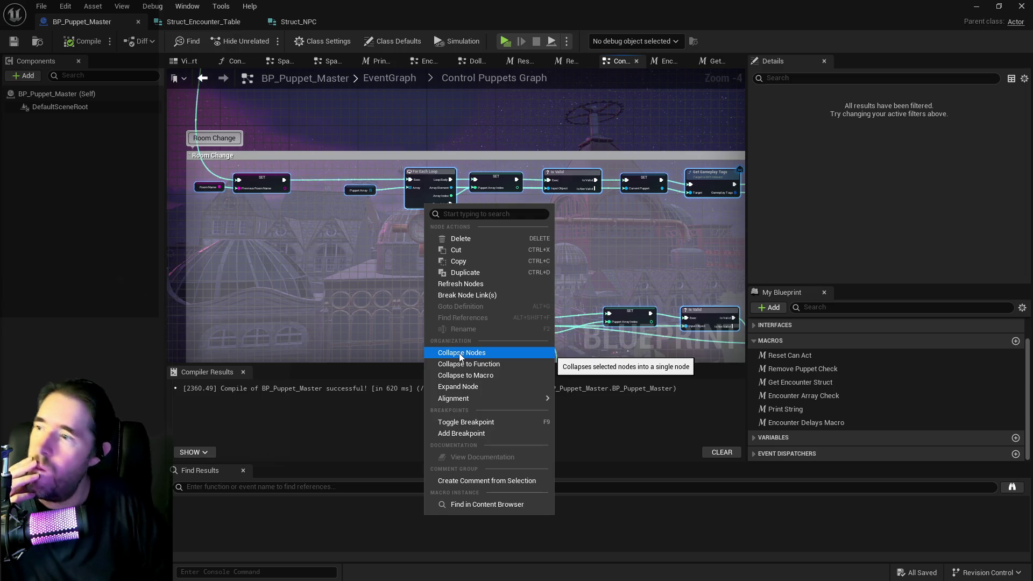
- Select the full Room Change network, including SpawnActor and Destroy Actor, and collapse it as 'Room Change Graph'
{"action": "mouse_move", "coordinate": [372, 318]}
{"action": "left_mouse_down"}
{"action": "mouse_move", "coordinate": [457, 279]}
{"action": "mouse_move", "coordinate": [572, 261]}
{"action": "mouse_move", "coordinate": [290, 242]}
{"action": "mouse_move", "coordinate": [484, 301]}
{"action": "mouse_move", "coordinate": [511, 220]}
{"action": "mouse_move", "coordinate": [512, 156]}
{"action": "left_mouse_up"}
{"action": "mouse_move", "coordinate": [453, 240]}
{"action": "left_mouse_down"}
{"action": "mouse_move", "coordinate": [447, 221]}
{"action": "mouse_move", "coordinate": [226, 252]}
{"action": "left_mouse_up"}
{"action": "mouse_move", "coordinate": [484, 264]}
{"action": "left_mouse_down"}
{"action": "mouse_move", "coordinate": [235, 283]}
{"action": "mouse_move", "coordinate": [351, 235]}
{"action": "mouse_move", "coordinate": [526, 239]}
{"action": "left_mouse_up"}
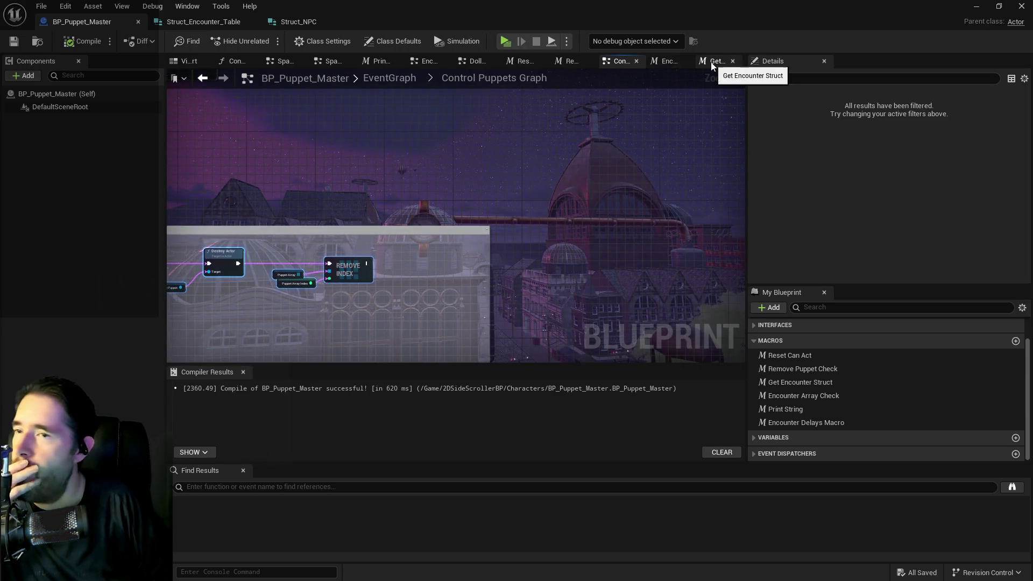
{"action": "scroll", "coordinate": [483, 188], "scroll_direction": "down", "scroll_amount": 5}
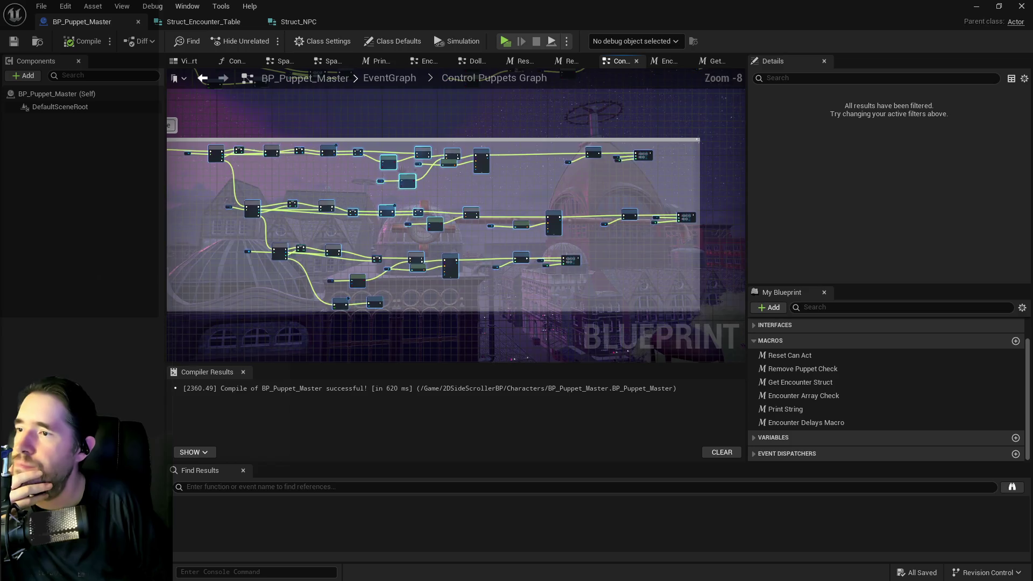
{"action": "mouse_move", "coordinate": [242, 113]}
{"action": "left_mouse_down"}
{"action": "mouse_move", "coordinate": [747, 264]}
{"action": "mouse_move", "coordinate": [692, 270]}
{"action": "left_mouse_up"}
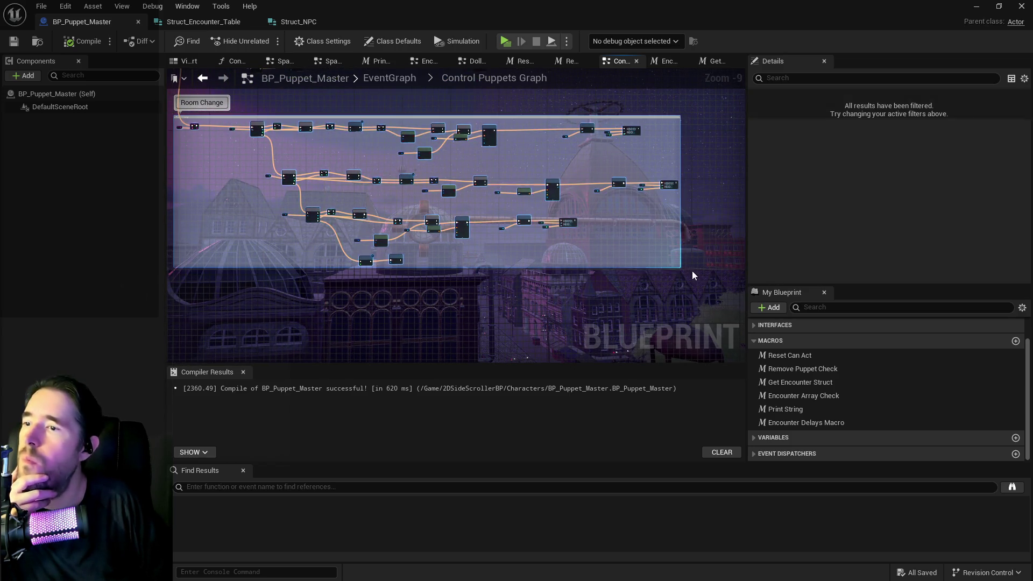
{"action": "right_click", "coordinate": [460, 235]}
{"action": "left_click", "coordinate": [496, 367]}
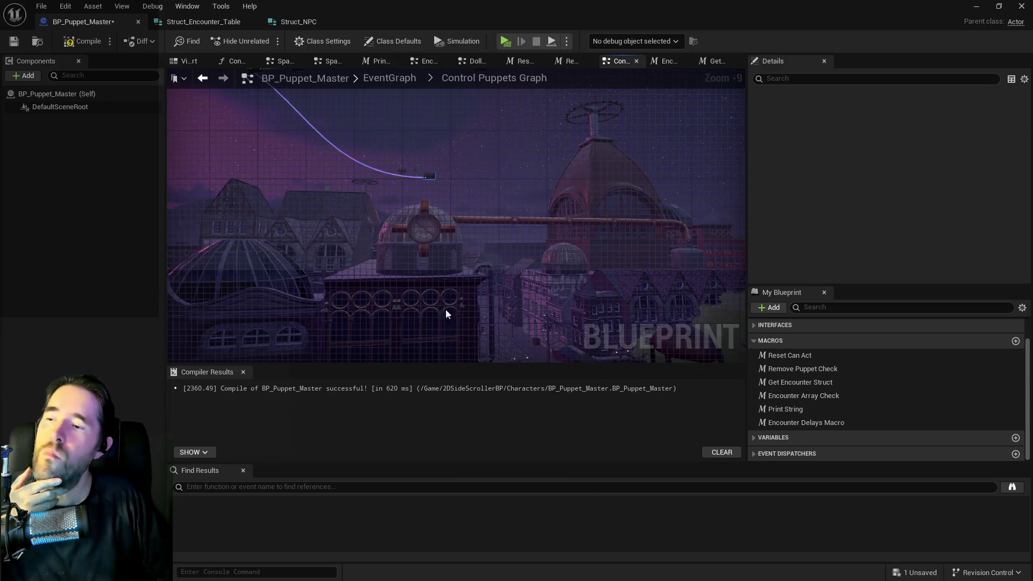
{"action": "scroll", "coordinate": [418, 168], "scroll_direction": "up", "scroll_amount": 5}
{"action": "type", "text": "Room Change Graph"}
{"action": "key", "text": "Return"}
{"action": "left_click_drag", "start_coordinate": [420, 171], "coordinate": [304, 111]}
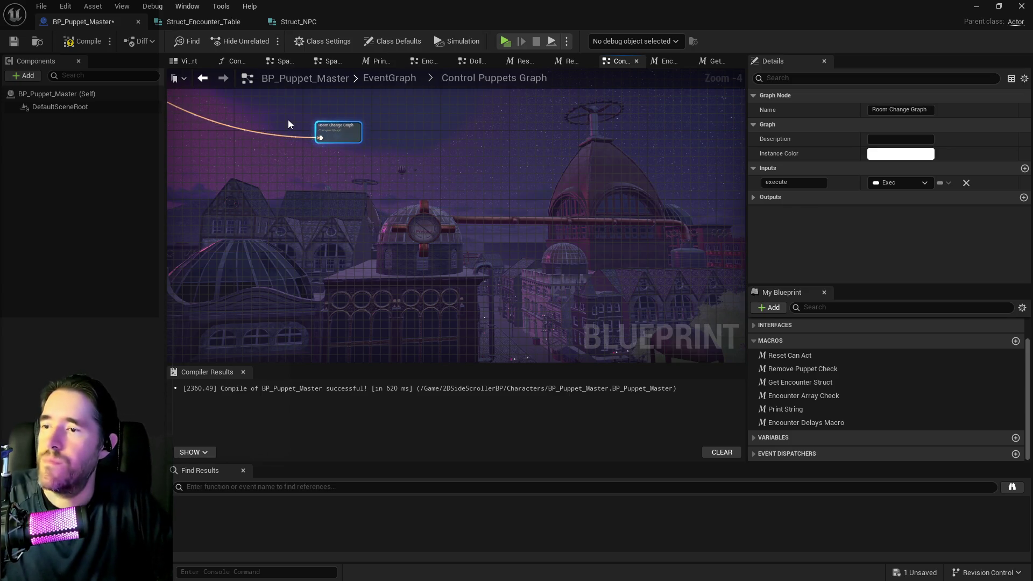
- Wrap the Room Change Graph node in a near-white comment titled 'Room Change Graph'
{"action": "key", "text": "c"}
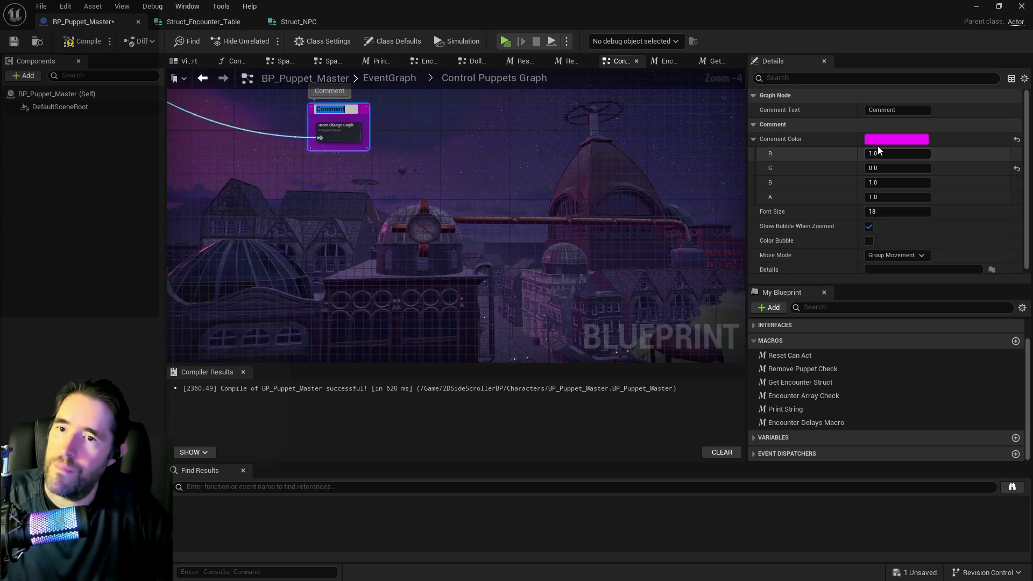
{"action": "left_click", "coordinate": [880, 141]}
{"action": "left_click_drag", "start_coordinate": [705, 219], "coordinate": [695, 222]}
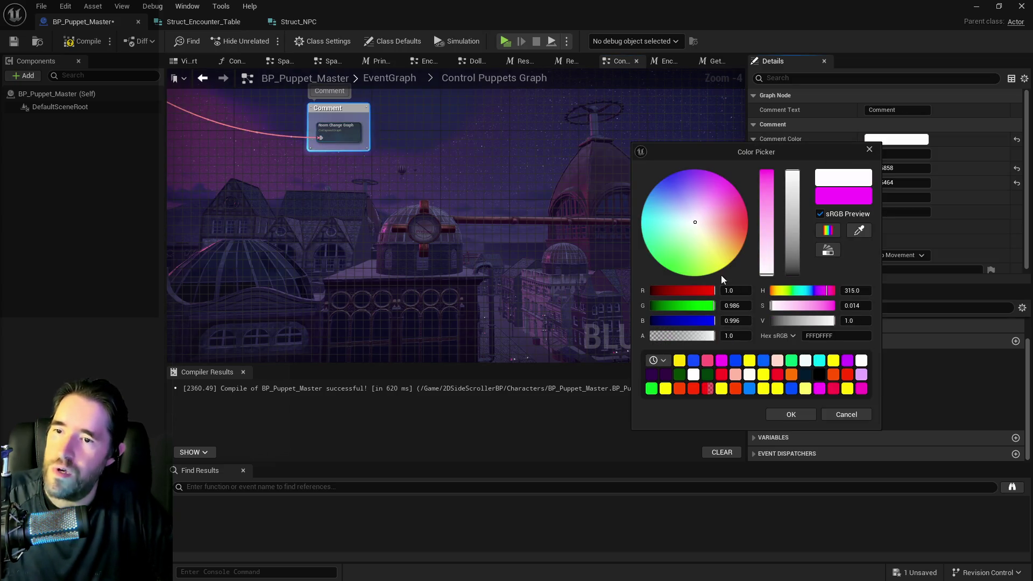
{"action": "left_click", "coordinate": [790, 414]}
{"action": "left_click", "coordinate": [904, 110]}
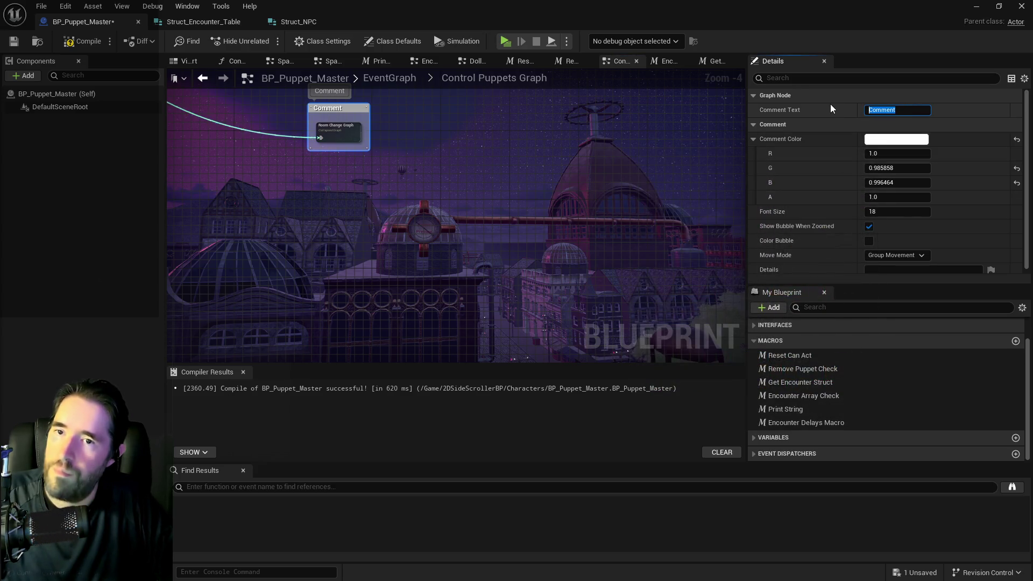
{"action": "type", "text": "Room Change Graph"}
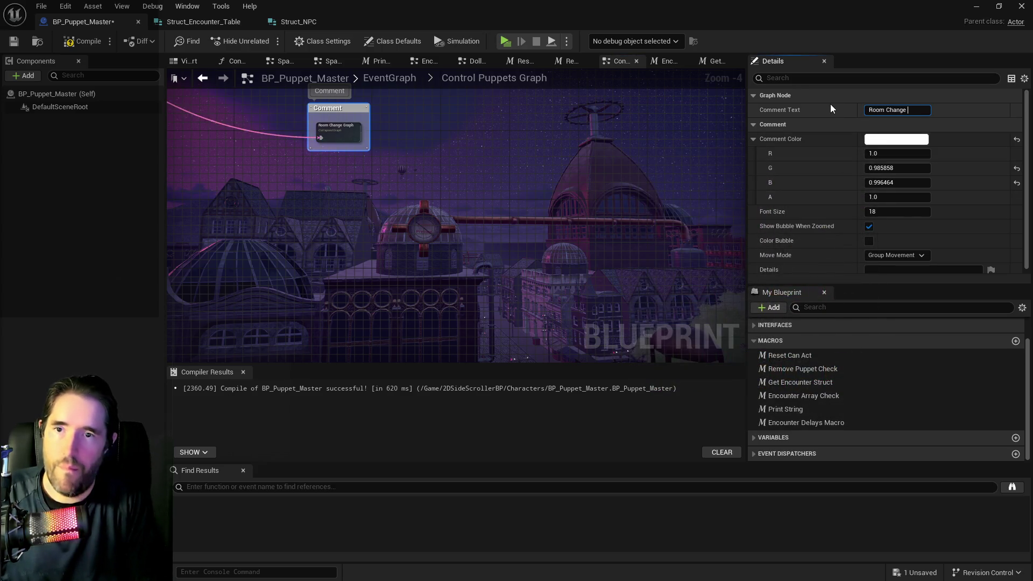
{"action": "key", "text": "Return"}
- Compile the blueprint and save it with Ctrl+S
{"action": "scroll", "coordinate": [534, 292], "scroll_direction": "down", "scroll_amount": 4}
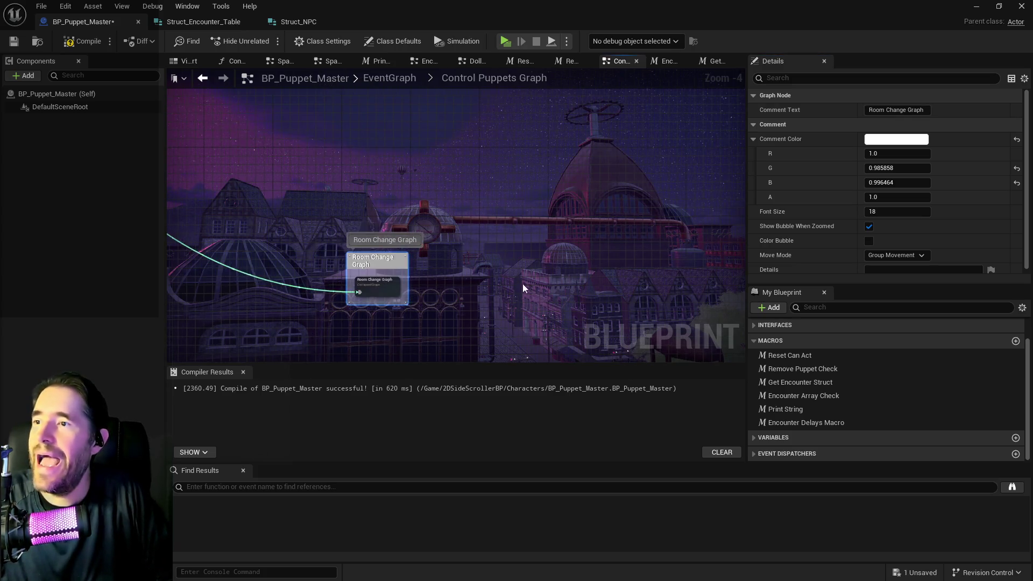
{"action": "left_click", "coordinate": [368, 241]}
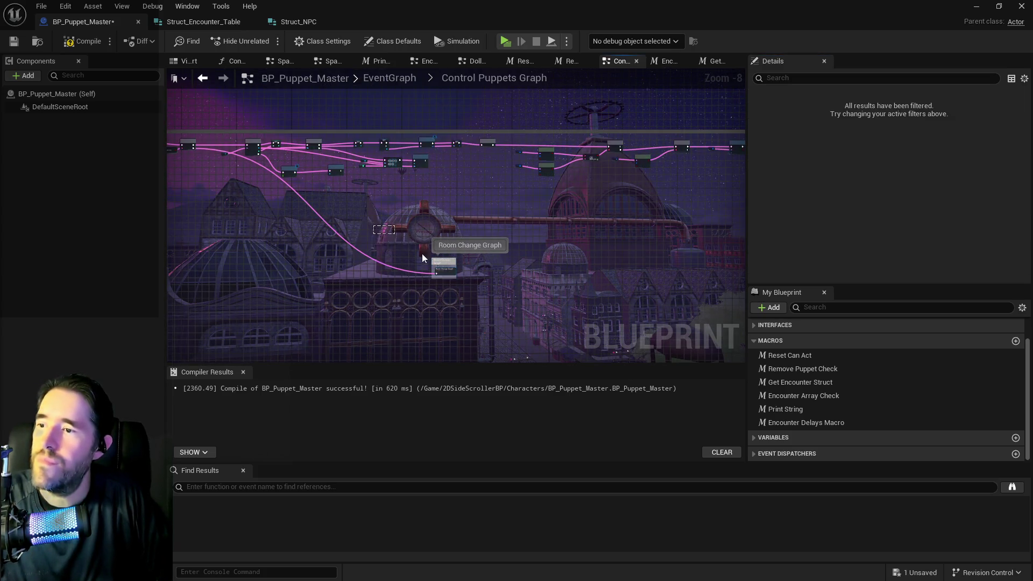
{"action": "left_click", "coordinate": [99, 47]}
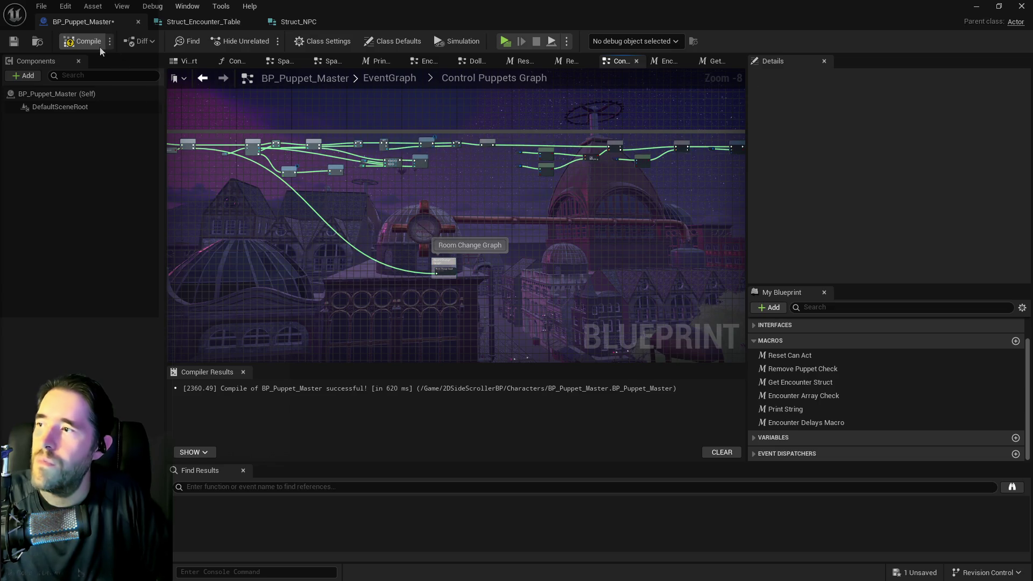
{"action": "key", "text": "ctrl+s"}
- Review the chain's SET, Remove Index, Has Tag, OR, Branch and Remove Gameplay Tag nodes
{"action": "mouse_move", "coordinate": [408, 230]}
{"action": "left_mouse_down"}
{"action": "mouse_move", "coordinate": [455, 273]}
{"action": "mouse_move", "coordinate": [376, 221]}
{"action": "mouse_move", "coordinate": [267, 221]}
{"action": "mouse_move", "coordinate": [549, 239]}
{"action": "left_mouse_up"}
{"action": "scroll", "coordinate": [357, 179], "scroll_direction": "up", "scroll_amount": 4}
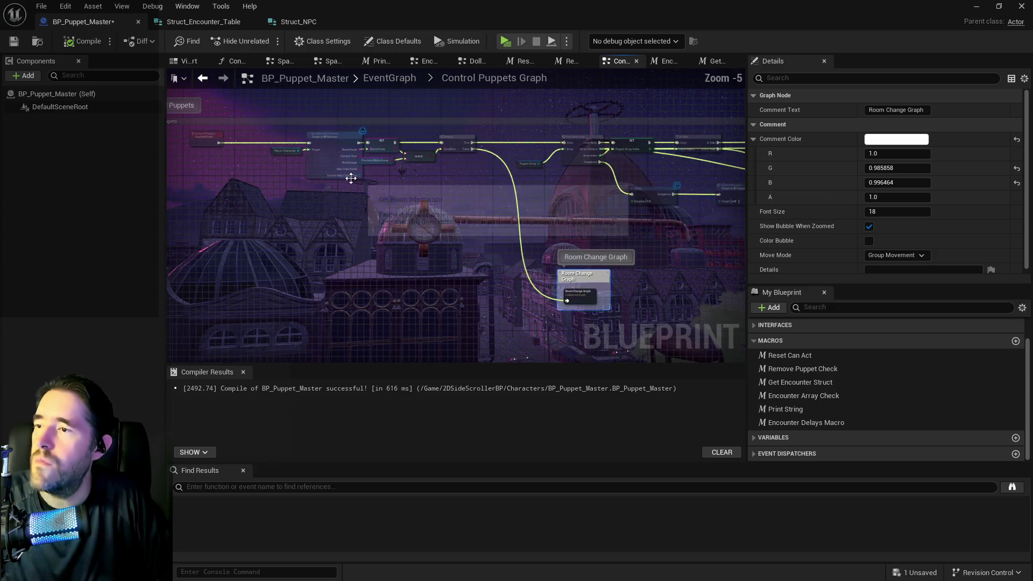
{"action": "mouse_move", "coordinate": [414, 208]}
{"action": "left_mouse_down"}
{"action": "mouse_move", "coordinate": [592, 233]}
{"action": "mouse_move", "coordinate": [326, 218]}
{"action": "left_mouse_up"}
{"action": "left_click_drag", "start_coordinate": [577, 208], "coordinate": [244, 219]}
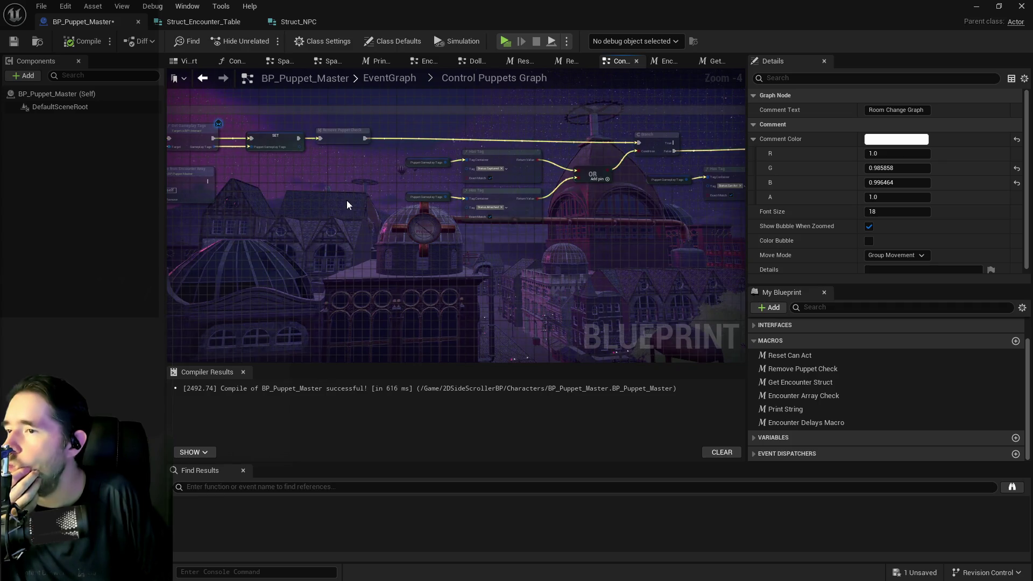
{"action": "left_click_drag", "start_coordinate": [347, 200], "coordinate": [246, 191]}
{"action": "mouse_move", "coordinate": [332, 201]}
{"action": "left_mouse_down"}
{"action": "mouse_move", "coordinate": [496, 223]}
{"action": "mouse_move", "coordinate": [404, 233]}
{"action": "mouse_move", "coordinate": [460, 199]}
{"action": "mouse_move", "coordinate": [176, 180]}
{"action": "left_mouse_up"}
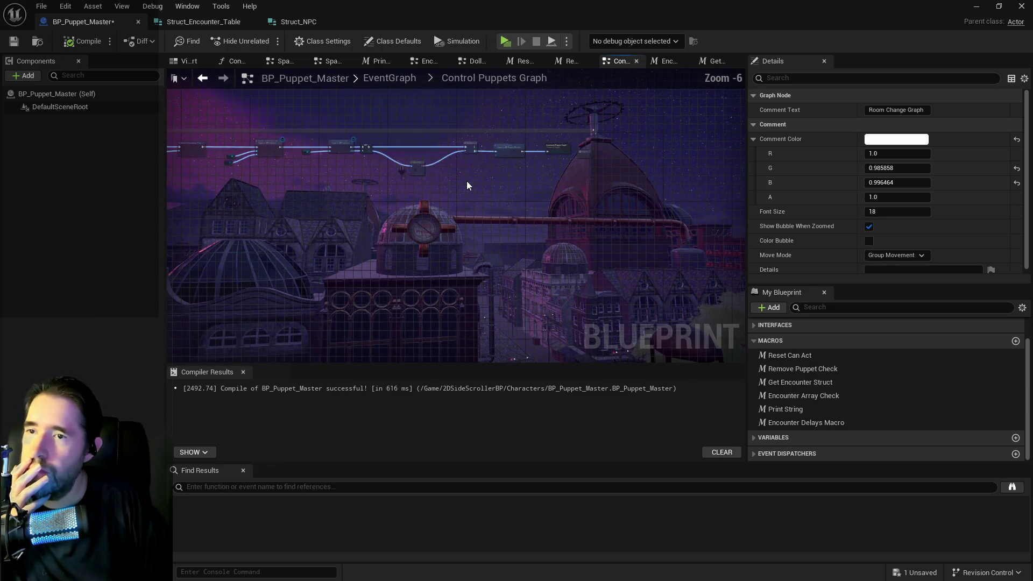
- Wrap the Command Puppet Graph node in a new comment titled after the node
{"action": "left_click", "coordinate": [645, 115]}
{"action": "type", "text": "c"}
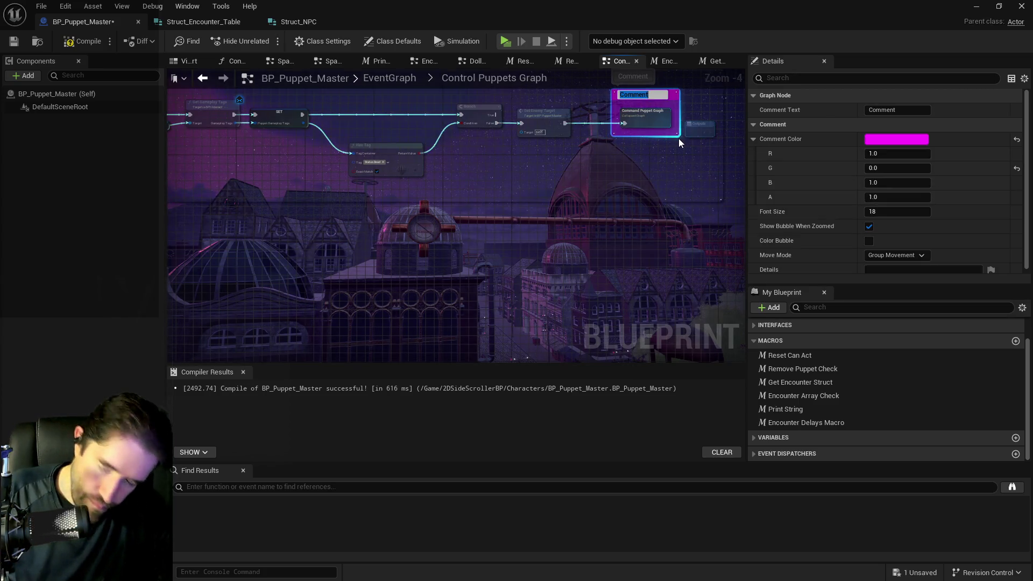
{"action": "type", "text": "Command Puppet Graph"}
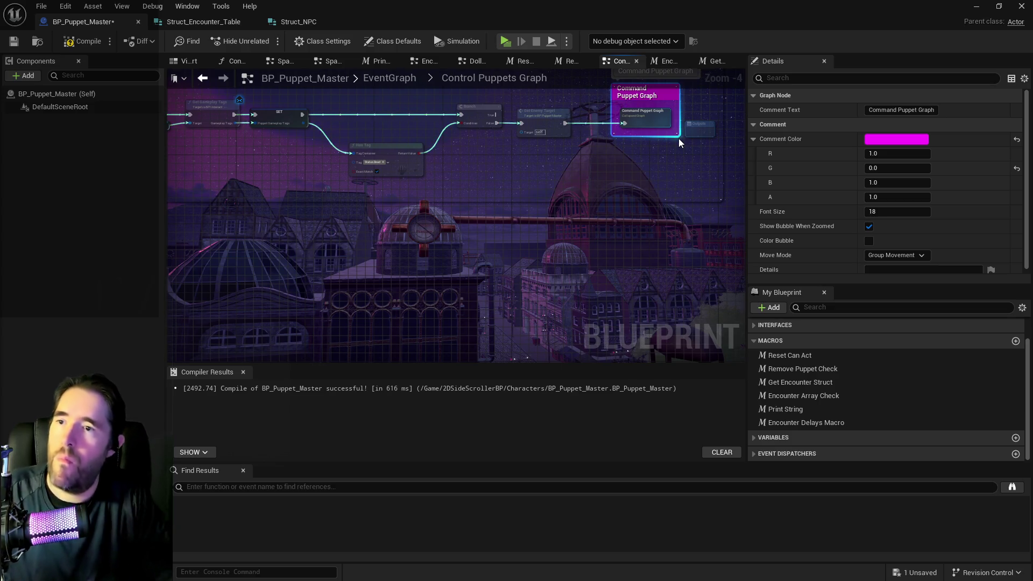
{"action": "scroll", "coordinate": [543, 186], "scroll_direction": "down", "scroll_amount": 5}
{"action": "scroll", "coordinate": [592, 169], "scroll_direction": "up", "scroll_amount": 2}
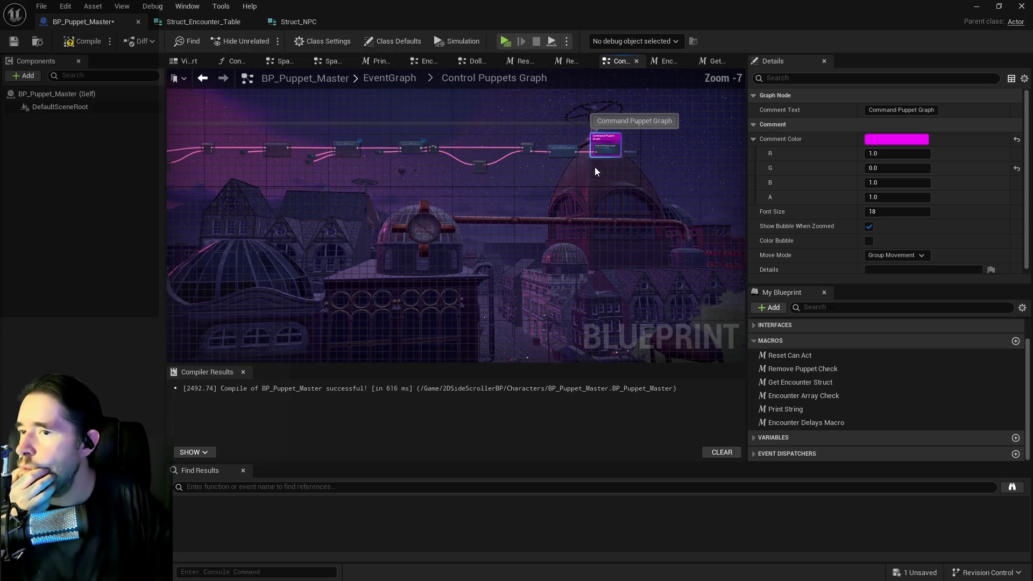
{"action": "left_click", "coordinate": [623, 192]}
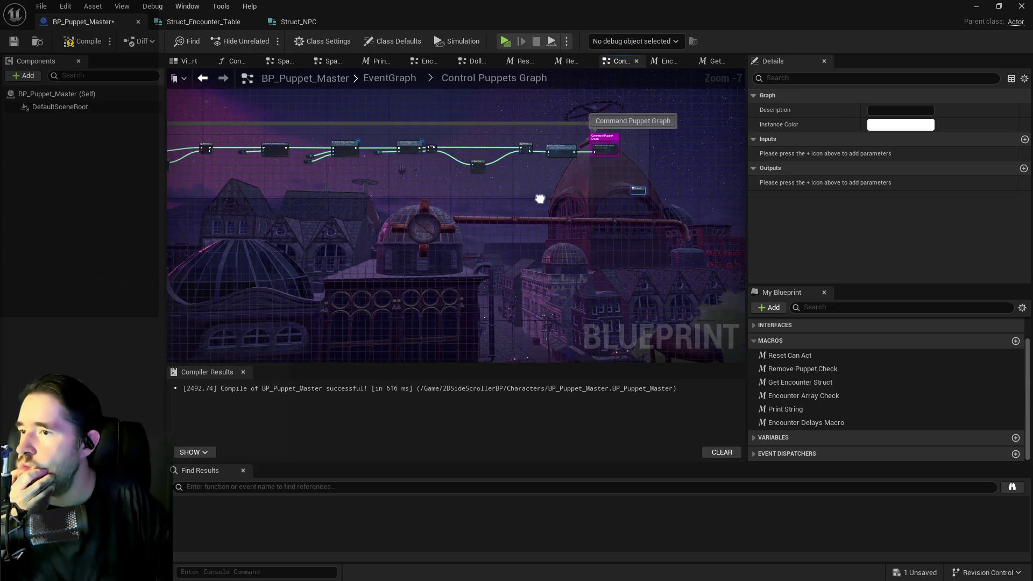
- Inspect the Control Puppets nodes around Get Room Information, For Each Loop and Delay
{"action": "scroll", "coordinate": [391, 139], "scroll_direction": "down", "scroll_amount": 3}
{"action": "scroll", "coordinate": [390, 138], "scroll_direction": "down", "scroll_amount": 1}
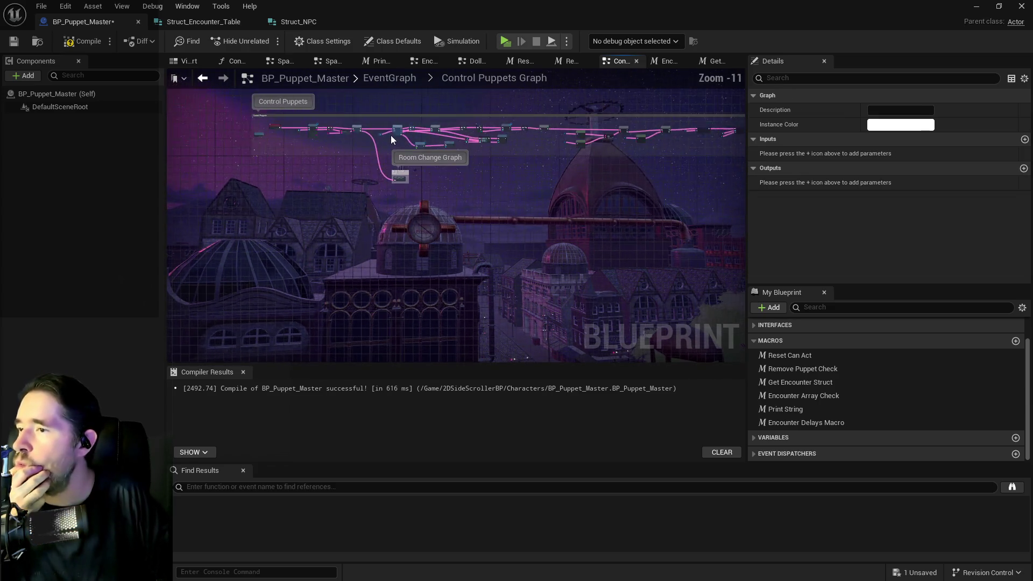
{"action": "mouse_move", "coordinate": [221, 93]}
{"action": "left_mouse_down"}
{"action": "mouse_move", "coordinate": [643, 212]}
{"action": "mouse_move", "coordinate": [816, 215]}
{"action": "left_mouse_up"}
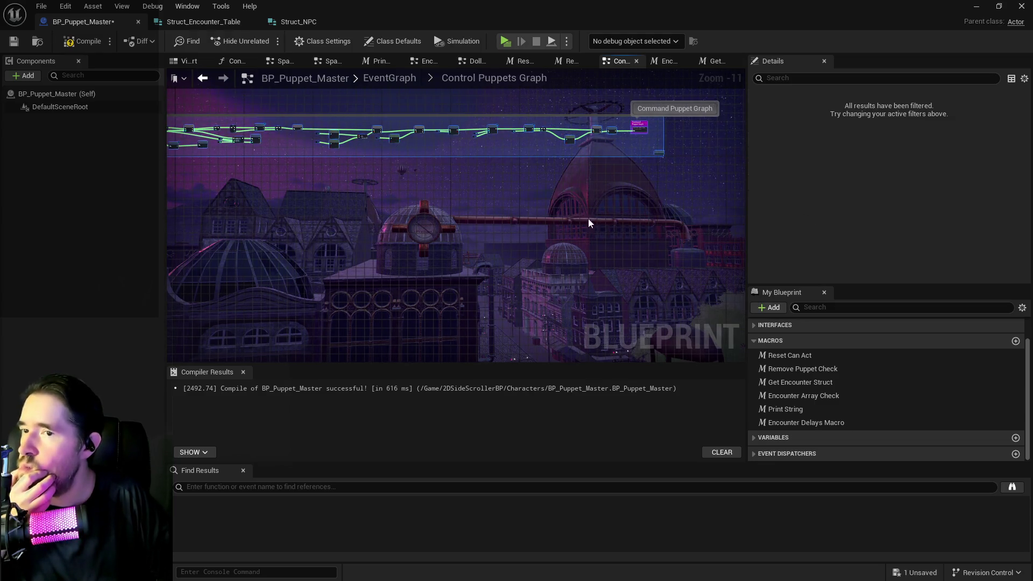
{"action": "scroll", "coordinate": [644, 217], "scroll_direction": "up", "scroll_amount": 3}
{"action": "scroll", "coordinate": [298, 185], "scroll_direction": "up", "scroll_amount": 5}
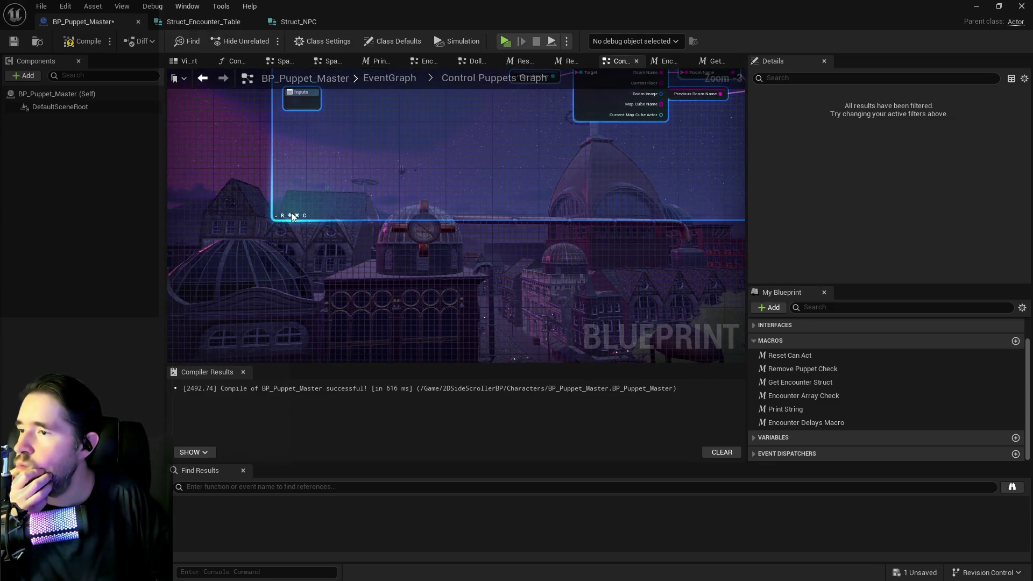
{"action": "scroll", "coordinate": [290, 215], "scroll_direction": "down", "scroll_amount": 4}
{"action": "left_click", "coordinate": [455, 189]}
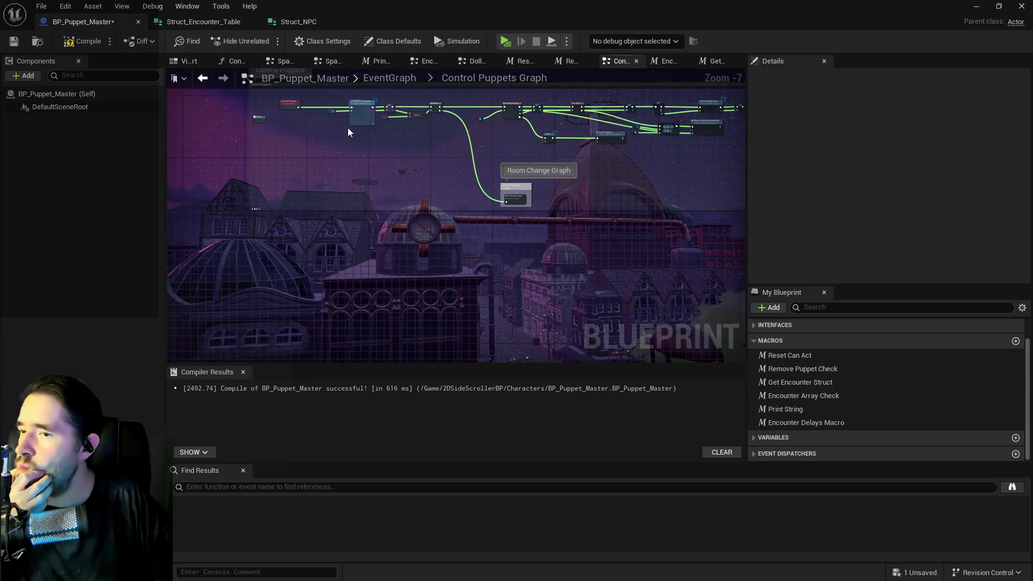
{"action": "scroll", "coordinate": [347, 132], "scroll_direction": "up", "scroll_amount": 3}
{"action": "left_click", "coordinate": [328, 216]}
{"action": "left_click_drag", "start_coordinate": [328, 215], "coordinate": [271, 215]}
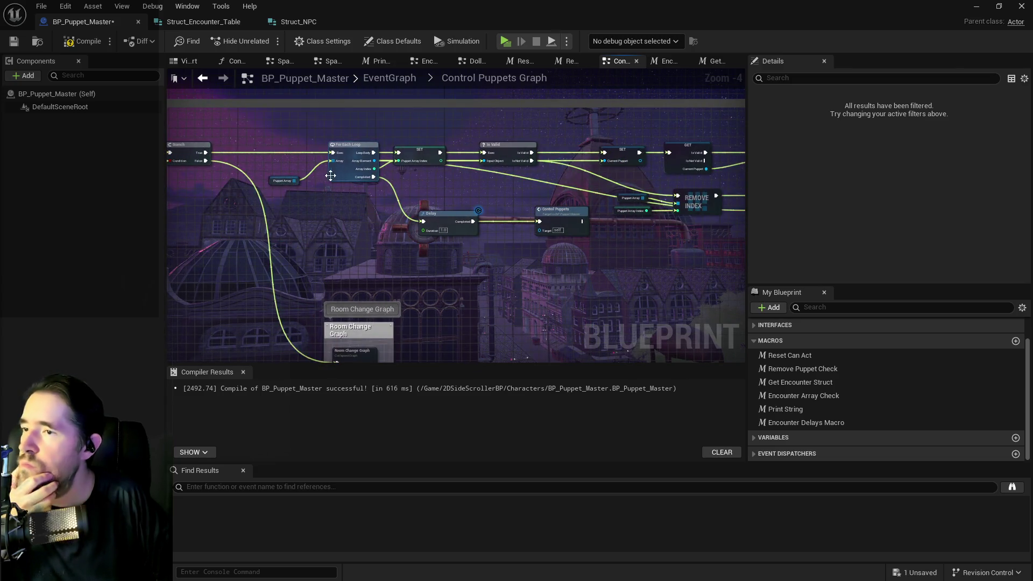
- Review the Remove Index, Get Gameplay Tags, Has Tag, OR and Branch nodes
{"action": "left_click_drag", "start_coordinate": [314, 177], "coordinate": [178, 171]}
{"action": "left_click_drag", "start_coordinate": [419, 155], "coordinate": [342, 157]}
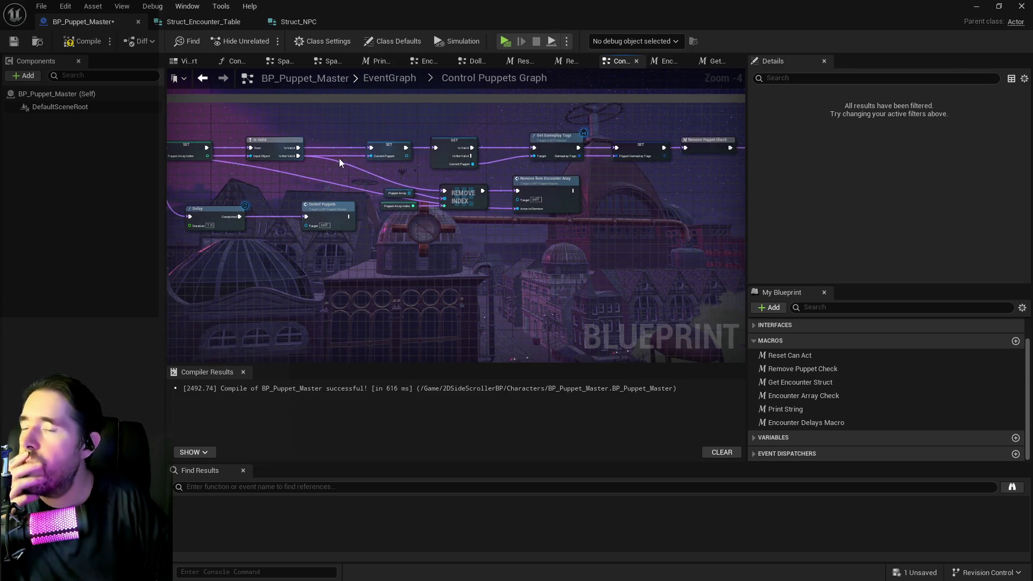
{"action": "left_click_drag", "start_coordinate": [503, 210], "coordinate": [291, 208]}
{"action": "mouse_move", "coordinate": [511, 204]}
{"action": "left_mouse_down"}
{"action": "mouse_move", "coordinate": [349, 186]}
{"action": "mouse_move", "coordinate": [660, 195]}
{"action": "left_mouse_up"}
{"action": "mouse_move", "coordinate": [524, 186]}
{"action": "left_mouse_down"}
{"action": "mouse_move", "coordinate": [834, 195]}
{"action": "mouse_move", "coordinate": [473, 154]}
{"action": "mouse_move", "coordinate": [298, 159]}
{"action": "left_mouse_up"}
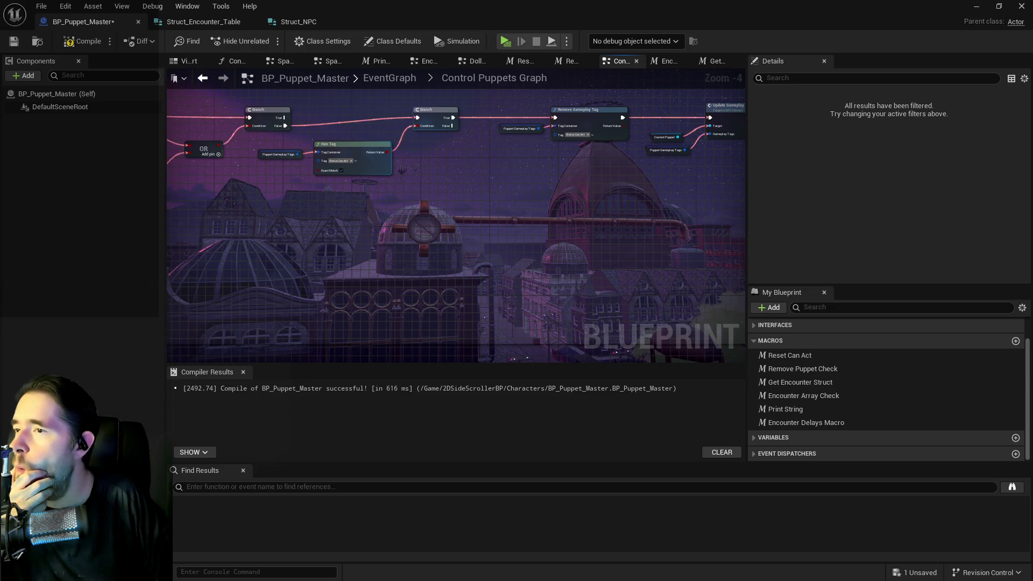
{"action": "scroll", "coordinate": [418, 164], "scroll_direction": "up", "scroll_amount": 2}
{"action": "mouse_move", "coordinate": [400, 170]}
{"action": "left_mouse_down"}
{"action": "mouse_move", "coordinate": [454, 186]}
{"action": "mouse_move", "coordinate": [304, 184]}
{"action": "left_mouse_up"}
{"action": "scroll", "coordinate": [502, 192], "scroll_direction": "down", "scroll_amount": 1}
{"action": "scroll", "coordinate": [304, 184], "scroll_direction": "down", "scroll_amount": 1}
- Check the gameplay tag update nodes, then select Get Enemy Target beside Command Puppet Graph
{"action": "left_click_drag", "start_coordinate": [537, 175], "coordinate": [310, 162]}
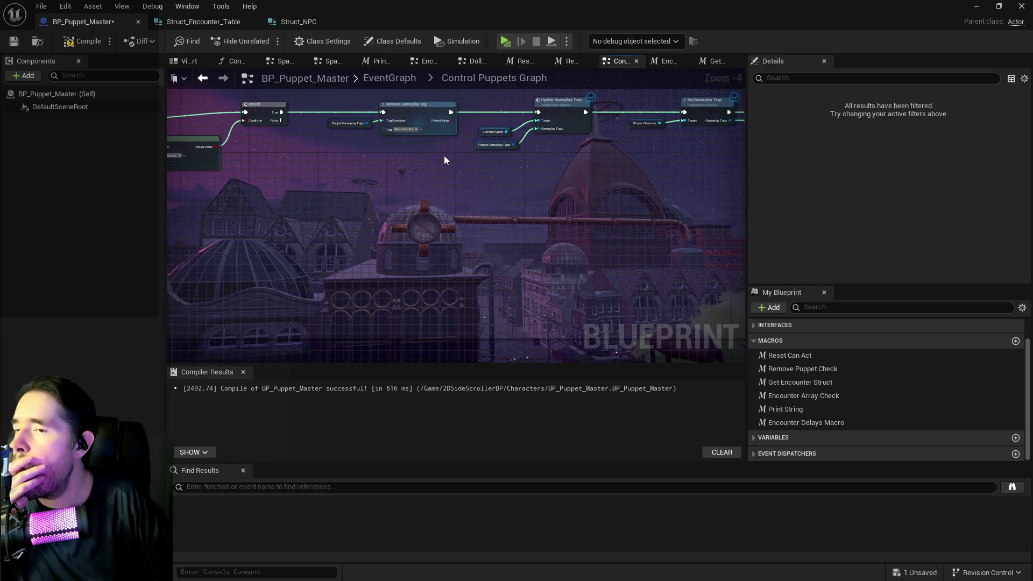
{"action": "left_click_drag", "start_coordinate": [477, 155], "coordinate": [248, 154]}
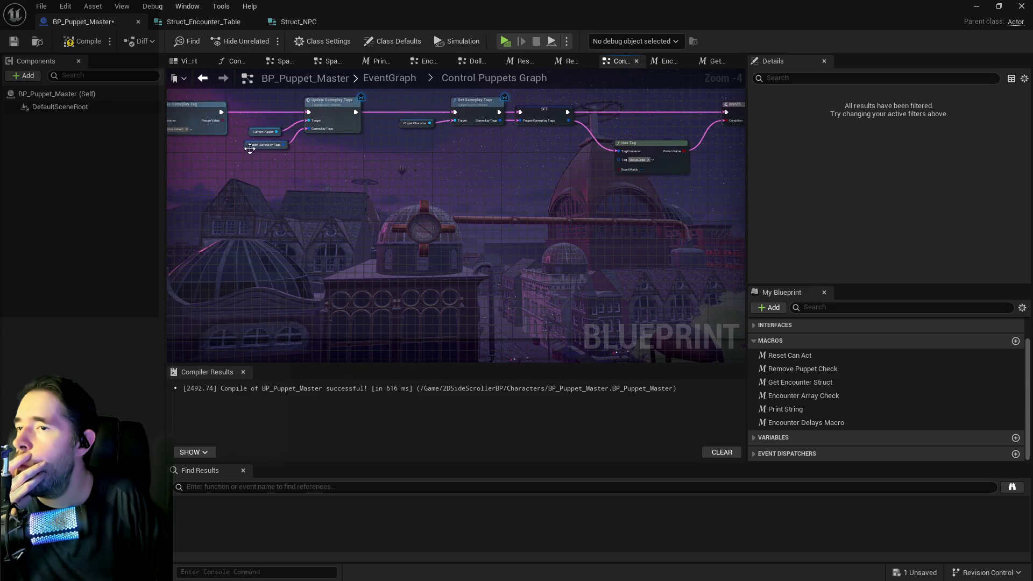
{"action": "left_click_drag", "start_coordinate": [476, 178], "coordinate": [291, 178]}
{"action": "scroll", "coordinate": [433, 156], "scroll_direction": "up", "scroll_amount": 1}
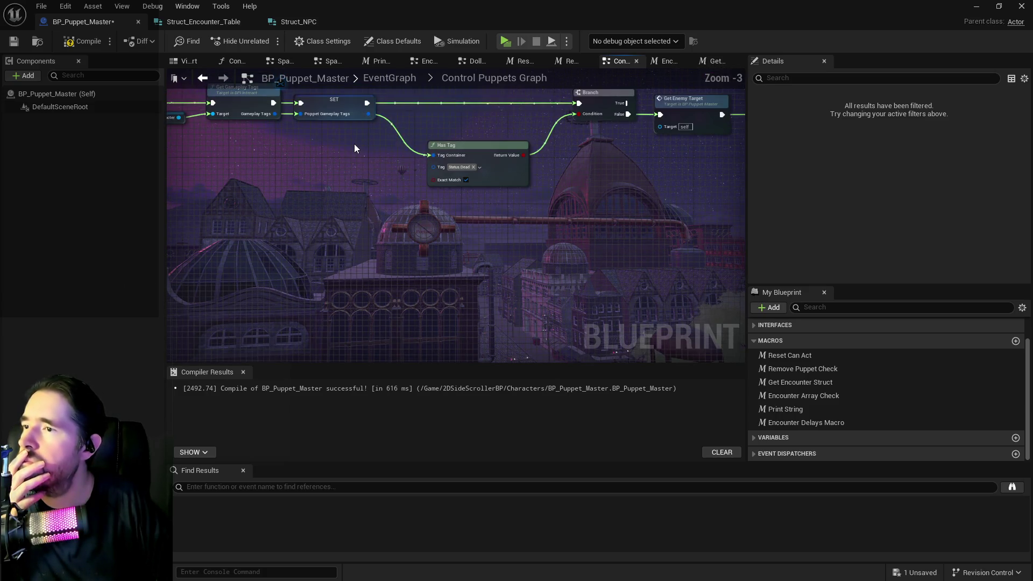
{"action": "scroll", "coordinate": [354, 144], "scroll_direction": "down", "scroll_amount": 1}
{"action": "left_click_drag", "start_coordinate": [354, 143], "coordinate": [370, 183]}
{"action": "scroll", "coordinate": [432, 162], "scroll_direction": "up", "scroll_amount": 2}
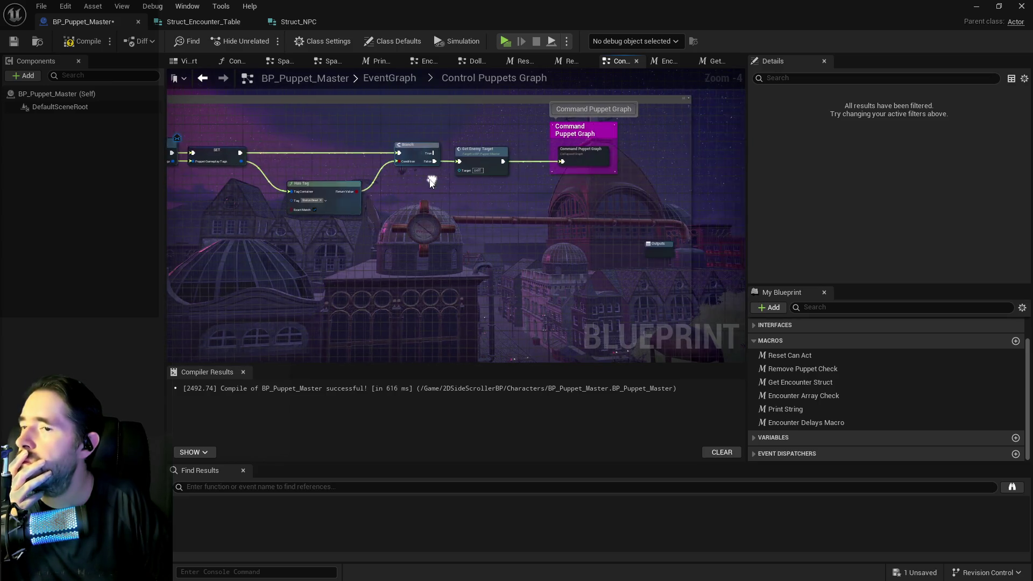
{"action": "left_click_drag", "start_coordinate": [468, 129], "coordinate": [573, 205]}
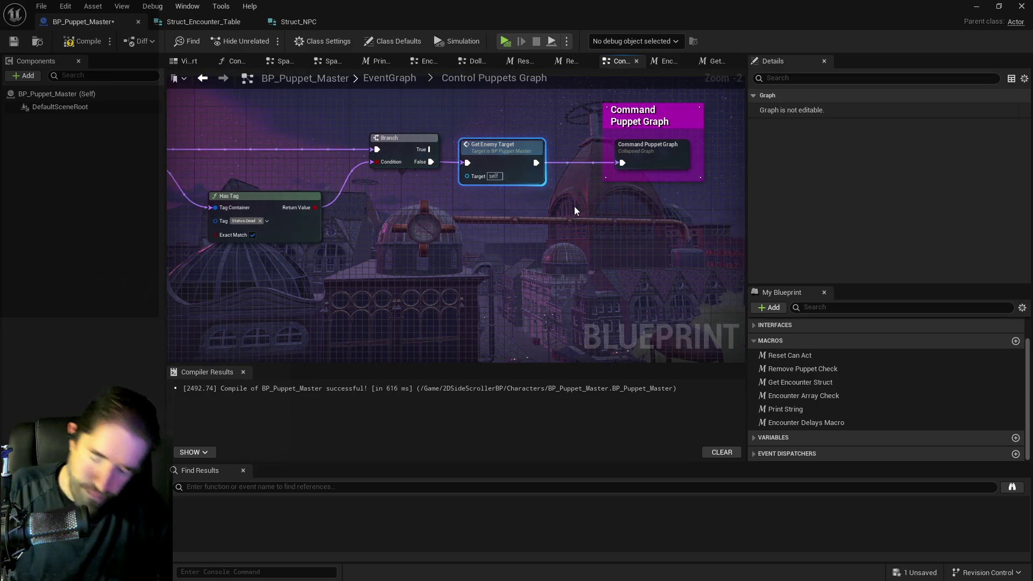
{"action": "type", "text": "cGet Enemy"}
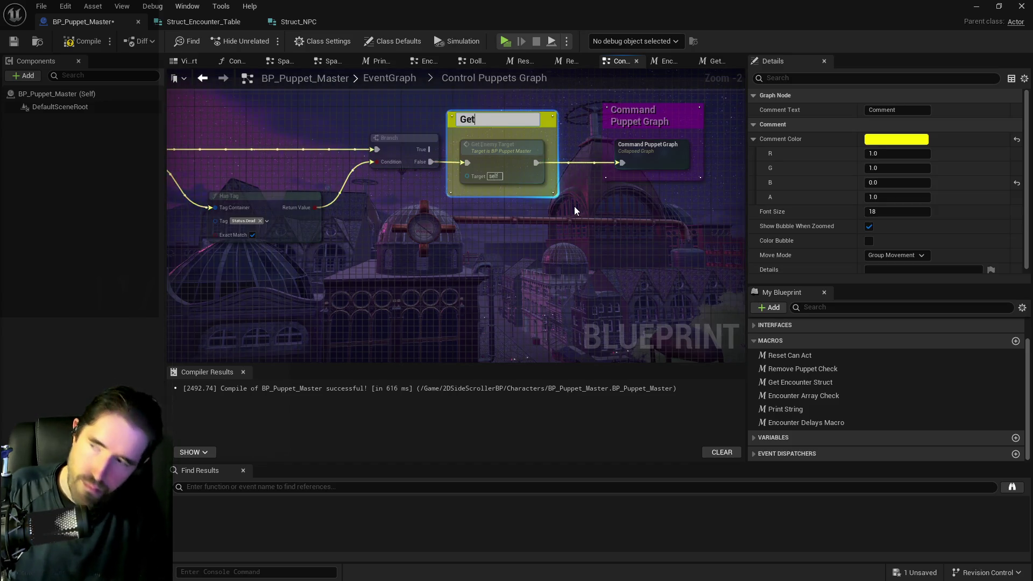
{"action": "type", "text": " Target"}
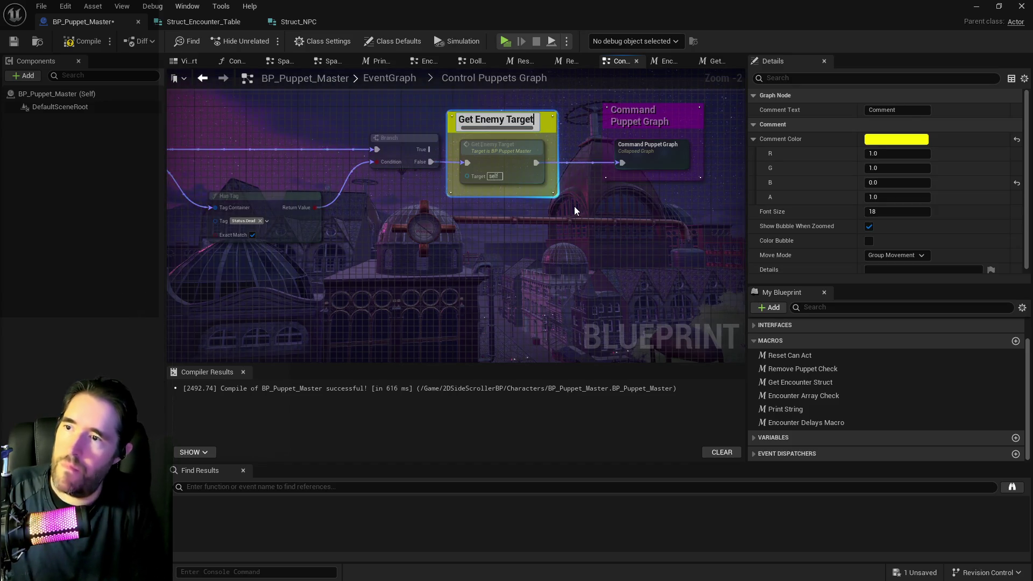
{"action": "key", "text": "Return"}
{"action": "left_click", "coordinate": [541, 213]}
{"action": "left_click_drag", "start_coordinate": [439, 232], "coordinate": [556, 232]}
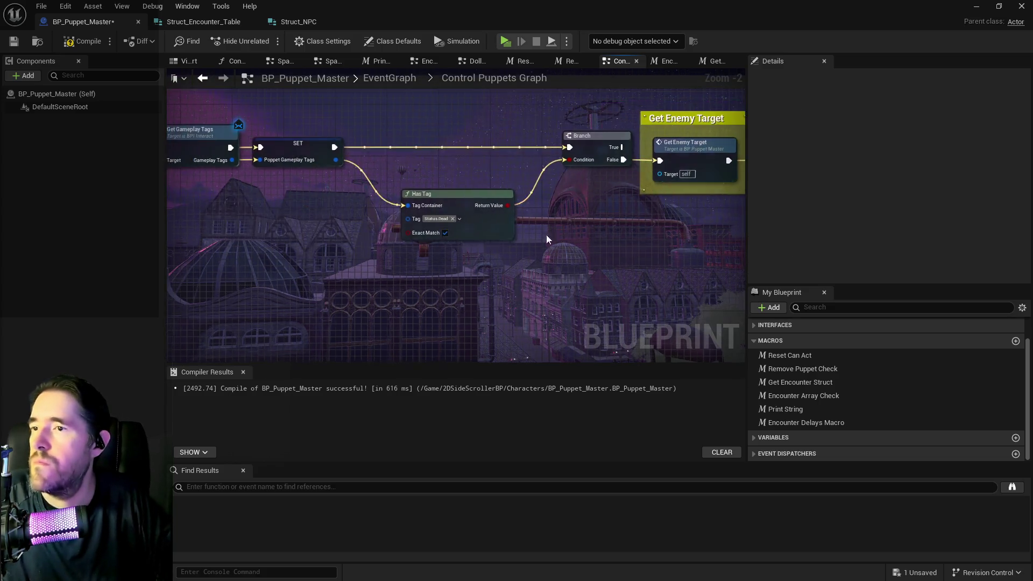
{"action": "scroll", "coordinate": [556, 232], "scroll_direction": "down", "scroll_amount": 2}
{"action": "scroll", "coordinate": [289, 161], "scroll_direction": "up", "scroll_amount": 1}
{"action": "left_click_drag", "start_coordinate": [286, 160], "coordinate": [480, 190]}
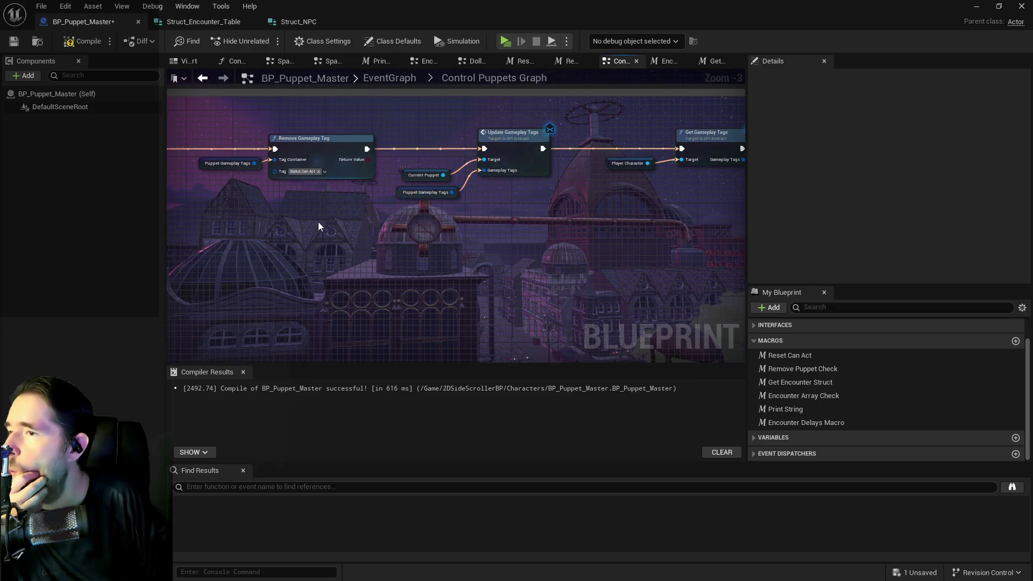
{"action": "scroll", "coordinate": [317, 228], "scroll_direction": "down", "scroll_amount": 2}
{"action": "mouse_move", "coordinate": [312, 223]}
{"action": "left_mouse_down"}
{"action": "mouse_move", "coordinate": [379, 205]}
{"action": "mouse_move", "coordinate": [682, 207]}
{"action": "left_mouse_up"}
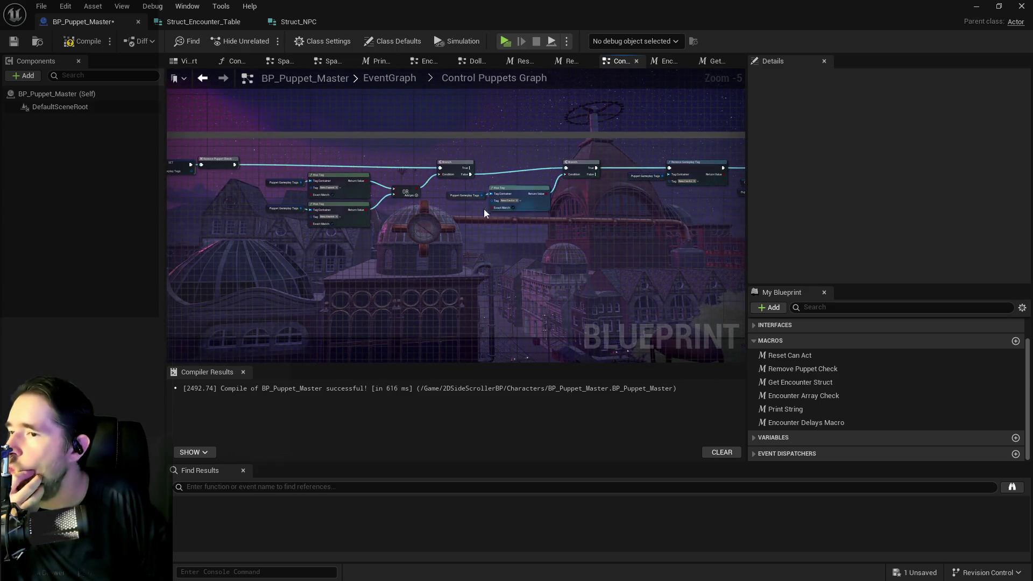
{"action": "mouse_move", "coordinate": [396, 202]}
{"action": "left_mouse_down"}
{"action": "mouse_move", "coordinate": [545, 197]}
{"action": "mouse_move", "coordinate": [357, 151]}
{"action": "left_mouse_up"}
{"action": "scroll", "coordinate": [493, 211], "scroll_direction": "up", "scroll_amount": 1}
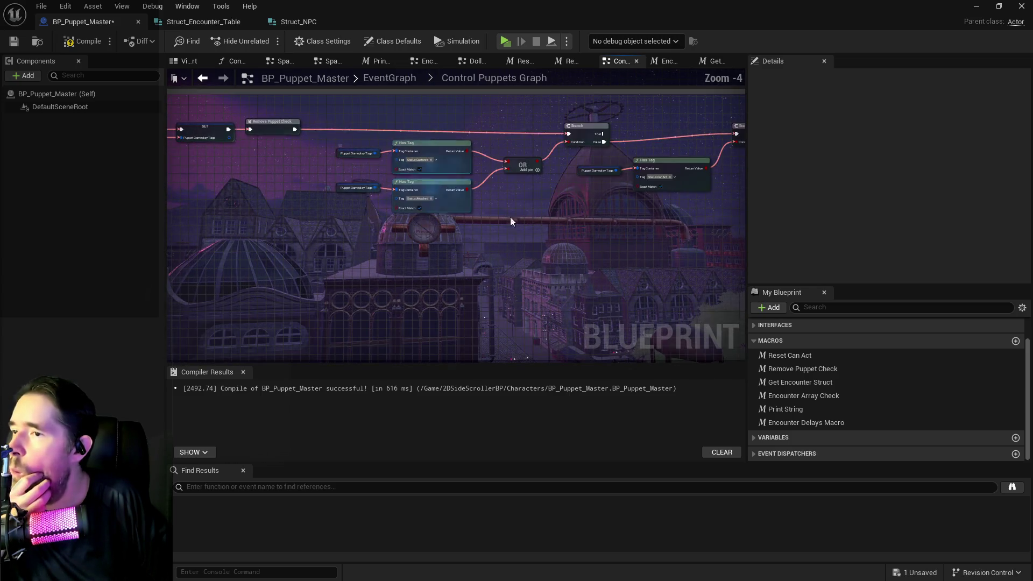
{"action": "mouse_move", "coordinate": [519, 225]}
{"action": "left_mouse_down"}
{"action": "mouse_move", "coordinate": [459, 225]}
{"action": "mouse_move", "coordinate": [476, 242]}
{"action": "left_mouse_up"}
{"action": "scroll", "coordinate": [455, 222], "scroll_direction": "up", "scroll_amount": 1}
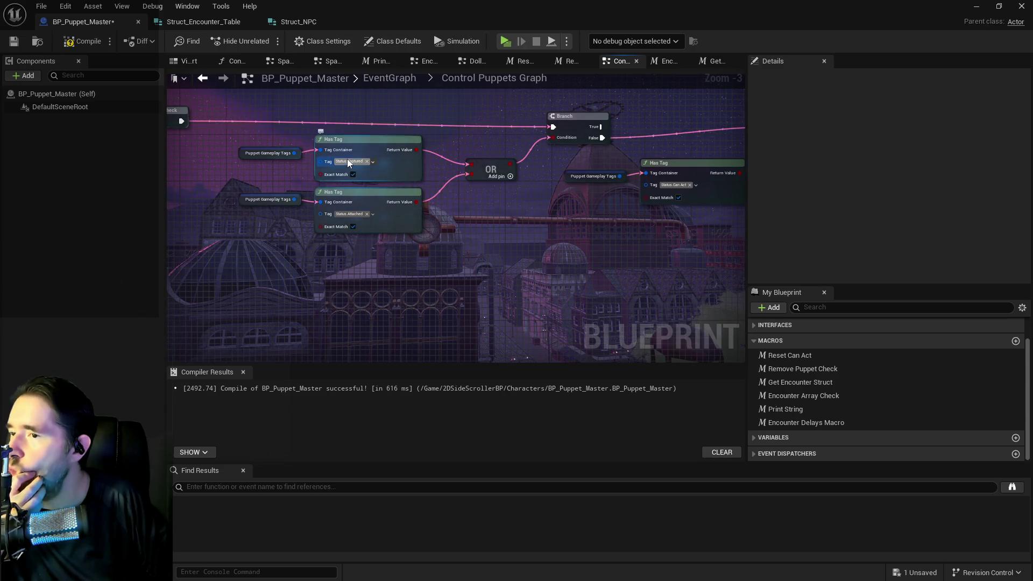
{"action": "left_click_drag", "start_coordinate": [470, 187], "coordinate": [290, 179]}
{"action": "scroll", "coordinate": [290, 180], "scroll_direction": "down", "scroll_amount": 1}
{"action": "mouse_move", "coordinate": [363, 185]}
{"action": "left_mouse_down"}
{"action": "mouse_move", "coordinate": [418, 192]}
{"action": "mouse_move", "coordinate": [282, 186]}
{"action": "left_mouse_up"}
{"action": "scroll", "coordinate": [419, 194], "scroll_direction": "down", "scroll_amount": 1}
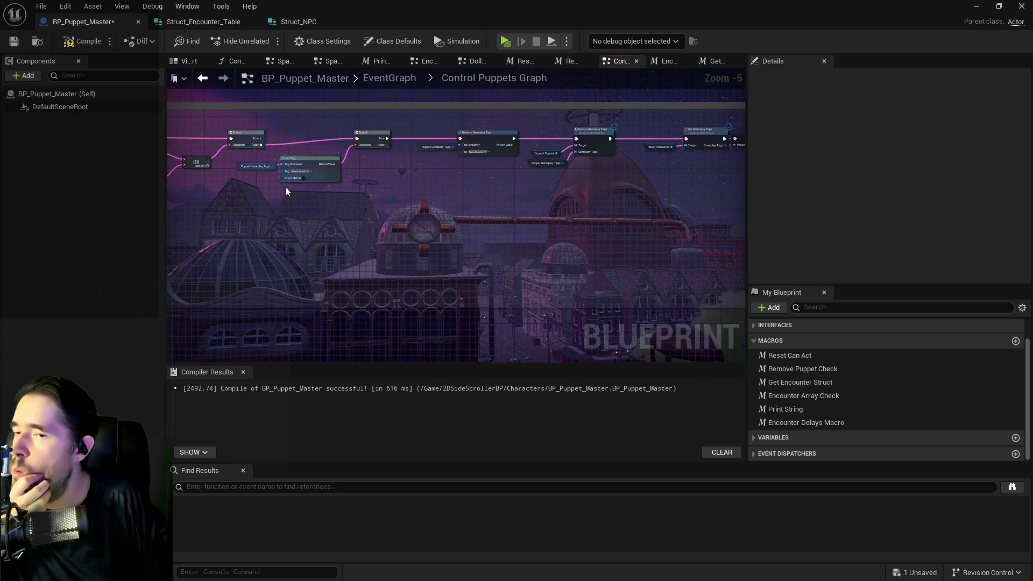
{"action": "scroll", "coordinate": [356, 192], "scroll_direction": "down", "scroll_amount": 1}
{"action": "left_click_drag", "start_coordinate": [482, 200], "coordinate": [389, 198]}
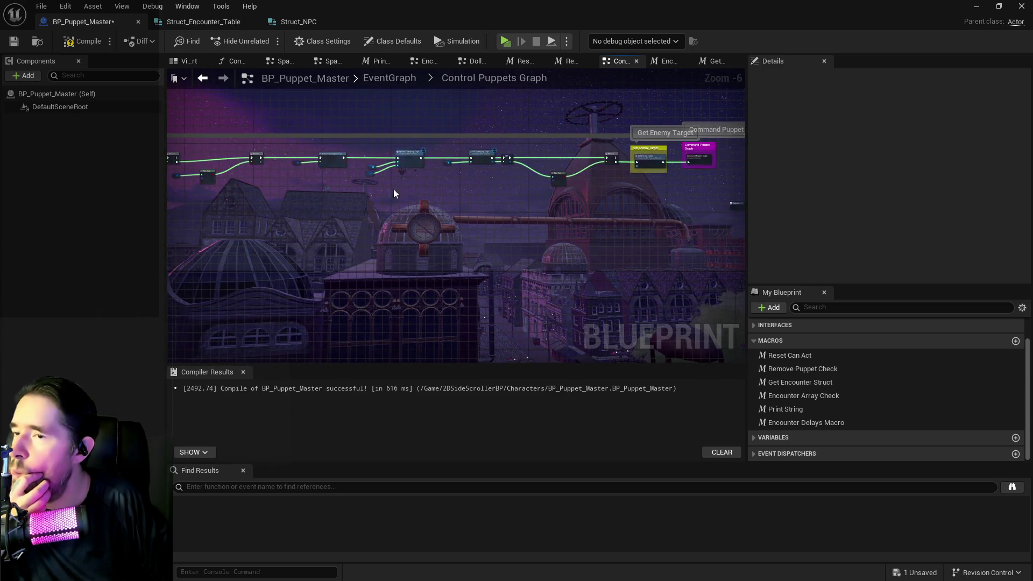
{"action": "scroll", "coordinate": [408, 176], "scroll_direction": "up", "scroll_amount": 2}
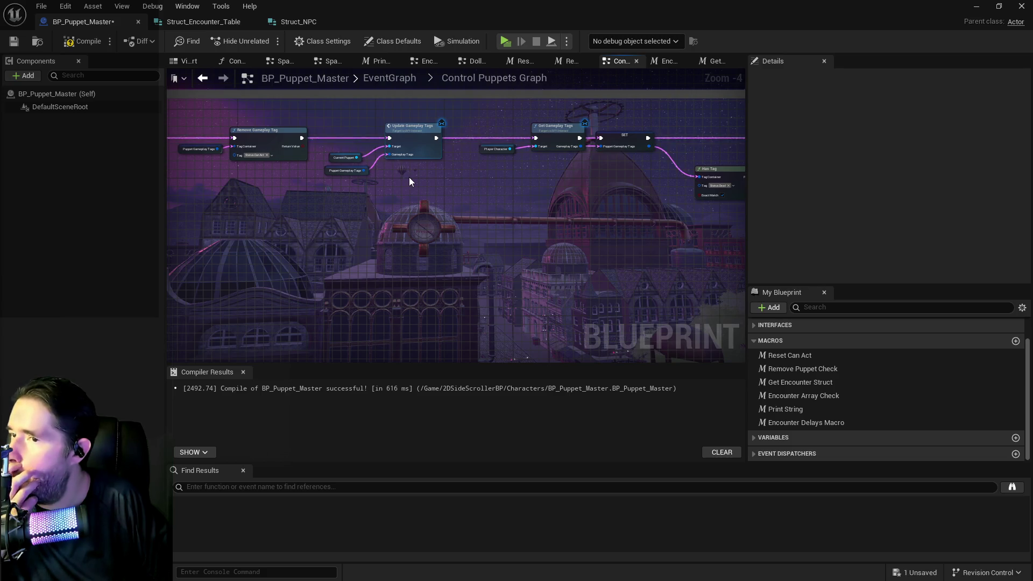
{"action": "scroll", "coordinate": [538, 188], "scroll_direction": "down", "scroll_amount": 2}
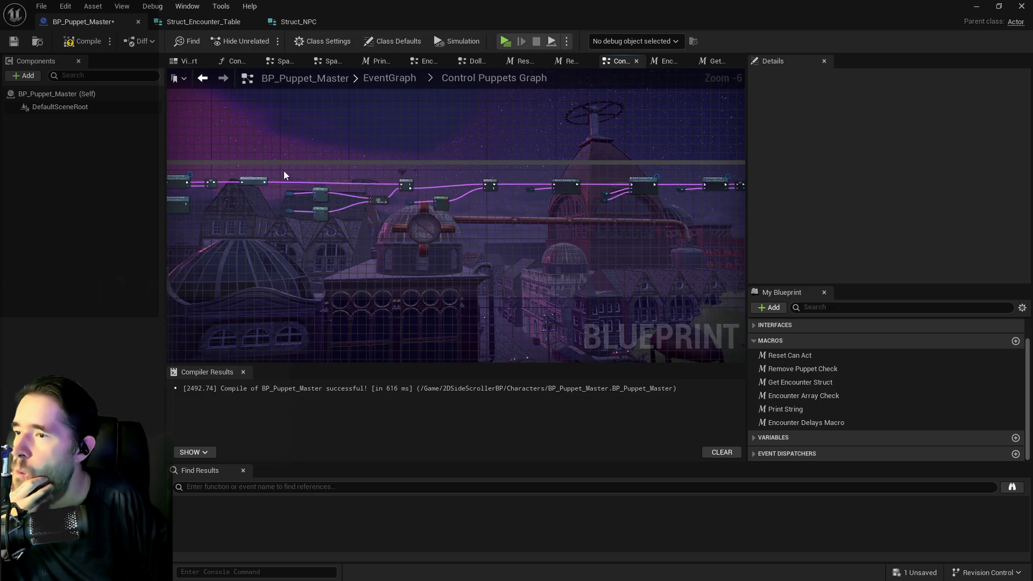
{"action": "left_click", "coordinate": [644, 187]}
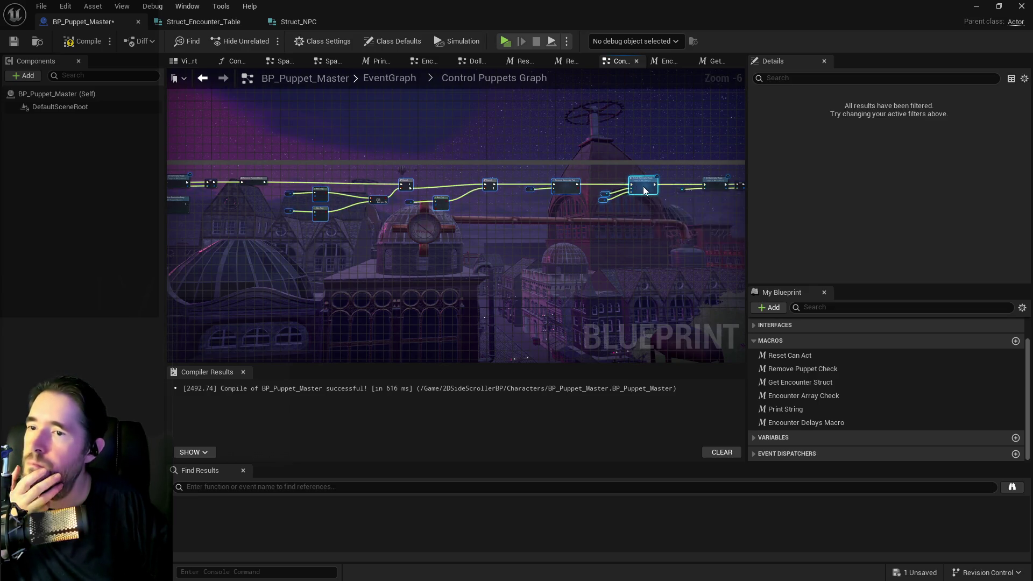
- Collapse the selected chain nodes into a macro named 'Can Act Check And Remove'
{"action": "right_click", "coordinate": [644, 190]}
{"action": "left_click", "coordinate": [692, 357]}
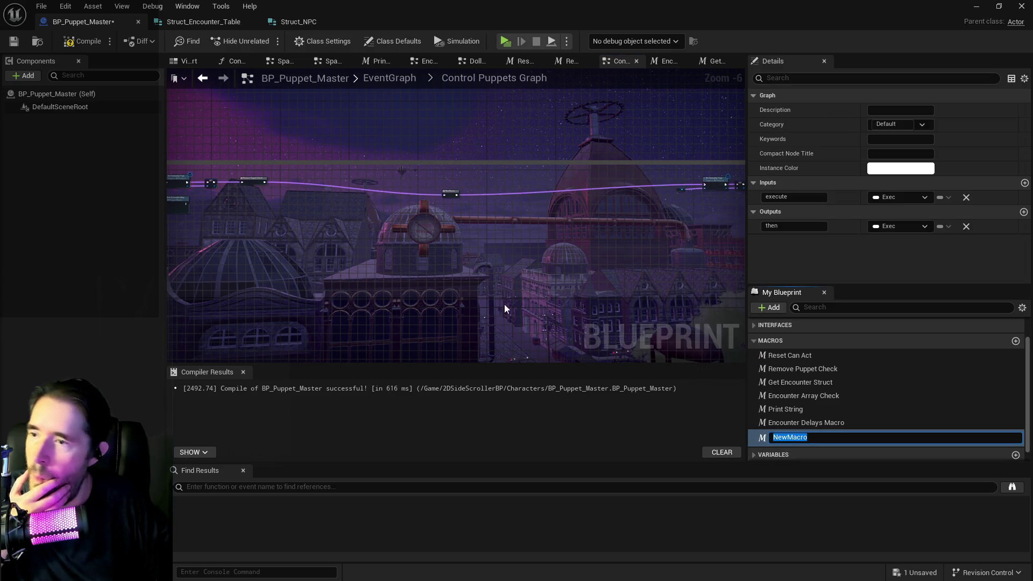
{"action": "type", "text": "Ca"}
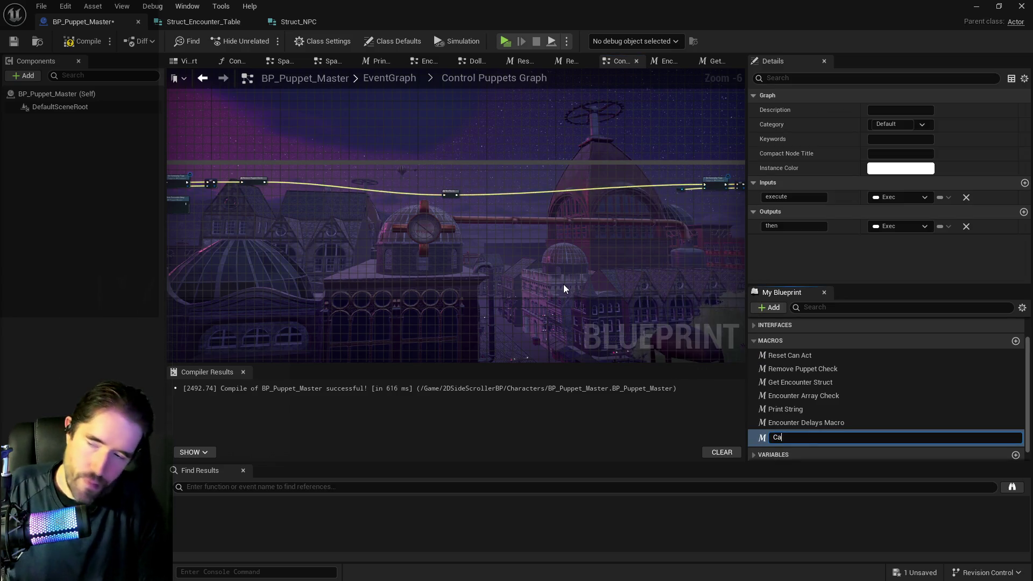
{"action": "type", "text": "n Act"}
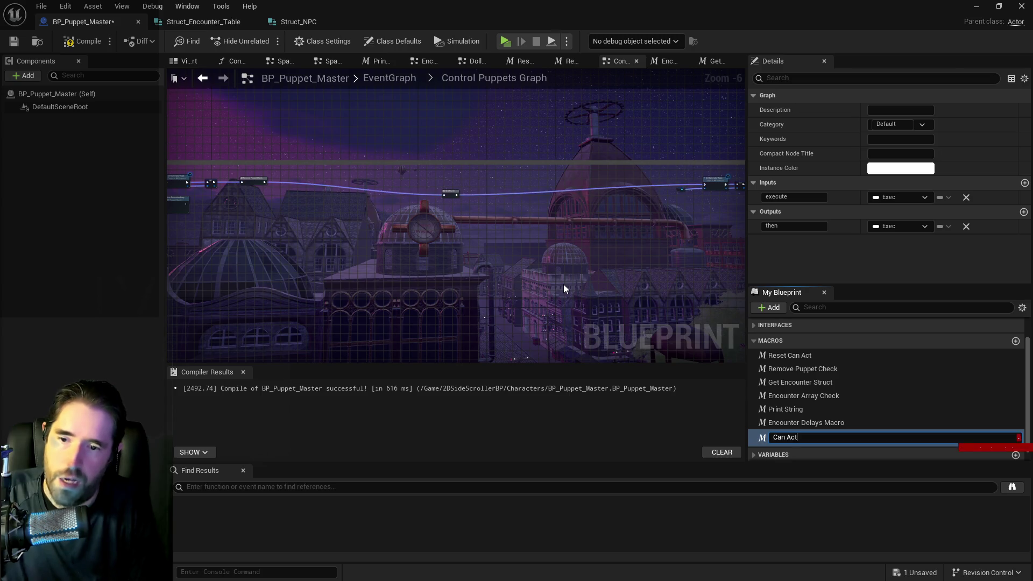
{"action": "type", "text": " C"}
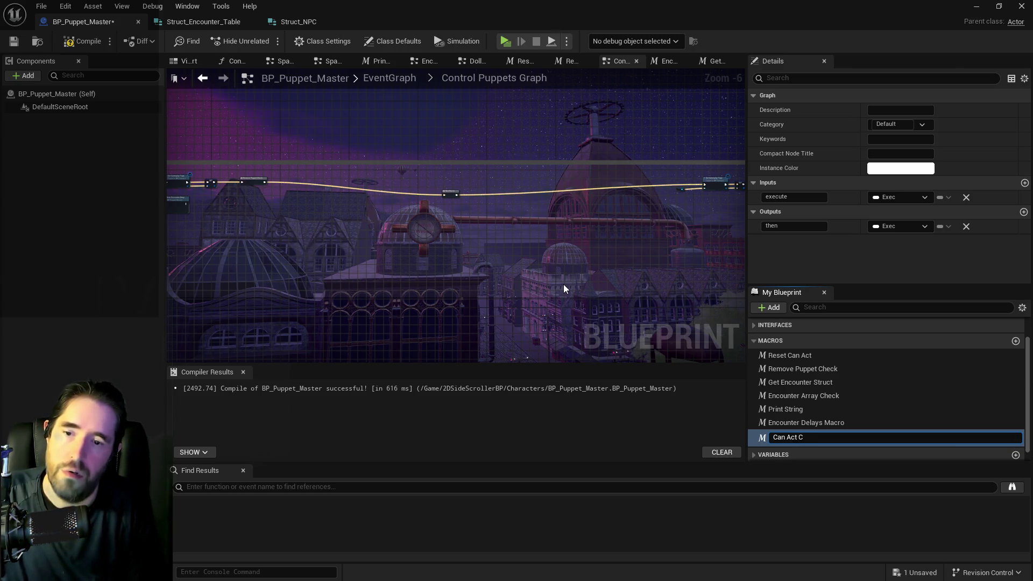
{"action": "type", "text": "hec"}
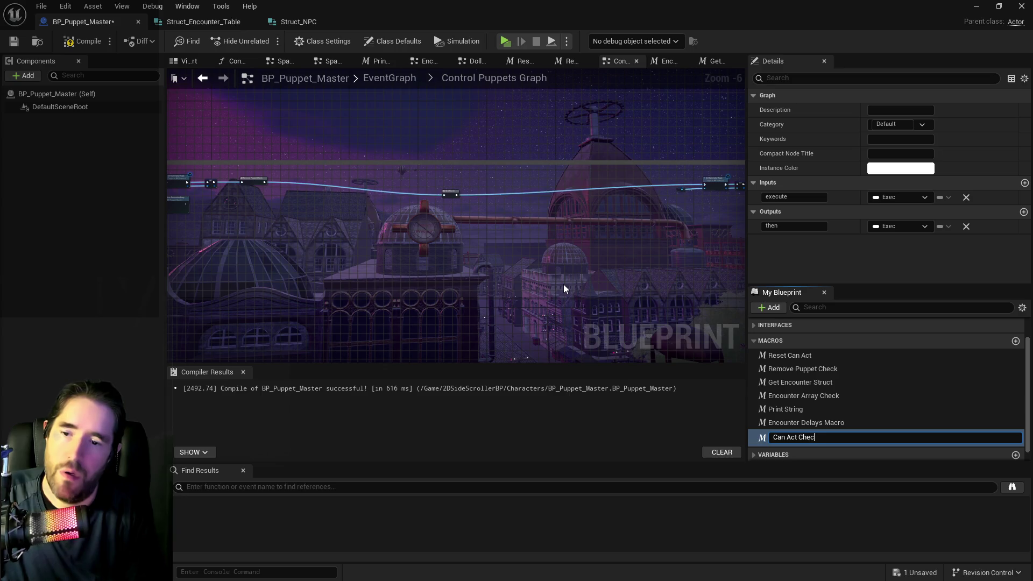
{"action": "type", "text": "k And Remove"}
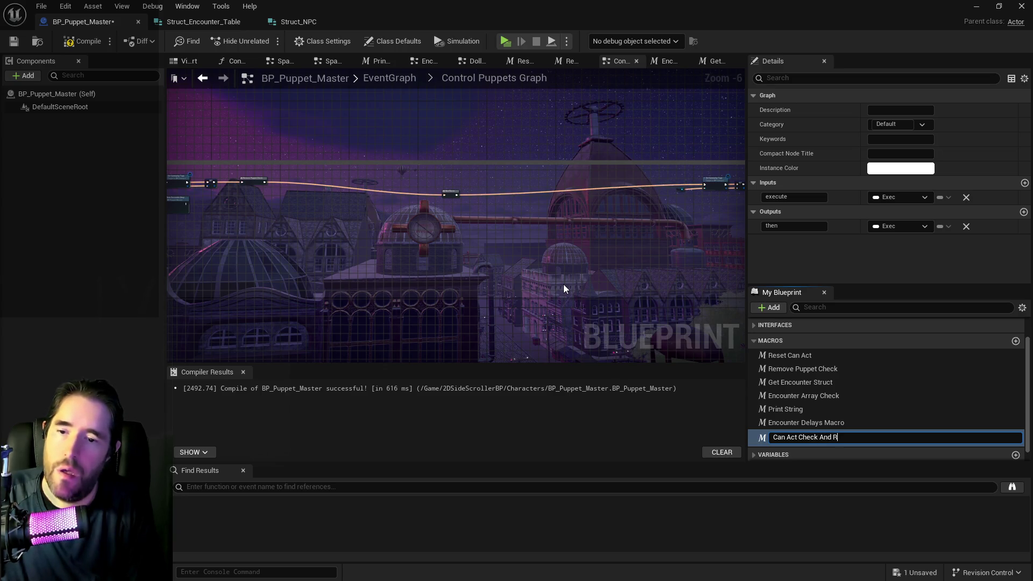
{"action": "key", "text": "Return"}
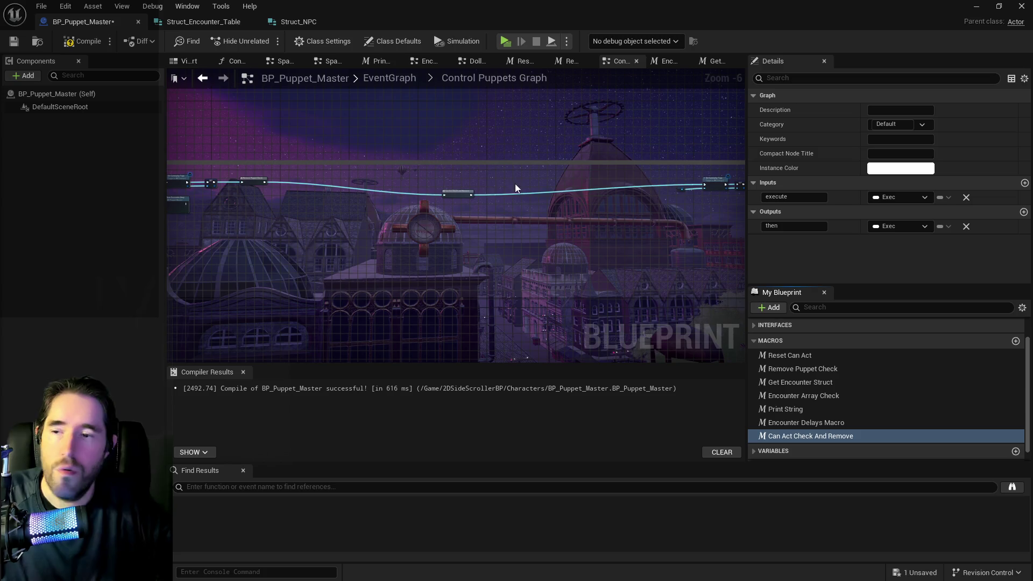
{"action": "left_click_drag", "start_coordinate": [455, 193], "coordinate": [344, 182]}
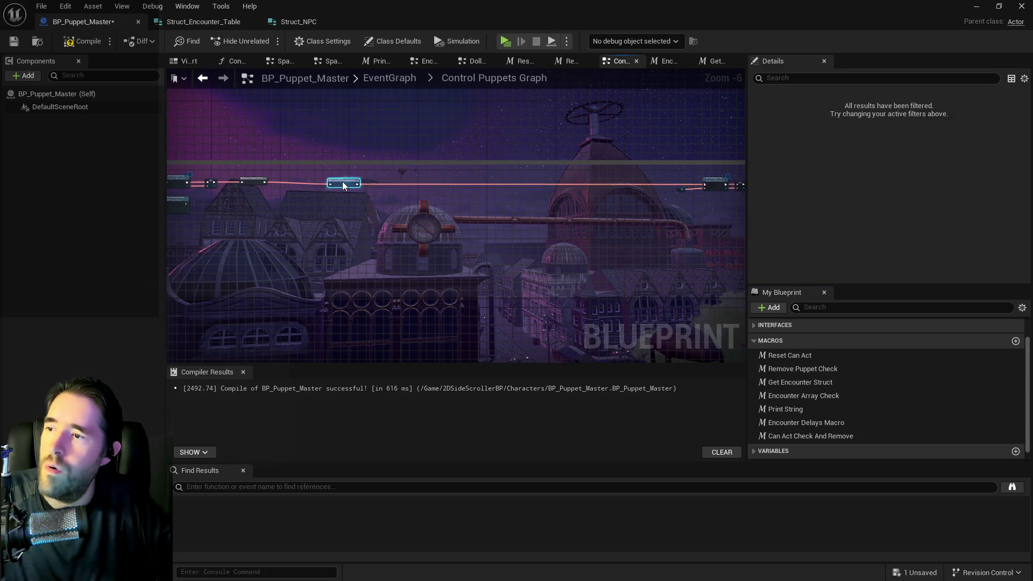
- Comment the macro node as 'Can Act Check And Remove' and move it back into the chain
{"action": "key", "text": "c"}
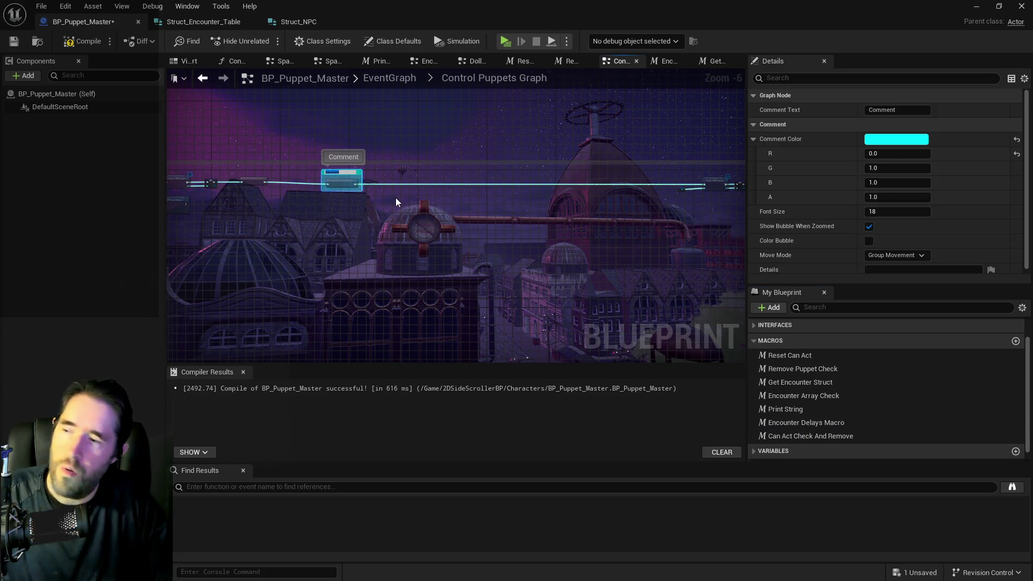
{"action": "type", "text": "eck And Remo"}
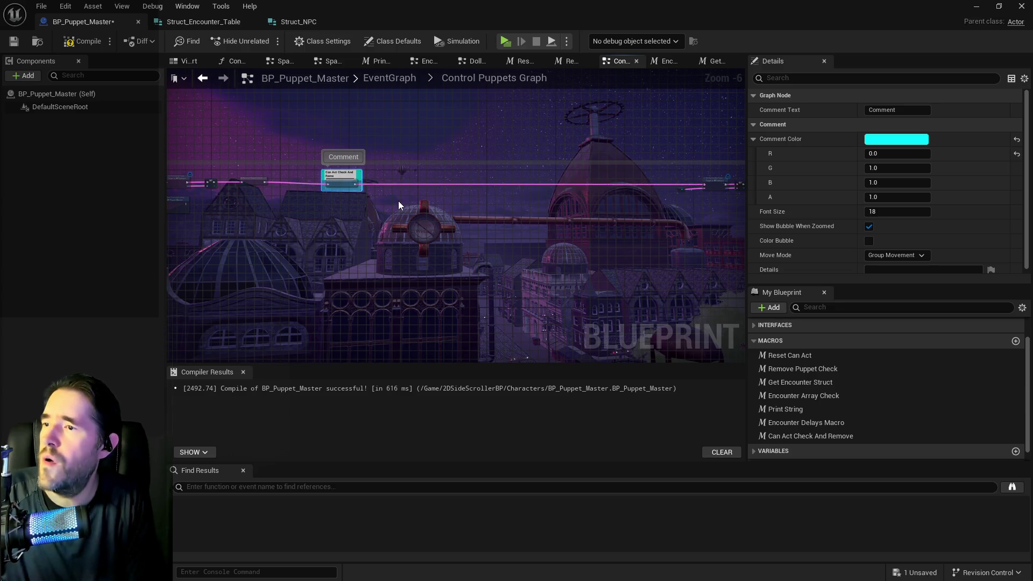
{"action": "type", "text": "v"}
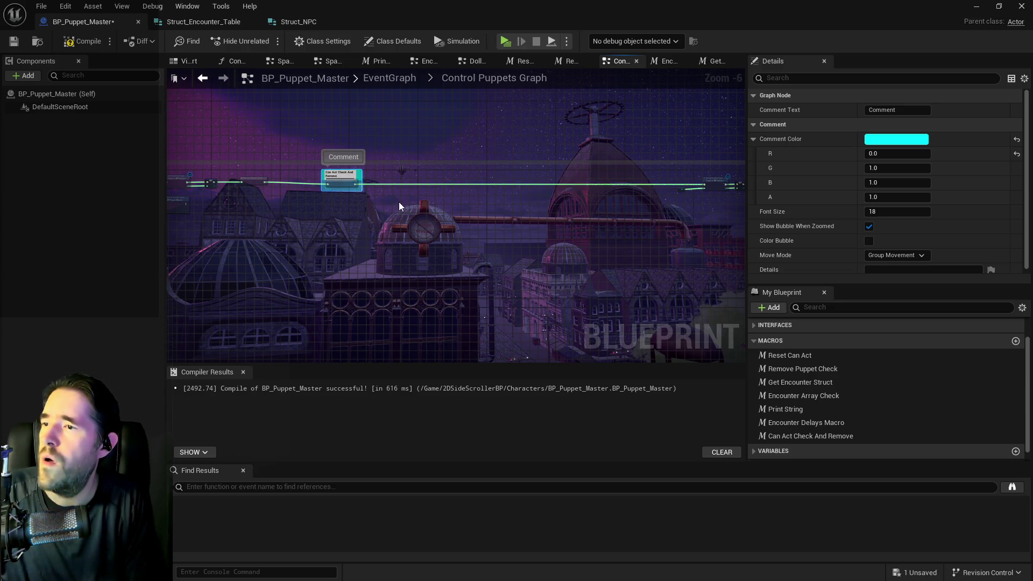
{"action": "type", "text": "e"}
{"action": "key", "text": "Return"}
{"action": "mouse_move", "coordinate": [597, 242]}
{"action": "left_mouse_down"}
{"action": "mouse_move", "coordinate": [405, 202]}
{"action": "mouse_move", "coordinate": [701, 192]}
{"action": "left_mouse_up"}
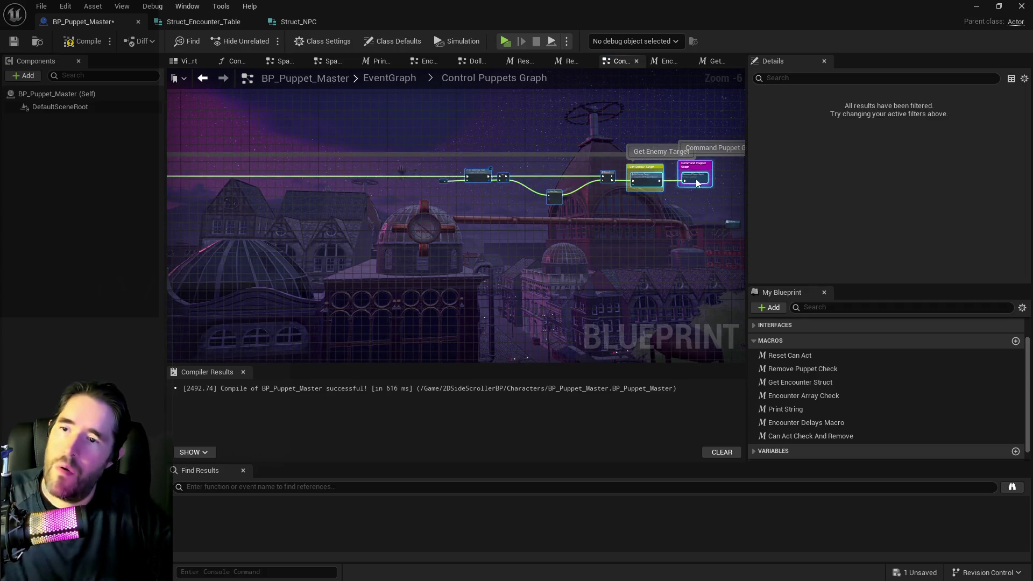
{"action": "left_click", "coordinate": [695, 224]}
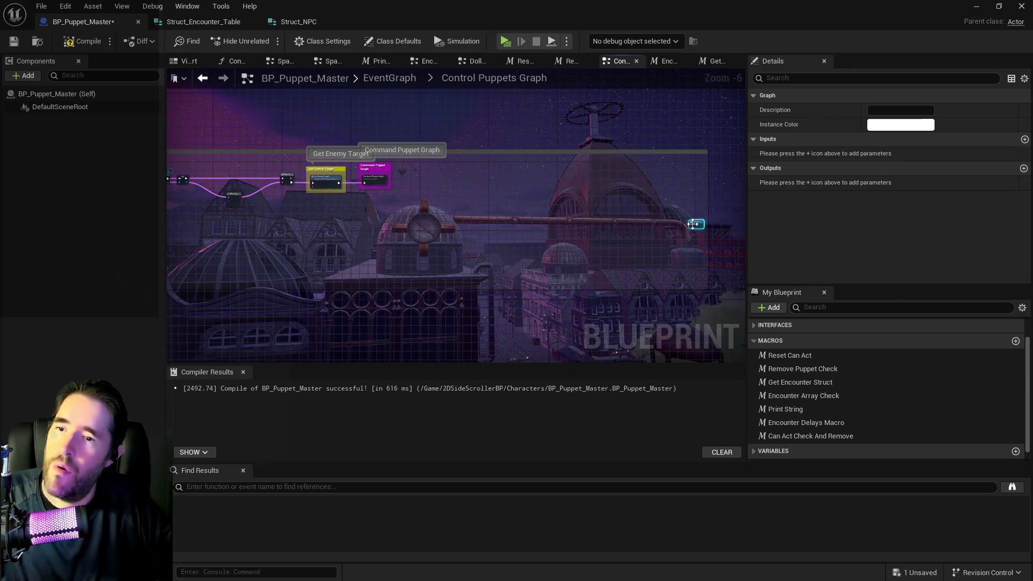
{"action": "mouse_move", "coordinate": [617, 225]}
{"action": "left_mouse_down"}
{"action": "mouse_move", "coordinate": [291, 224]}
{"action": "mouse_move", "coordinate": [341, 224]}
{"action": "left_mouse_up"}
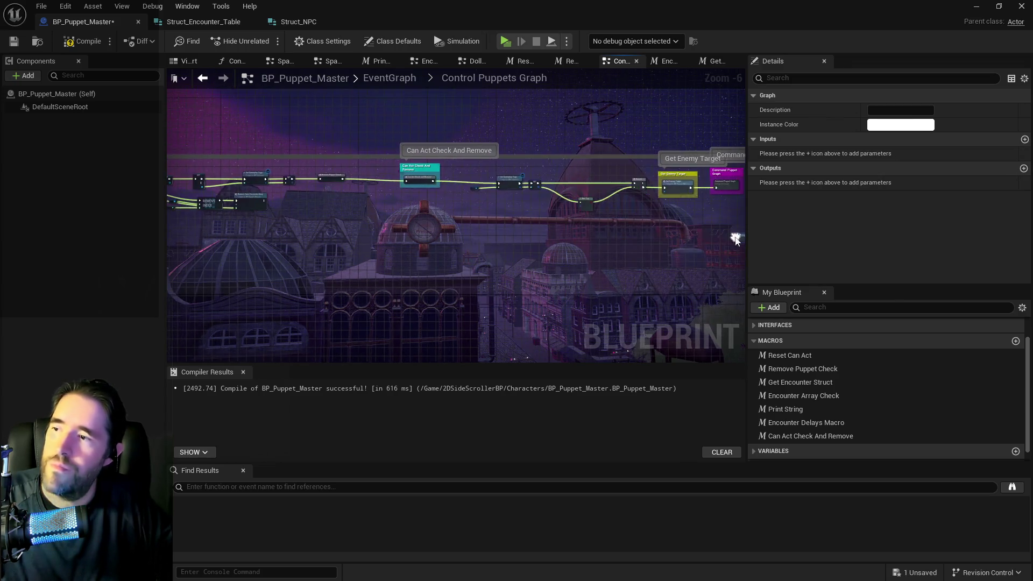
{"action": "scroll", "coordinate": [459, 197], "scroll_direction": "up", "scroll_amount": 2}
{"action": "left_click_drag", "start_coordinate": [424, 193], "coordinate": [595, 195]}
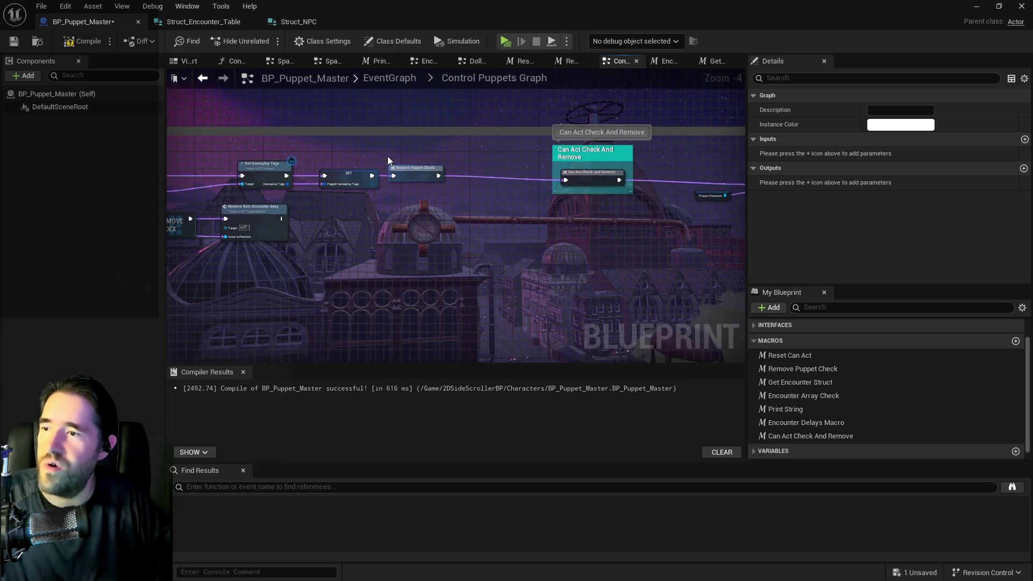
- Wrap the Remove Puppet Check node in a comment titled 'Remove Puppet Check'
{"action": "left_click_drag", "start_coordinate": [444, 178], "coordinate": [458, 185]}
{"action": "key", "text": "c"}
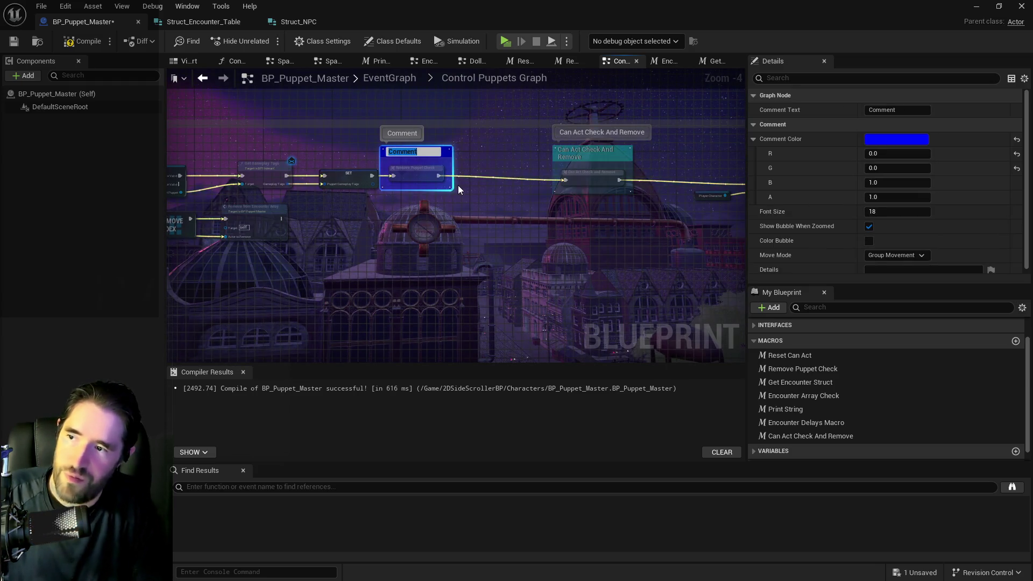
{"action": "type", "text": "remov"}
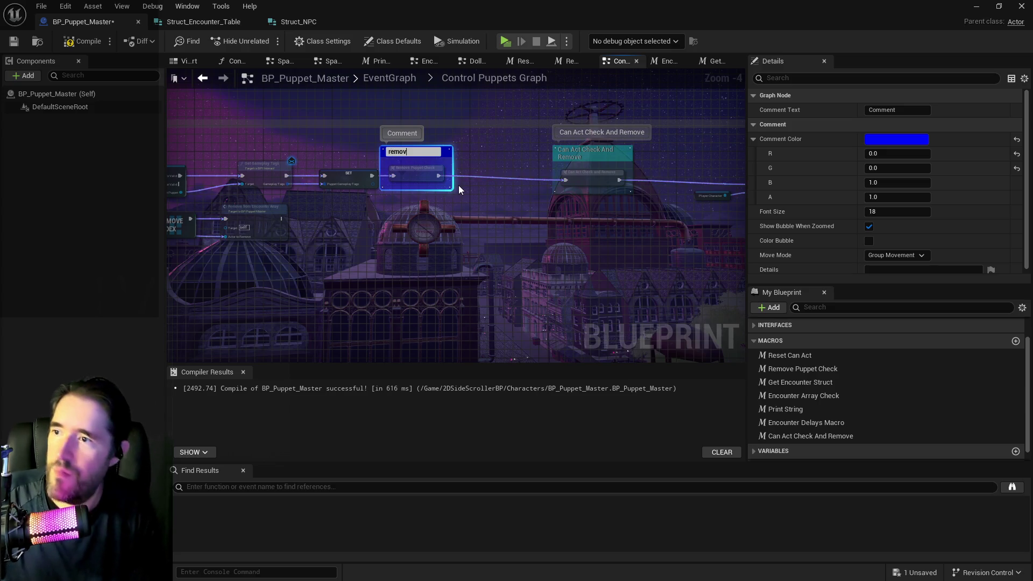
{"action": "key", "text": "BackSpace"}
{"action": "key", "text": "BackSpace"}
{"action": "type", "text": "Remove "}
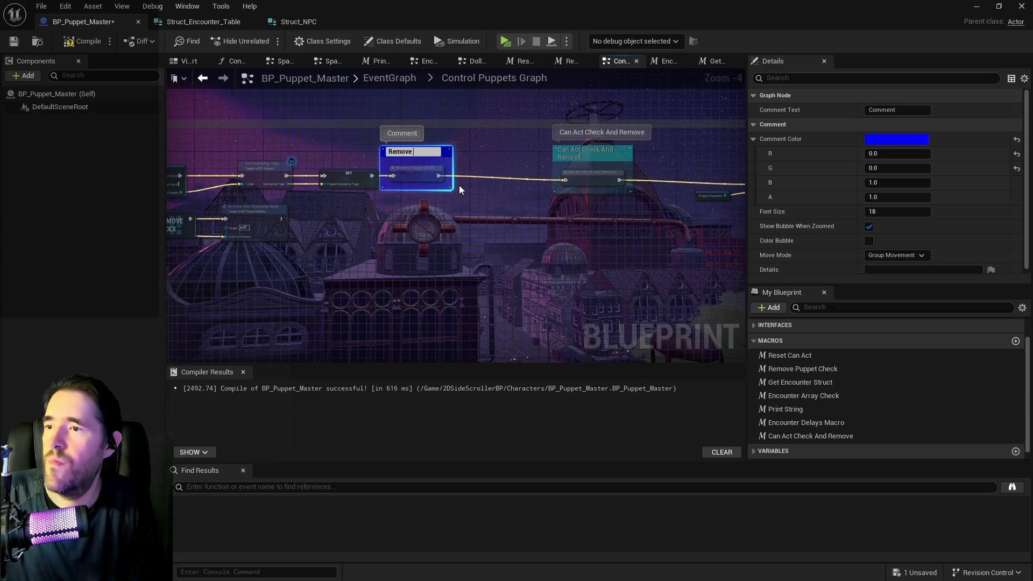
{"action": "type", "text": "Puppet Check"}
{"action": "key", "text": "Return"}
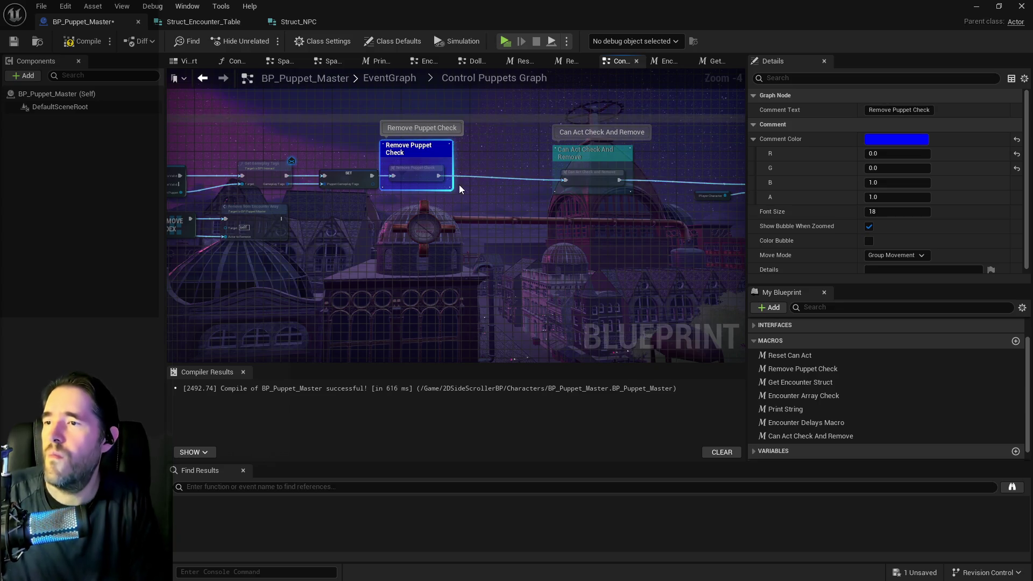
- Select the nodes following the Remove Puppet Check group, including the Branch
{"action": "mouse_move", "coordinate": [429, 160]}
{"action": "left_mouse_down"}
{"action": "mouse_move", "coordinate": [484, 163]}
{"action": "mouse_move", "coordinate": [96, 156]}
{"action": "left_mouse_up"}
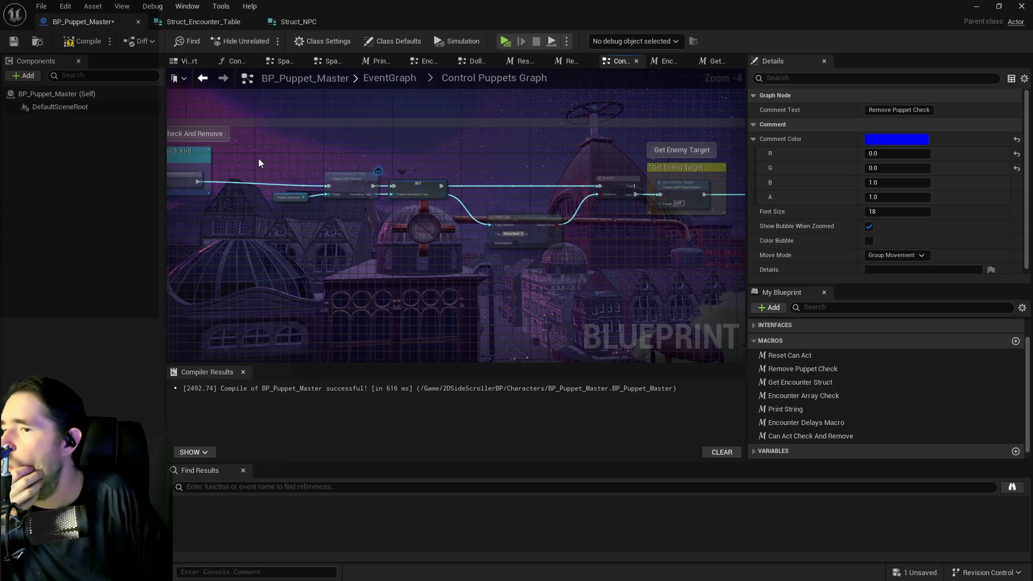
{"action": "left_click_drag", "start_coordinate": [260, 150], "coordinate": [618, 246]}
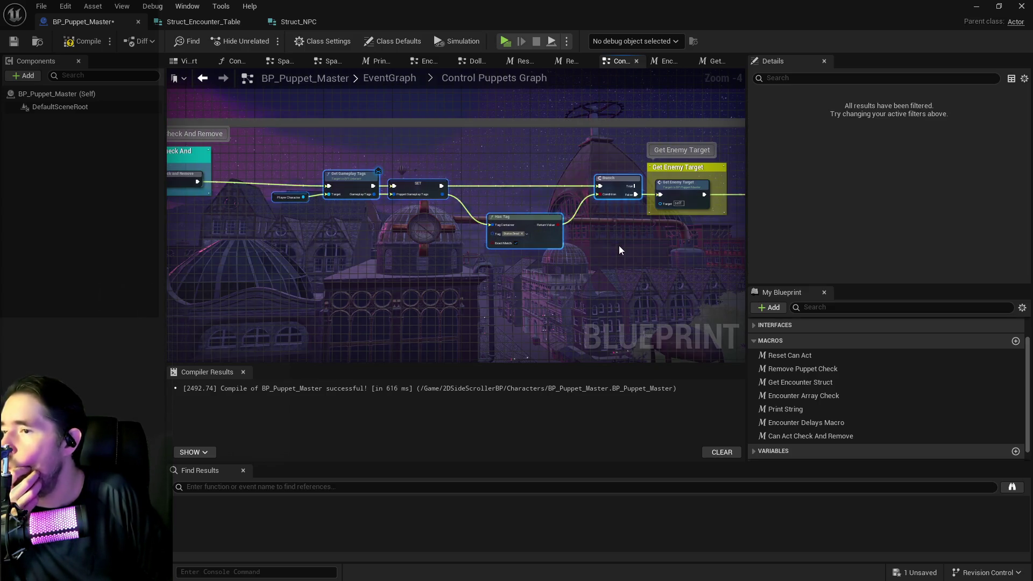
{"action": "left_click", "coordinate": [614, 187]}
- Collapse the selected nodes into a macro named 'Player Dead Check'
{"action": "right_click", "coordinate": [615, 187]}
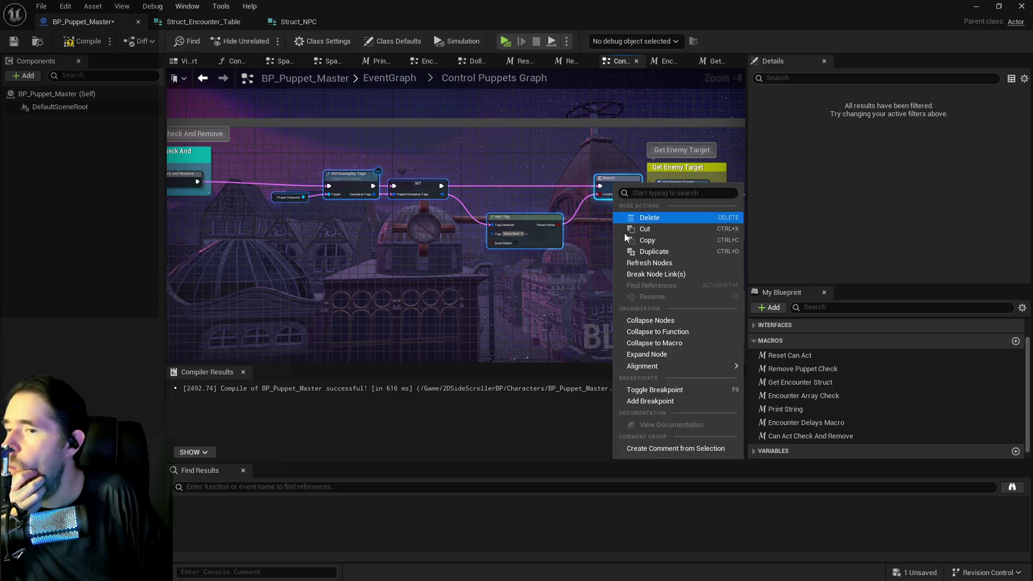
{"action": "left_click", "coordinate": [650, 343]}
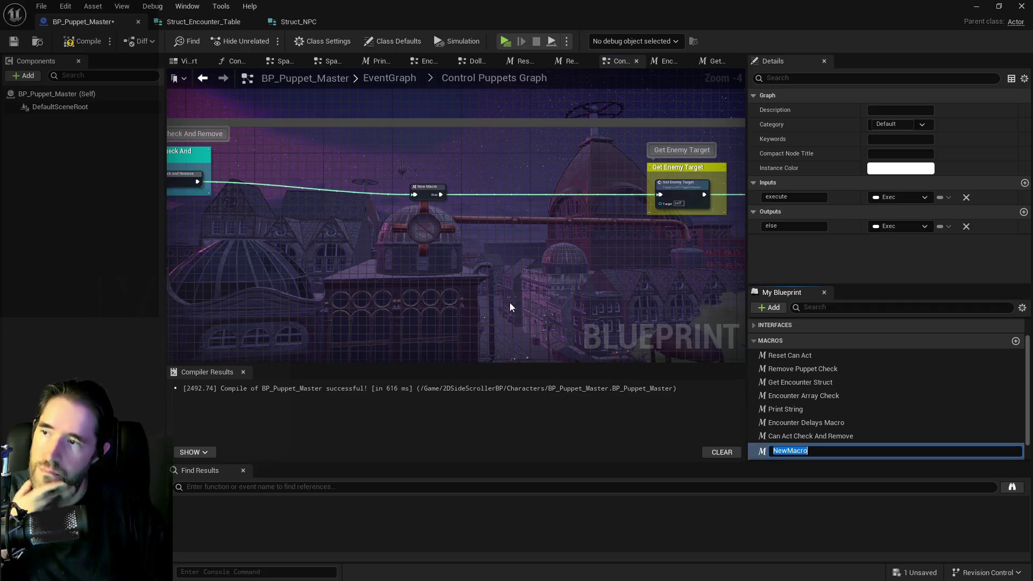
{"action": "type", "text": "Poppet De"}
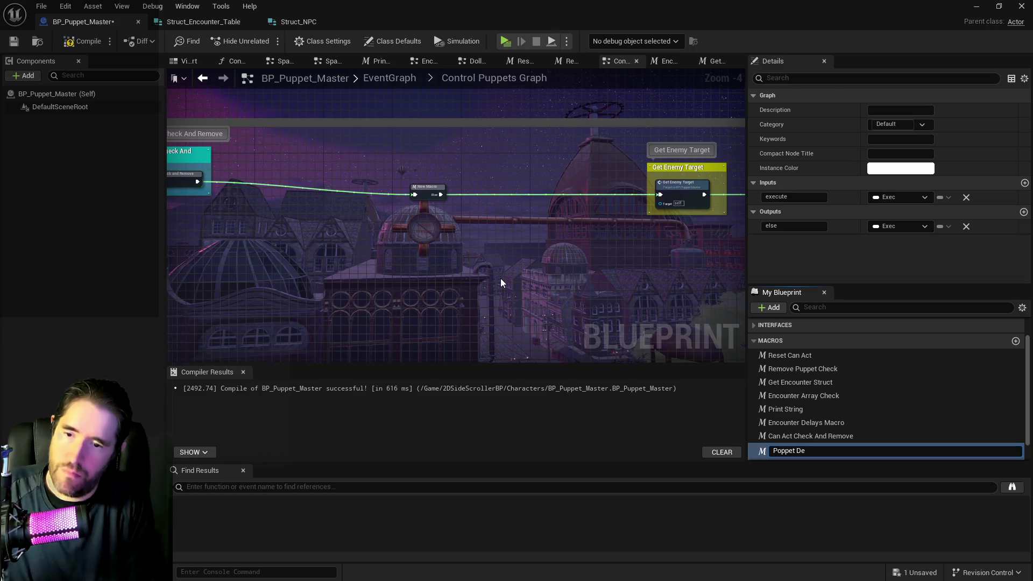
{"action": "key", "text": "BackSpace"}
{"action": "key", "text": "BackSpace"}
{"action": "key", "text": "BackSpace"}
{"action": "type", "text": "layer Dea"}
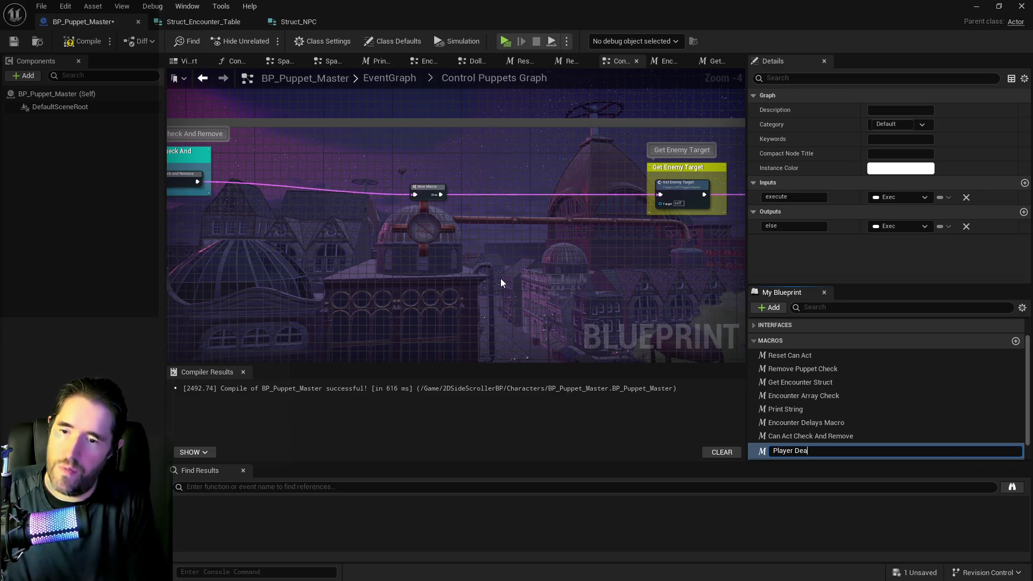
{"action": "type", "text": "d Check"}
{"action": "key", "text": "Return"}
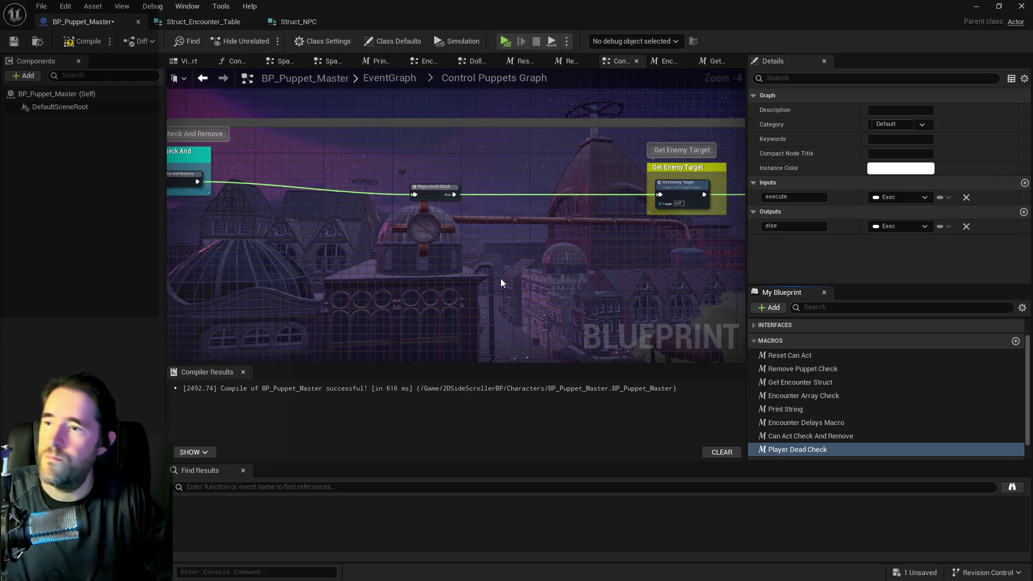
- Wrap the Player Dead Check macro node in a comment titled 'Player Dead Check'
{"action": "left_click_drag", "start_coordinate": [350, 145], "coordinate": [511, 212]}
{"action": "type", "text": "cPlayer Dead Check"}
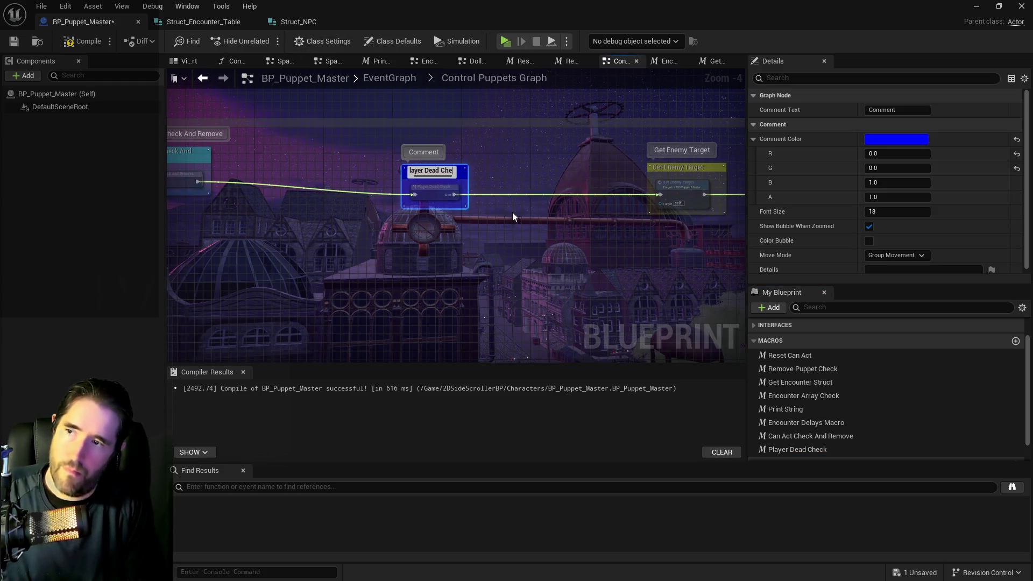
{"action": "key", "text": "Return"}
{"action": "scroll", "coordinate": [512, 215], "scroll_direction": "down", "scroll_amount": 3}
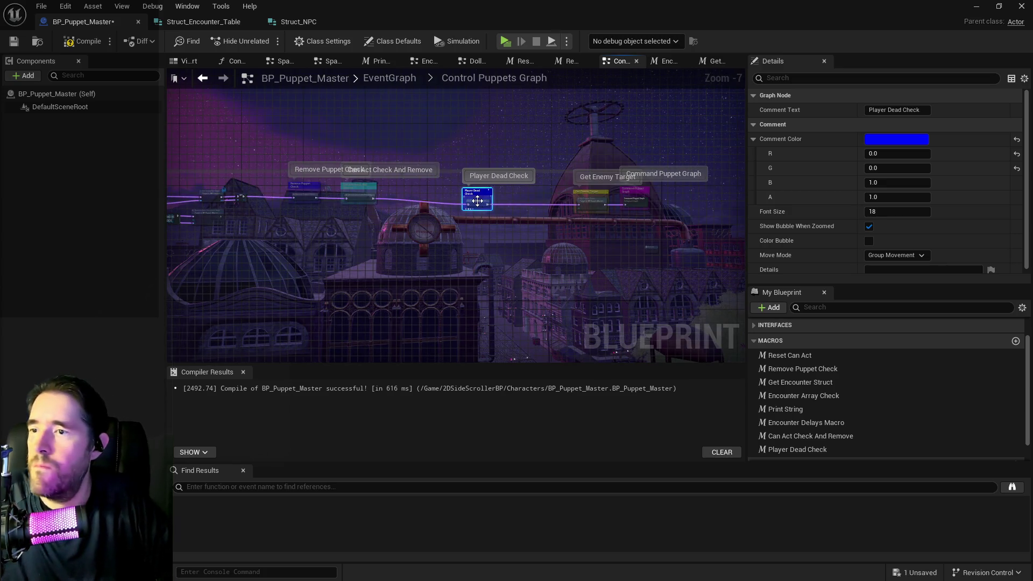
{"action": "mouse_move", "coordinate": [477, 205]}
{"action": "left_mouse_down"}
{"action": "mouse_move", "coordinate": [407, 189]}
{"action": "mouse_move", "coordinate": [404, 199]}
{"action": "left_mouse_up"}
- Place Player Dead Check beside Can Act Check and shift a small node further left
{"action": "mouse_move", "coordinate": [537, 186]}
{"action": "left_mouse_down"}
{"action": "mouse_move", "coordinate": [636, 222]}
{"action": "mouse_move", "coordinate": [598, 206]}
{"action": "mouse_move", "coordinate": [495, 203]}
{"action": "left_mouse_up"}
{"action": "left_click_drag", "start_coordinate": [647, 247], "coordinate": [496, 229]}
{"action": "scroll", "coordinate": [460, 225], "scroll_direction": "up", "scroll_amount": 3}
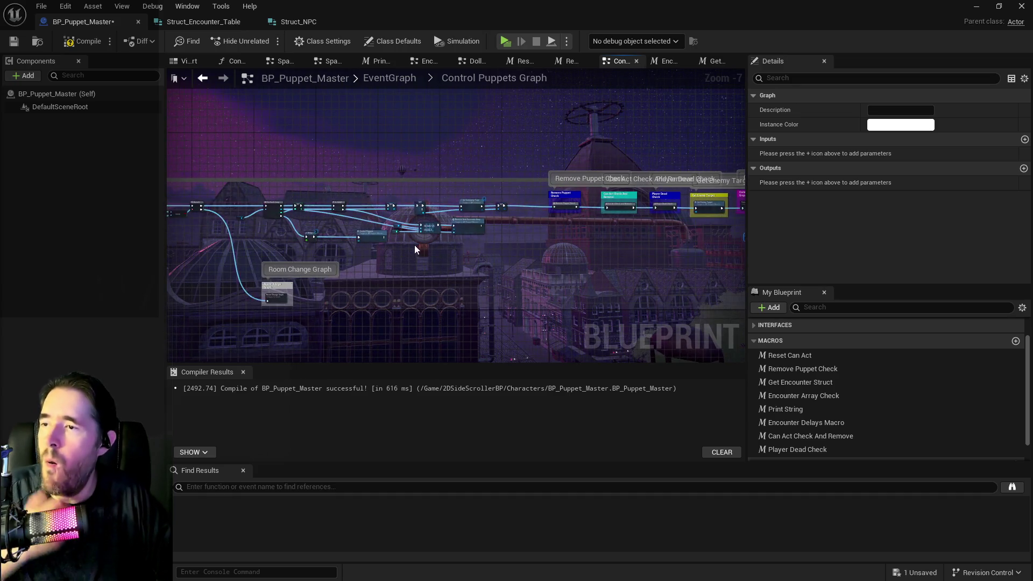
{"action": "scroll", "coordinate": [502, 209], "scroll_direction": "up", "scroll_amount": 1}
{"action": "scroll", "coordinate": [501, 209], "scroll_direction": "down", "scroll_amount": 1}
- Look over the whole Control Puppets Graph, then return to the Puppet Master Graphs overview
{"action": "left_click_drag", "start_coordinate": [501, 209], "coordinate": [344, 182]}
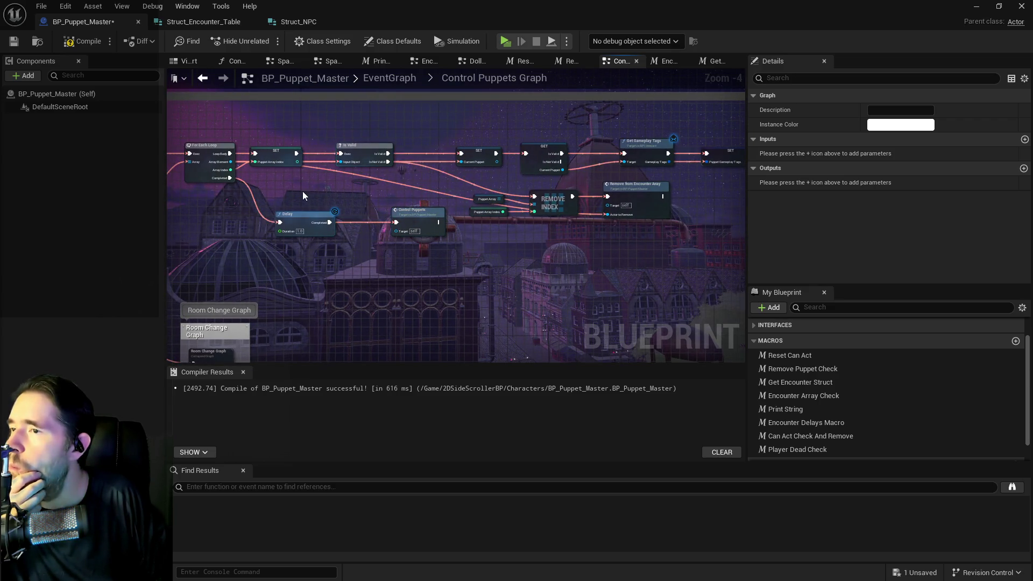
{"action": "left_click_drag", "start_coordinate": [330, 209], "coordinate": [203, 198]}
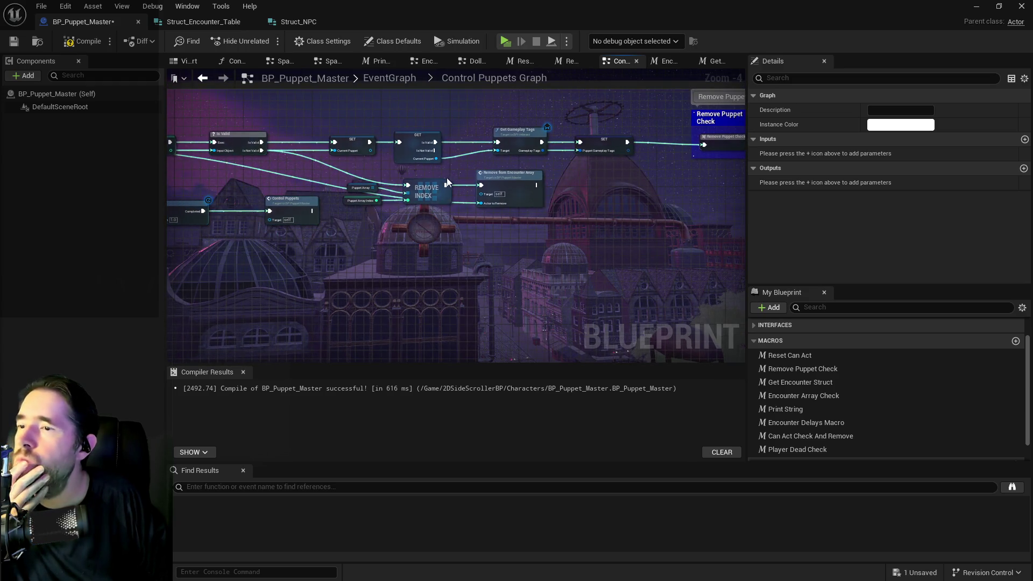
{"action": "scroll", "coordinate": [449, 181], "scroll_direction": "down", "scroll_amount": 3}
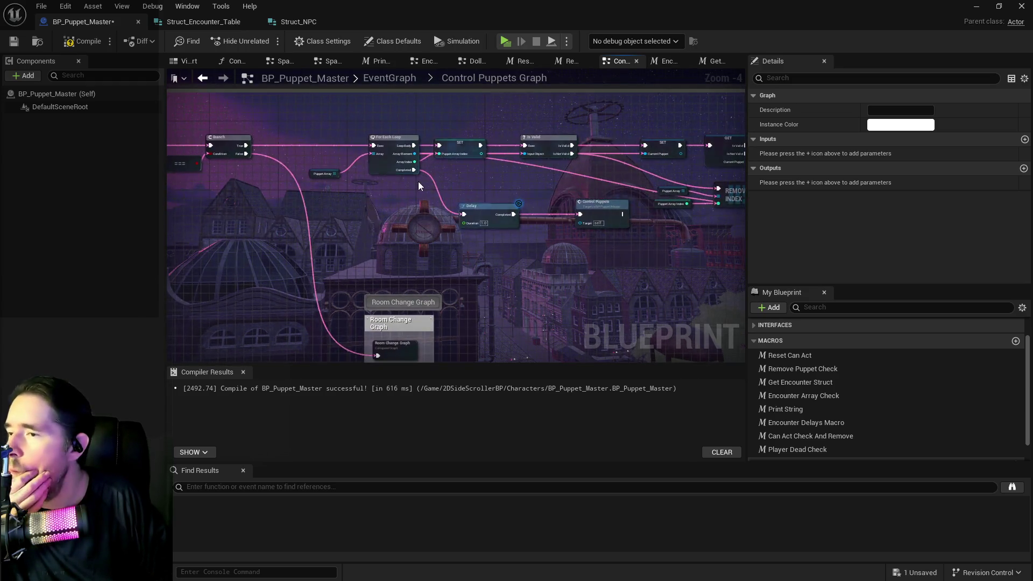
{"action": "scroll", "coordinate": [371, 150], "scroll_direction": "up", "scroll_amount": 2}
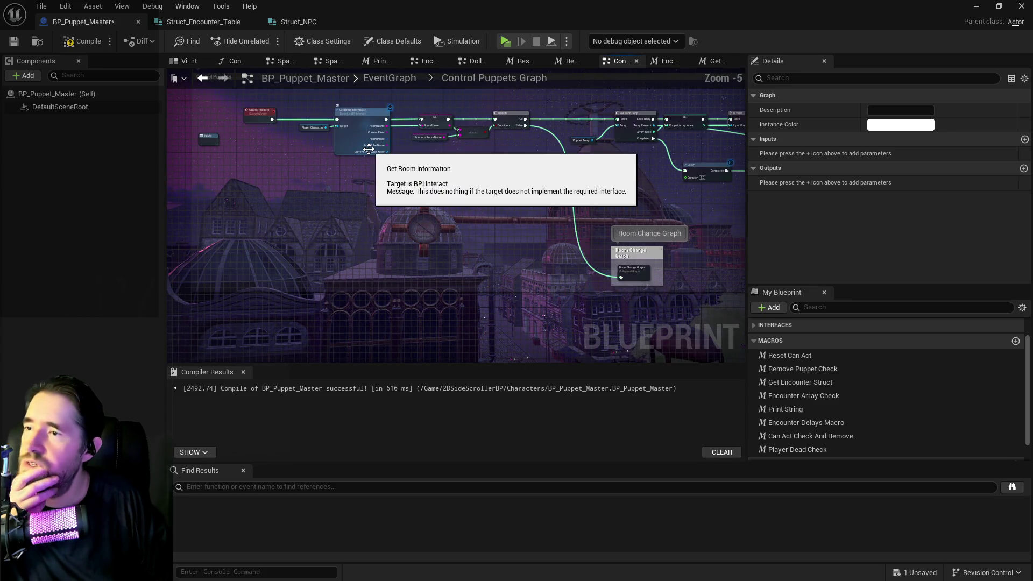
{"action": "left_click_drag", "start_coordinate": [432, 165], "coordinate": [369, 179]}
{"action": "scroll", "coordinate": [369, 175], "scroll_direction": "down", "scroll_amount": 7}
{"action": "mouse_move", "coordinate": [540, 198]}
{"action": "left_mouse_down"}
{"action": "mouse_move", "coordinate": [283, 183]}
{"action": "mouse_move", "coordinate": [545, 224]}
{"action": "left_mouse_up"}
{"action": "left_click", "coordinate": [389, 78]}
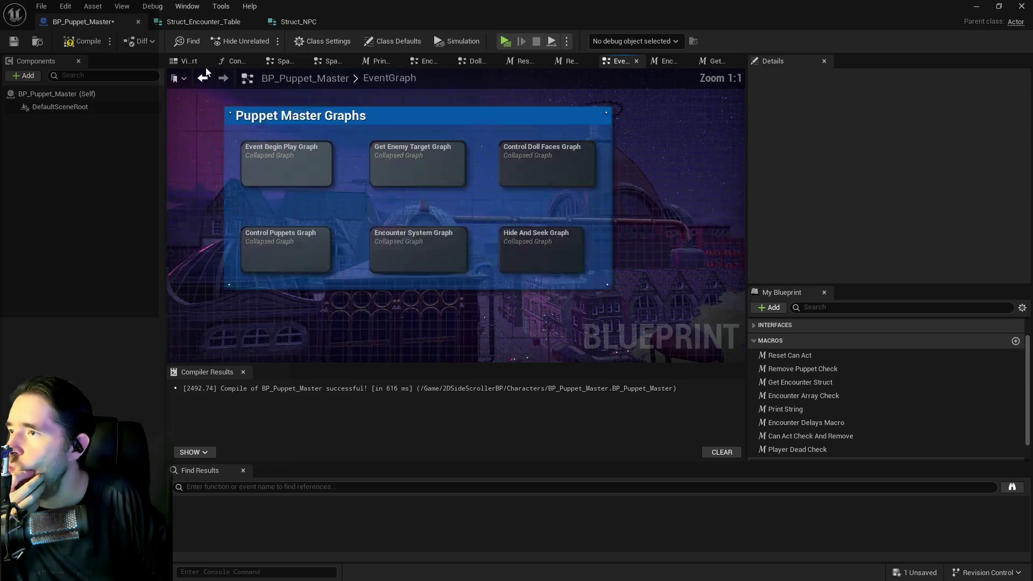
- Compile and save BP_Puppet_Master, open the Encounter System Graph, and show the Interfaces folder
{"action": "left_click", "coordinate": [14, 42]}
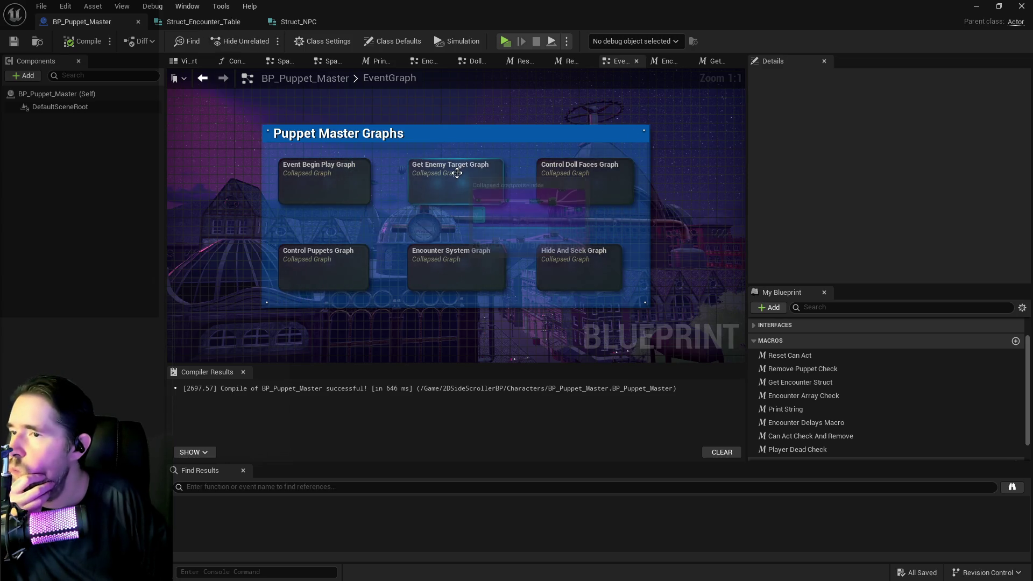
{"action": "left_click", "coordinate": [450, 275]}
{"action": "double_click", "coordinate": [450, 275]}
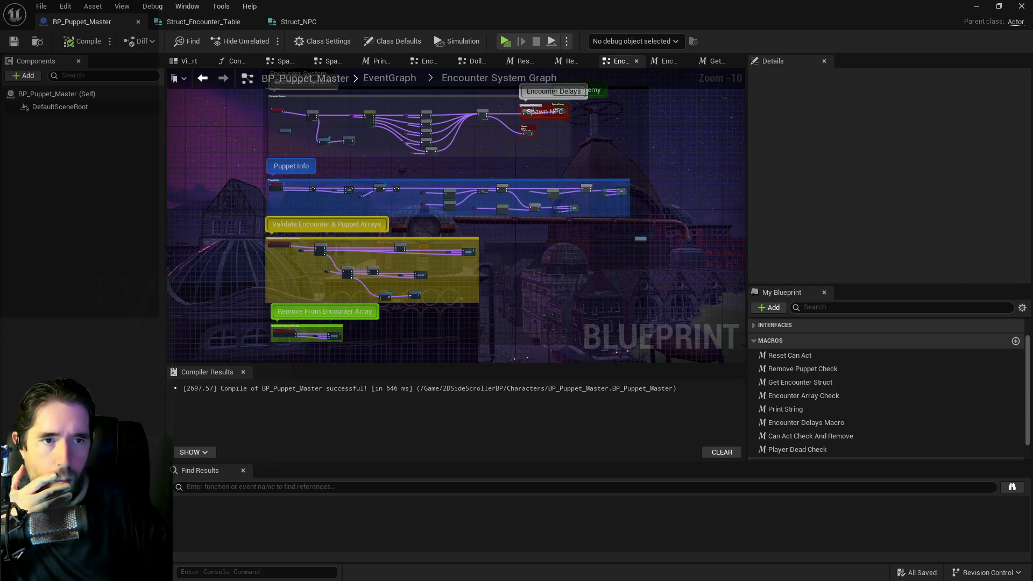
{"action": "key", "text": "alt+Tab"}
{"action": "left_click", "coordinate": [376, 393]}
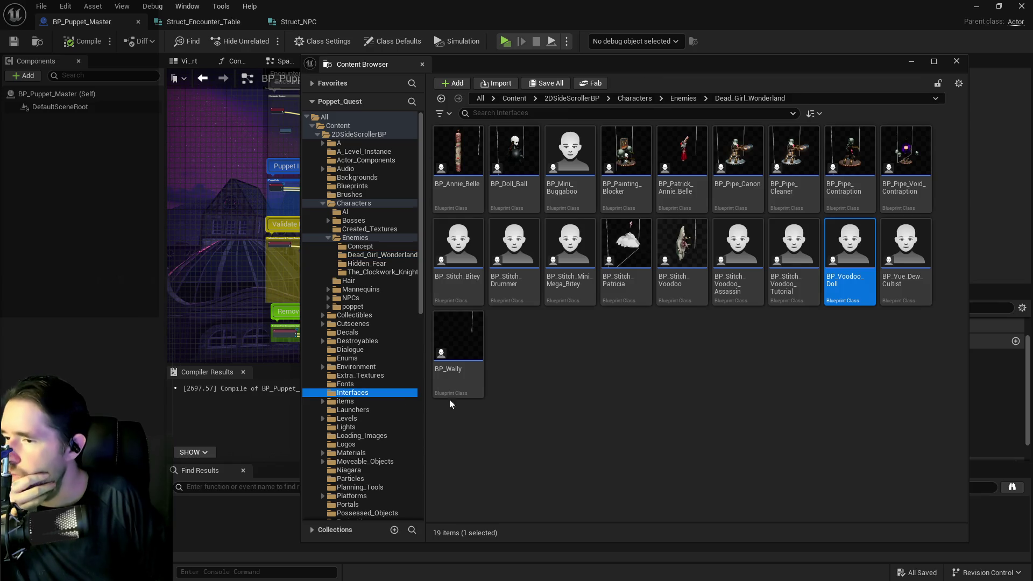
- Open BPI_Combat and add a new interface function named 'Setup NPC Info'
{"action": "double_click", "coordinate": [554, 177]}
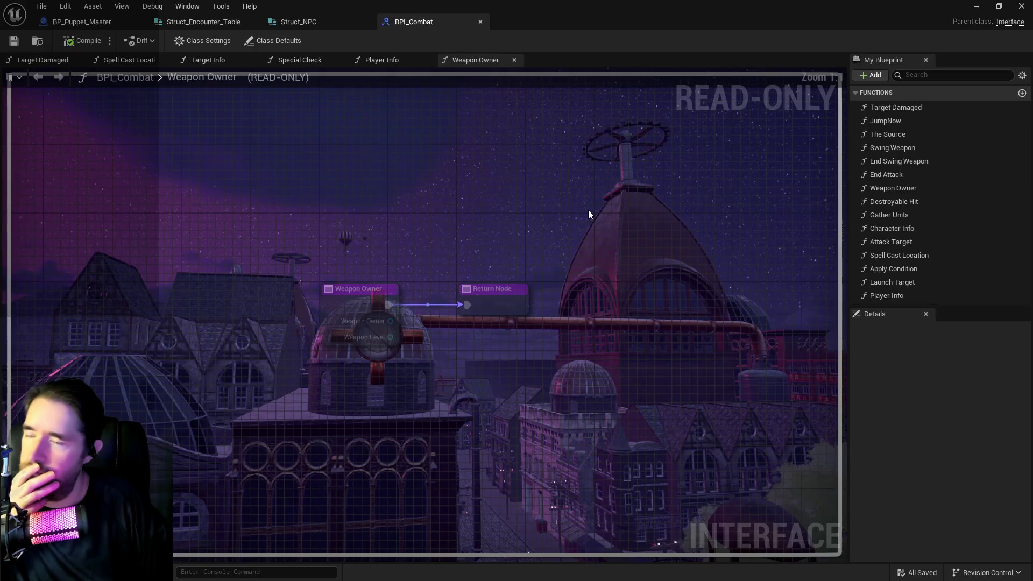
{"action": "scroll", "coordinate": [952, 170], "scroll_direction": "down", "scroll_amount": 10}
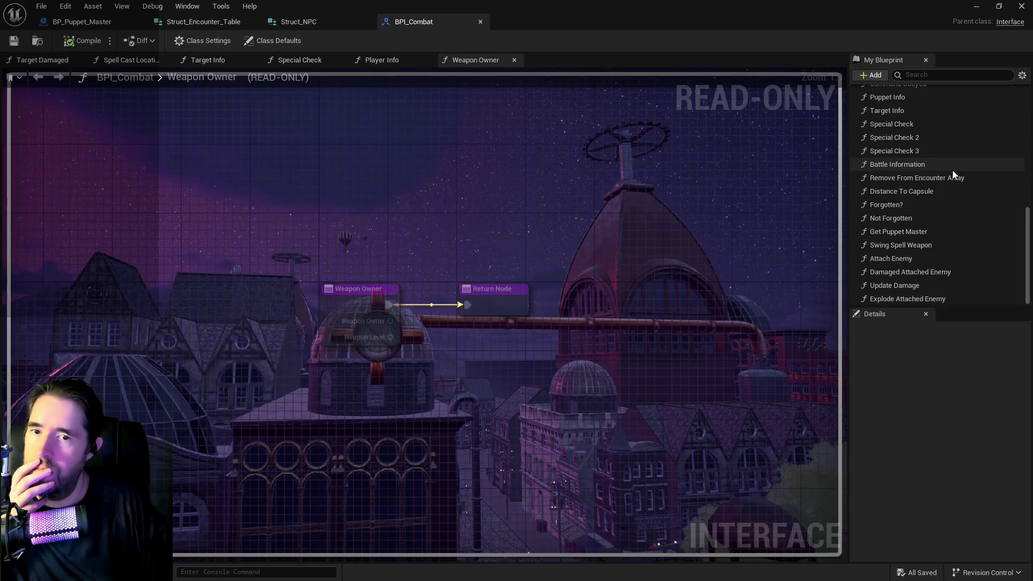
{"action": "left_click", "coordinate": [868, 76]}
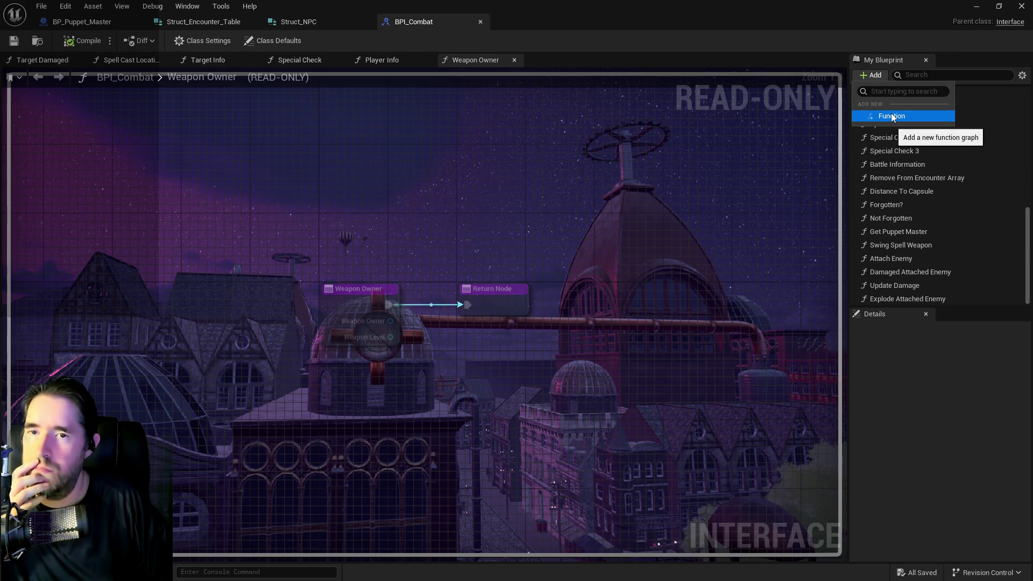
{"action": "left_click", "coordinate": [891, 115]}
{"action": "type", "text": "Setup N"}
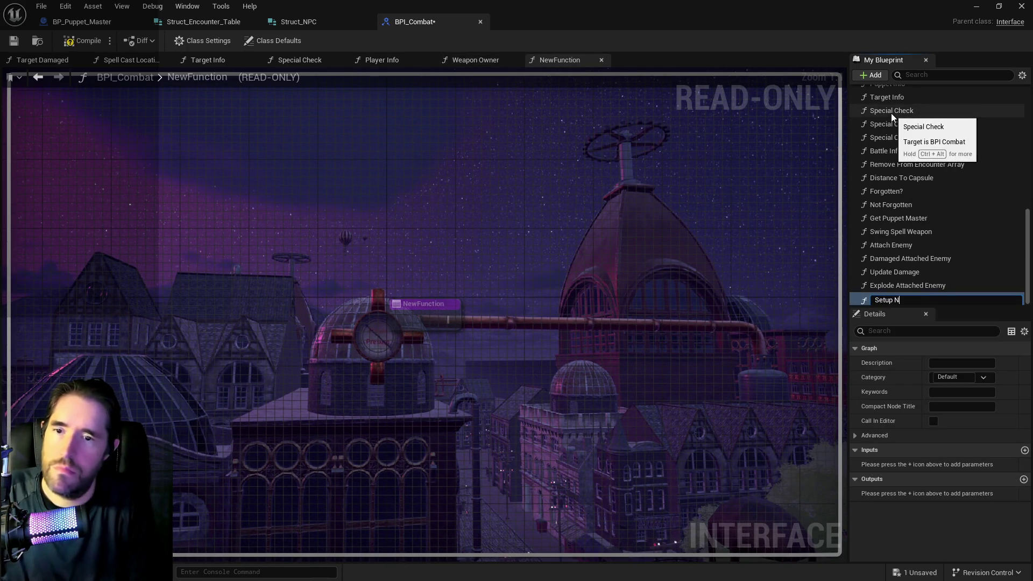
{"action": "type", "text": "PC Info"}
{"action": "key", "text": "Return"}
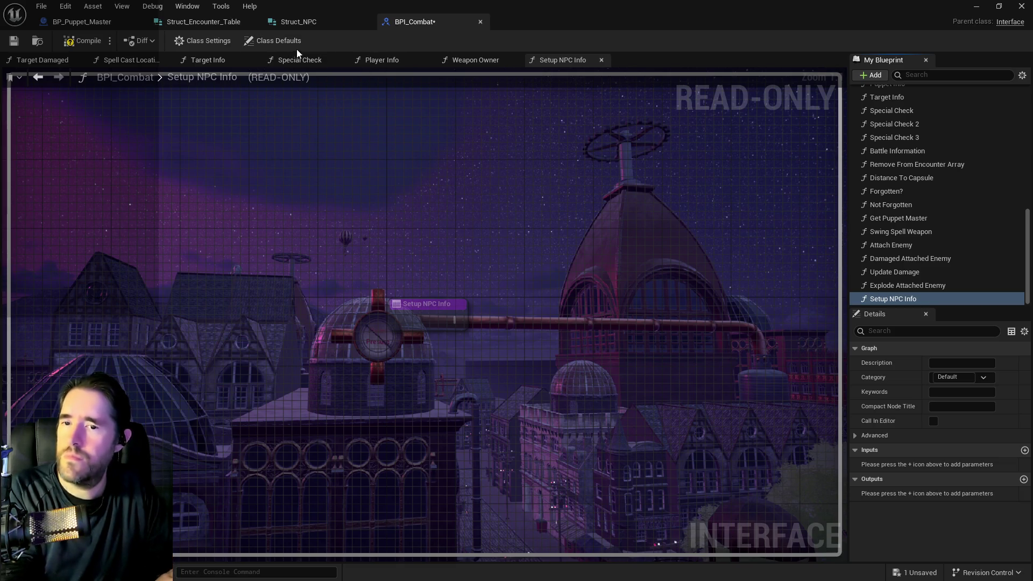
- Give Setup NPC Info an Integer input named 'Level', then compile and save BPI_Combat
{"action": "left_click", "coordinate": [1024, 450]}
{"action": "left_click", "coordinate": [955, 464]}
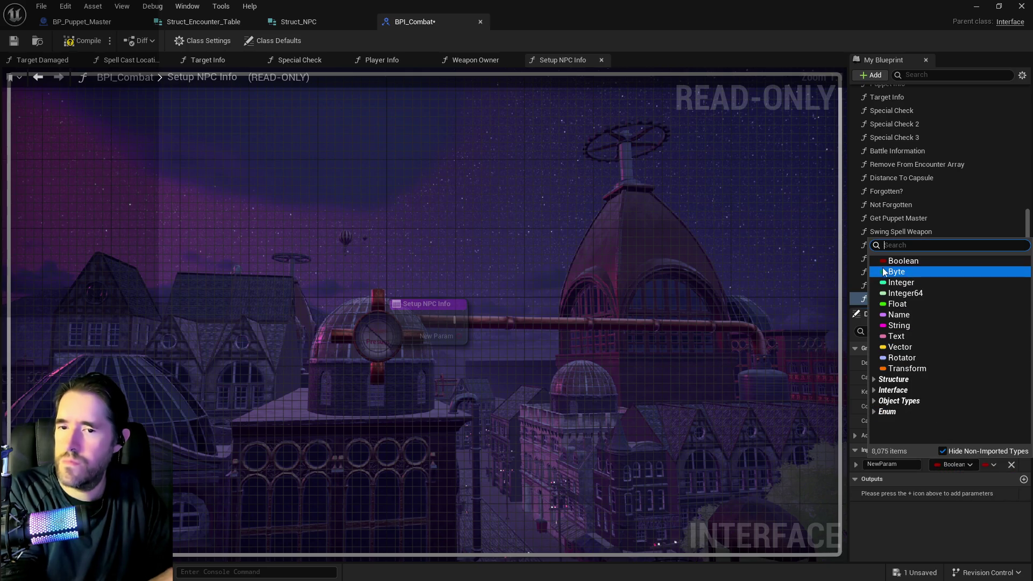
{"action": "key", "text": "Escape"}
{"action": "left_click", "coordinate": [955, 463]}
{"action": "left_click", "coordinate": [946, 486]}
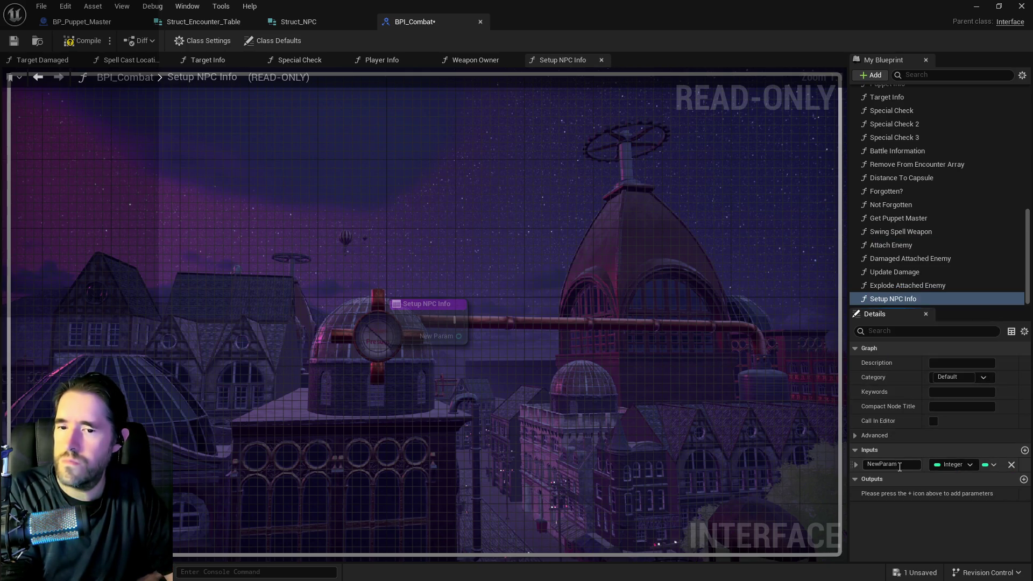
{"action": "type", "text": "Lve"}
{"action": "key", "text": "BackSpace"}
{"action": "key", "text": "BackSpace"}
{"action": "key", "text": "BackSpace"}
{"action": "type", "text": "evel"}
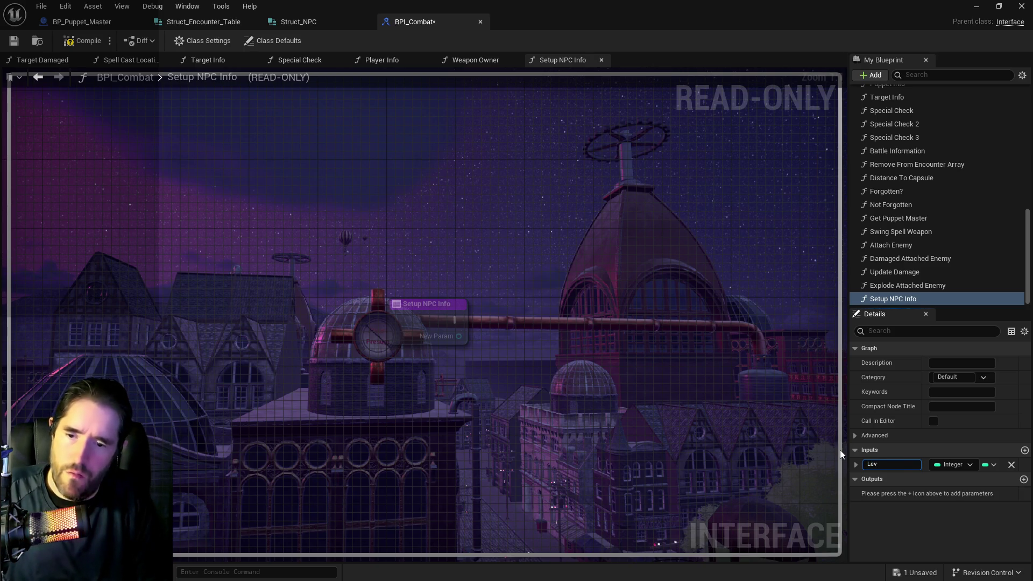
{"action": "key", "text": "Return"}
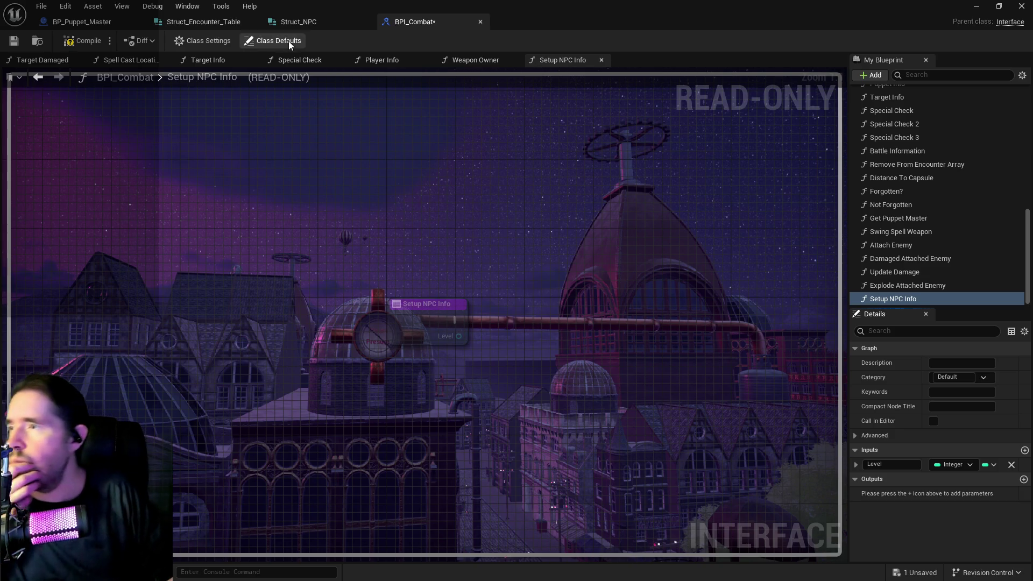
{"action": "left_click", "coordinate": [14, 41]}
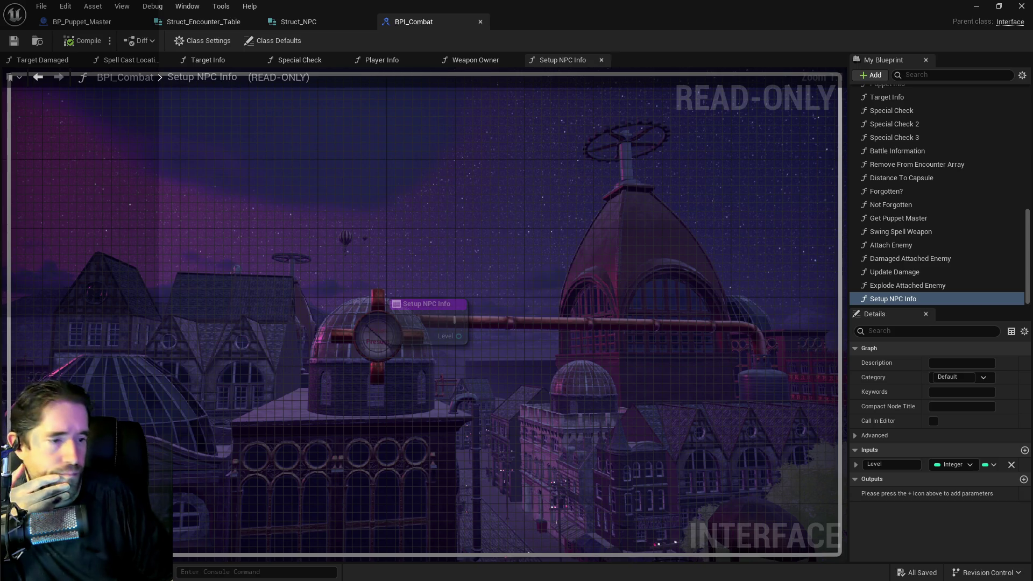
{"action": "key", "text": "ctrl+b"}
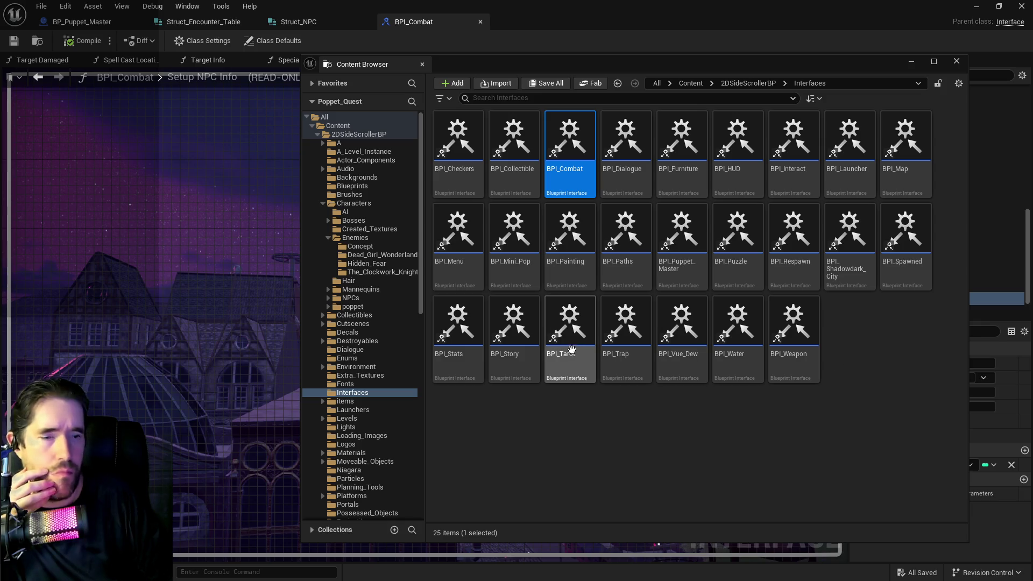
- Open BP_NPC from the Characters folder in the Content Browser
{"action": "left_click", "coordinate": [339, 206]}
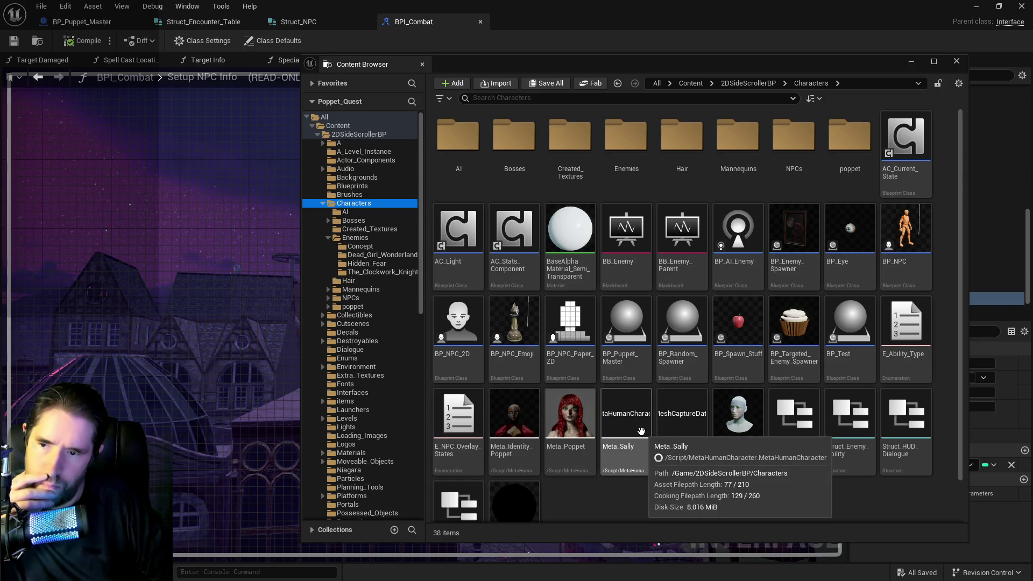
{"action": "key", "text": "ctrl+b"}
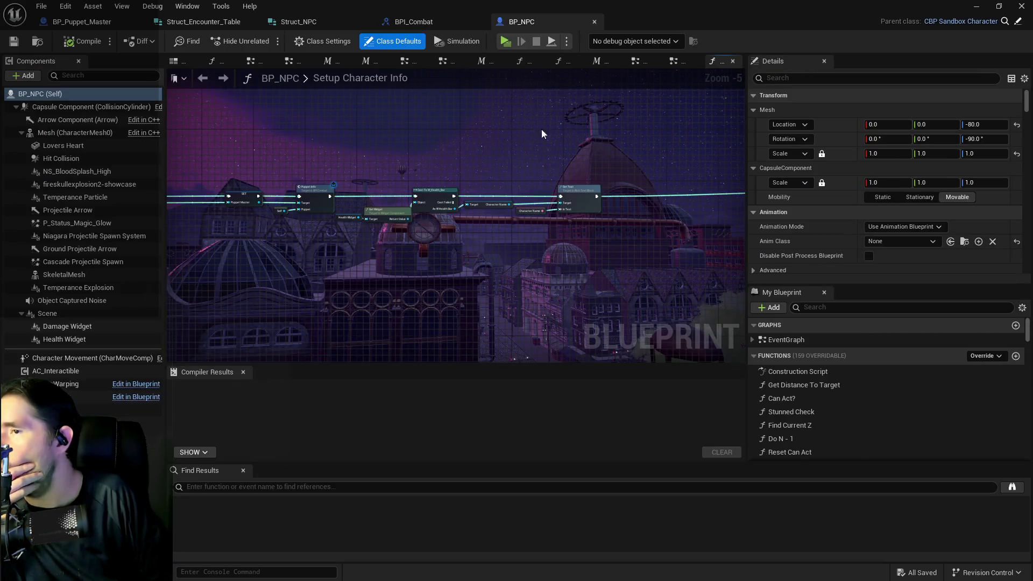
{"action": "left_click", "coordinate": [671, 64]}
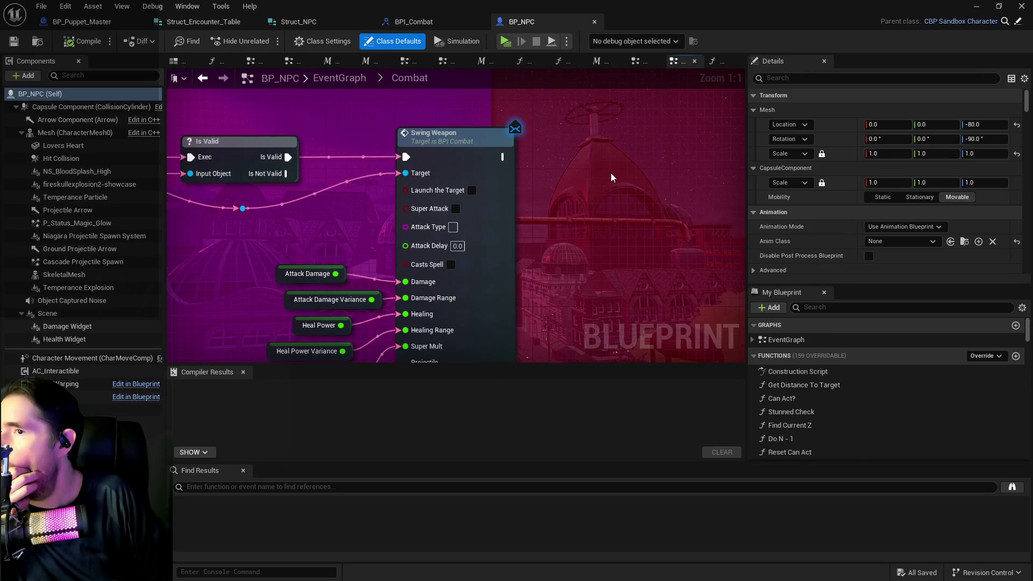
- Go into BP_NPC's Event Begin Play collapsed graph and zoom out to see the whole chain
{"action": "left_click", "coordinate": [339, 78]}
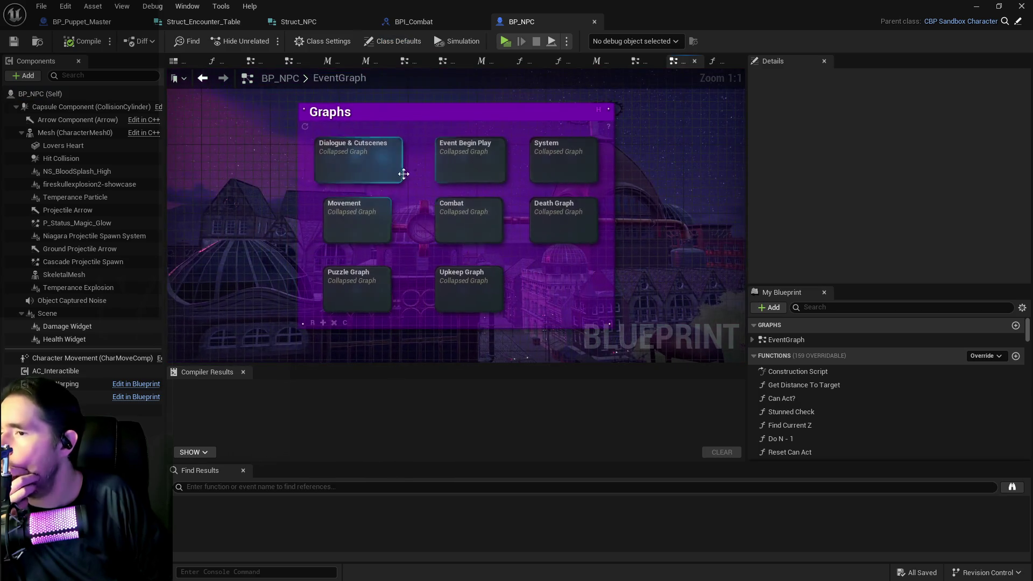
{"action": "double_click", "coordinate": [458, 172]}
{"action": "scroll", "coordinate": [344, 215], "scroll_direction": "up", "scroll_amount": 7}
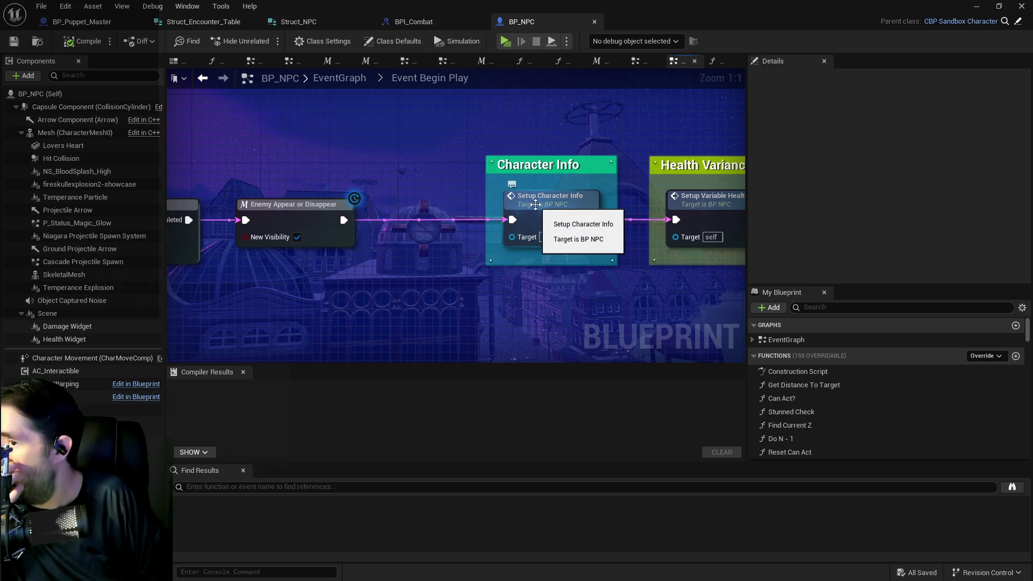
{"action": "scroll", "coordinate": [475, 203], "scroll_direction": "down", "scroll_amount": 2}
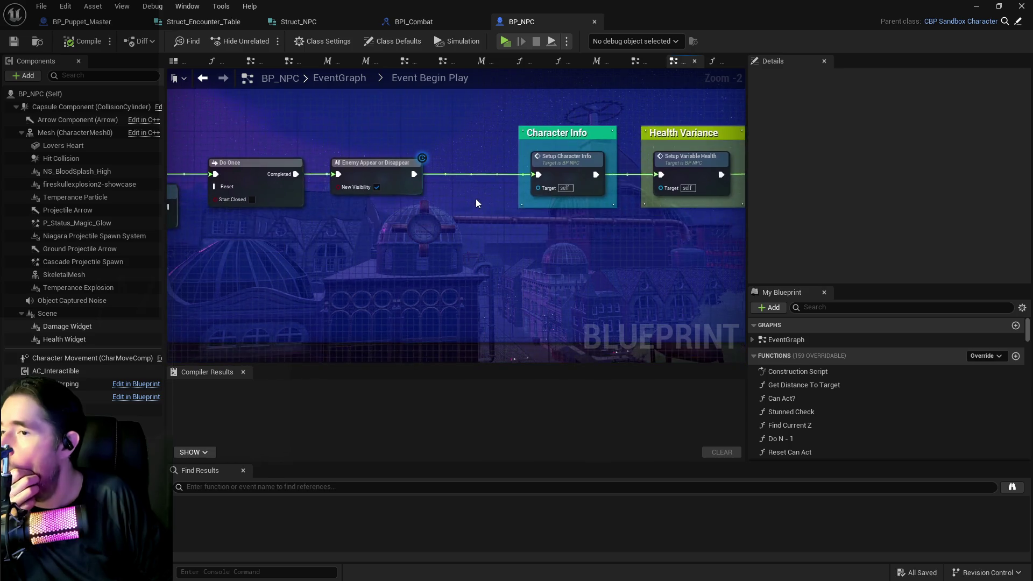
{"action": "scroll", "coordinate": [470, 211], "scroll_direction": "down", "scroll_amount": 3}
{"action": "scroll", "coordinate": [425, 253], "scroll_direction": "down", "scroll_amount": 3}
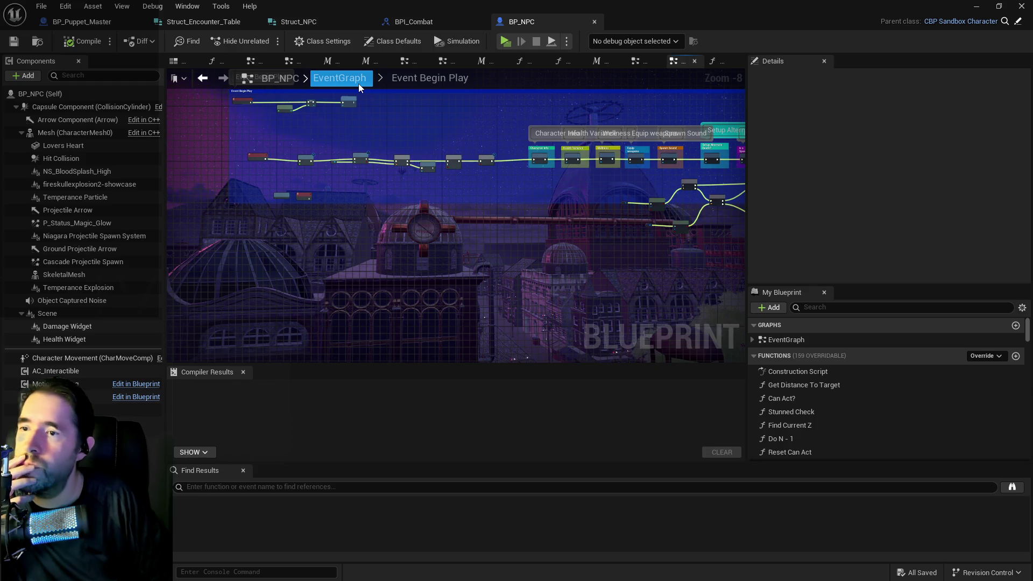
{"action": "right_click", "coordinate": [360, 251]}
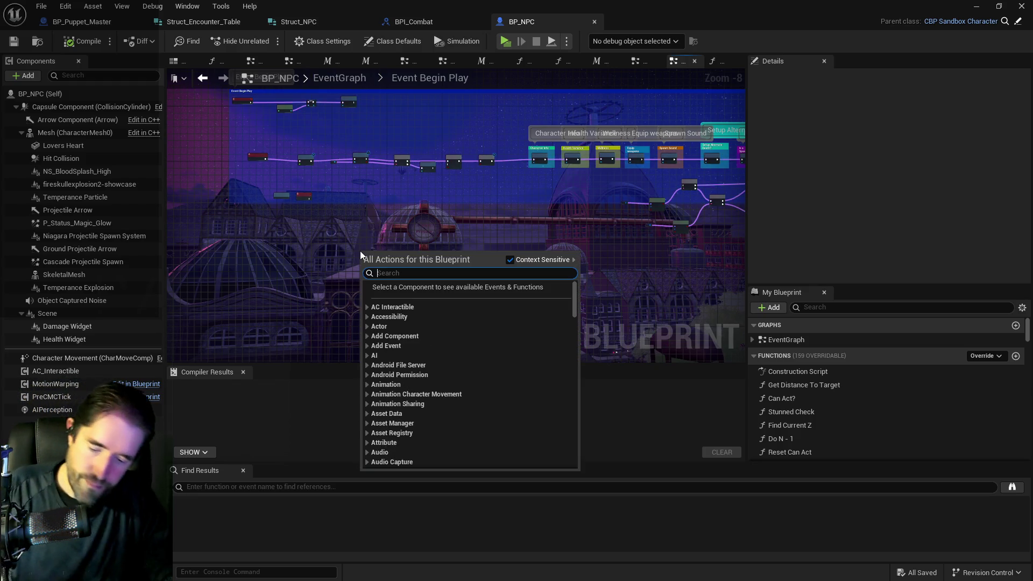
- Place an Event Setup NPC Info node in the Event Begin Play graph
{"action": "type", "text": "setup npcl"}
{"action": "key", "text": "BackSpace"}
{"action": "type", "text": "l"}
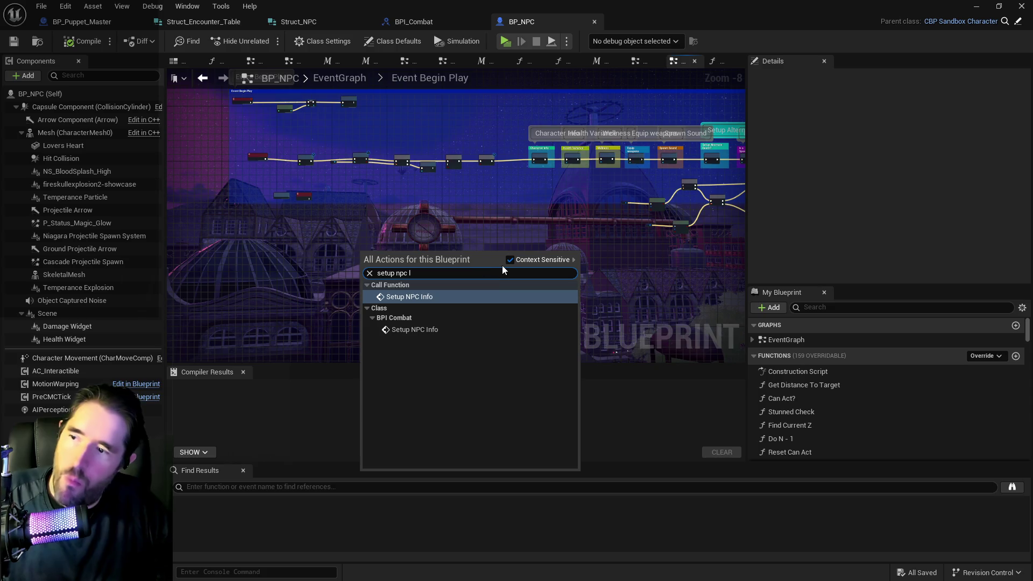
{"action": "key", "text": "BackSpace"}
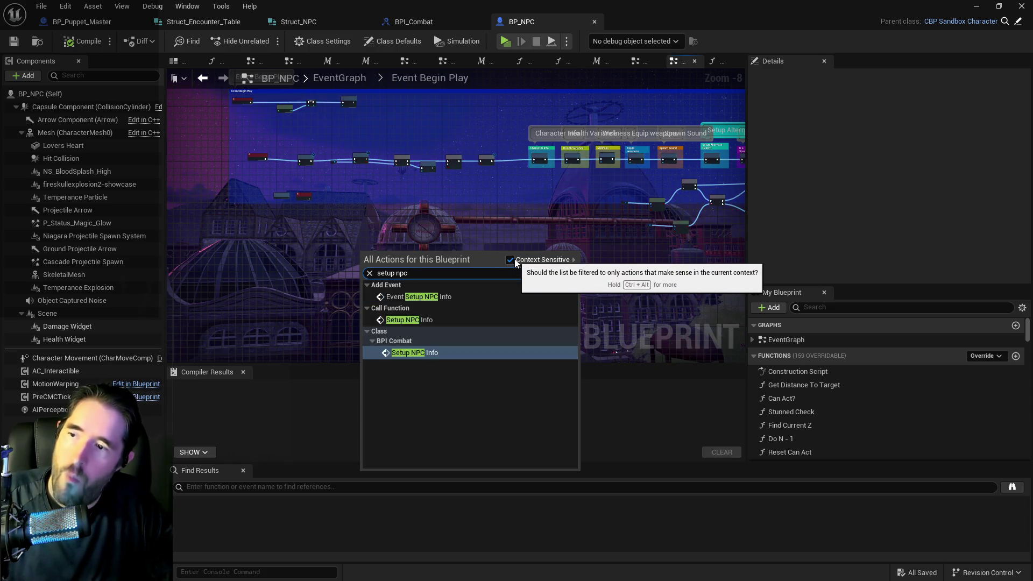
{"action": "left_click", "coordinate": [419, 296]}
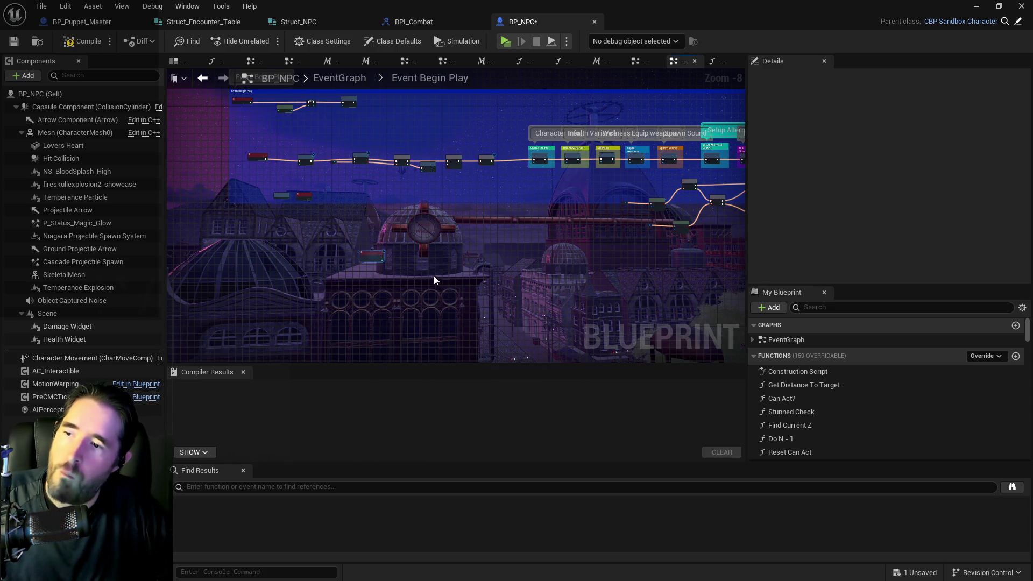
- Promote the event's Level output to a new Level variable, then compile and save BP_NPC
{"action": "scroll", "coordinate": [371, 256], "scroll_direction": "up", "scroll_amount": 3}
{"action": "scroll", "coordinate": [376, 257], "scroll_direction": "up", "scroll_amount": 2}
{"action": "left_click_drag", "start_coordinate": [383, 270], "coordinate": [436, 257]}
{"action": "left_click", "coordinate": [485, 316]}
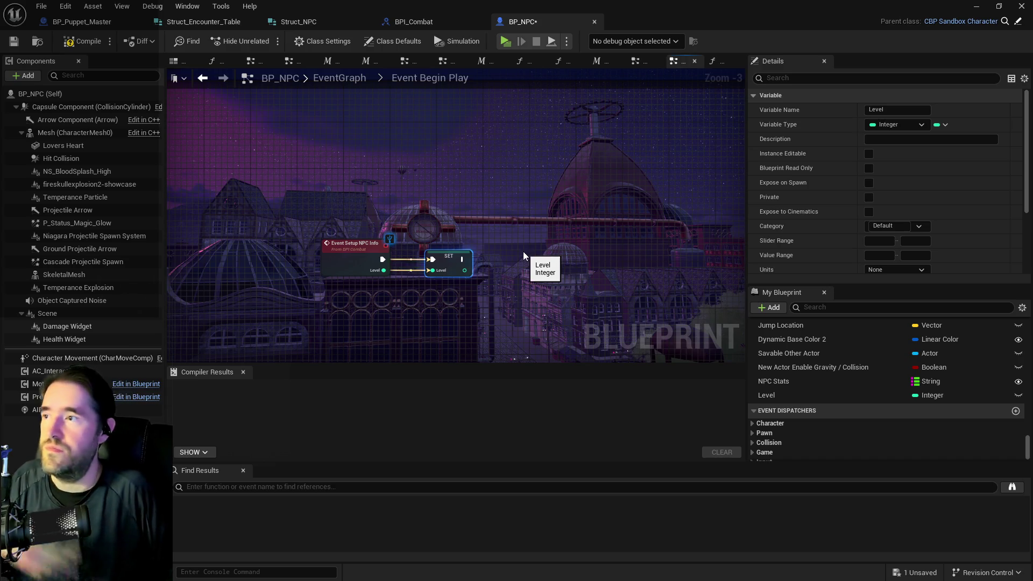
{"action": "left_click", "coordinate": [15, 46]}
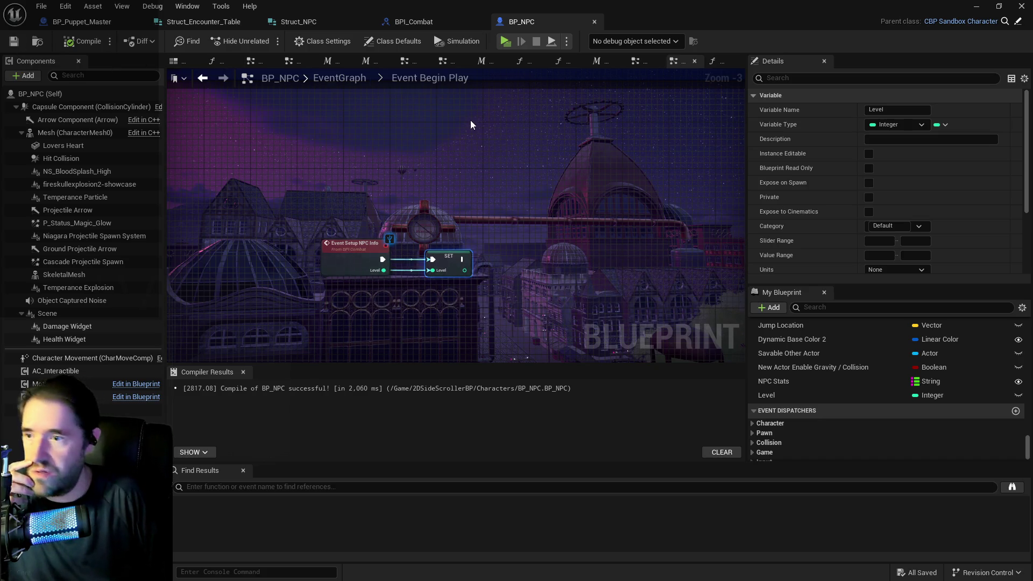
- Find the Character Info node and open the Setup Character Info function graph
{"action": "scroll", "coordinate": [313, 182], "scroll_direction": "down", "scroll_amount": 3}
{"action": "scroll", "coordinate": [549, 305], "scroll_direction": "up", "scroll_amount": 1}
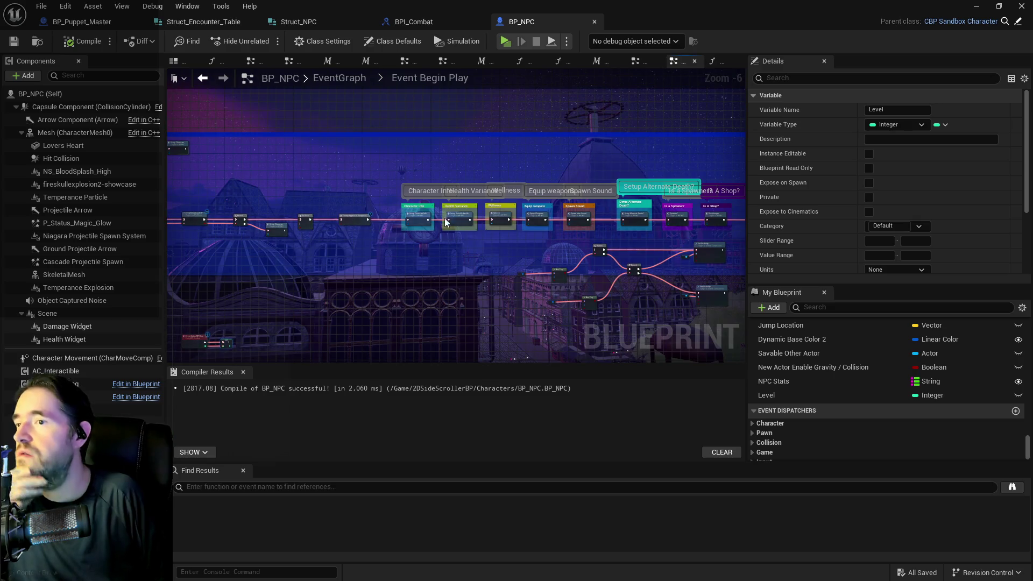
{"action": "scroll", "coordinate": [532, 235], "scroll_direction": "up", "scroll_amount": 1}
{"action": "left_click_drag", "start_coordinate": [532, 240], "coordinate": [622, 172]}
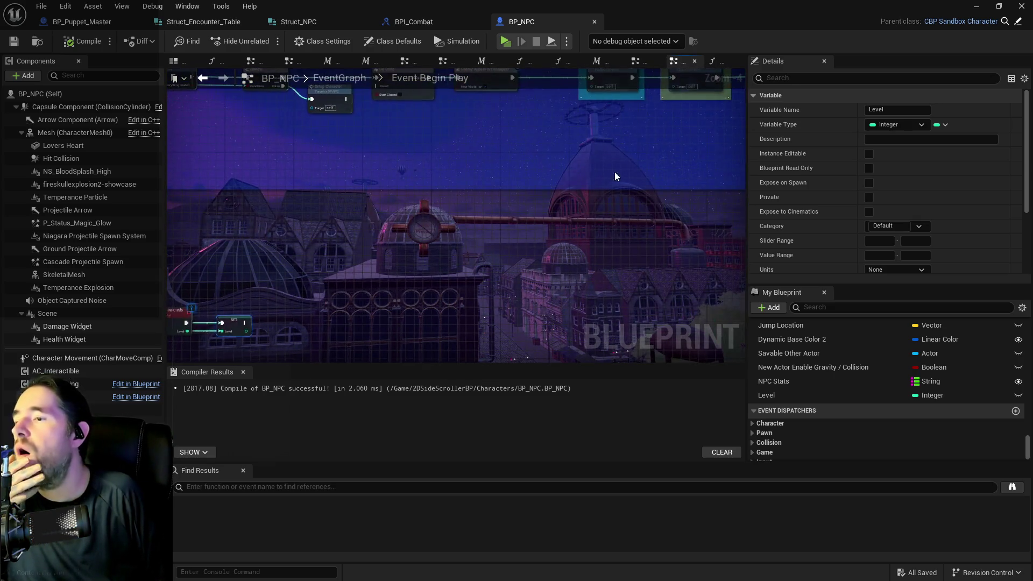
{"action": "mouse_move", "coordinate": [463, 222]}
{"action": "left_mouse_down"}
{"action": "mouse_move", "coordinate": [533, 204]}
{"action": "mouse_move", "coordinate": [422, 341]}
{"action": "left_mouse_up"}
{"action": "right_click", "coordinate": [486, 257]}
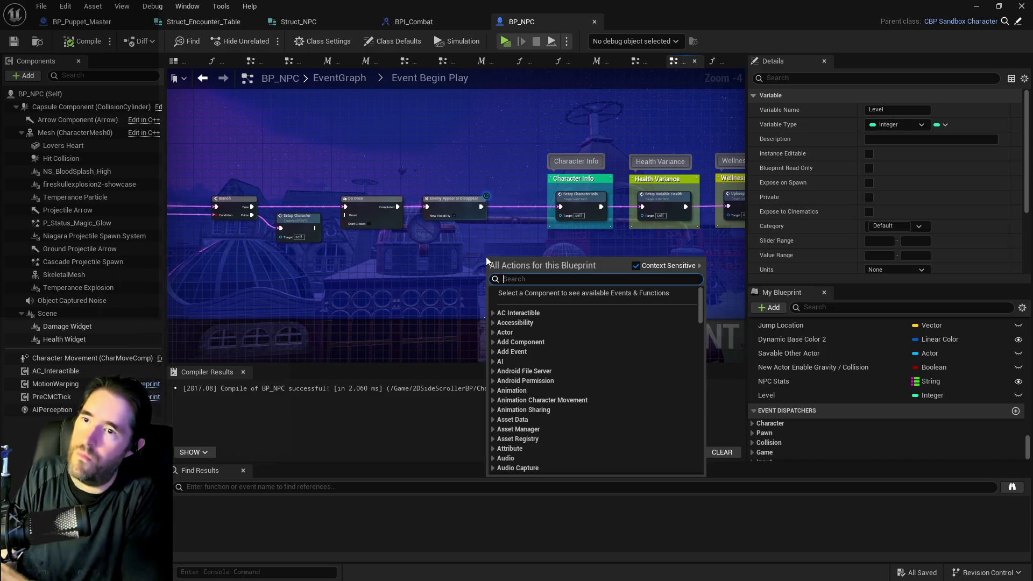
{"action": "left_click", "coordinate": [463, 246]}
{"action": "left_click_drag", "start_coordinate": [463, 246], "coordinate": [420, 232]}
{"action": "double_click", "coordinate": [506, 202]}
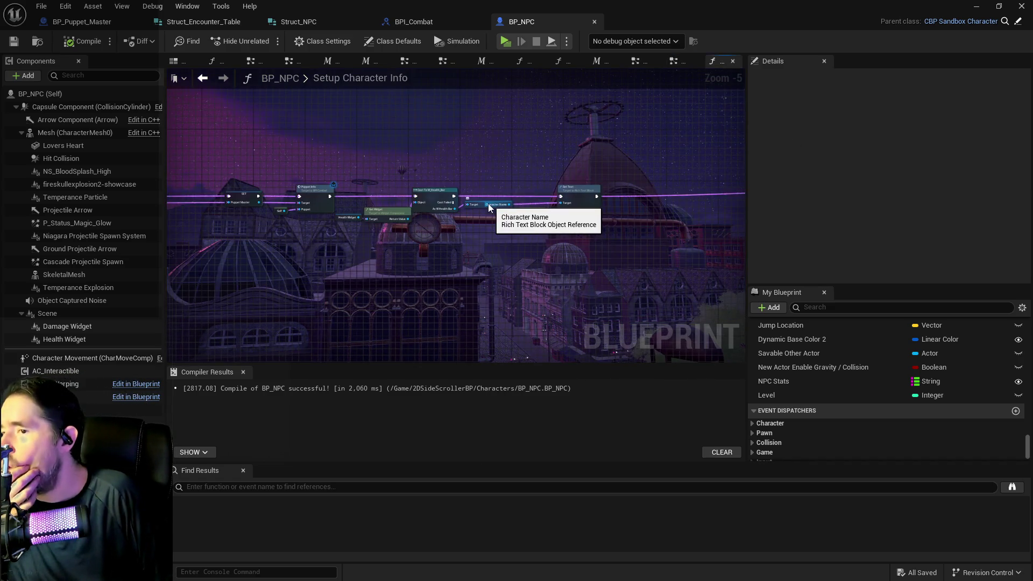
- Delete the Set Text node, then remove the Boss Info comment and its nodes from the function
{"action": "scroll", "coordinate": [500, 250], "scroll_direction": "down", "scroll_amount": 4}
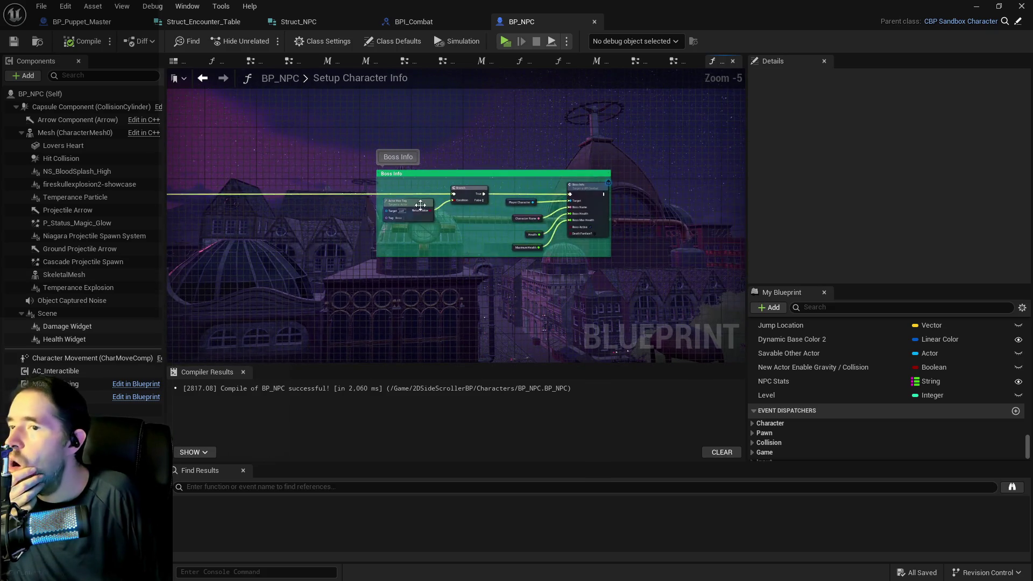
{"action": "scroll", "coordinate": [328, 208], "scroll_direction": "up", "scroll_amount": 3}
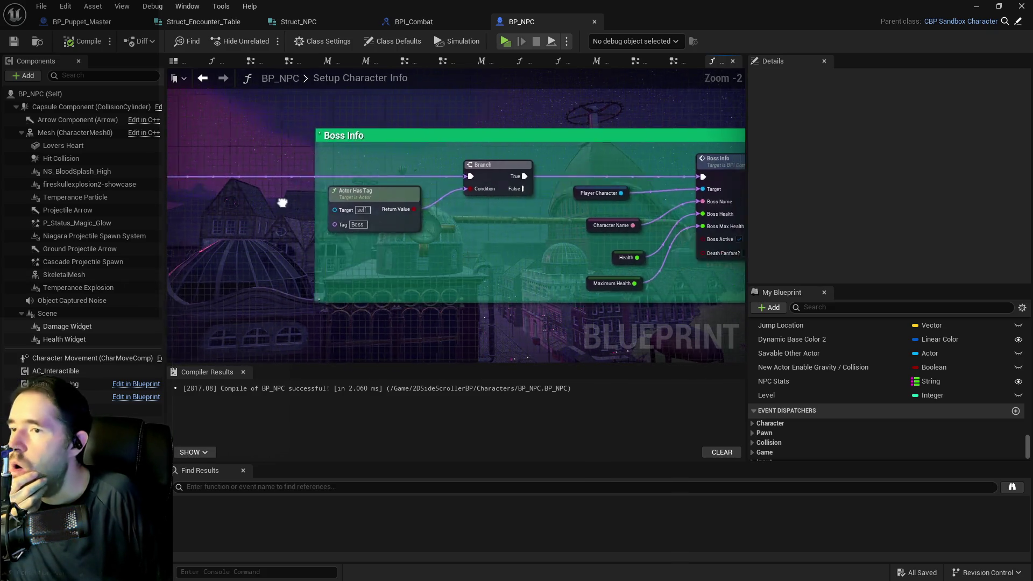
{"action": "scroll", "coordinate": [259, 160], "scroll_direction": "down", "scroll_amount": 1}
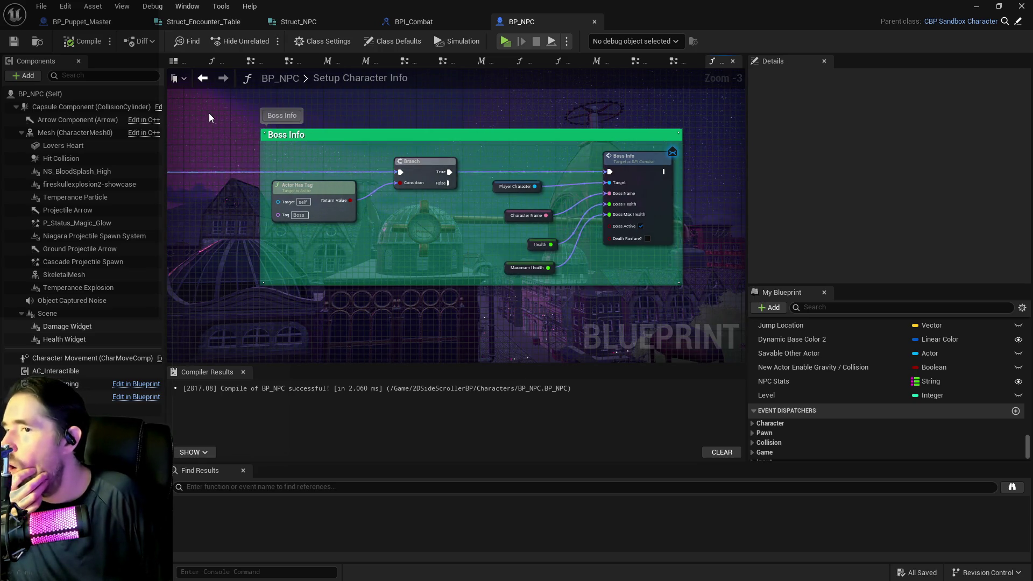
{"action": "left_click_drag", "start_coordinate": [210, 114], "coordinate": [620, 267]}
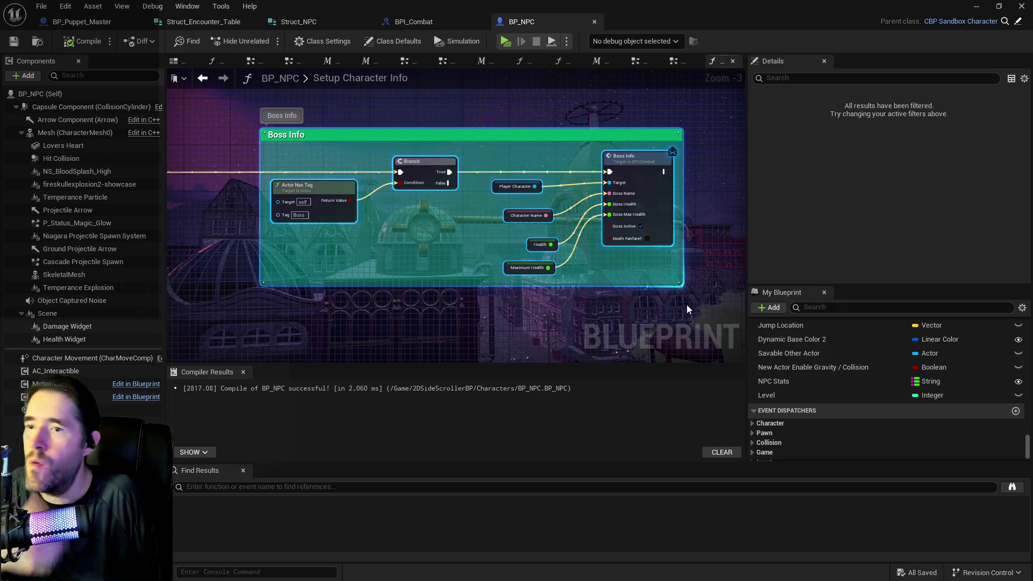
{"action": "scroll", "coordinate": [362, 260], "scroll_direction": "down", "scroll_amount": 2}
{"action": "left_click_drag", "start_coordinate": [363, 259], "coordinate": [655, 229]}
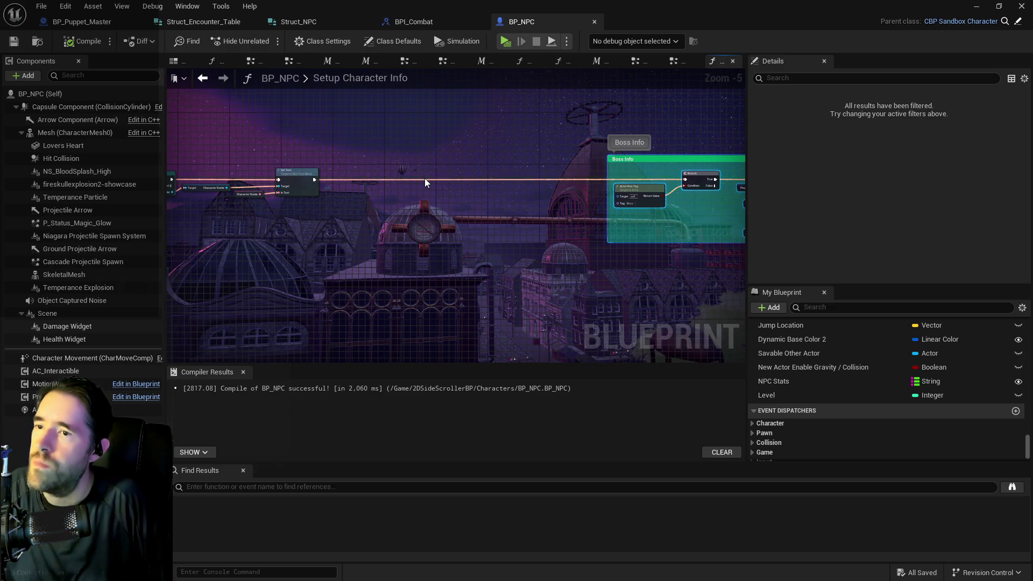
{"action": "left_click_drag", "start_coordinate": [470, 185], "coordinate": [280, 176]}
{"action": "key", "text": "Delete"}
{"action": "left_click_drag", "start_coordinate": [339, 136], "coordinate": [684, 253]}
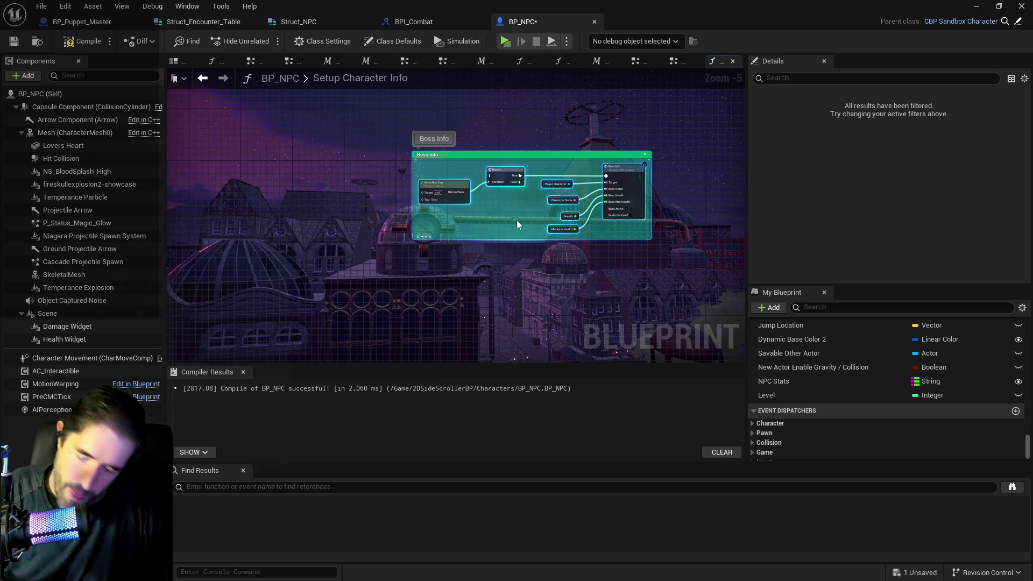
{"action": "key", "text": "Delete"}
{"action": "mouse_move", "coordinate": [478, 213]}
{"action": "left_mouse_down"}
{"action": "mouse_move", "coordinate": [592, 187]}
{"action": "mouse_move", "coordinate": [637, 191]}
{"action": "mouse_move", "coordinate": [637, 172]}
{"action": "left_mouse_up"}
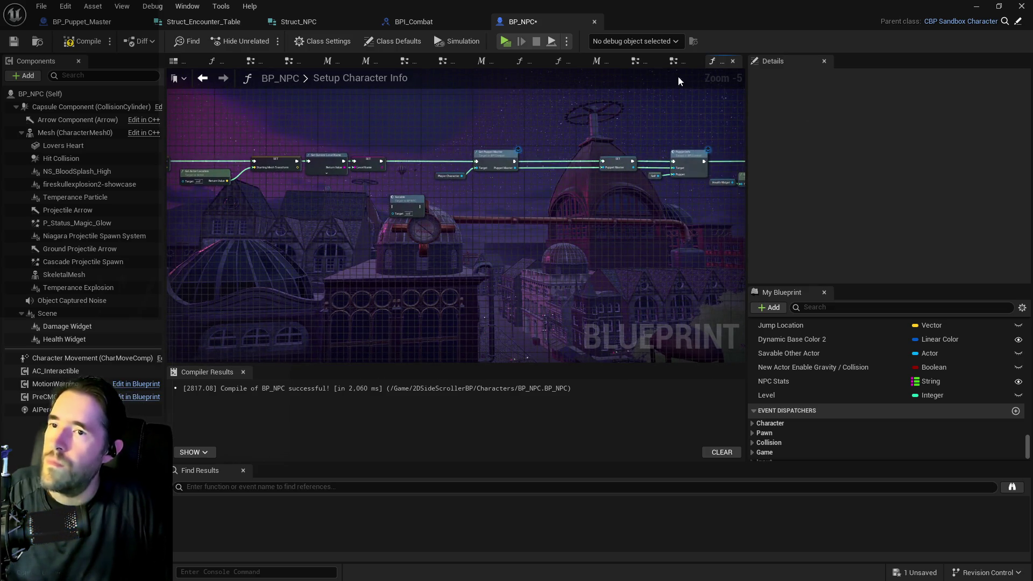
{"action": "left_click", "coordinate": [673, 62]}
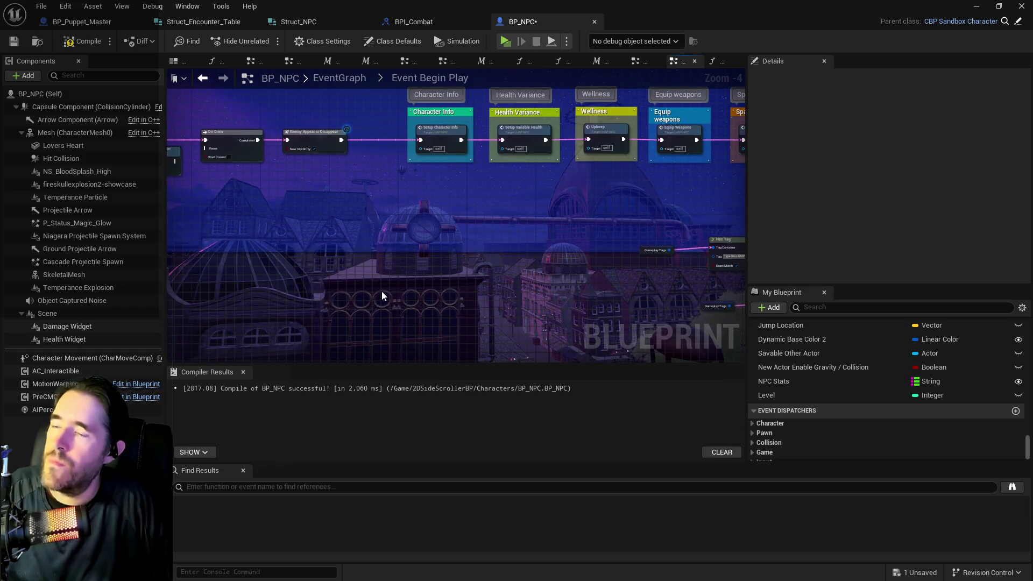
- Paste the Boss Info nodes and wire them between Setup Character Info and Setup Variable Health
{"action": "key", "text": "ctrl+z"}
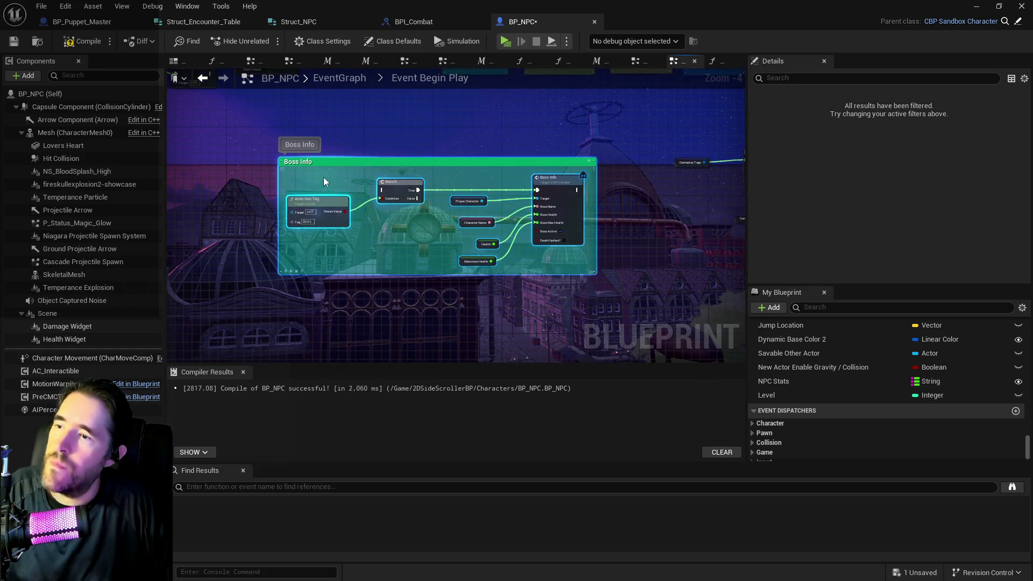
{"action": "left_click", "coordinate": [297, 172]}
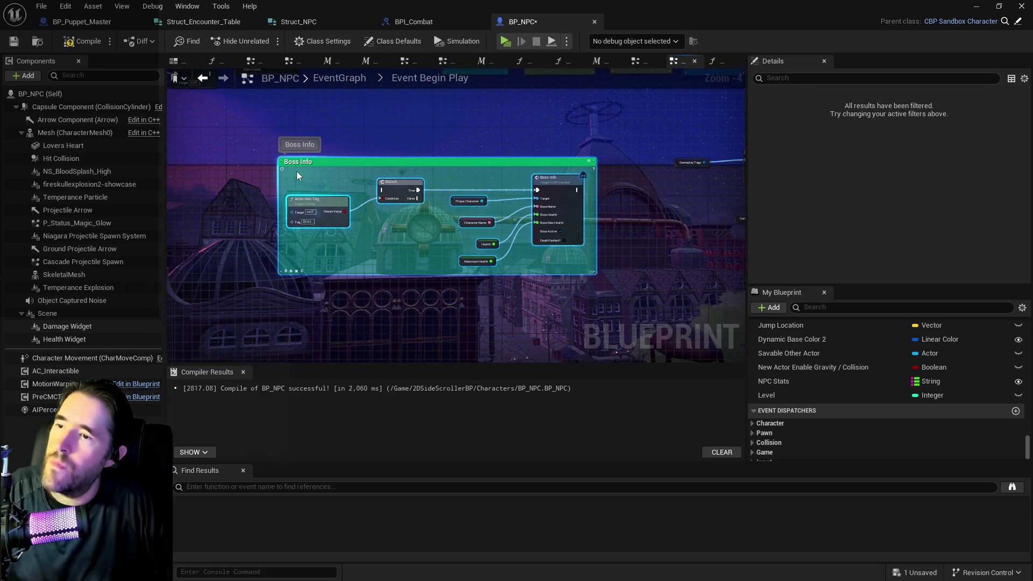
{"action": "left_click", "coordinate": [557, 268]}
{"action": "mouse_move", "coordinate": [408, 140]}
{"action": "left_mouse_down"}
{"action": "mouse_move", "coordinate": [464, 207]}
{"action": "mouse_move", "coordinate": [479, 198]}
{"action": "left_mouse_up"}
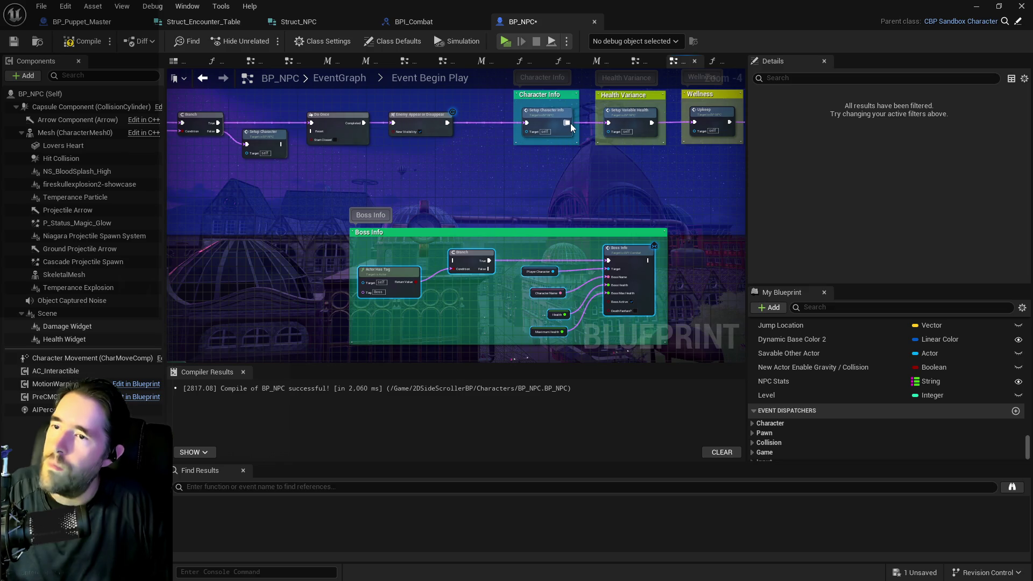
{"action": "mouse_move", "coordinate": [566, 123]}
{"action": "left_mouse_down"}
{"action": "mouse_move", "coordinate": [454, 257]}
{"action": "mouse_move", "coordinate": [608, 260]}
{"action": "mouse_move", "coordinate": [618, 172]}
{"action": "mouse_move", "coordinate": [607, 123]}
{"action": "left_mouse_up"}
{"action": "left_click_drag", "start_coordinate": [445, 245], "coordinate": [393, 169]}
- Collapse the Boss Info nodes into a function named 'Setup Boss Info'
{"action": "left_click", "coordinate": [317, 156]}
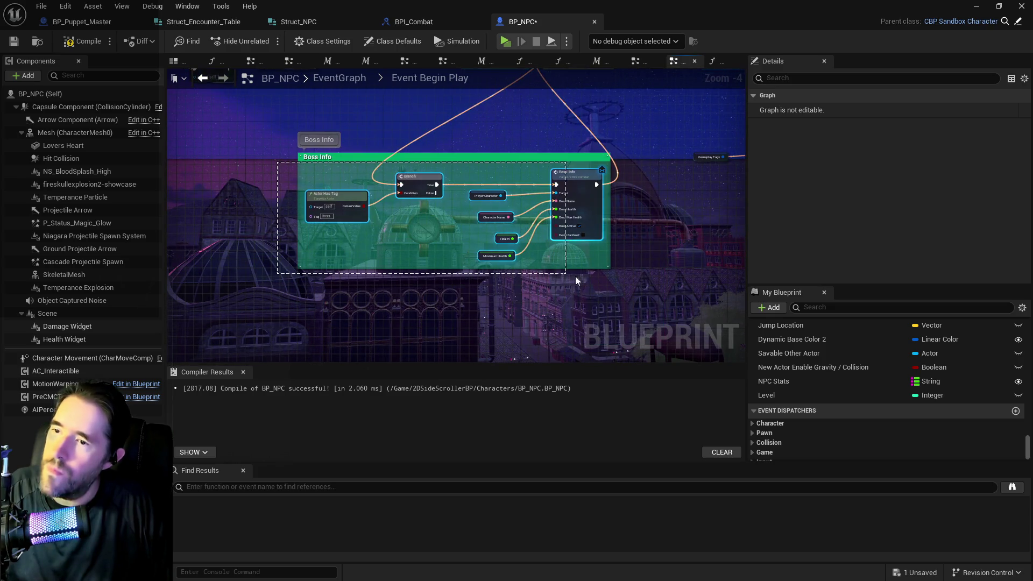
{"action": "right_click", "coordinate": [592, 213]}
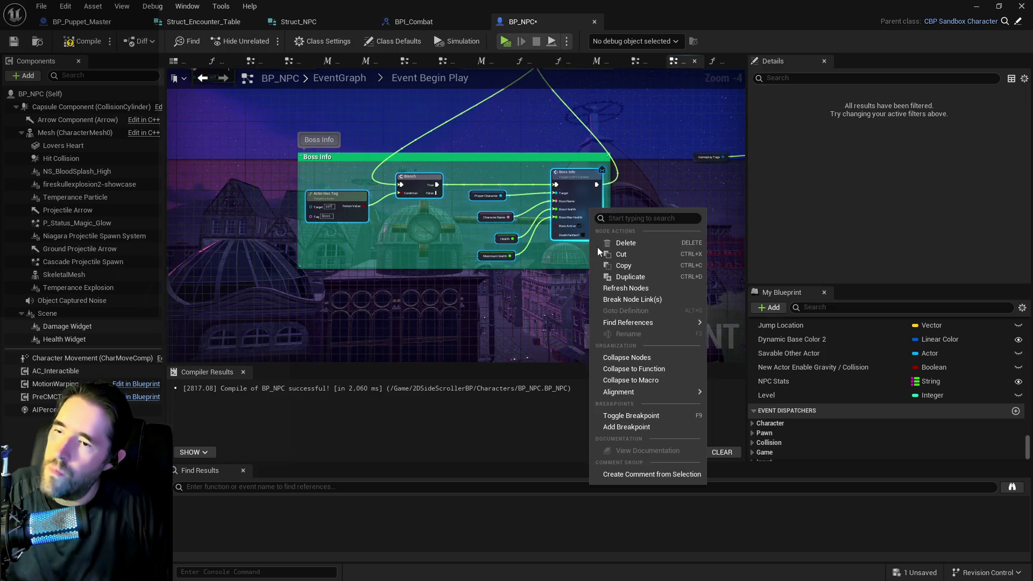
{"action": "left_click", "coordinate": [622, 366]}
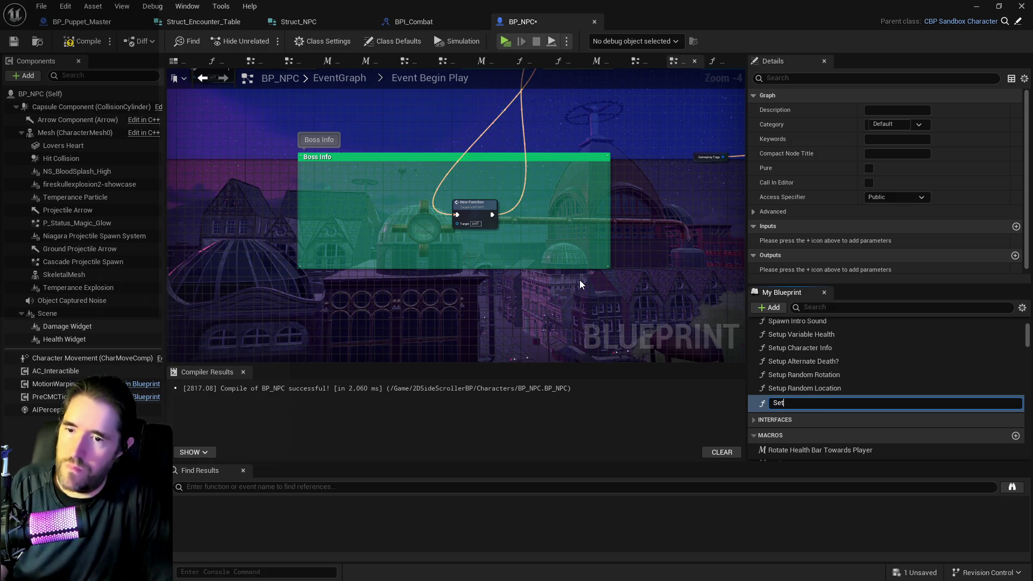
{"action": "type", "text": "p Boss Info"}
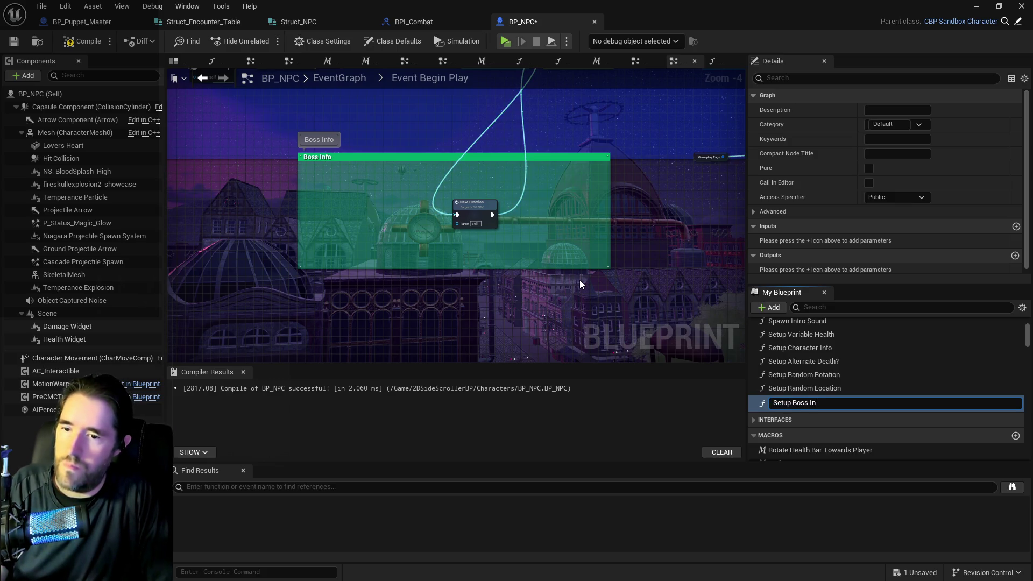
{"action": "key", "text": "Return"}
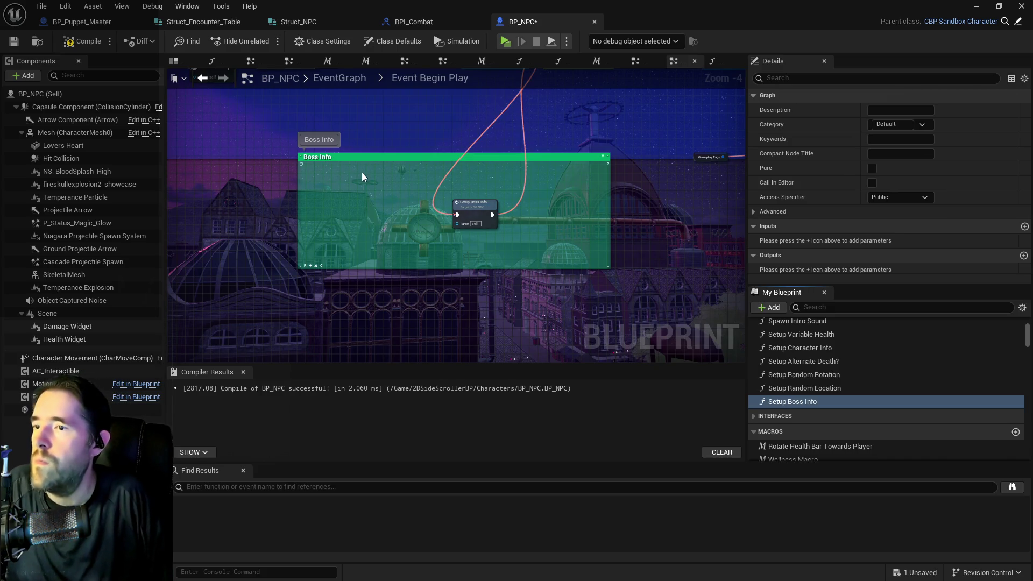
- Fit the Boss Info comment around the new Setup Boss Info node and select its title
{"action": "scroll", "coordinate": [318, 258], "scroll_direction": "up", "scroll_amount": 2}
{"action": "left_click", "coordinate": [305, 272]}
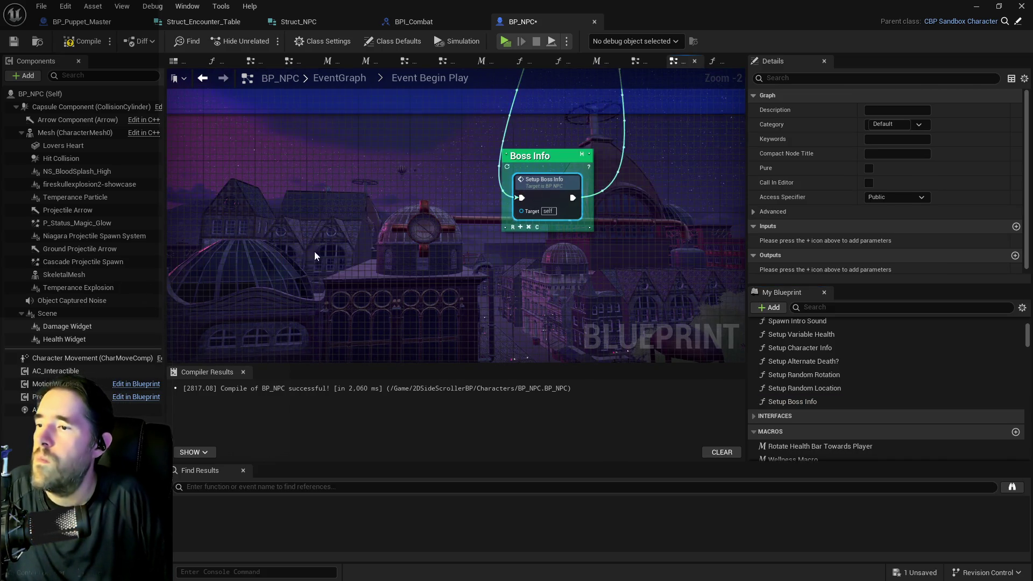
{"action": "left_click", "coordinate": [532, 157]}
{"action": "left_click", "coordinate": [872, 108]}
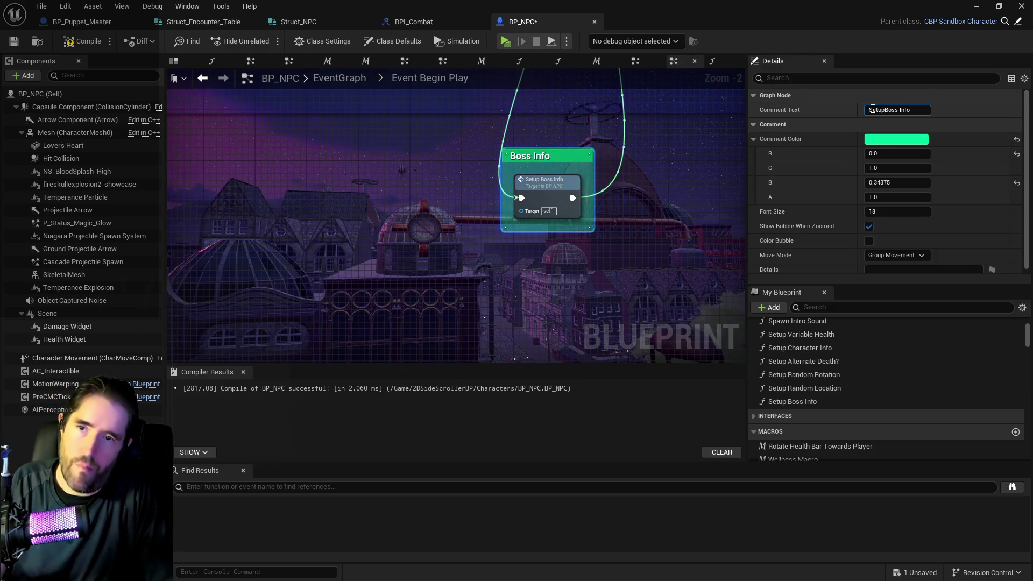